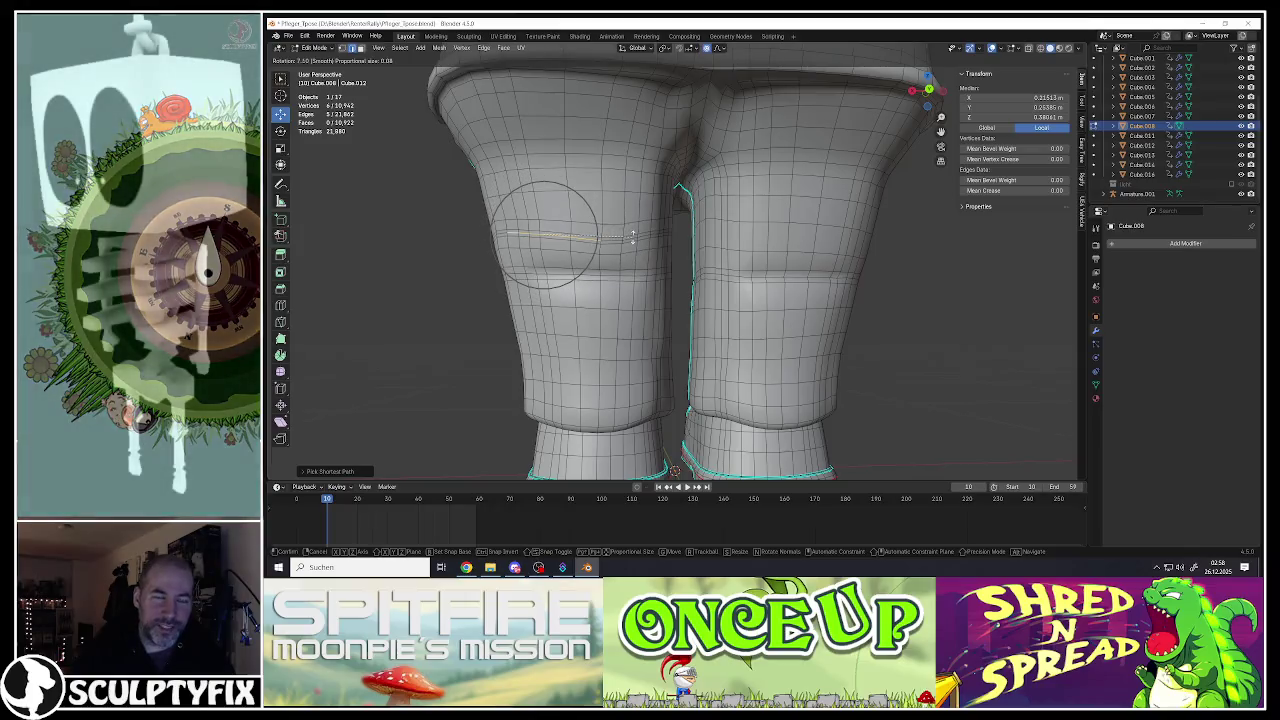
# Step: Pull a thigh edge loop along the Y axis with proportional editing to form a fold
pyautogui.click(575, 240)
pyautogui.click(585, 240)
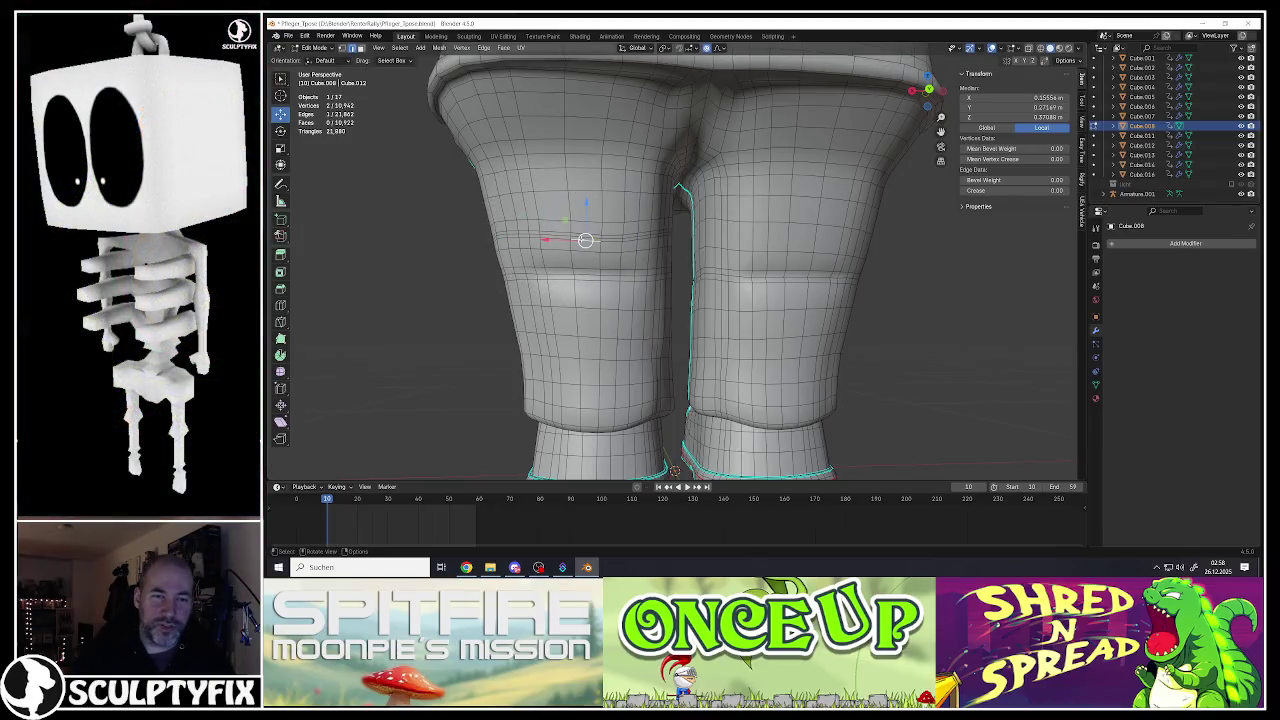
pyautogui.keyDown('ctrl'); pyautogui.click(503, 234); pyautogui.keyUp('ctrl')
pyautogui.moveTo(503, 234); pyautogui.dragTo(640, 250, button='middle')
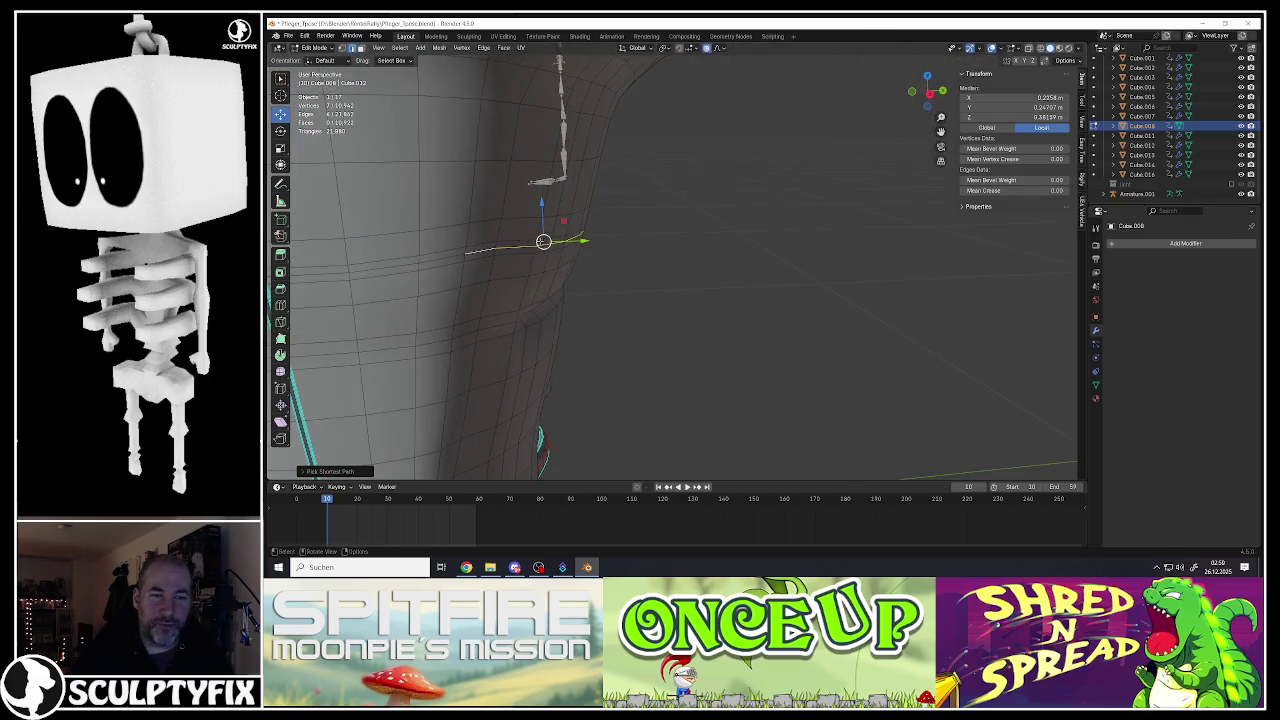
pyautogui.press('g')
pyautogui.press('y')
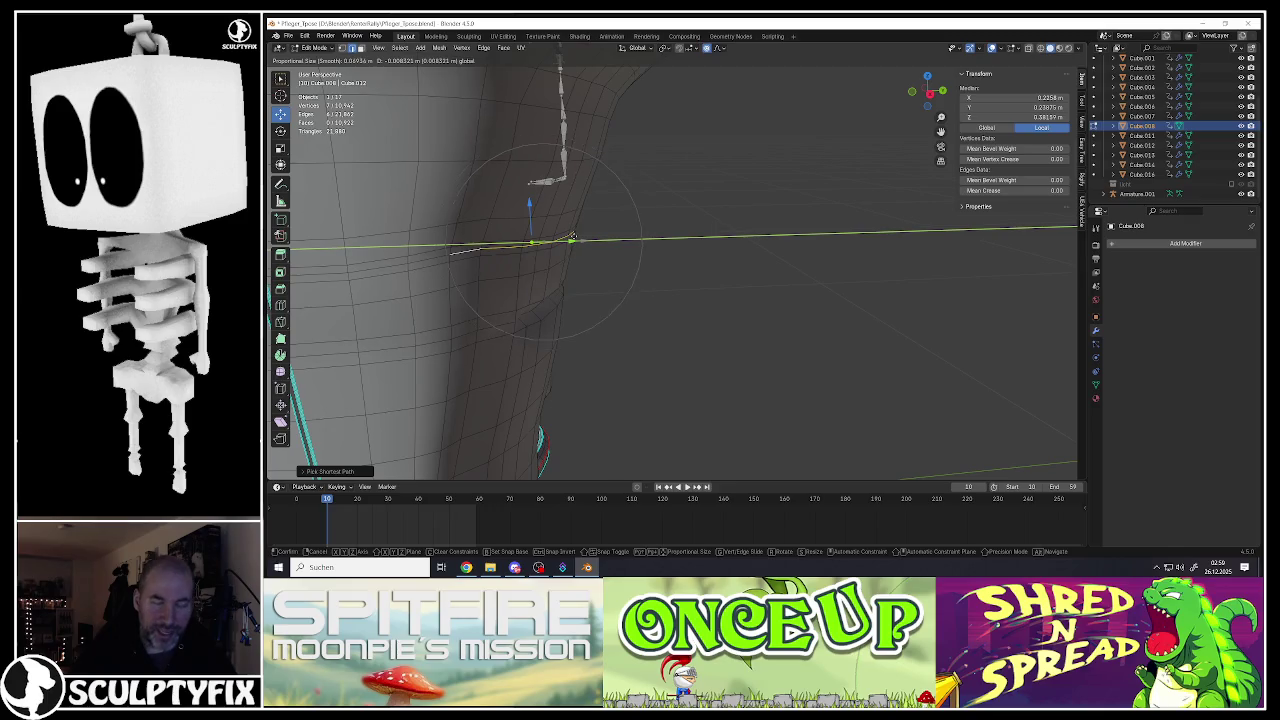
pyautogui.scroll(3, 572, 237)
pyautogui.click(569, 237)
# Step: Move another thigh edge with a smaller proportional falloff to shape a second fold
pyautogui.moveTo(565, 235)
pyautogui.mouseDown(button='middle')
pyautogui.moveTo(545, 220)
pyautogui.moveTo(617, 246)
pyautogui.mouseUp(button='middle')
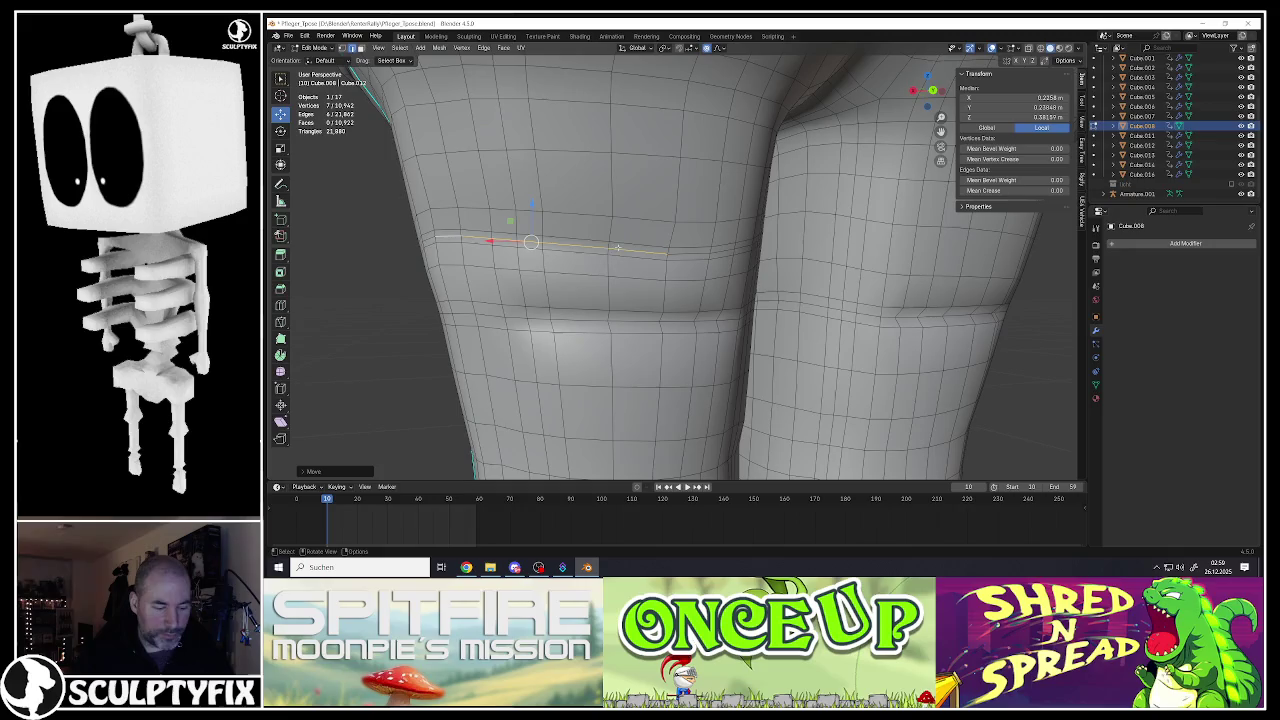
pyautogui.click(447, 236)
pyautogui.press('g')
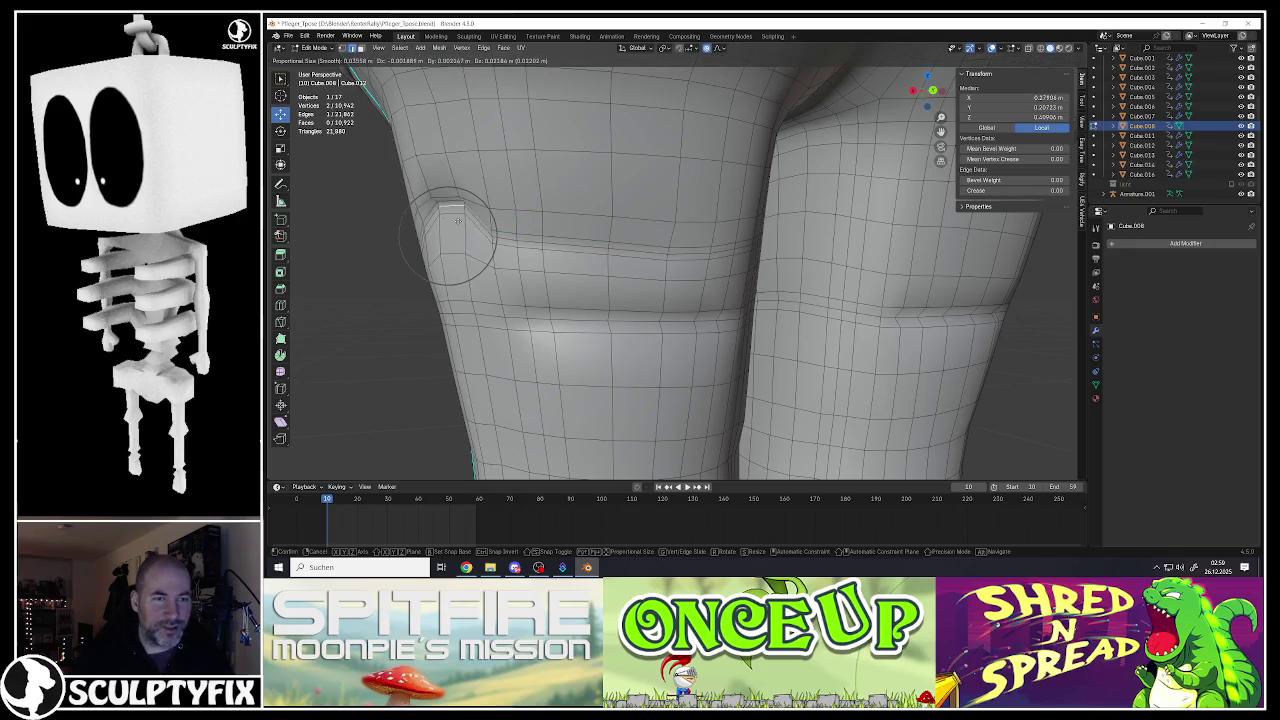
pyautogui.scroll(-3, 455, 228)
pyautogui.scroll(-3, 455, 226)
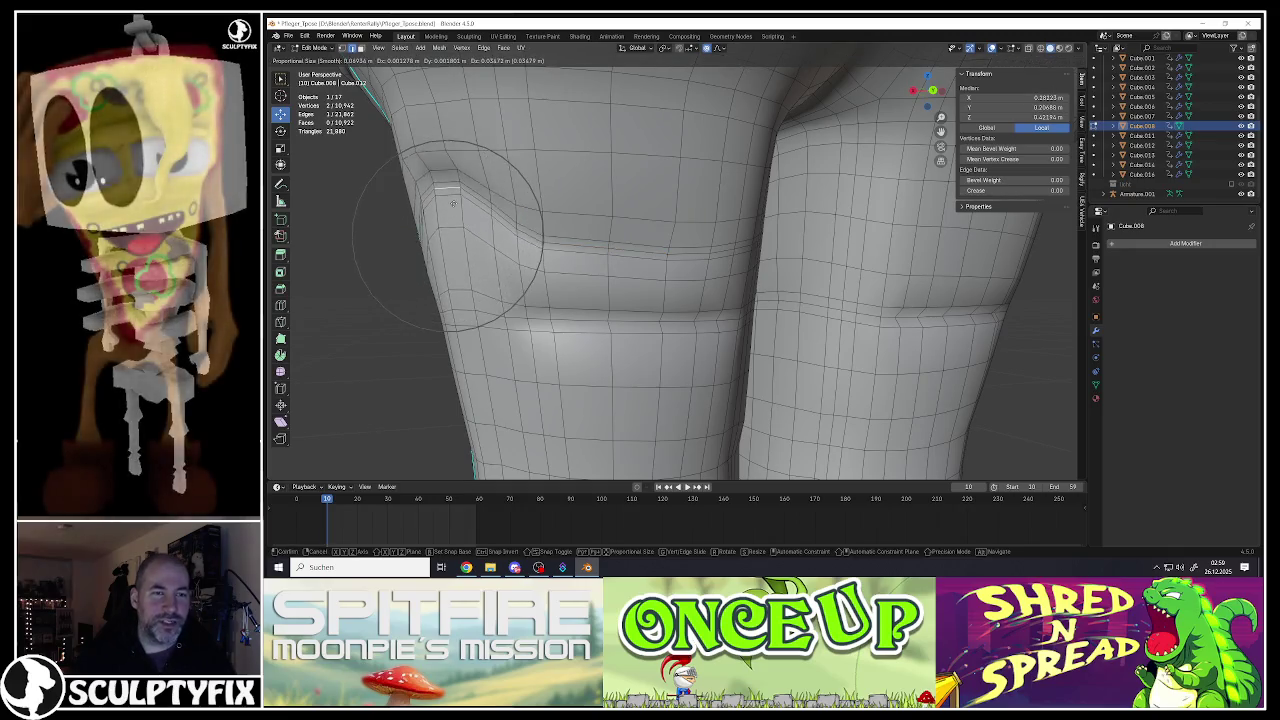
pyautogui.click(454, 215)
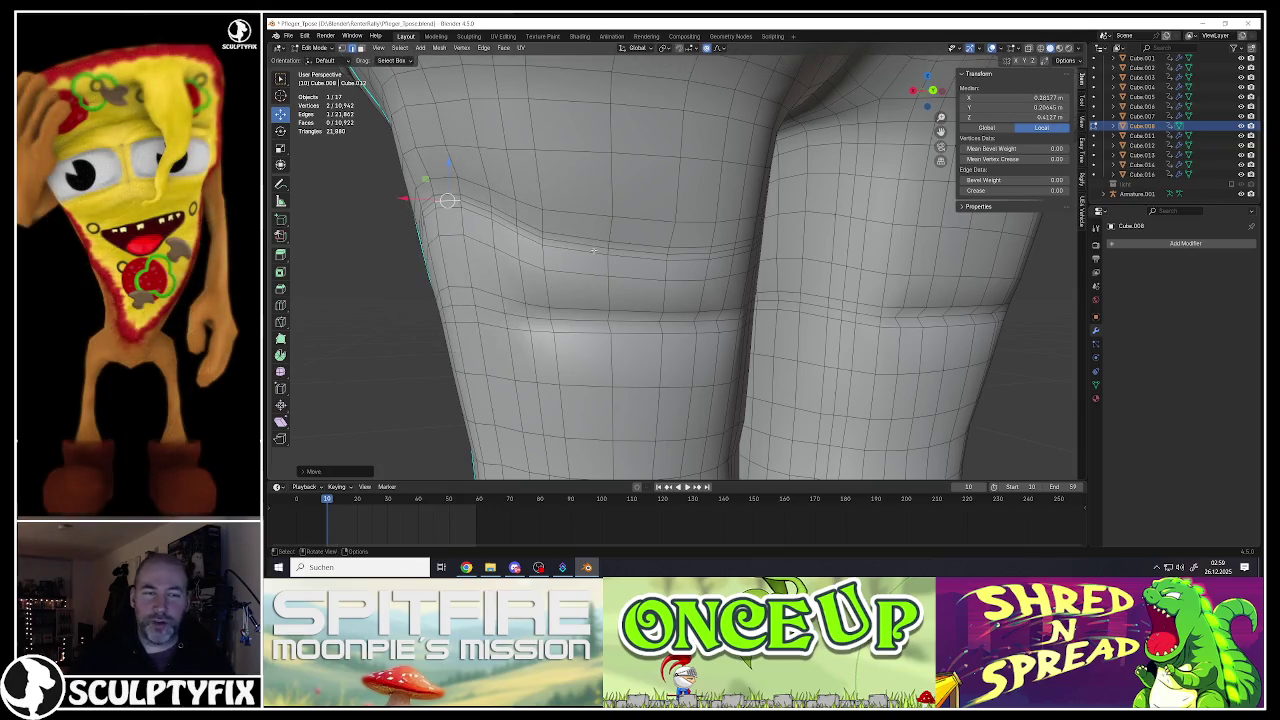
# Step: Push a selected edge path on the thigh outward with a wider proportional falloff
pyautogui.moveTo(454, 215); pyautogui.dragTo(622, 220, button='middle')
pyautogui.click(717, 240)
pyautogui.moveTo(717, 240)
pyautogui.mouseDown(button='middle')
pyautogui.moveTo(819, 218)
pyautogui.moveTo(809, 214)
pyautogui.mouseUp(button='middle')
pyautogui.keyDown('ctrl'); pyautogui.click(802, 228); pyautogui.keyUp('ctrl')
pyautogui.keyDown('ctrl'); pyautogui.click(809, 215); pyautogui.keyUp('ctrl')
pyautogui.press('g')
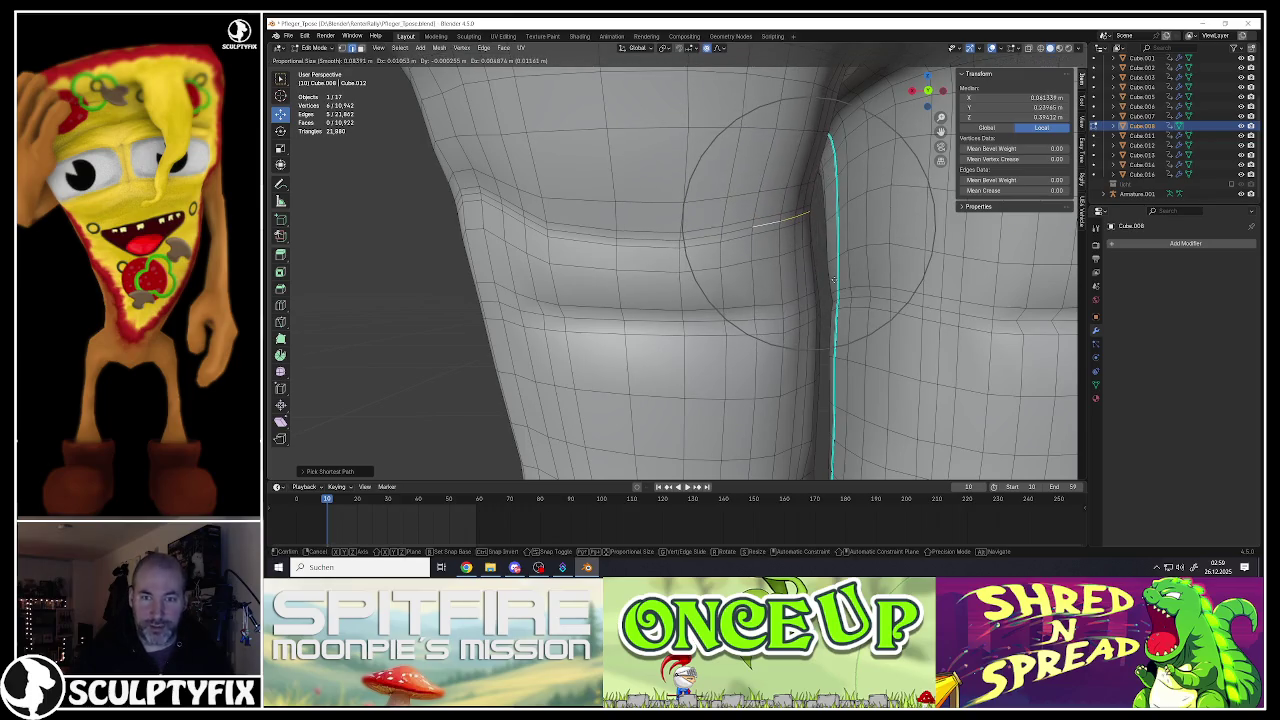
pyautogui.scroll(8, 834, 281)
pyautogui.scroll(4, 837, 282)
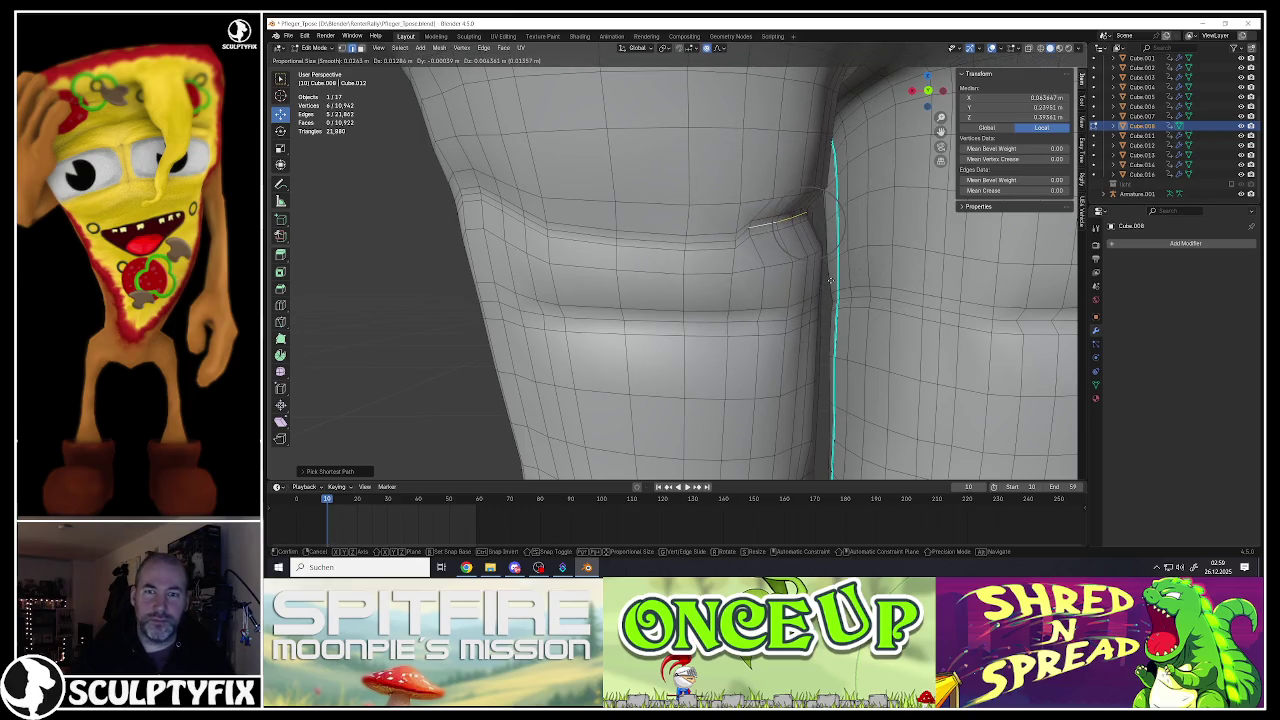
pyautogui.click(838, 281)
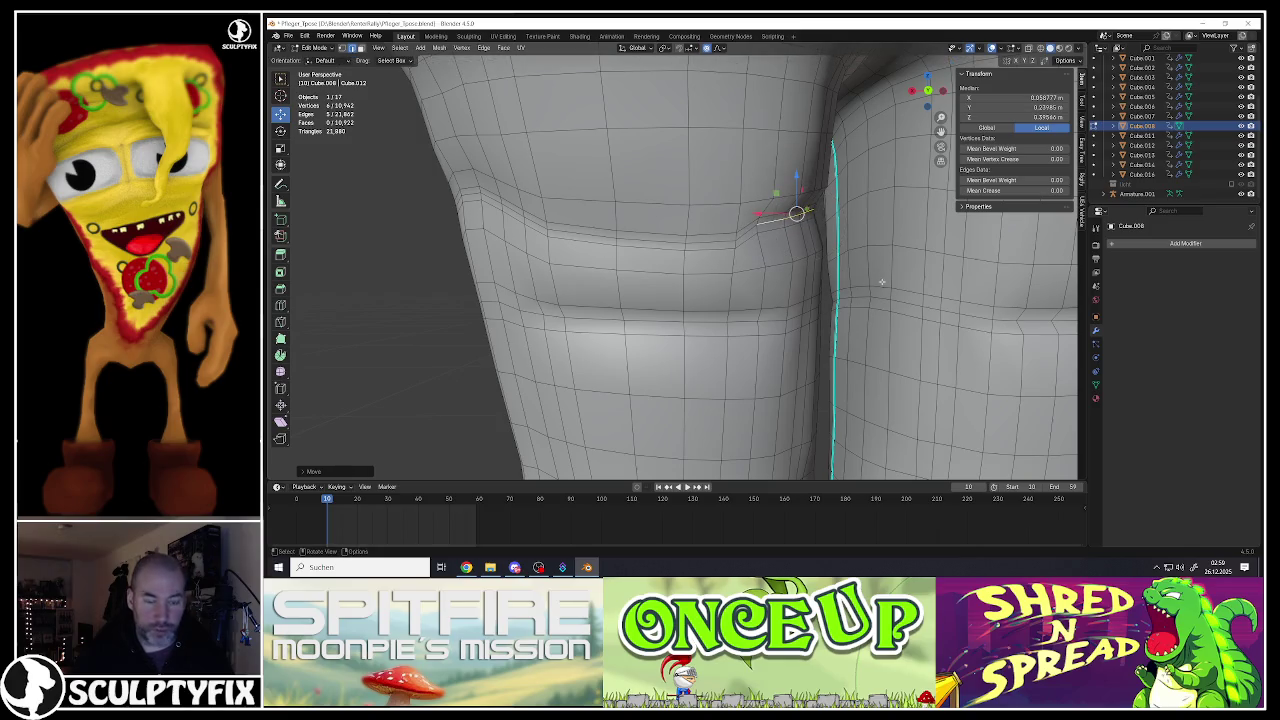
# Step: Return to Object Mode to view the smoothed trousers
pyautogui.press('Tab')
pyautogui.scroll(-5, 800, 270)
pyautogui.scroll(2, 779, 264)
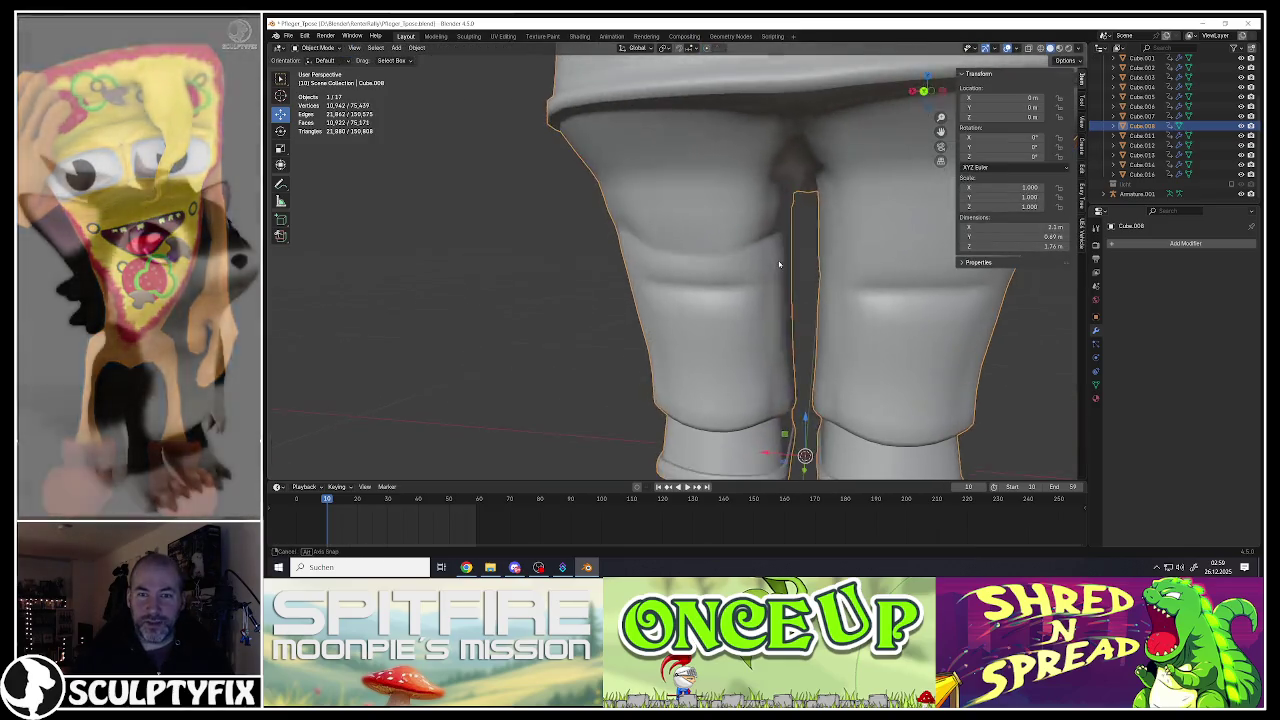
# Step: Zoom in on the legs from a three-quarter angle and re-enter Edit Mode on the trousers
pyautogui.scroll(-5, 779, 264)
pyautogui.moveTo(779, 264)
pyautogui.mouseDown(button='middle')
pyautogui.moveTo(836, 289)
pyautogui.moveTo(688, 272)
pyautogui.mouseUp(button='middle')
pyautogui.scroll(4, 800, 280)
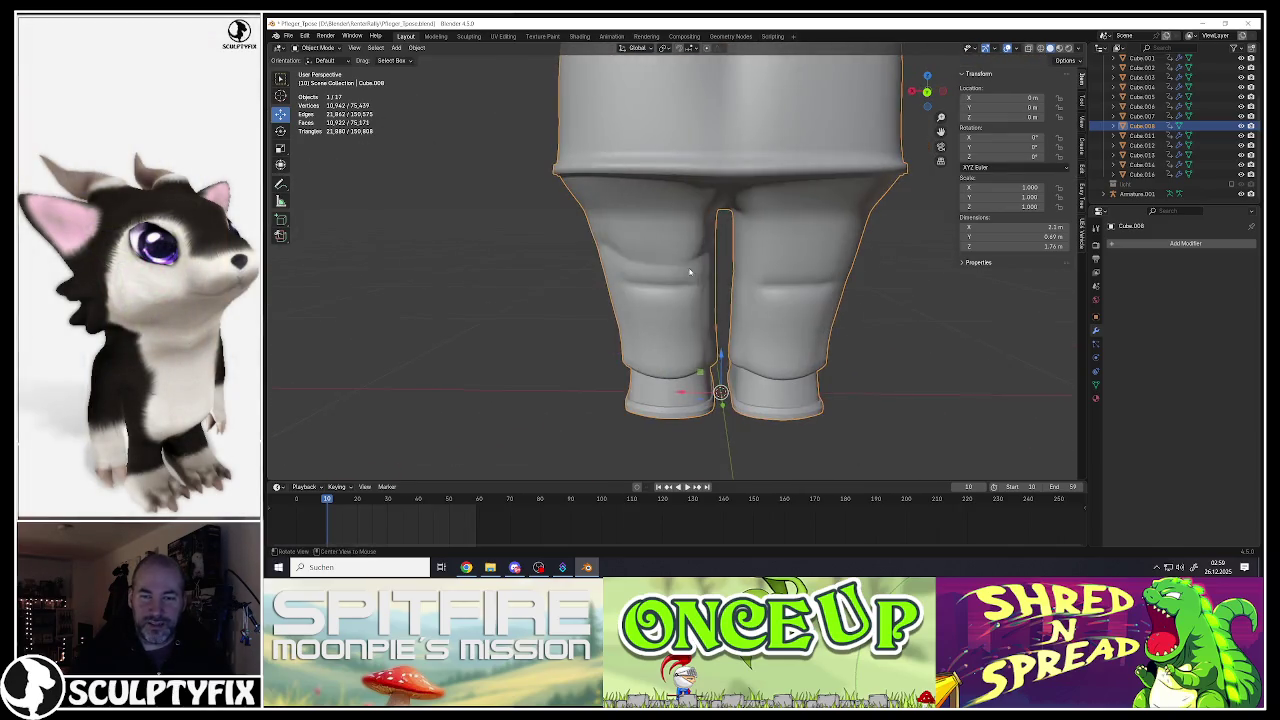
pyautogui.scroll(2, 688, 272)
pyautogui.scroll(2, 688, 272)
pyautogui.press('Tab')
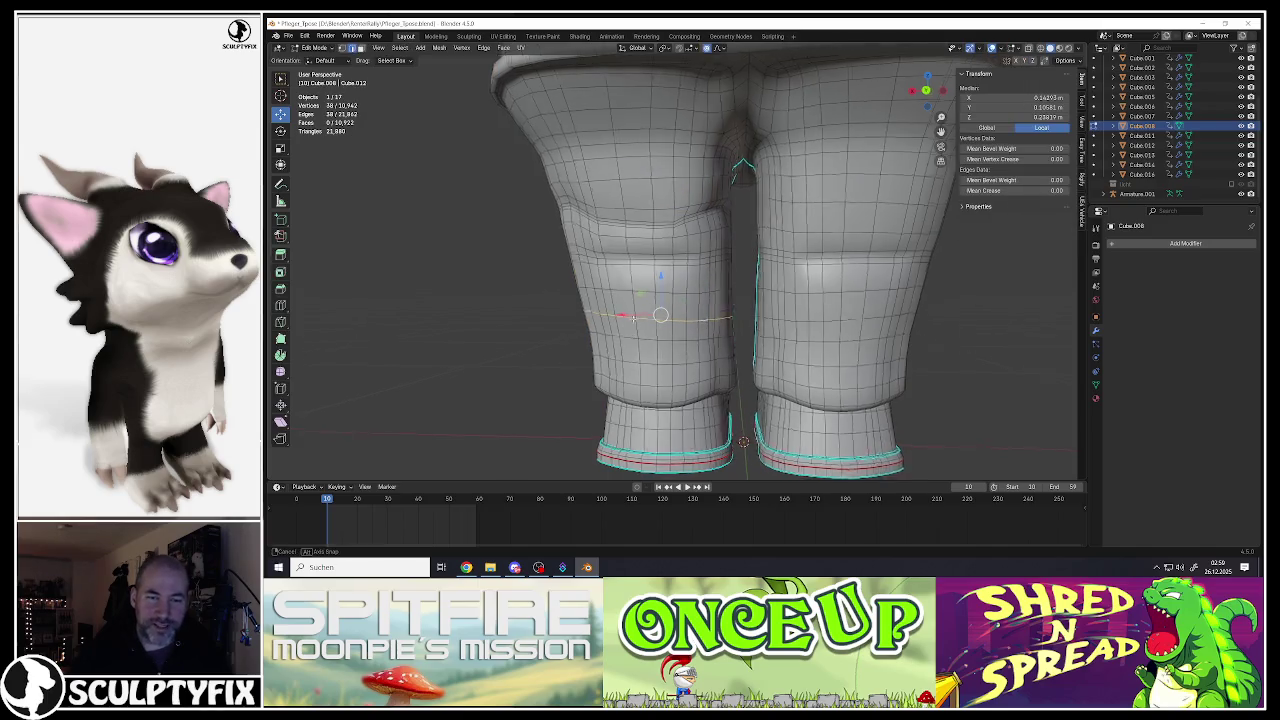
pyautogui.scroll(2, 707, 330)
pyautogui.moveTo(707, 330); pyautogui.dragTo(660, 315, button='middle')
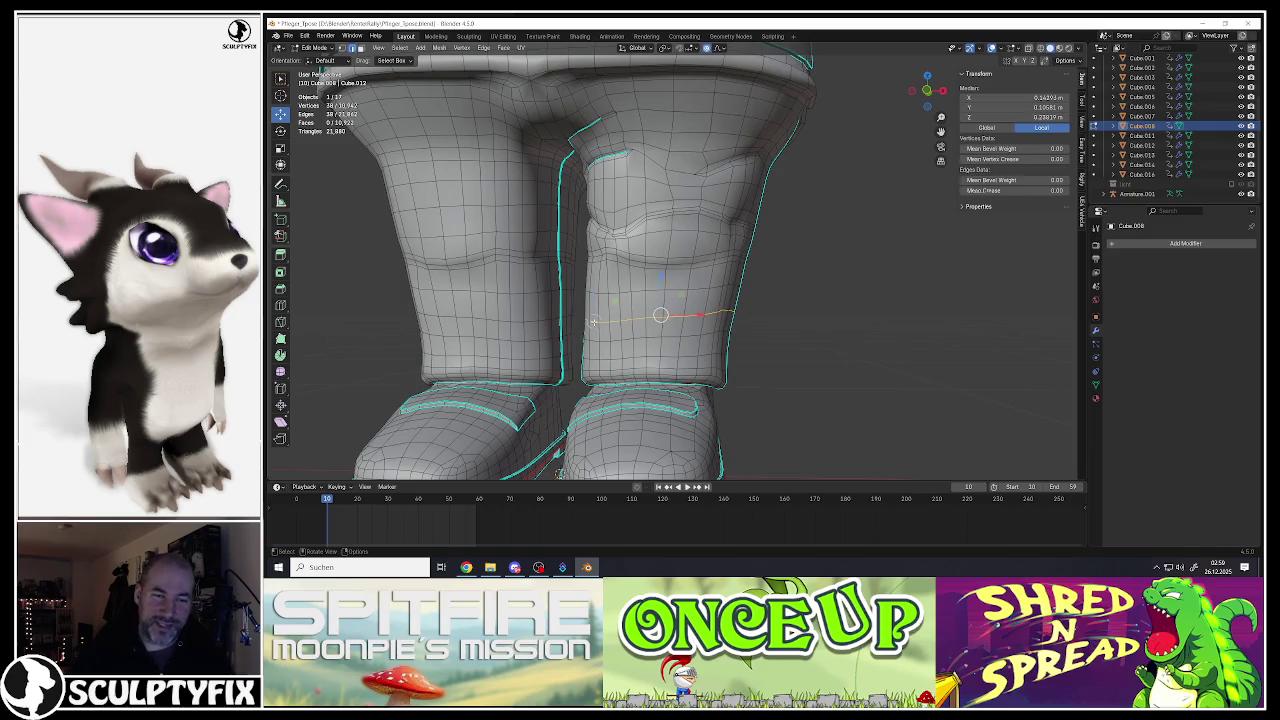
# Step: Bevel the selected trouser edge loop into a band and reposition a vertex near its end
pyautogui.hotkey('ctrl', 'b')
pyautogui.click(705, 350)
pyautogui.click(595, 320)
pyautogui.scroll(3, 600, 325)
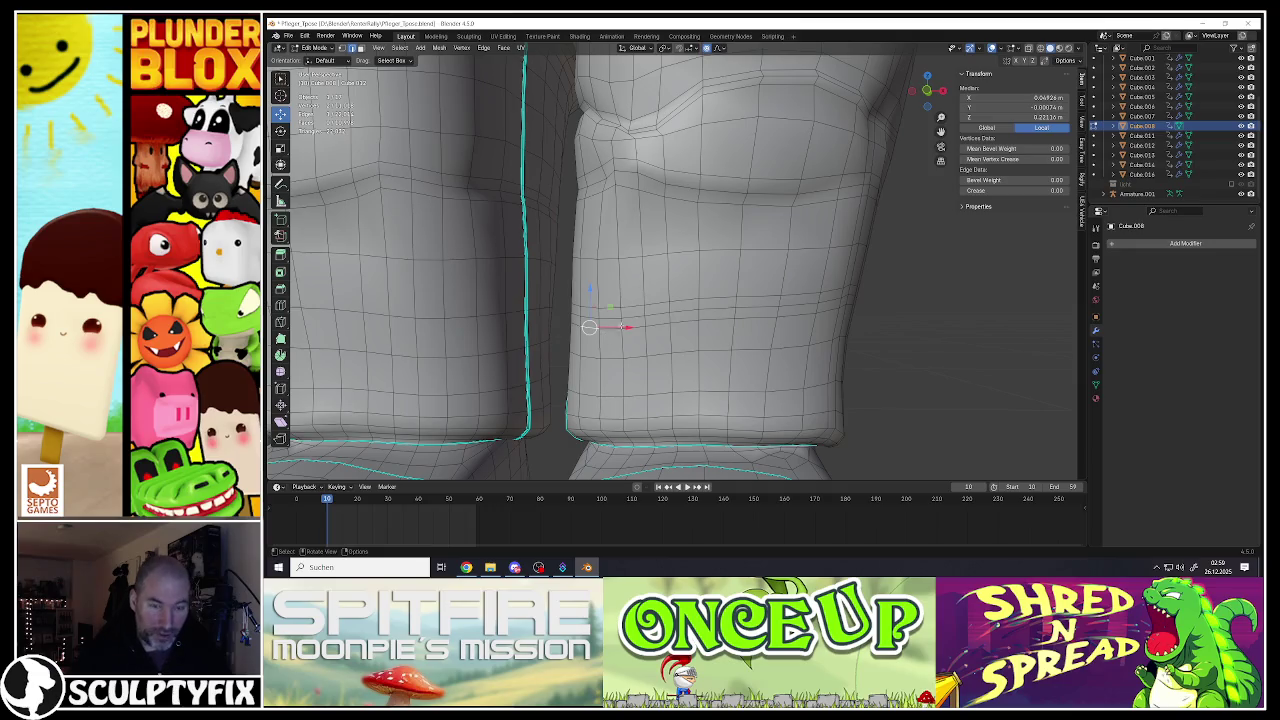
pyautogui.moveTo(590, 322); pyautogui.dragTo(597, 317, button='middle')
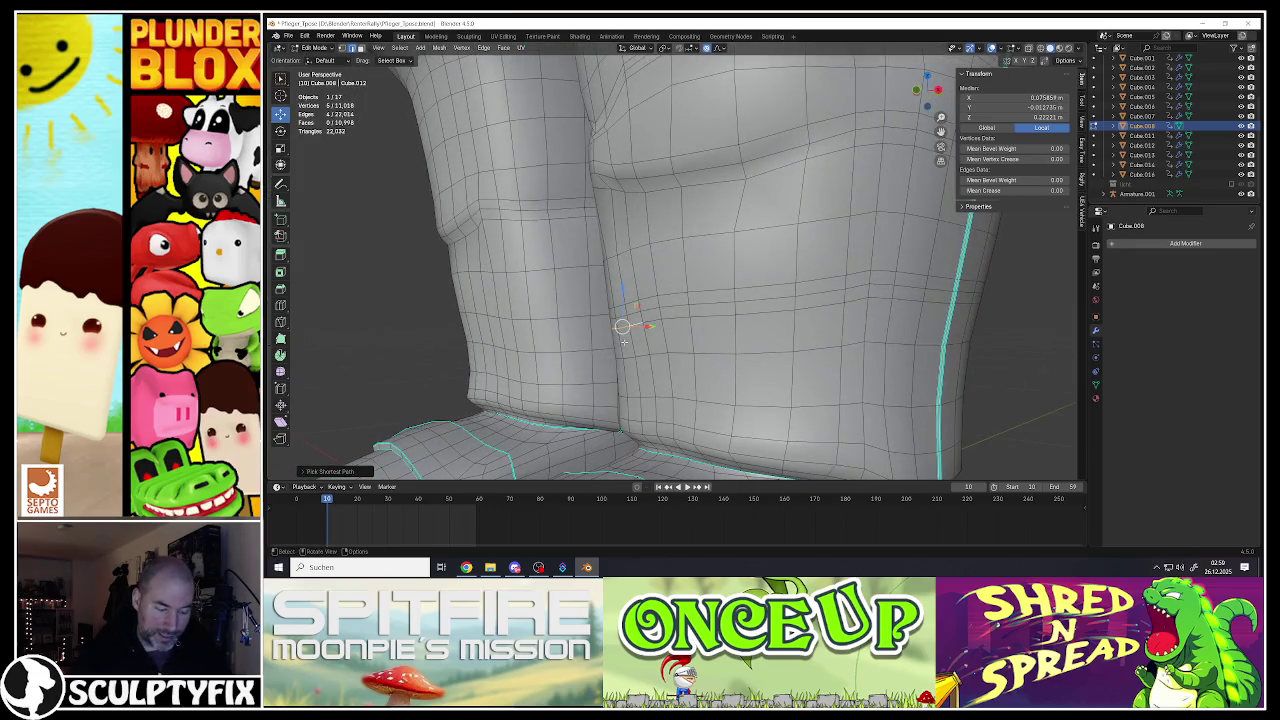
pyautogui.press('g')
pyautogui.click(640, 330)
# Step: Select vertices along the leg's outer side and move them proportionally to push in a crease
pyautogui.moveTo(768, 338)
pyautogui.mouseDown(button='middle')
pyautogui.moveTo(860, 300)
pyautogui.moveTo(919, 302)
pyautogui.moveTo(848, 289)
pyautogui.mouseUp(button='middle')
pyautogui.click(866, 294)
pyautogui.click(850, 305)
pyautogui.click(837, 306)
pyautogui.keyDown('ctrl'); pyautogui.click(949, 300); pyautogui.keyUp('ctrl')
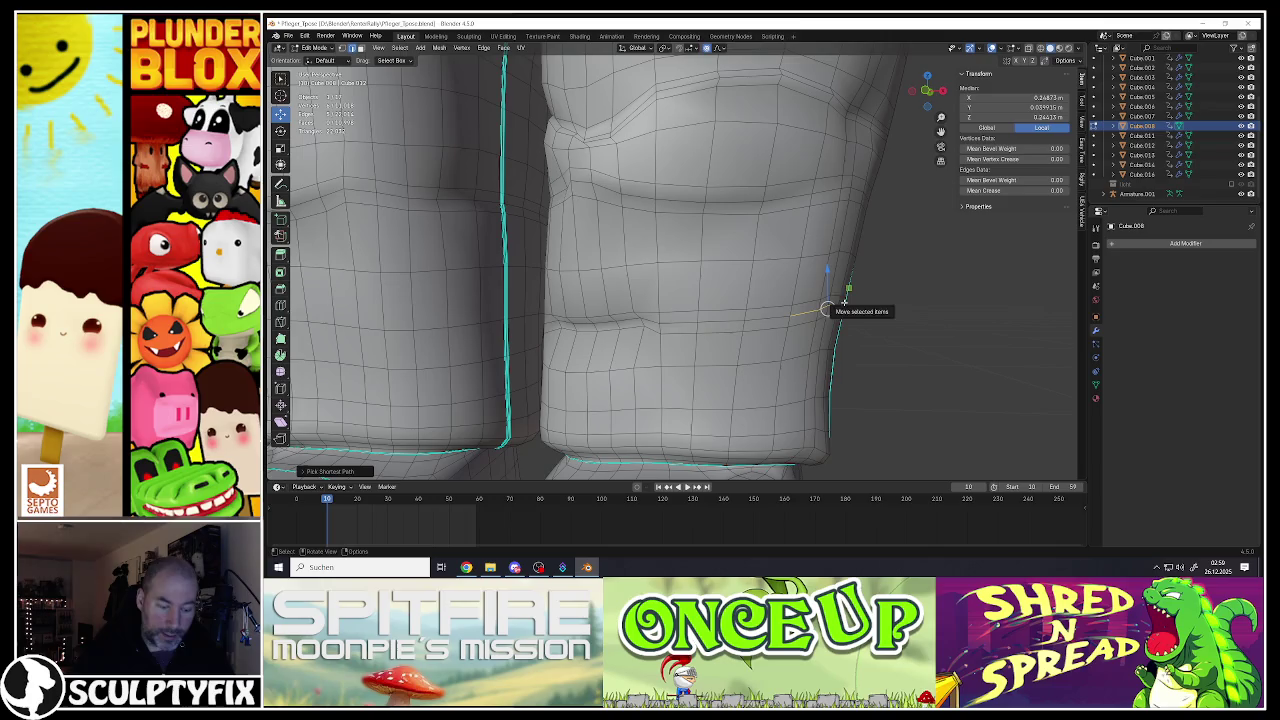
pyautogui.press('g')
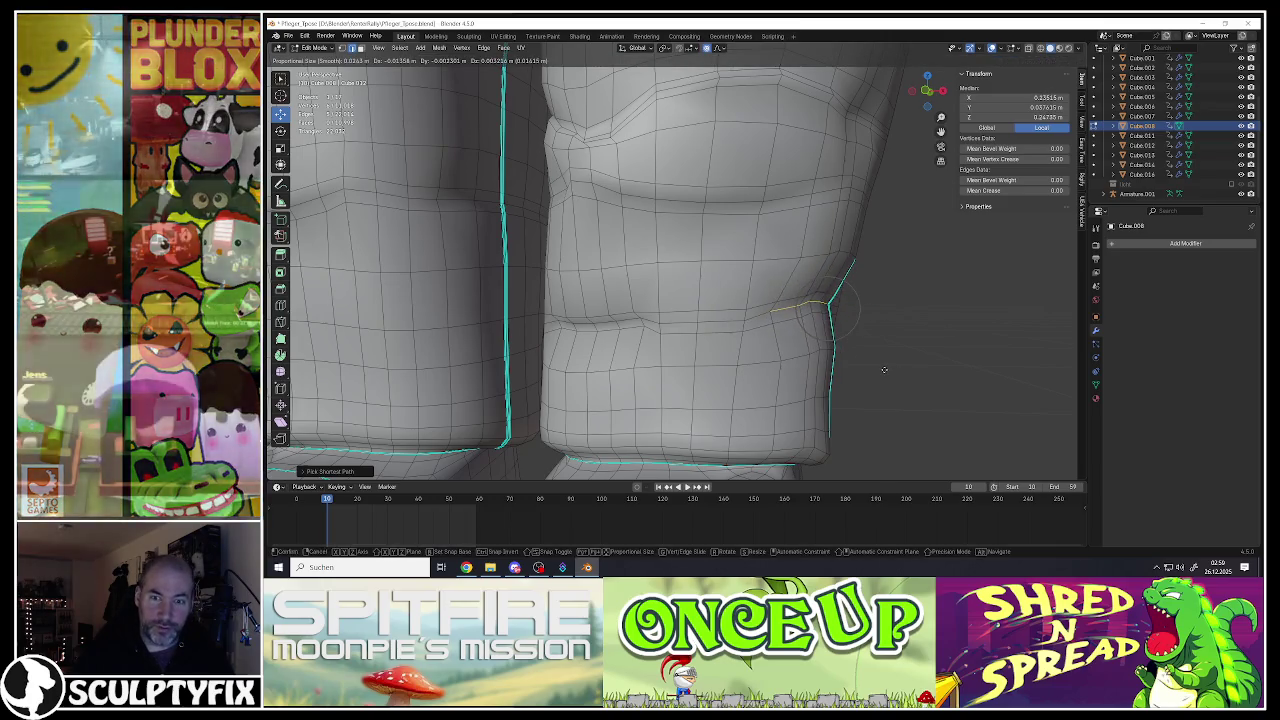
pyautogui.click(893, 367)
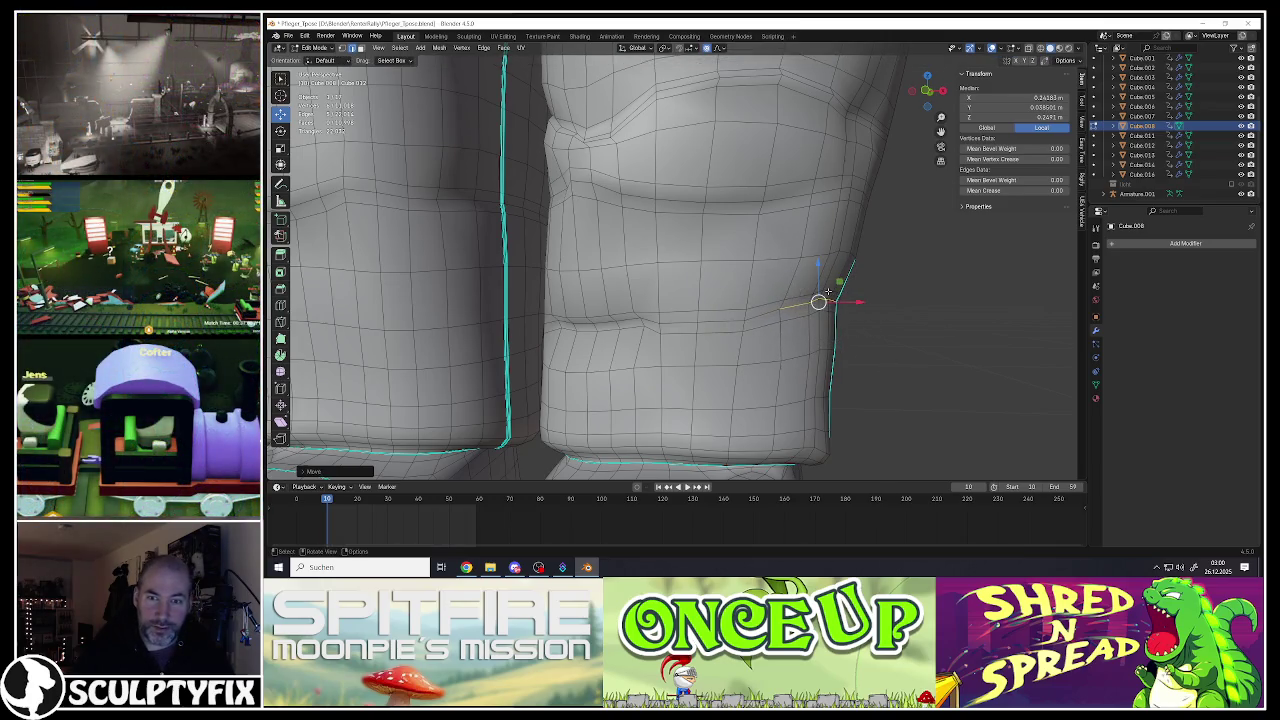
pyautogui.press('g')
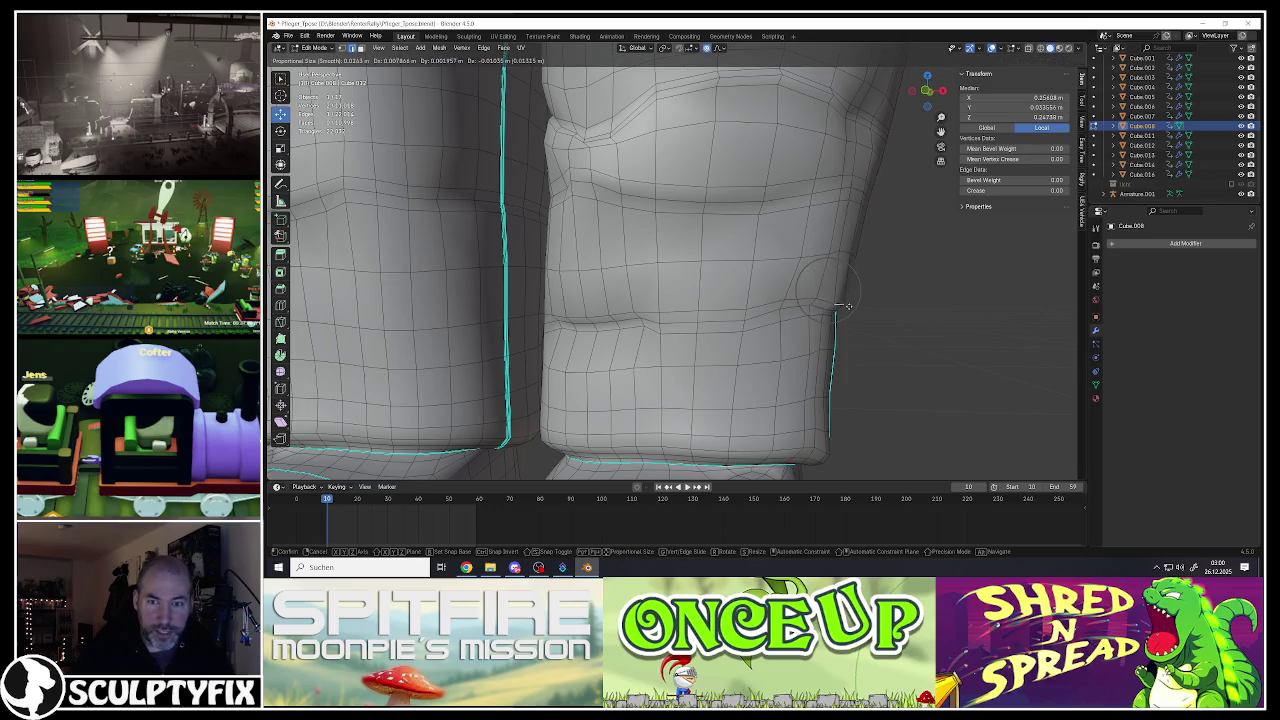
pyautogui.click(839, 300)
pyautogui.press('g')
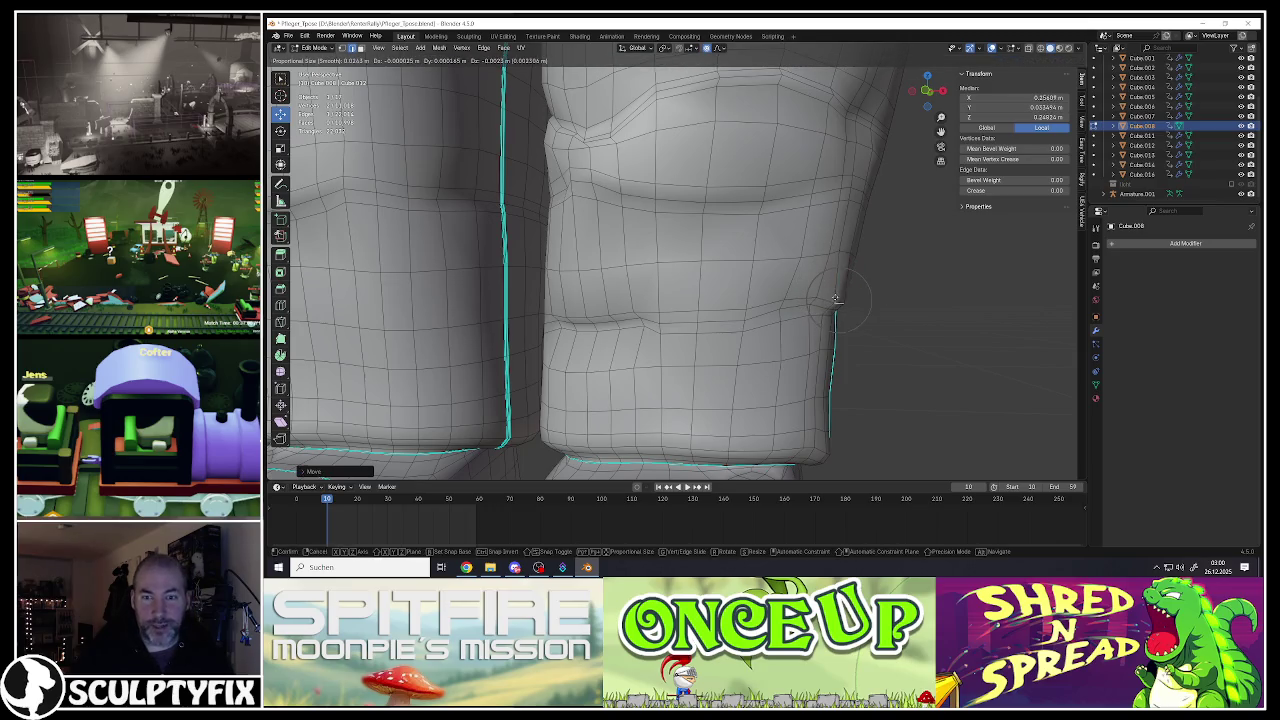
pyautogui.click(833, 300)
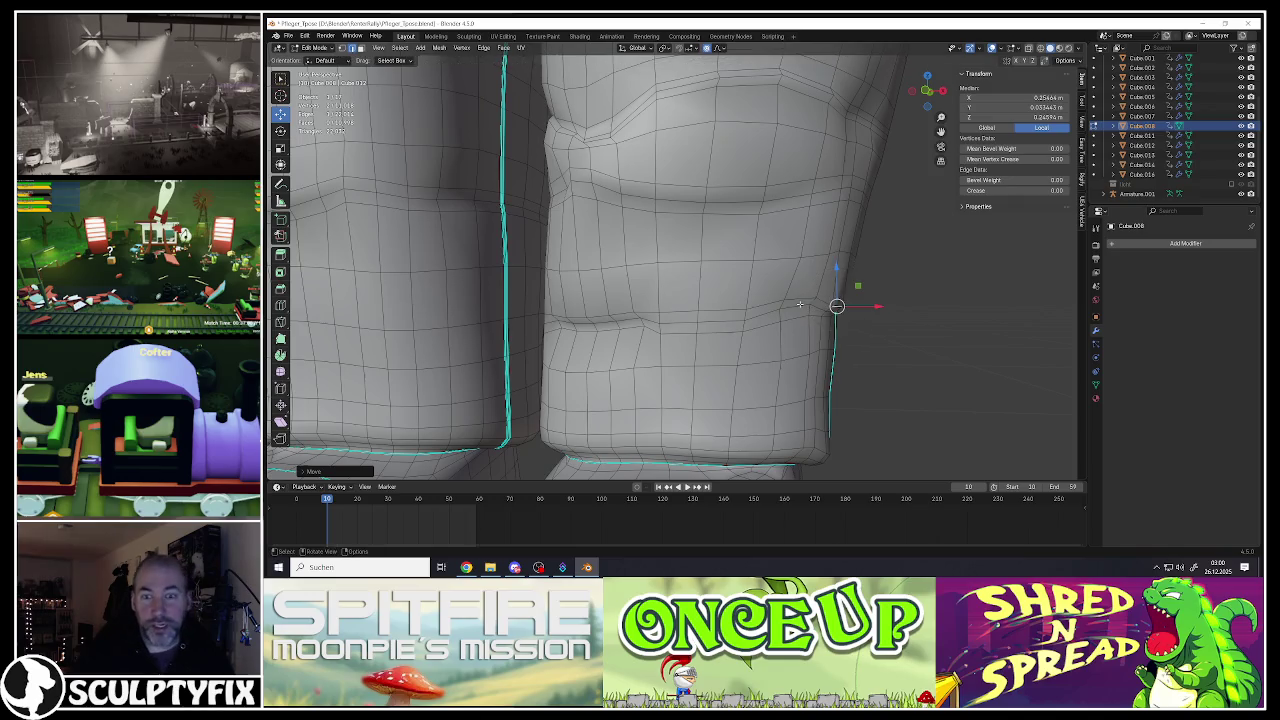
pyautogui.moveTo(794, 320)
pyautogui.mouseDown(button='middle')
pyautogui.moveTo(741, 313)
pyautogui.moveTo(766, 322)
pyautogui.mouseUp(button='middle')
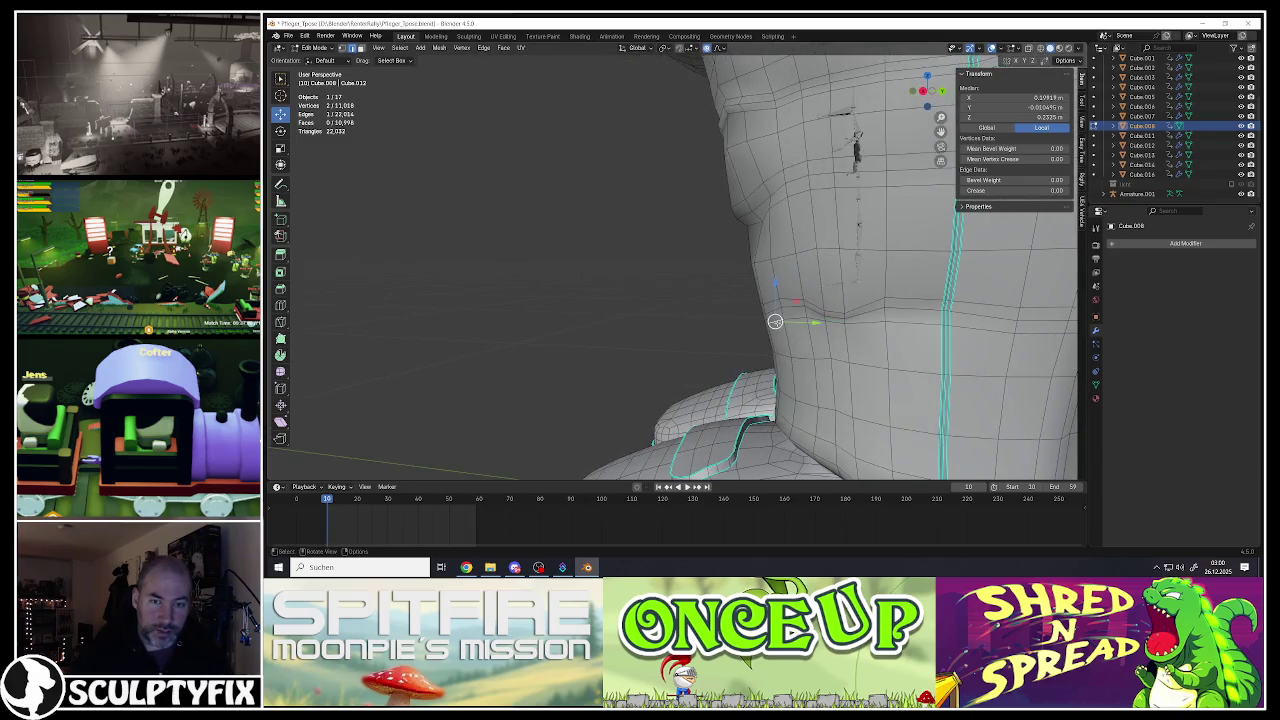
# Step: Make several proportional moves on vertices and edges along the crease near the seam
pyautogui.press('g')
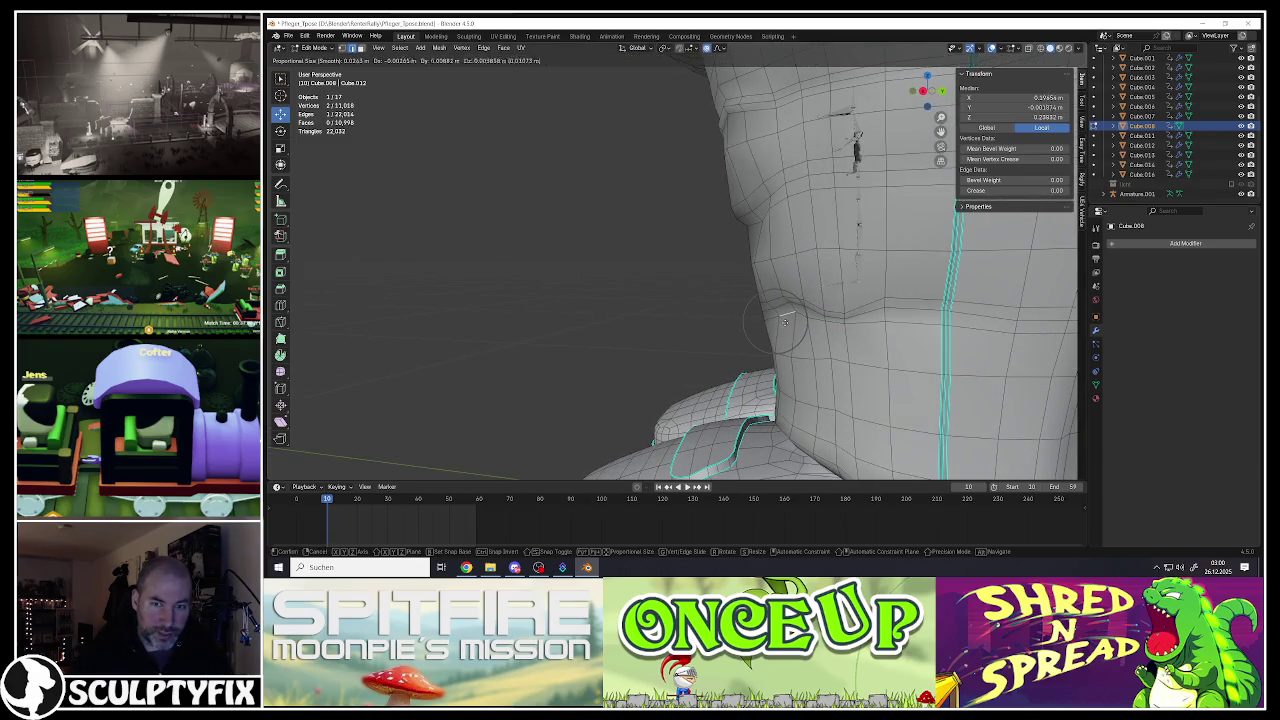
pyautogui.click(785, 320)
pyautogui.moveTo(785, 320)
pyautogui.mouseDown(button='middle')
pyautogui.moveTo(851, 315)
pyautogui.moveTo(929, 366)
pyautogui.moveTo(760, 323)
pyautogui.moveTo(855, 328)
pyautogui.mouseUp(button='middle')
pyautogui.press('g')
pyautogui.click(917, 363)
pyautogui.keyDown('ctrl'); pyautogui.click(826, 328); pyautogui.keyUp('ctrl')
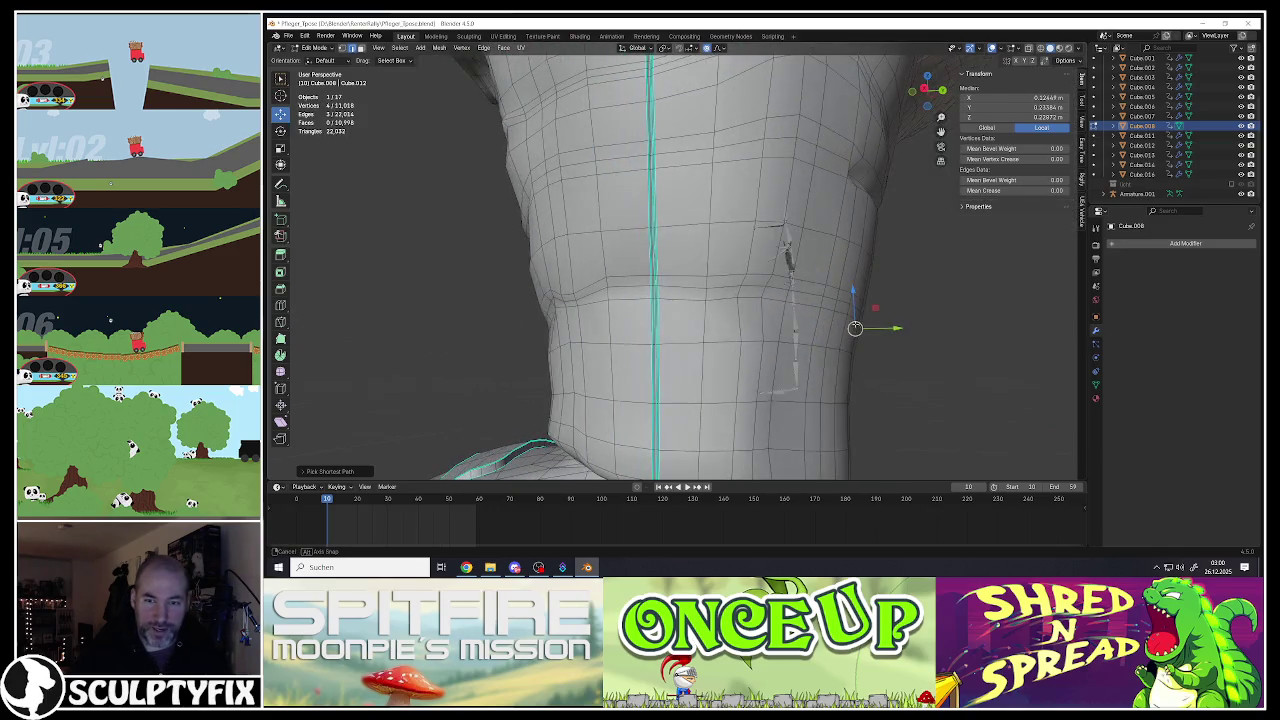
pyautogui.press('g')
pyautogui.click(834, 350)
# Step: Shape a seam edge path with reduced proportional falloff, then return to Object Mode
pyautogui.moveTo(834, 350); pyautogui.dragTo(692, 306, button='middle')
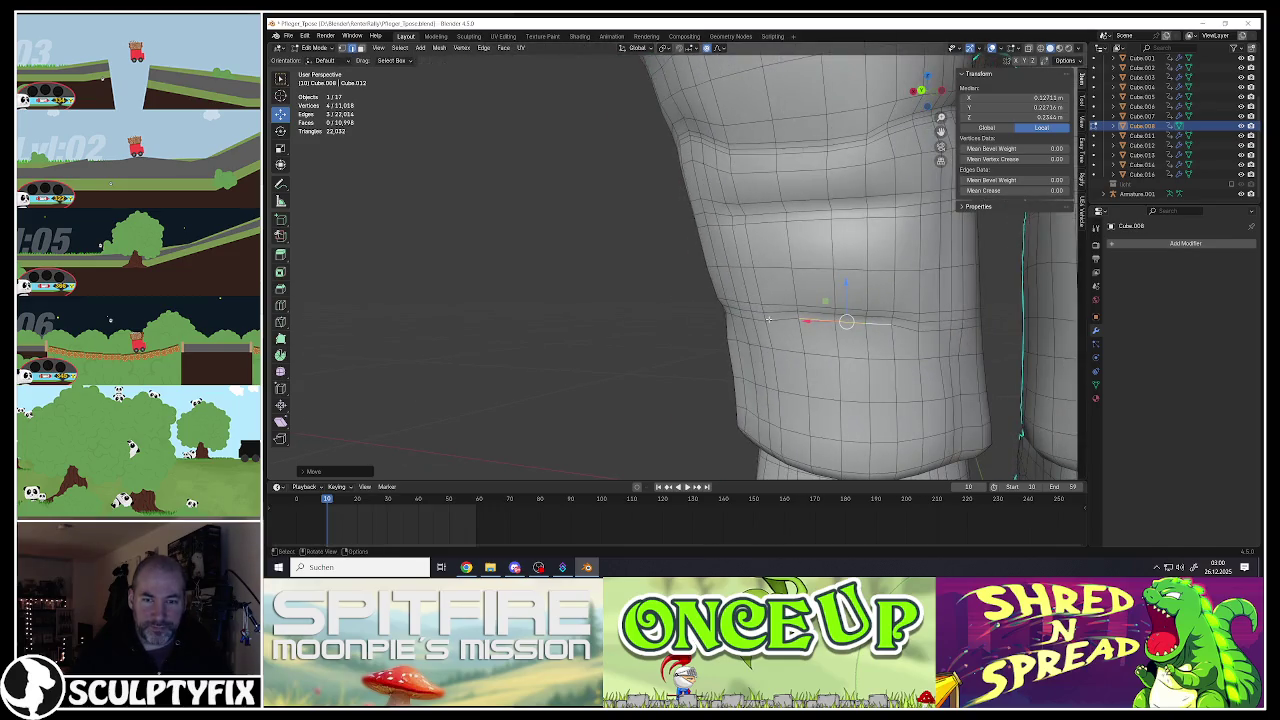
pyautogui.click(740, 318)
pyautogui.moveTo(740, 318)
pyautogui.mouseDown(button='middle')
pyautogui.moveTo(845, 290)
pyautogui.moveTo(819, 357)
pyautogui.mouseUp(button='middle')
pyautogui.keyDown('ctrl'); pyautogui.click(845, 290); pyautogui.keyUp('ctrl')
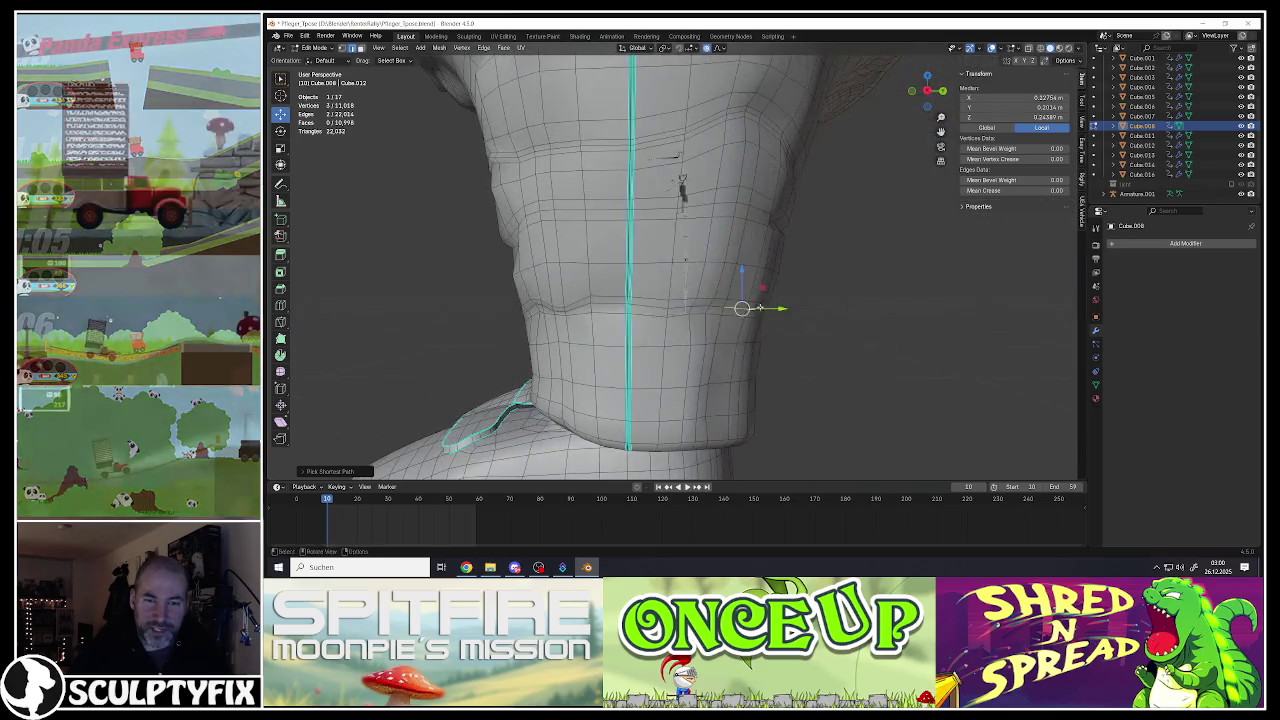
pyautogui.press('g')
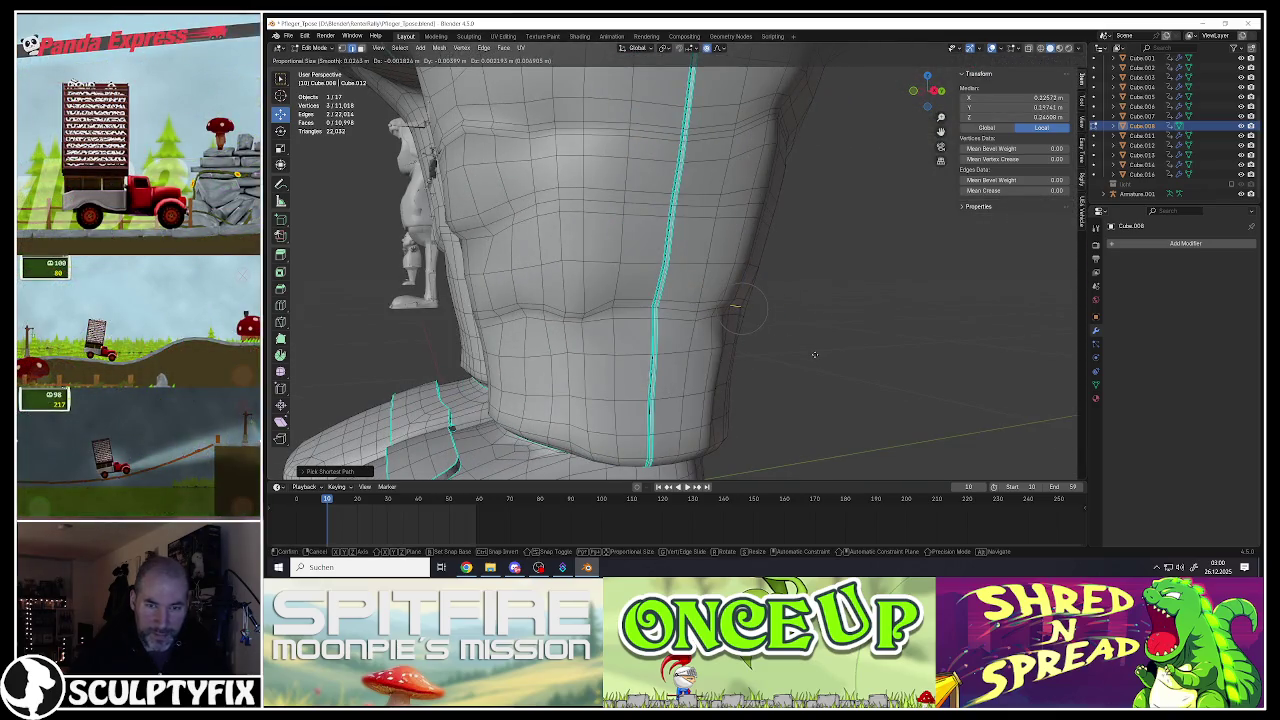
pyautogui.scroll(-7, 814, 350)
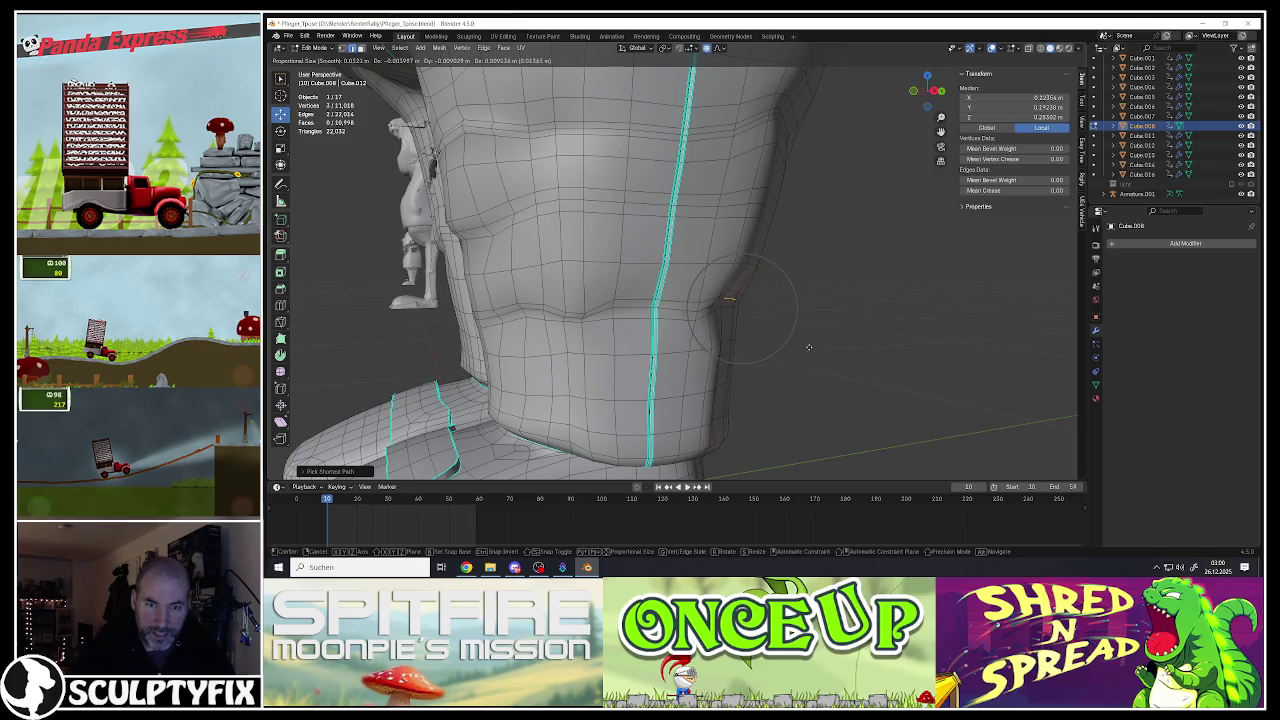
pyautogui.click(817, 346)
pyautogui.scroll(-5, 817, 346)
pyautogui.press('Tab')
pyautogui.moveTo(817, 346); pyautogui.dragTo(635, 312, button='middle')
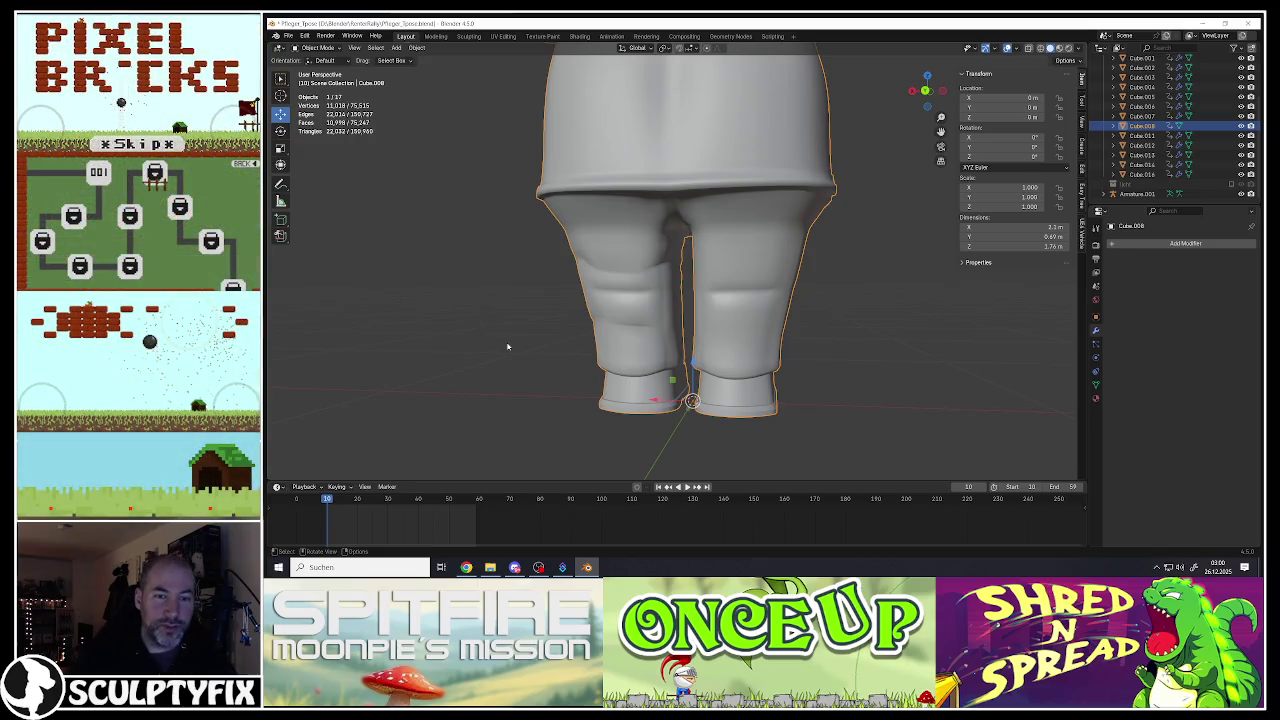
# Step: In Edit Mode, rotate a knee-wrinkle edge with smooth proportional falloff, then pick another leg edge
pyautogui.scroll(3, 650, 248)
pyautogui.press('Tab')
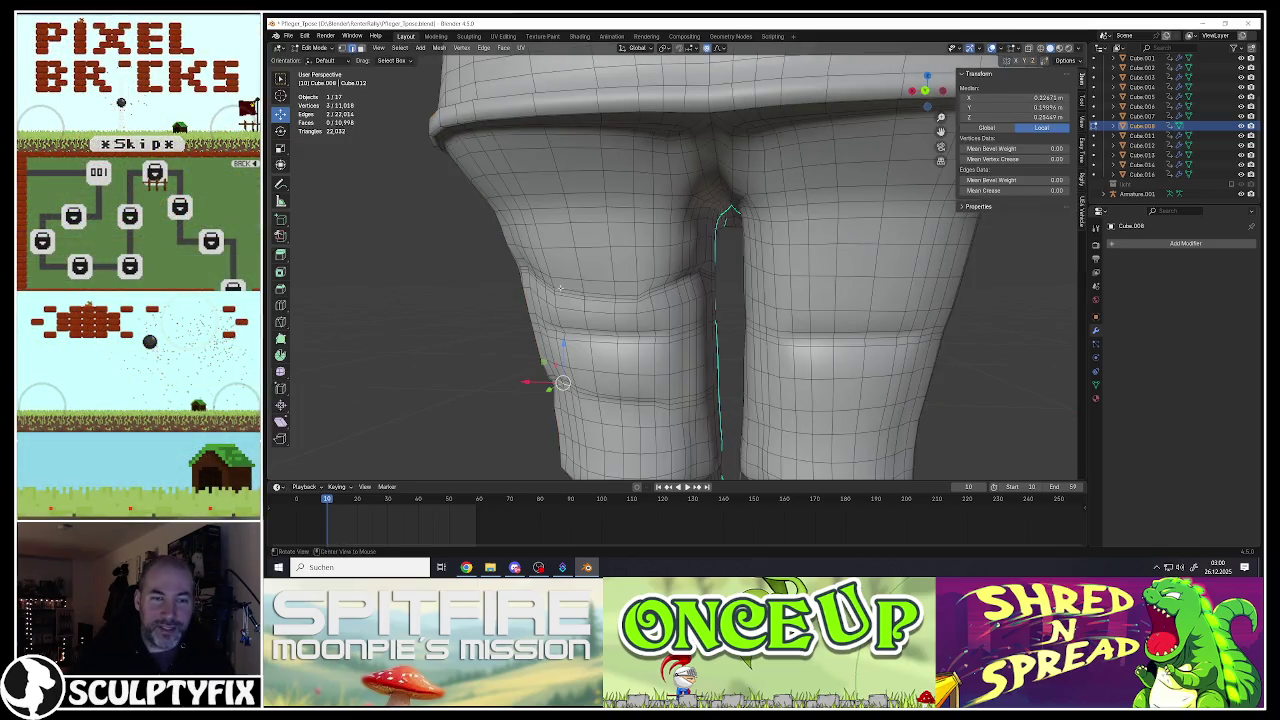
pyautogui.scroll(2, 535, 273)
pyautogui.click(552, 274)
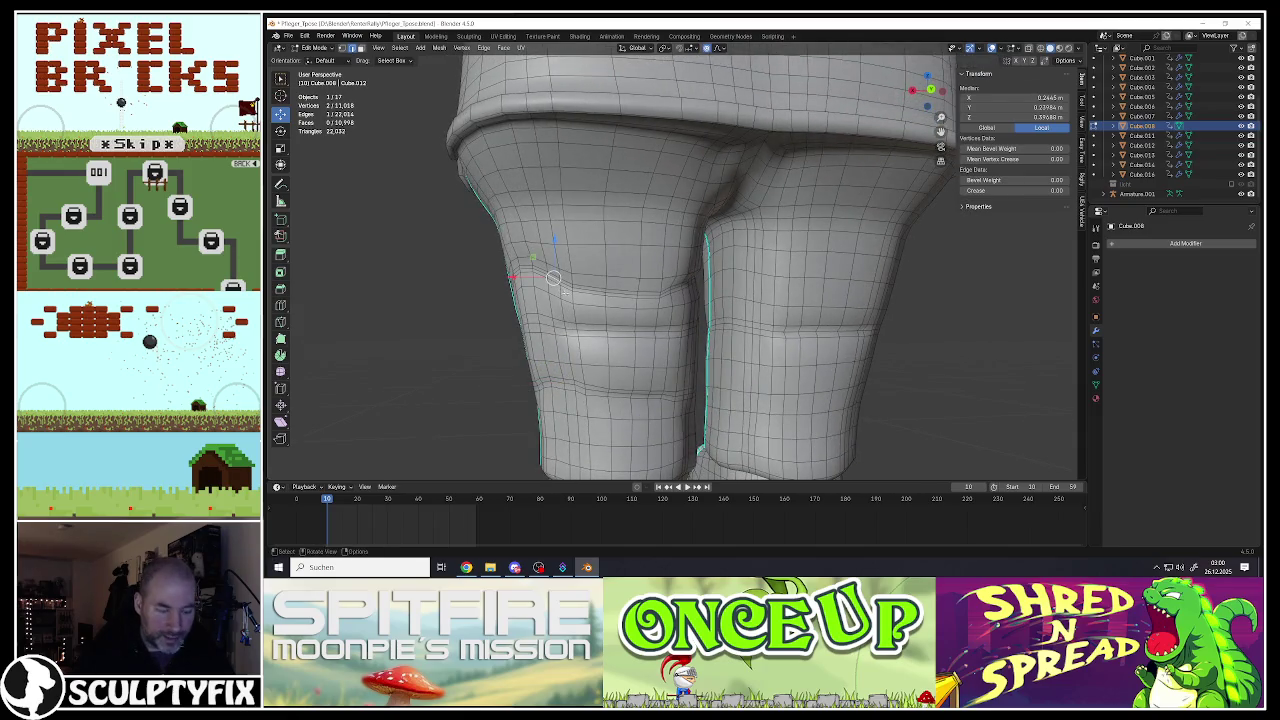
pyautogui.scroll(2, 560, 292)
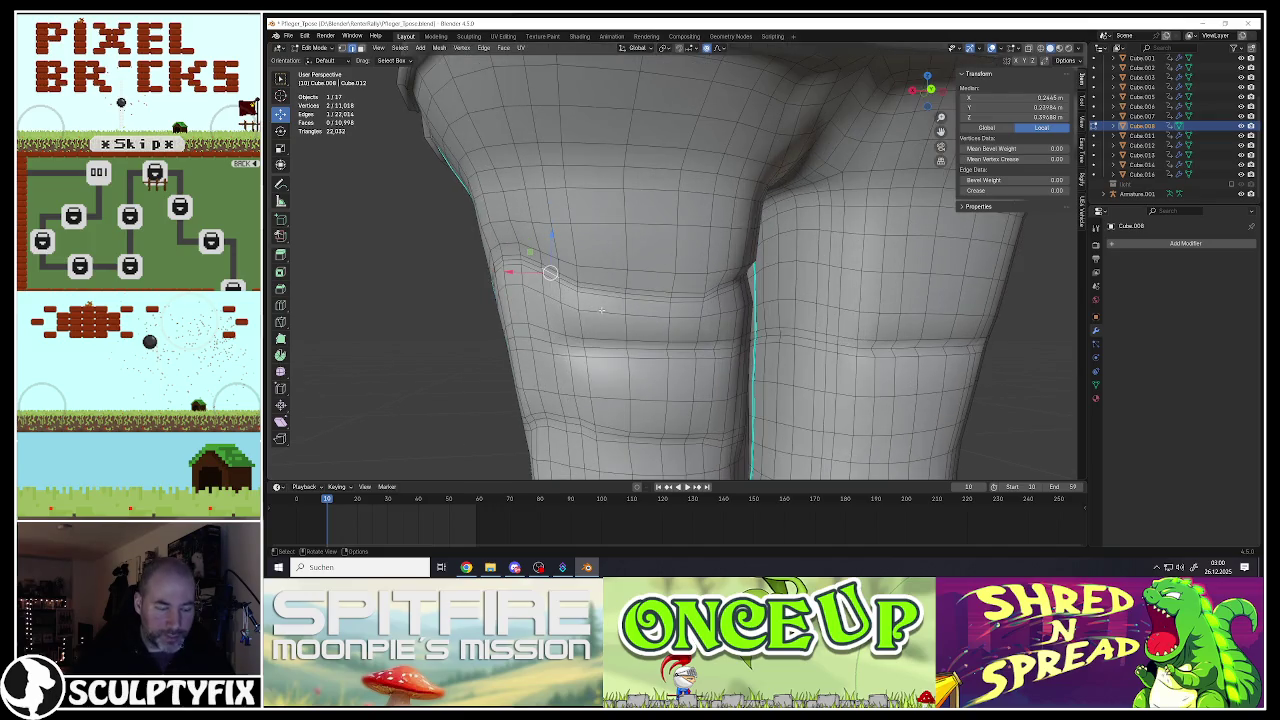
pyautogui.press('r')
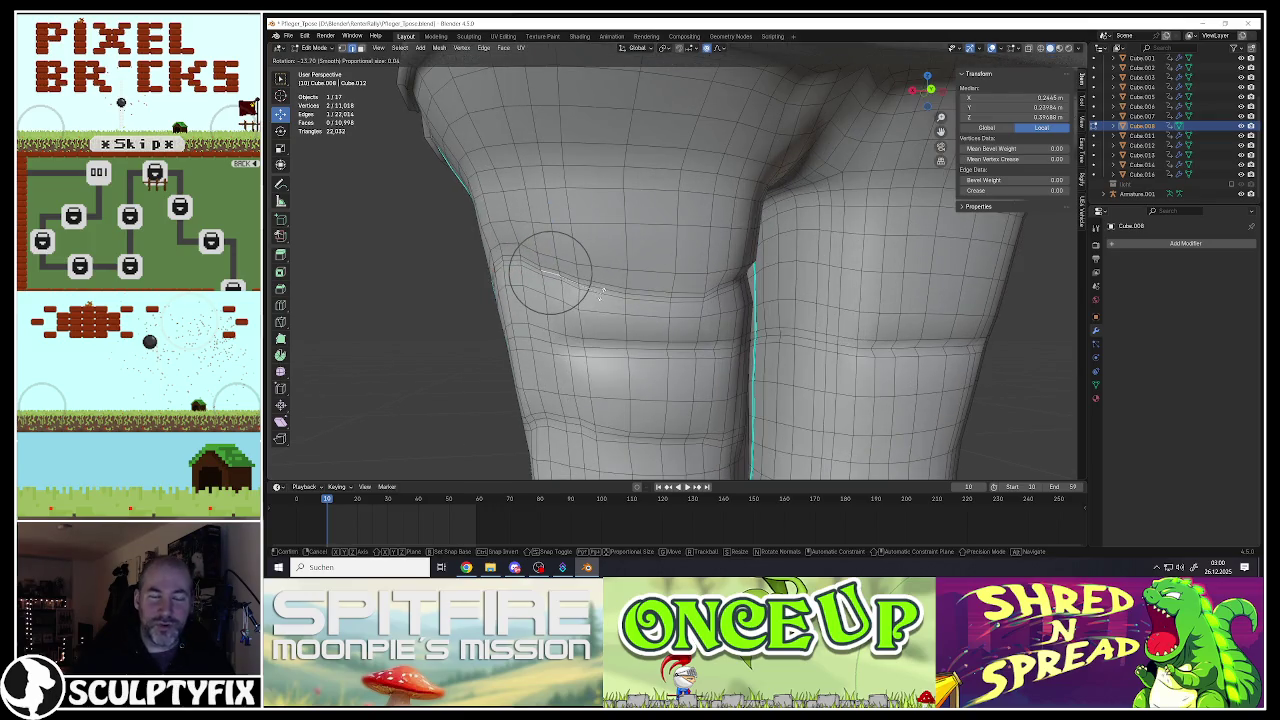
pyautogui.click(603, 291)
pyautogui.moveTo(603, 291)
pyautogui.mouseDown(button='middle')
pyautogui.moveTo(529, 245)
pyautogui.moveTo(530, 272)
pyautogui.moveTo(587, 237)
pyautogui.mouseUp(button='middle')
pyautogui.click(491, 252)
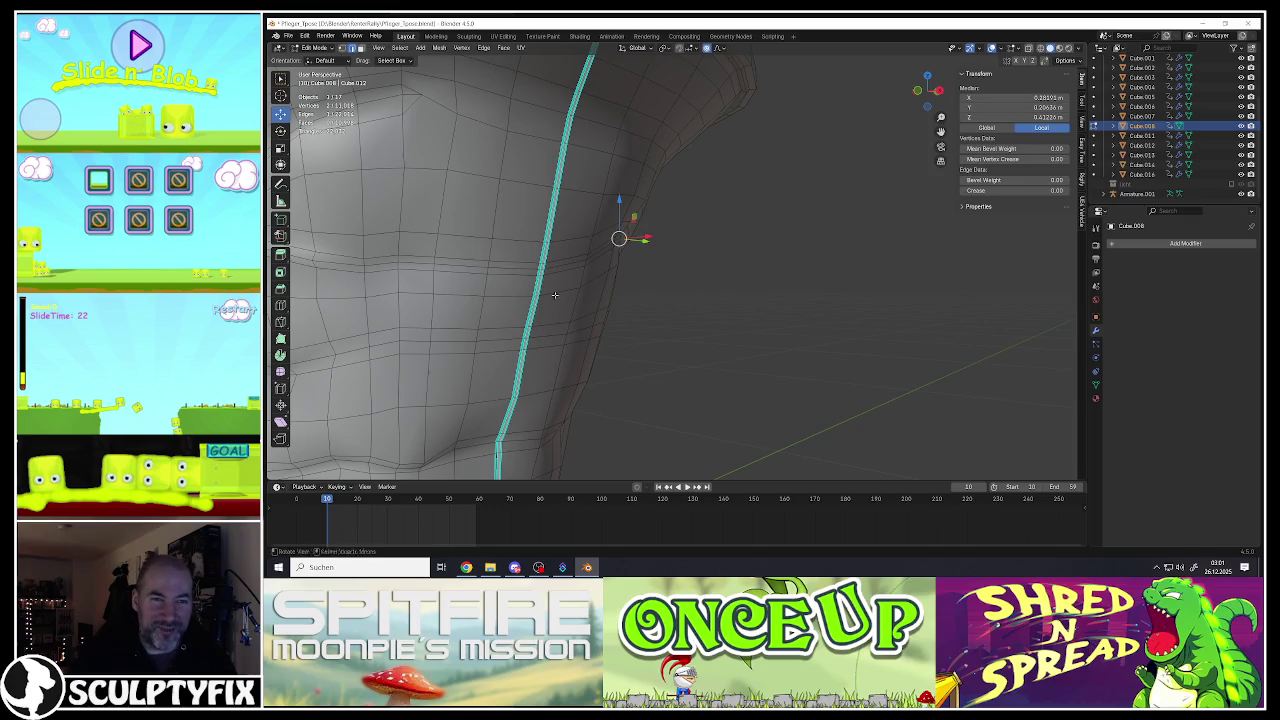
# Step: Move the leg-side vertex with proportional falloff, nudge it again, then view legs and boots
pyautogui.scroll(-3, 548, 297)
pyautogui.moveTo(548, 297)
pyautogui.mouseDown(button='middle')
pyautogui.moveTo(589, 233)
pyautogui.moveTo(681, 237)
pyautogui.mouseUp(button='middle')
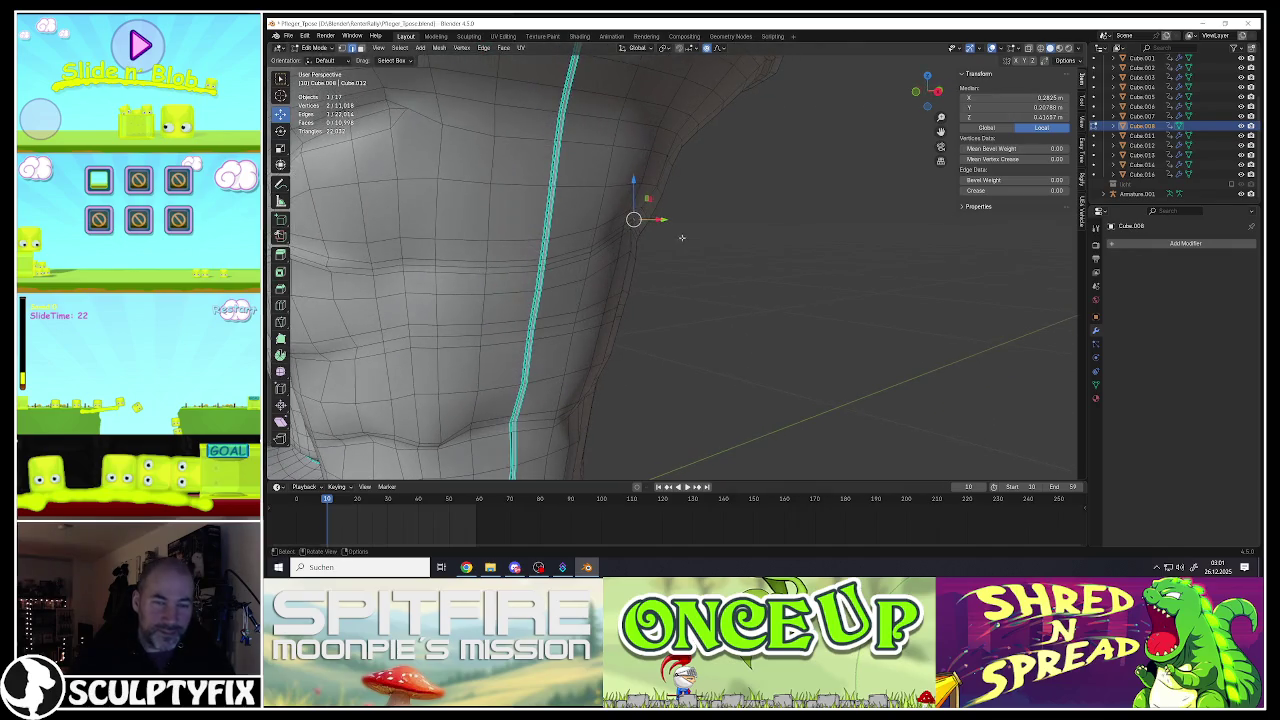
pyautogui.moveTo(629, 214)
pyautogui.mouseDown(button='middle')
pyautogui.moveTo(585, 229)
pyautogui.moveTo(617, 228)
pyautogui.moveTo(598, 204)
pyautogui.moveTo(682, 210)
pyautogui.mouseUp(button='middle')
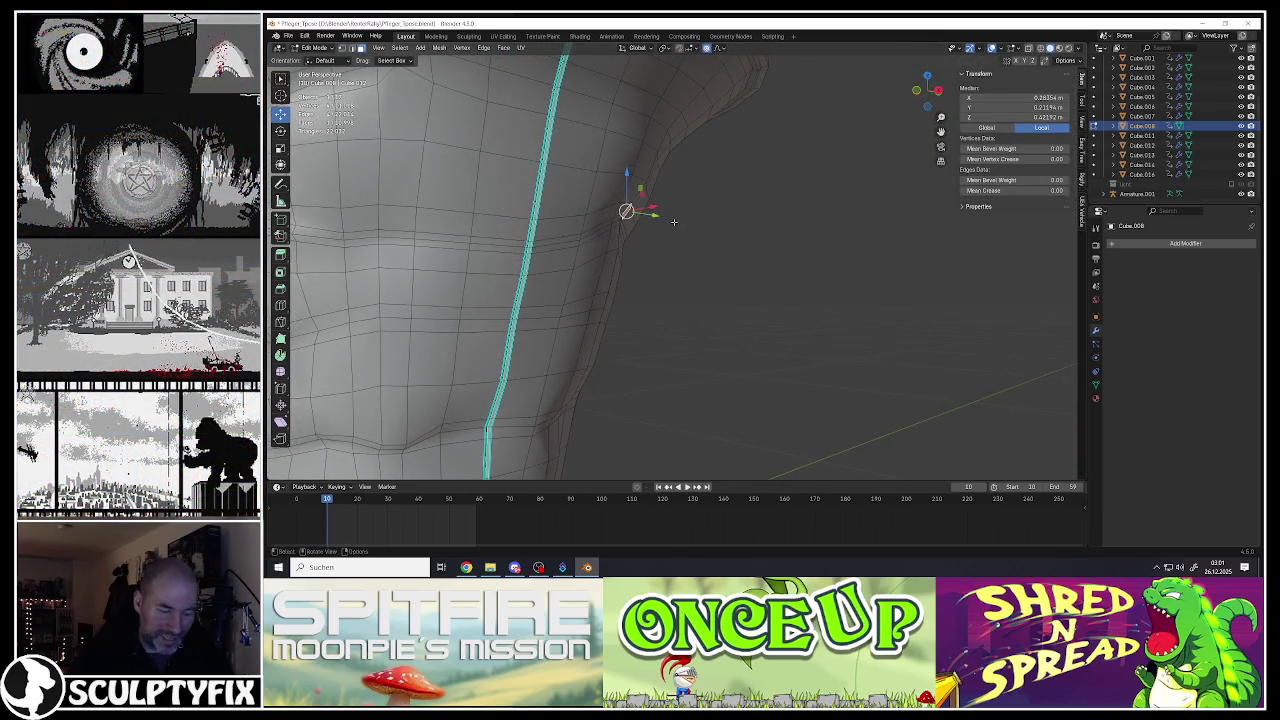
pyautogui.press('g')
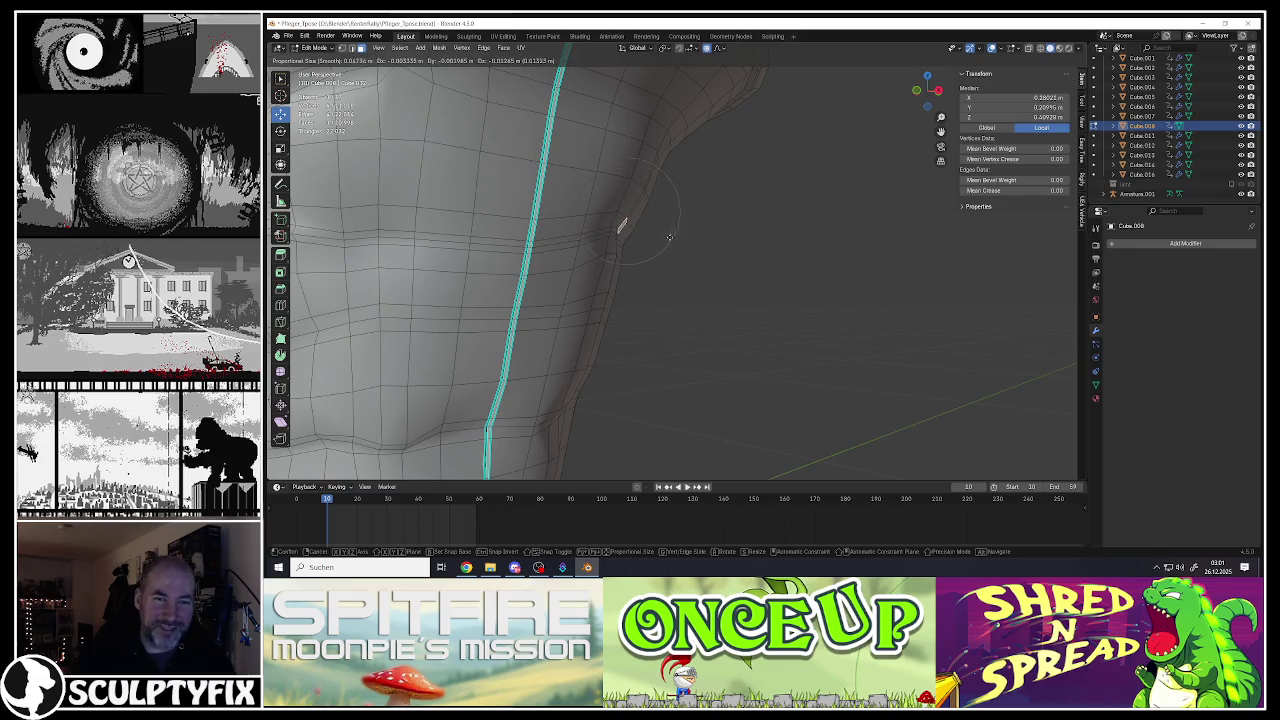
pyautogui.scroll(-5, 665, 234)
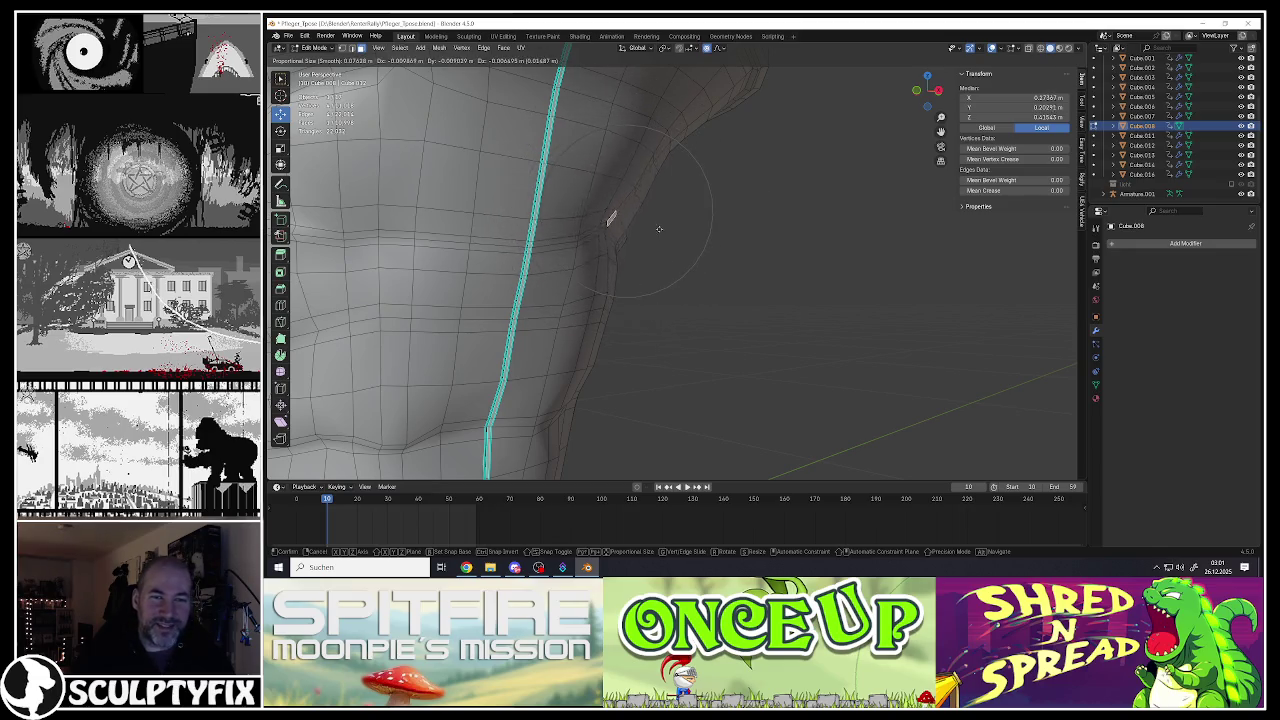
pyautogui.click(666, 241)
pyautogui.press('g')
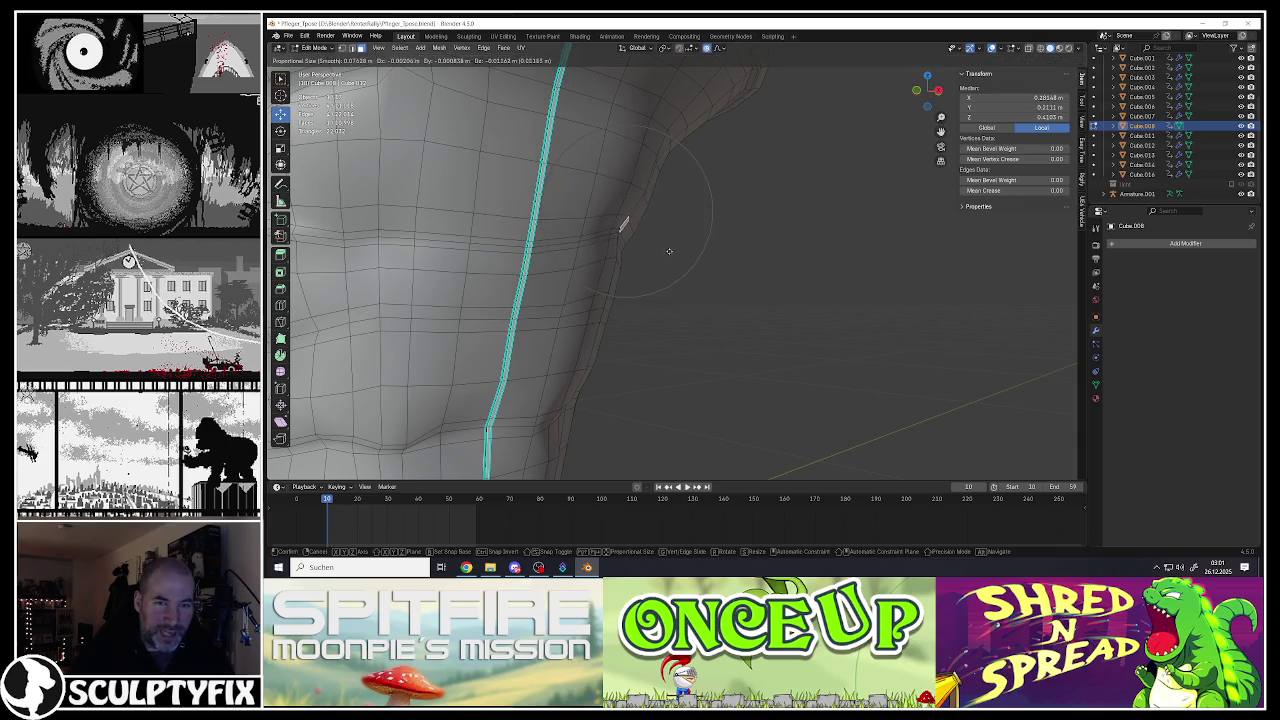
pyautogui.click(628, 228)
pyautogui.scroll(-3, 635, 232)
pyautogui.moveTo(617, 247); pyautogui.dragTo(560, 268, button='middle')
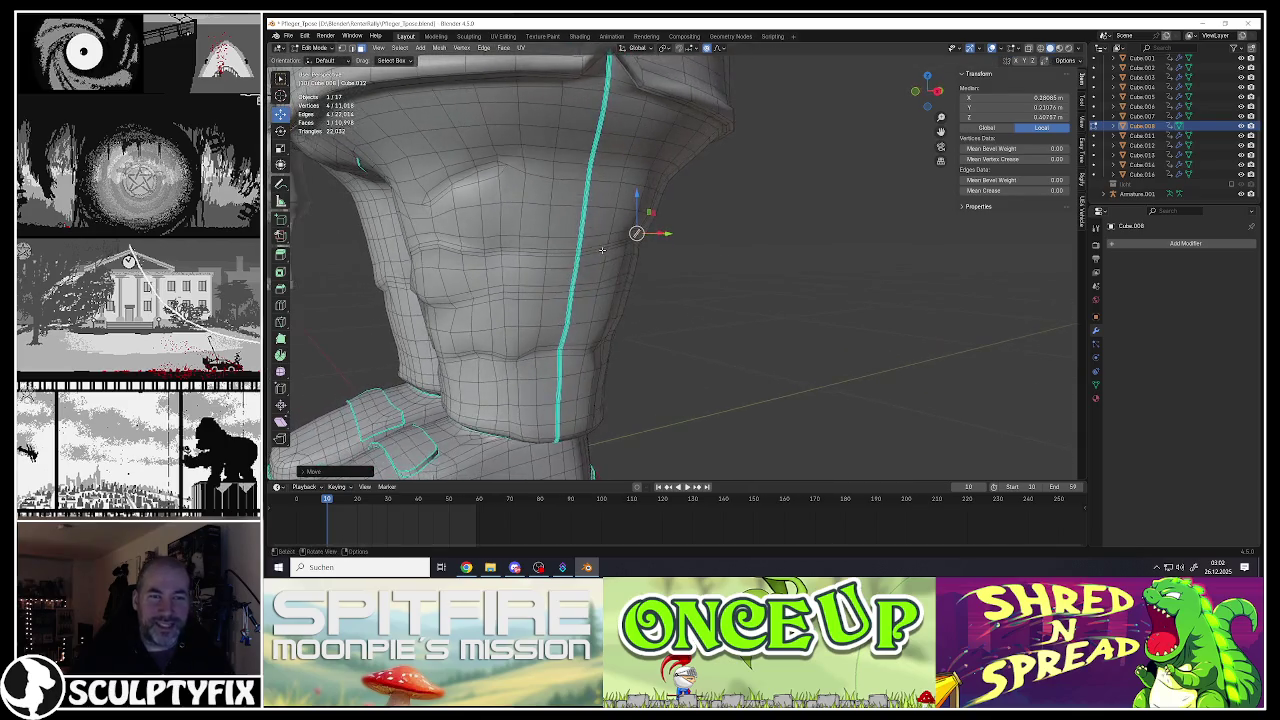
pyautogui.scroll(-2, 560, 268)
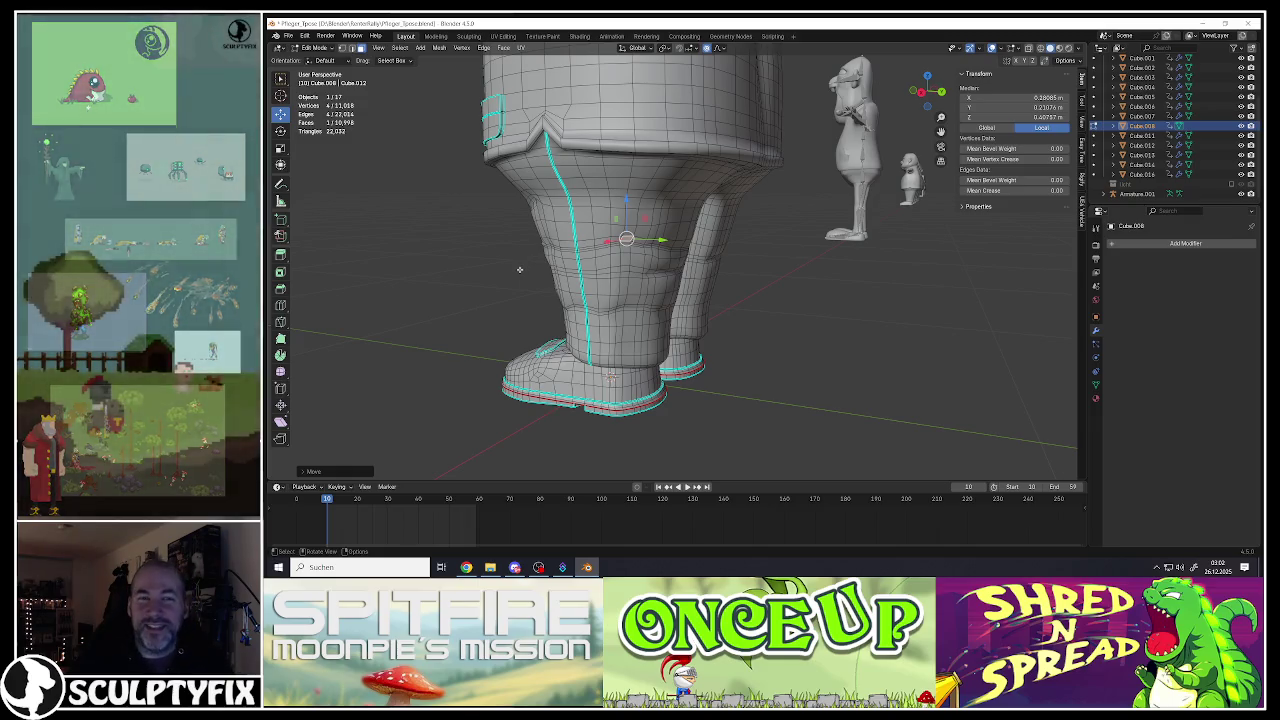
pyautogui.moveTo(519, 269)
pyautogui.mouseDown(button='middle')
pyautogui.moveTo(650, 234)
pyautogui.moveTo(633, 210)
pyautogui.mouseUp(button='middle')
# Step: Bevel an edge loop running across the trouser leg
pyautogui.scroll(3, 590, 230)
pyautogui.scroll(3, 586, 234)
pyautogui.scroll(2, 644, 233)
pyautogui.scroll(-2, 633, 208)
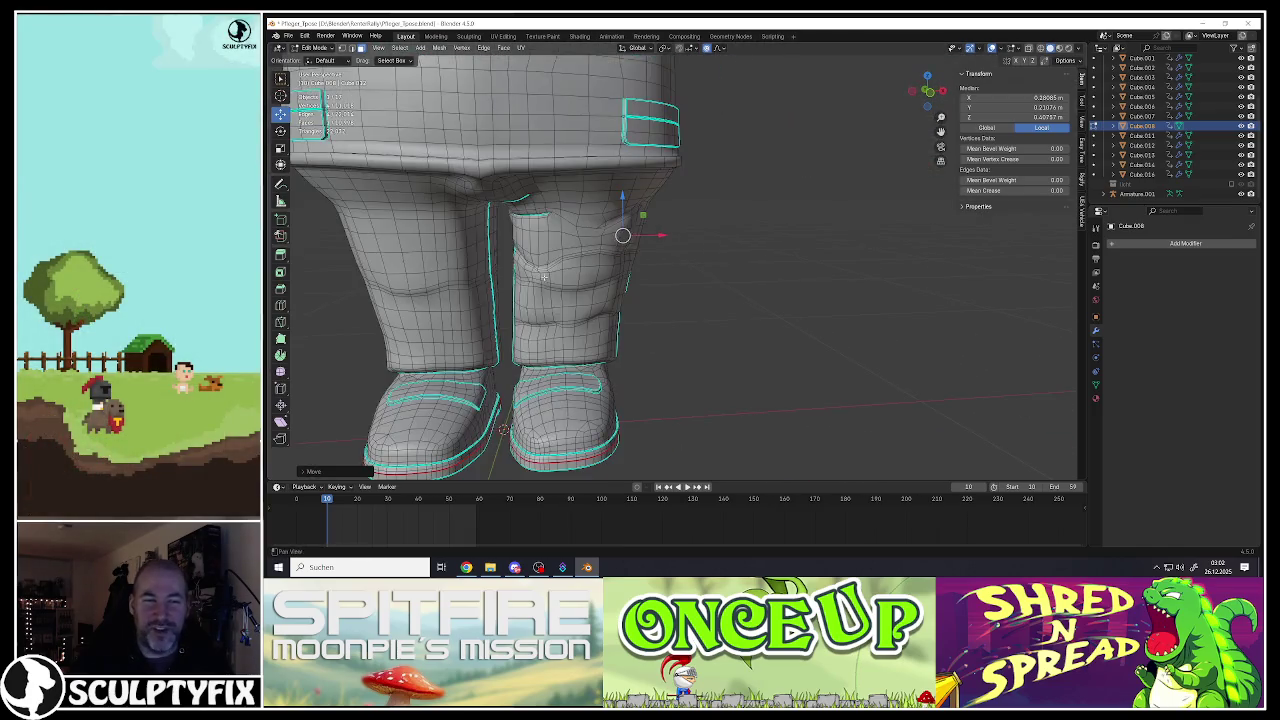
pyautogui.scroll(-2, 631, 203)
pyautogui.scroll(1, 524, 231)
pyautogui.scroll(3, 572, 261)
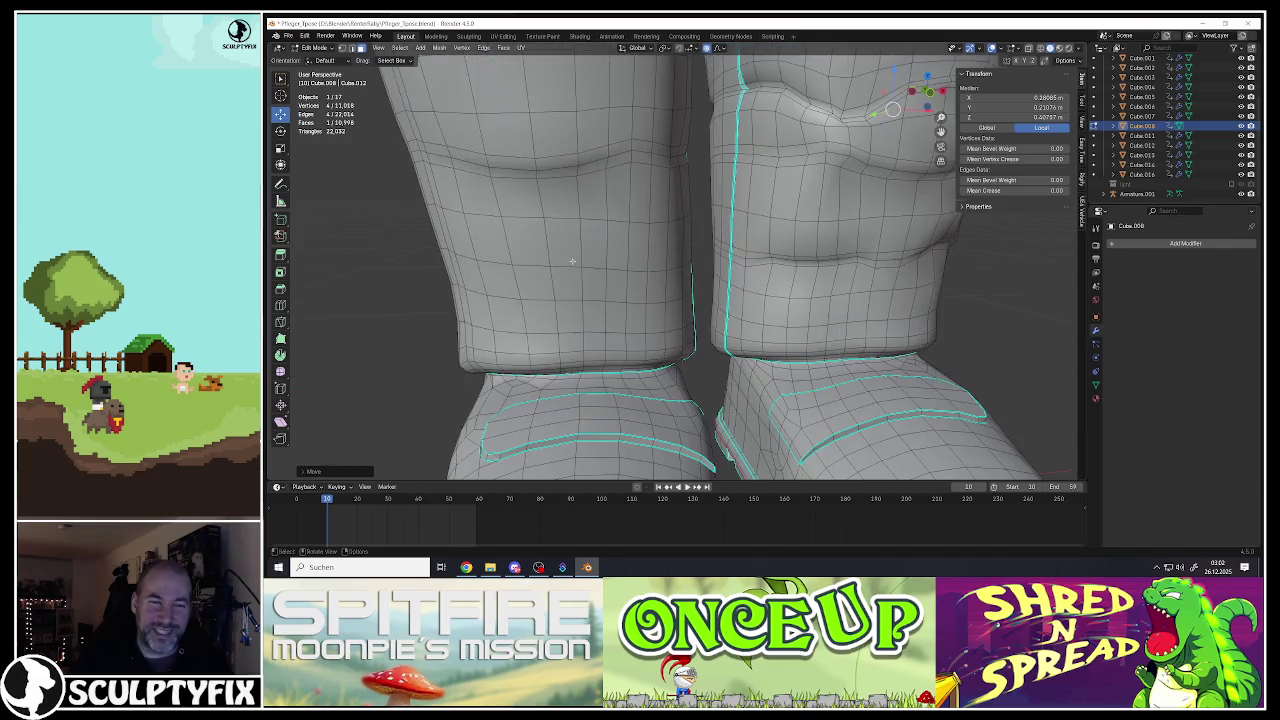
pyautogui.scroll(2, 548, 260)
pyautogui.moveTo(560, 240)
pyautogui.mouseDown(button='middle')
pyautogui.moveTo(632, 231)
pyautogui.moveTo(600, 232)
pyautogui.mouseUp(button='middle')
pyautogui.keyDown('ctrl'); pyautogui.click(427, 235); pyautogui.keyUp('ctrl')
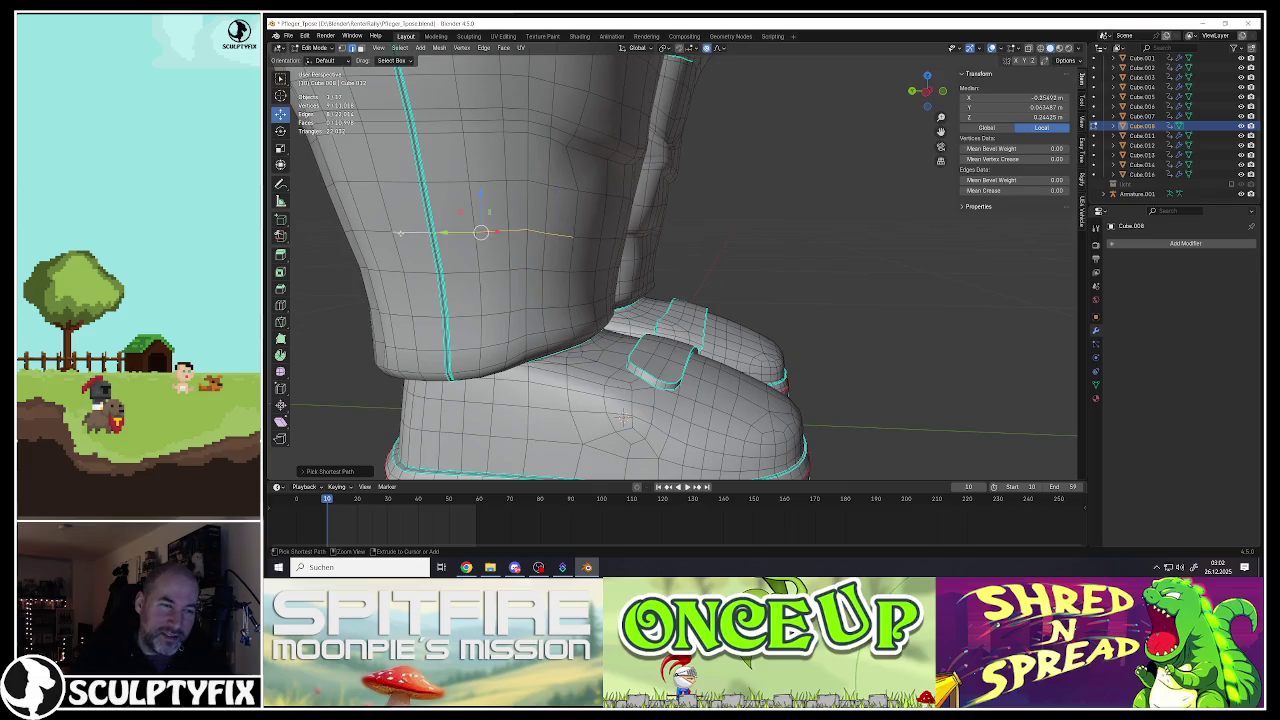
pyautogui.moveTo(622, 415); pyautogui.dragTo(597, 262, button='middle')
pyautogui.scroll(2, 597, 262)
pyautogui.scroll(2, 597, 262)
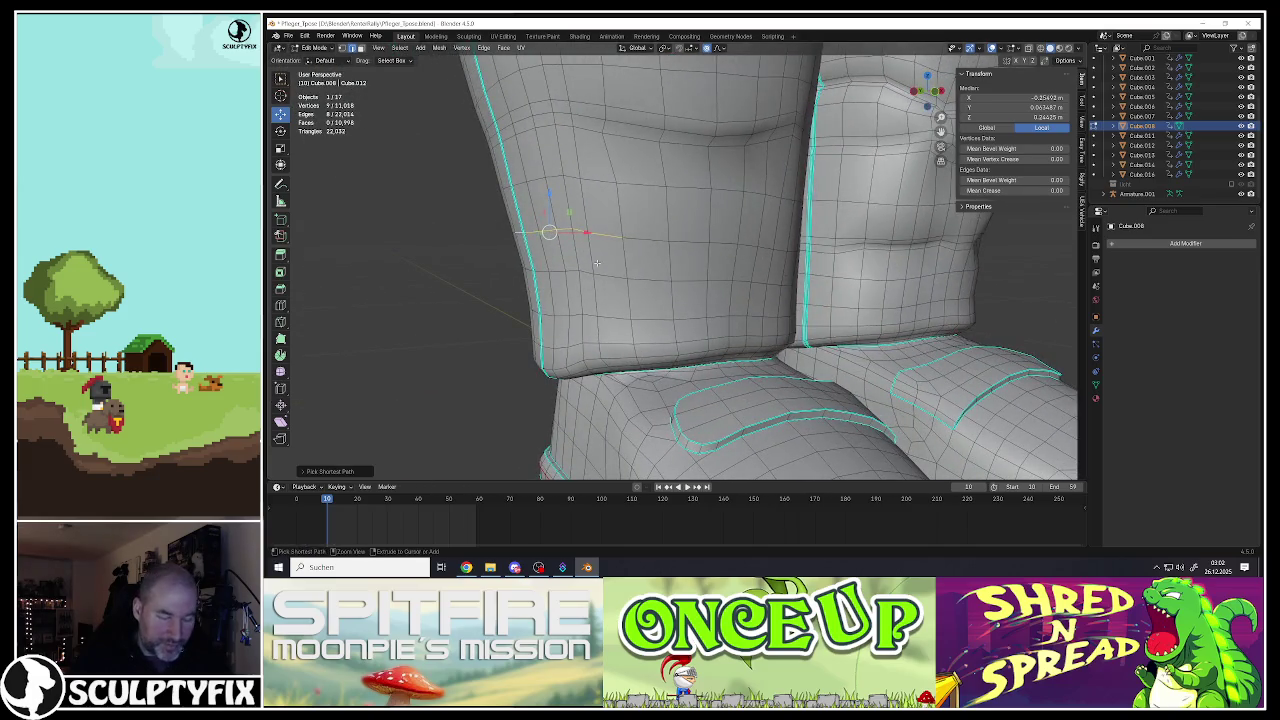
pyautogui.hotkey('ctrl', 'b')
pyautogui.click(622, 250)
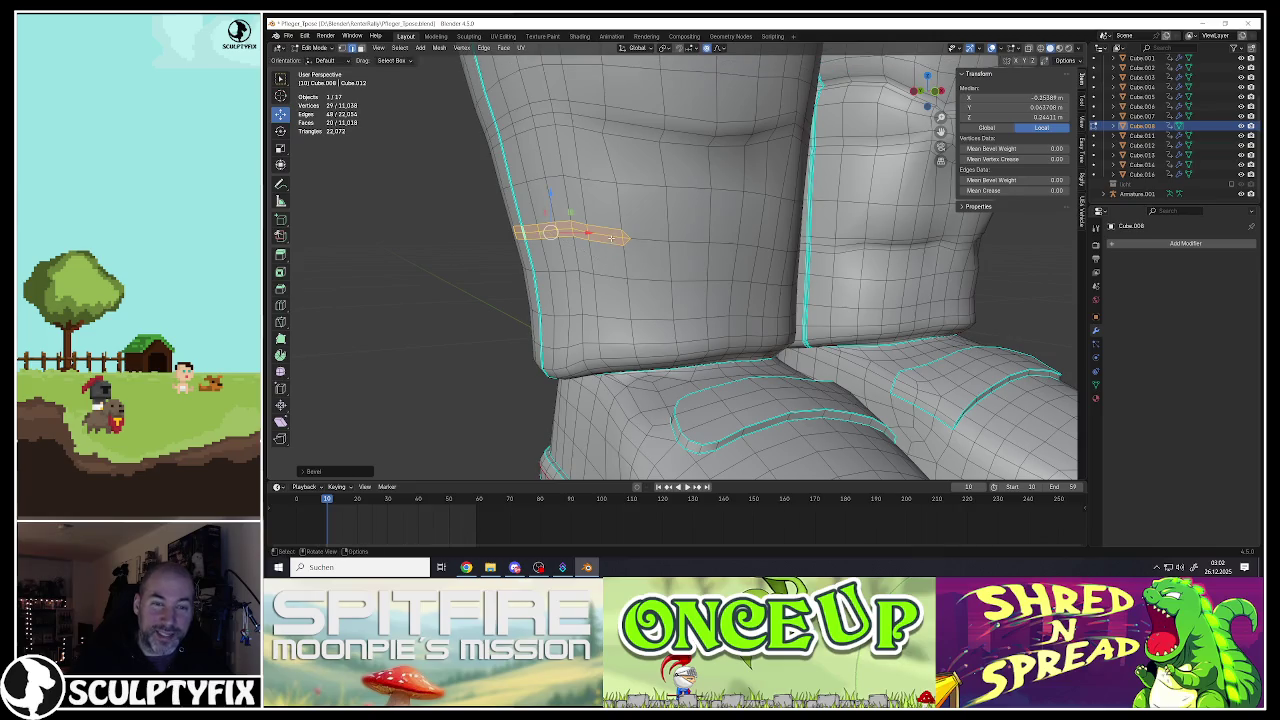
# Step: Move another leg edge with an enlarged proportional falloff to form a fold
pyautogui.click(612, 238)
pyautogui.moveTo(597, 240)
pyautogui.mouseDown(button='middle')
pyautogui.moveTo(445, 241)
pyautogui.moveTo(503, 269)
pyautogui.mouseUp(button='middle')
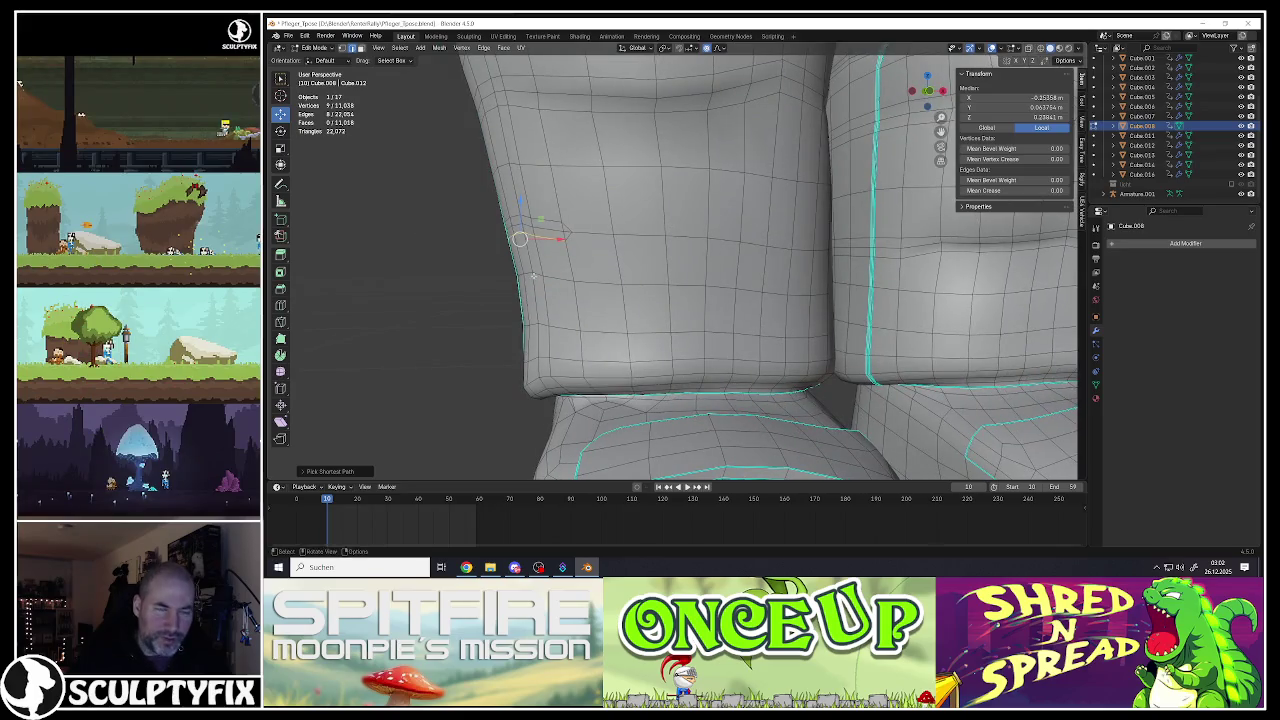
pyautogui.press('g')
pyautogui.scroll(10, 546, 273)
pyautogui.scroll(5, 545, 273)
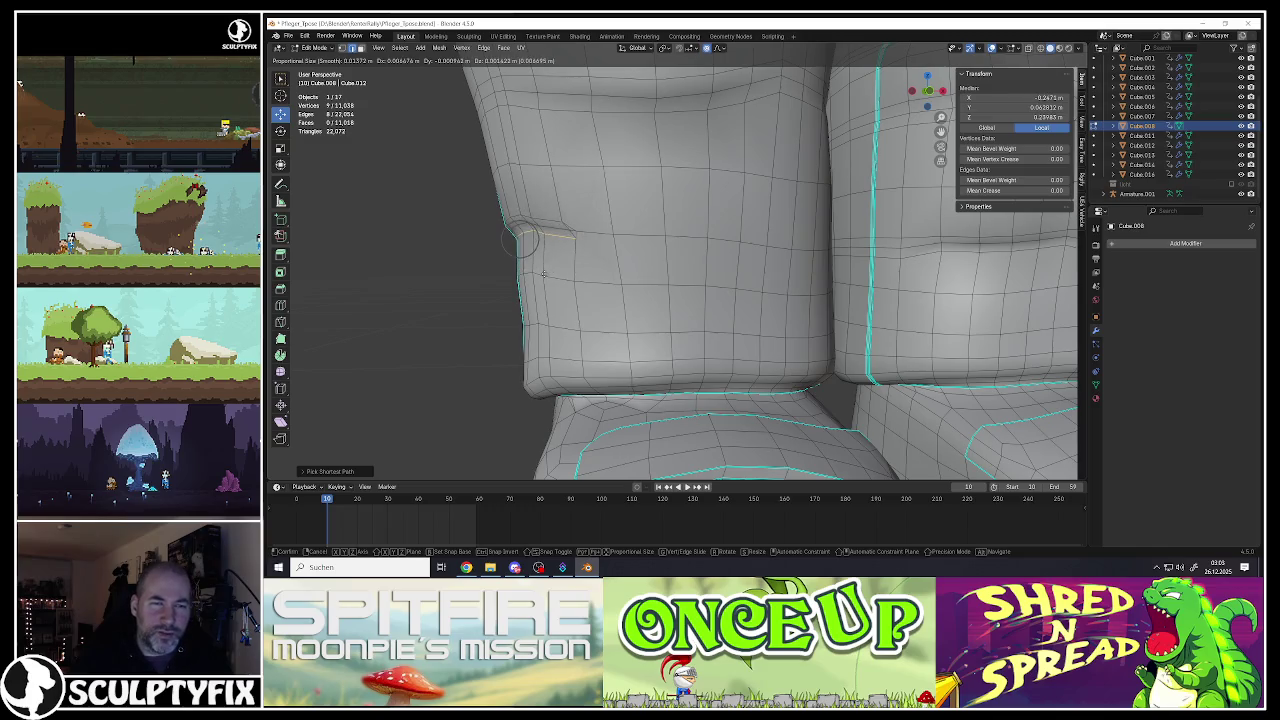
pyautogui.click(543, 270)
pyautogui.scroll(-4, 560, 268)
# Step: Pull an edge path across the knee with proportional falloff to reshape the fold
pyautogui.moveTo(600, 266); pyautogui.dragTo(673, 264, button='middle')
pyautogui.scroll(3, 669, 238)
pyautogui.scroll(4, 677, 235)
pyautogui.scroll(2, 690, 235)
pyautogui.keyDown('ctrl'); pyautogui.click(734, 234); pyautogui.keyUp('ctrl')
pyautogui.moveTo(734, 234); pyautogui.dragTo(700, 236, button='middle')
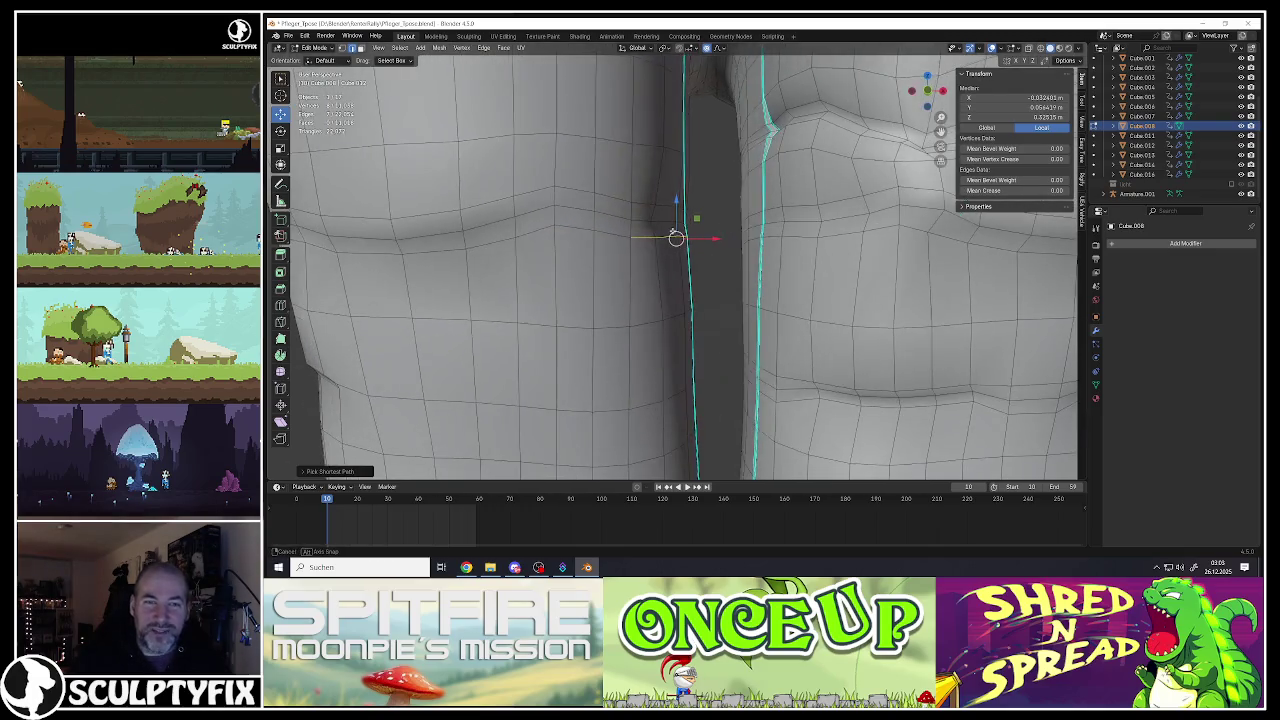
pyautogui.press('g')
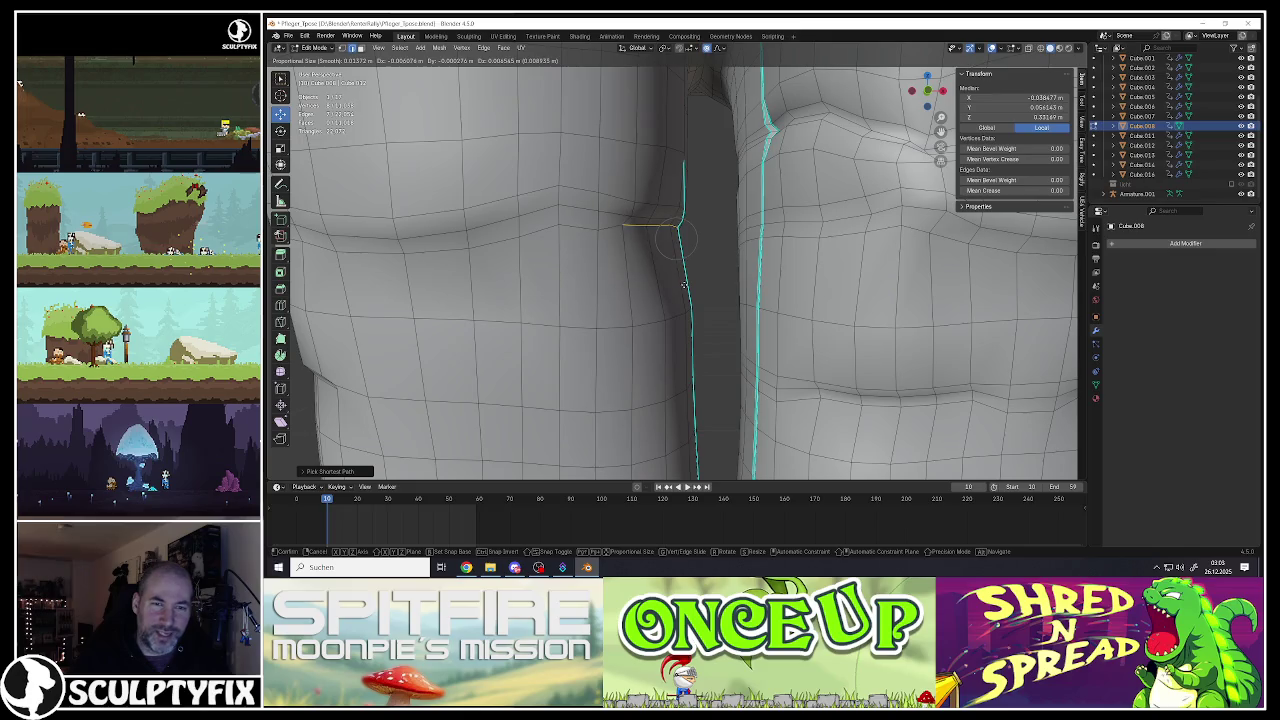
pyautogui.click(677, 288)
pyautogui.moveTo(677, 288)
pyautogui.mouseDown(button='middle')
pyautogui.moveTo(673, 264)
pyautogui.moveTo(729, 254)
pyautogui.moveTo(685, 238)
pyautogui.mouseUp(button='middle')
pyautogui.moveTo(689, 166)
pyautogui.mouseDown(button='middle')
pyautogui.moveTo(733, 212)
pyautogui.moveTo(663, 201)
pyautogui.moveTo(675, 204)
pyautogui.mouseUp(button='middle')
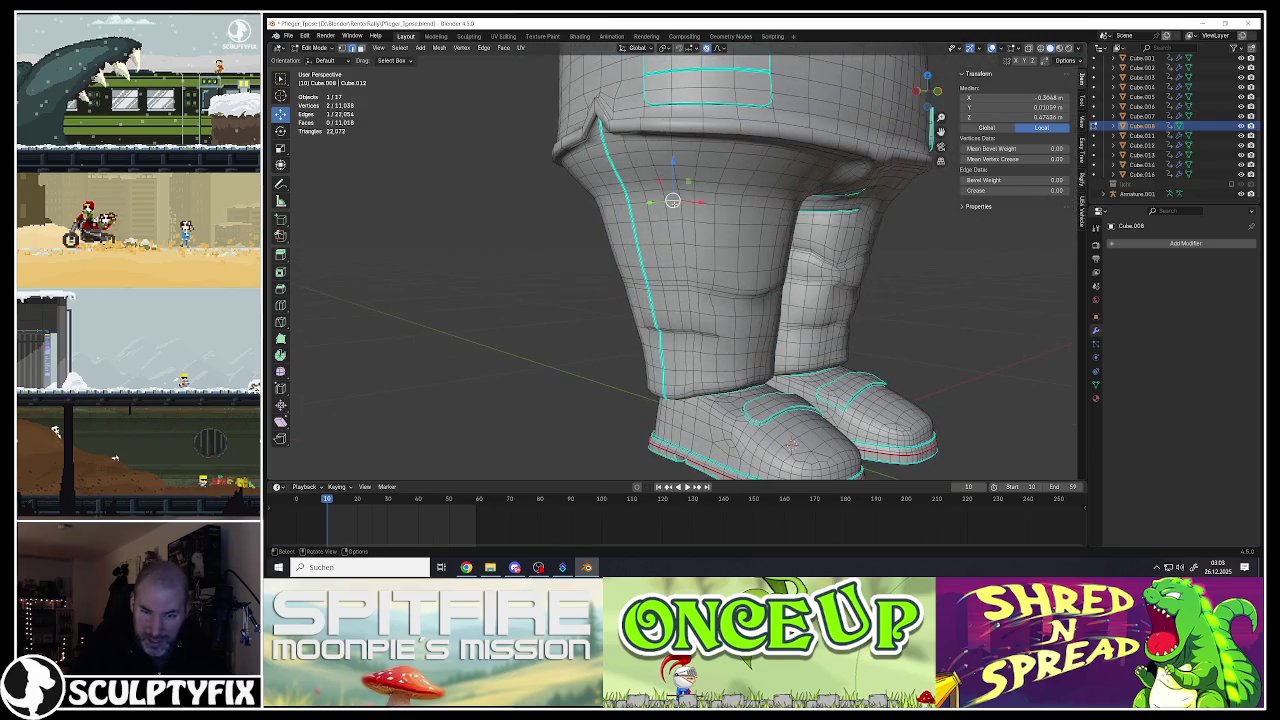
# Step: Bevel an edge loop on the upper leg, then undo the bevel
pyautogui.keyDown('ctrl'); pyautogui.click(621, 204); pyautogui.keyUp('ctrl')
pyautogui.scroll(2, 627, 203)
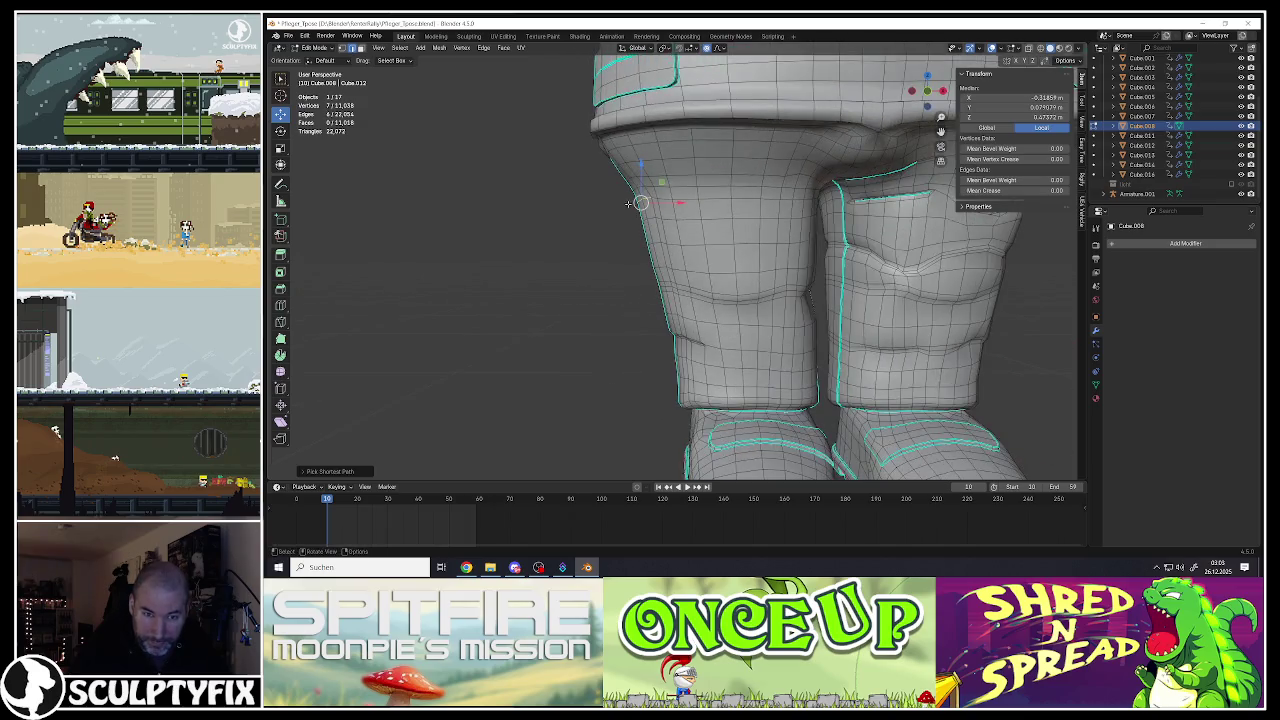
pyautogui.scroll(1, 641, 203)
pyautogui.scroll(1, 643, 202)
pyautogui.keyDown('ctrl'); pyautogui.click(647, 200); pyautogui.keyUp('ctrl')
pyautogui.hotkey('ctrl', 'b')
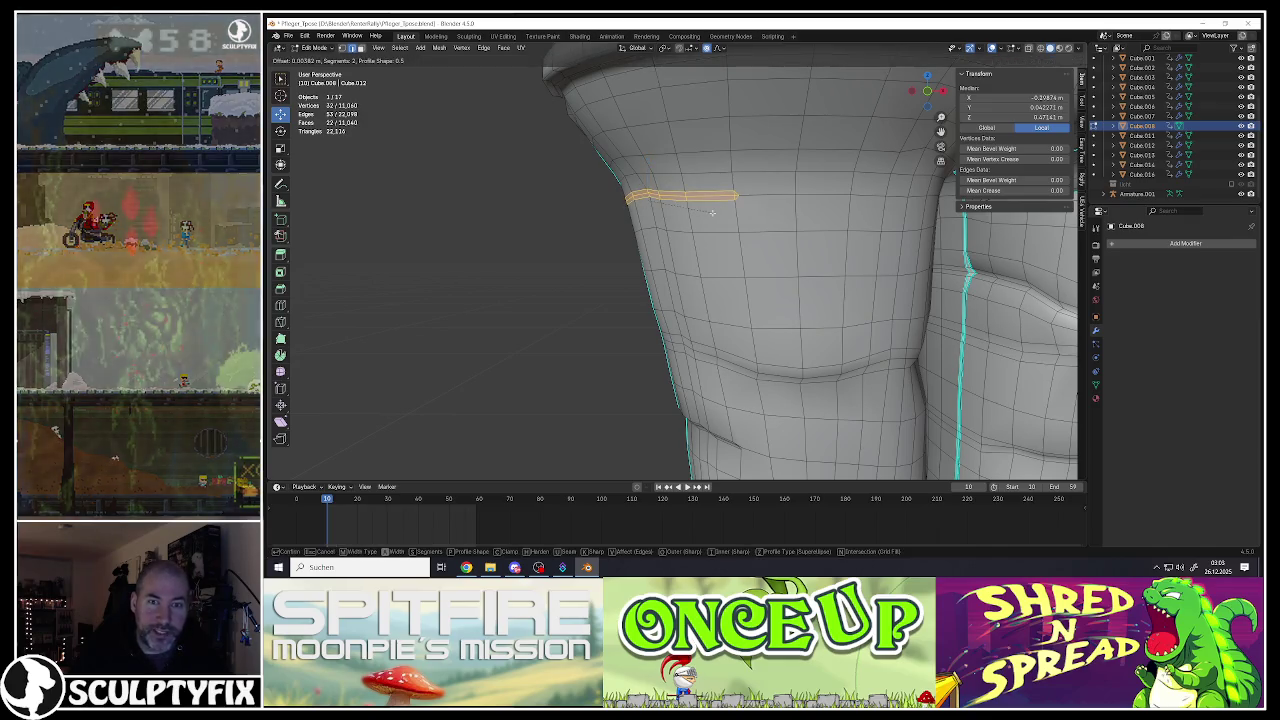
pyautogui.click(648, 200)
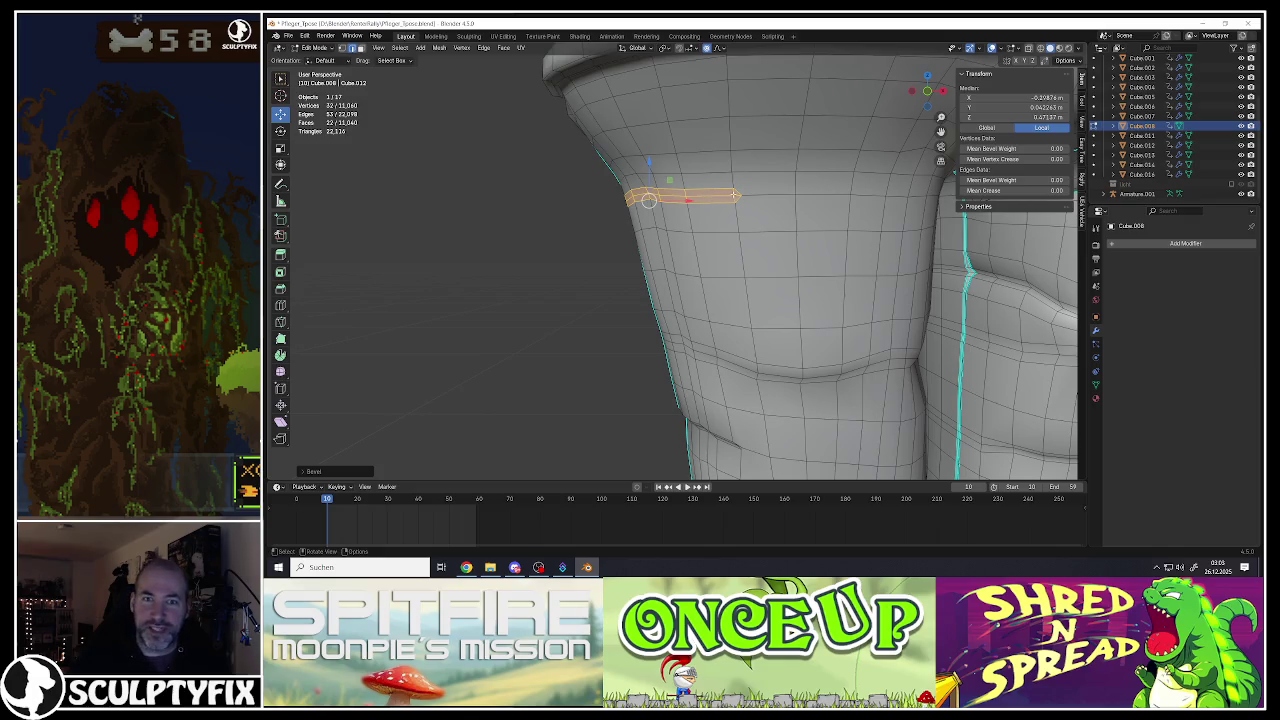
pyautogui.hotkey('ctrl', 'z')
# Step: Pull an edge path near the waistband fold with an adjusted proportional falloff
pyautogui.click(737, 196)
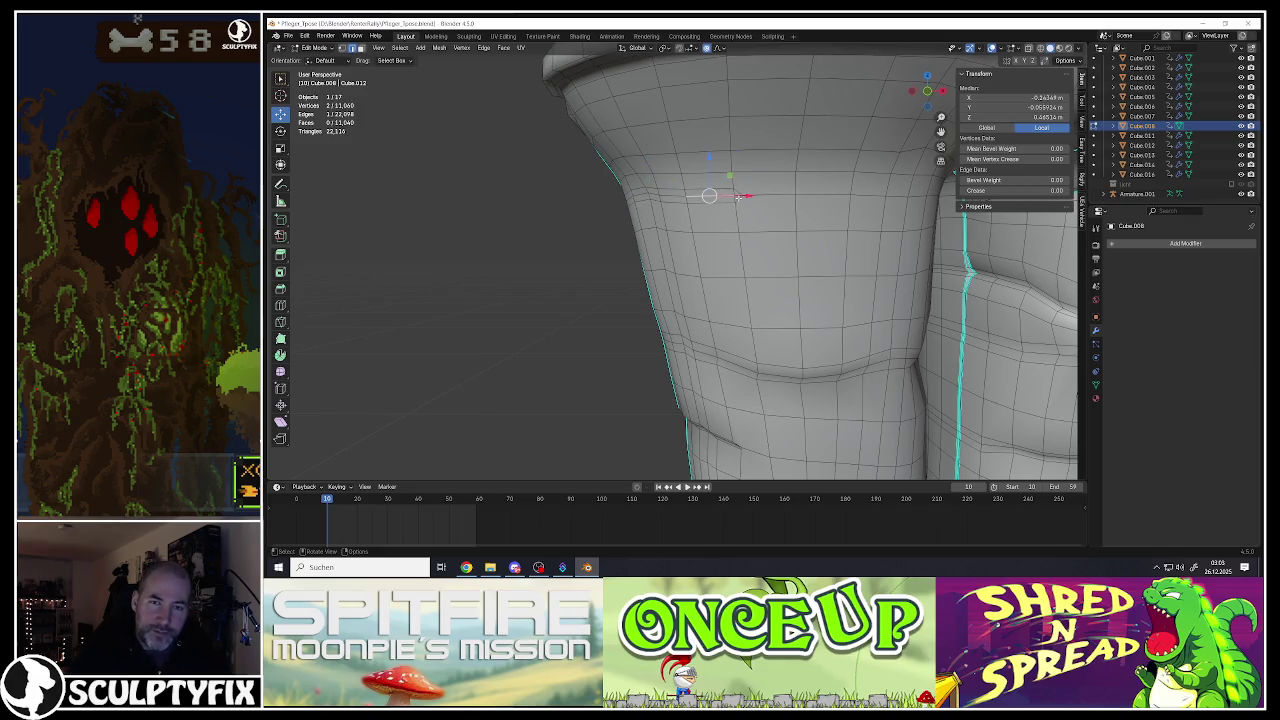
pyautogui.moveTo(737, 196); pyautogui.dragTo(737, 199, button='middle')
pyautogui.keyDown('ctrl'); pyautogui.click(460, 188); pyautogui.keyUp('ctrl')
pyautogui.click(460, 188)
pyautogui.keyDown('ctrl'); pyautogui.click(693, 201); pyautogui.keyUp('ctrl')
pyautogui.moveTo(693, 201); pyautogui.dragTo(628, 195, button='middle')
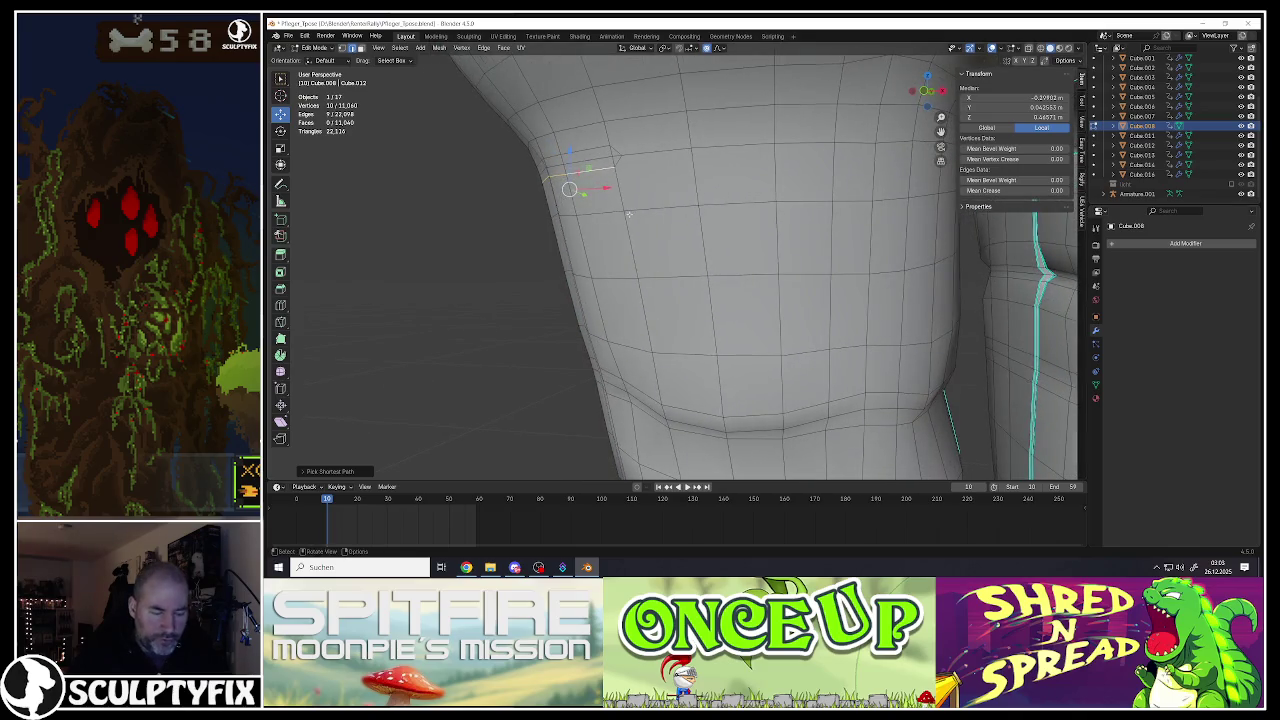
pyautogui.press('g')
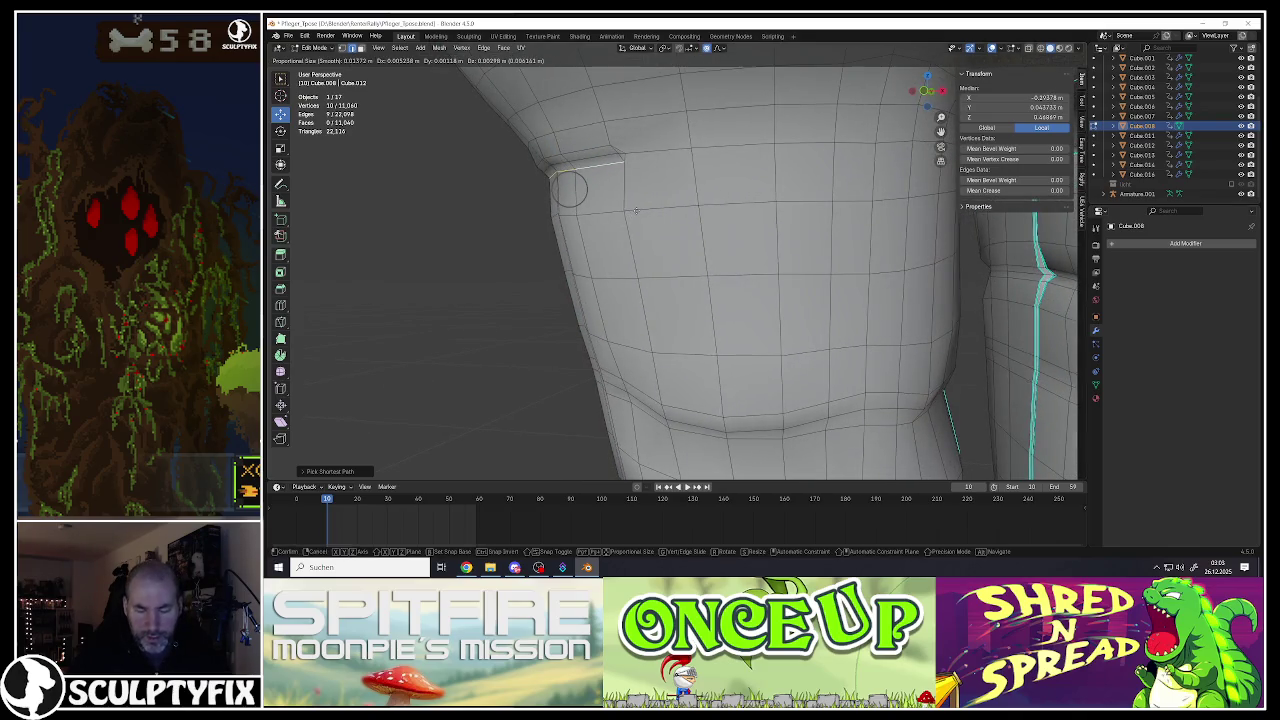
pyautogui.scroll(-7, 636, 209)
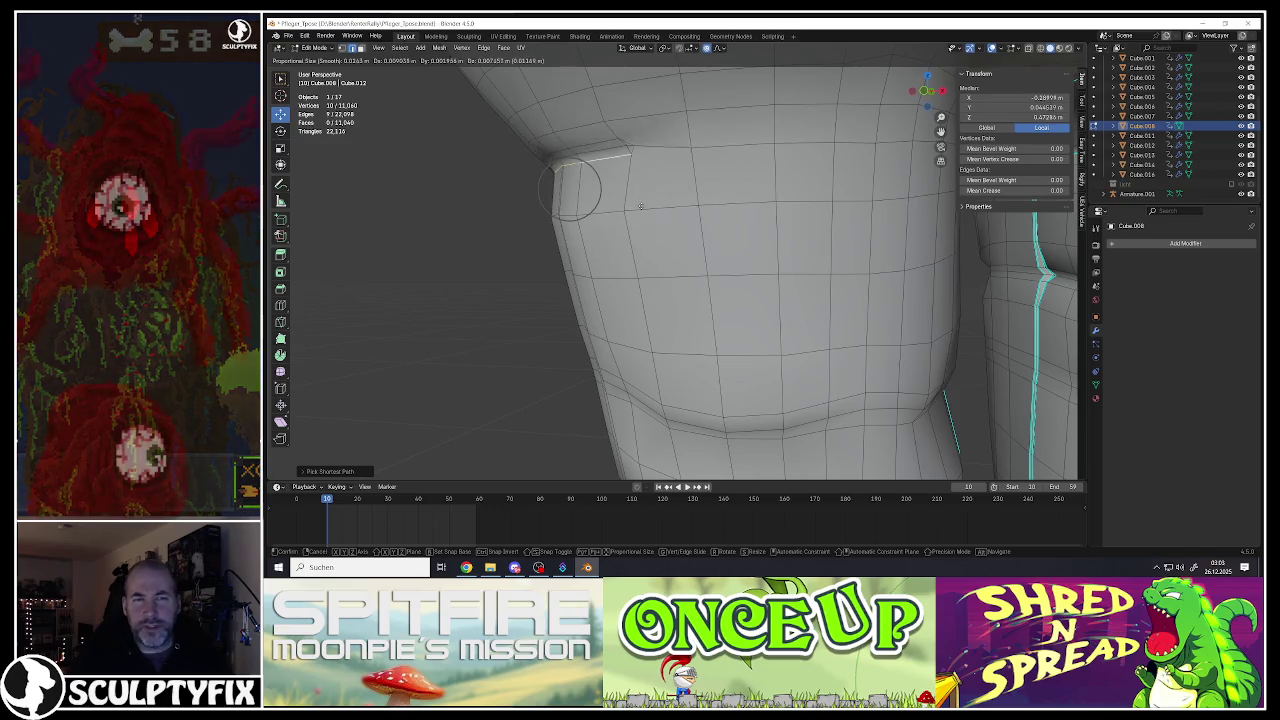
pyautogui.click(641, 207)
# Step: Pull a single ridge edge with a soft falloff to shape the fold
pyautogui.moveTo(641, 207); pyautogui.dragTo(695, 191, button='middle')
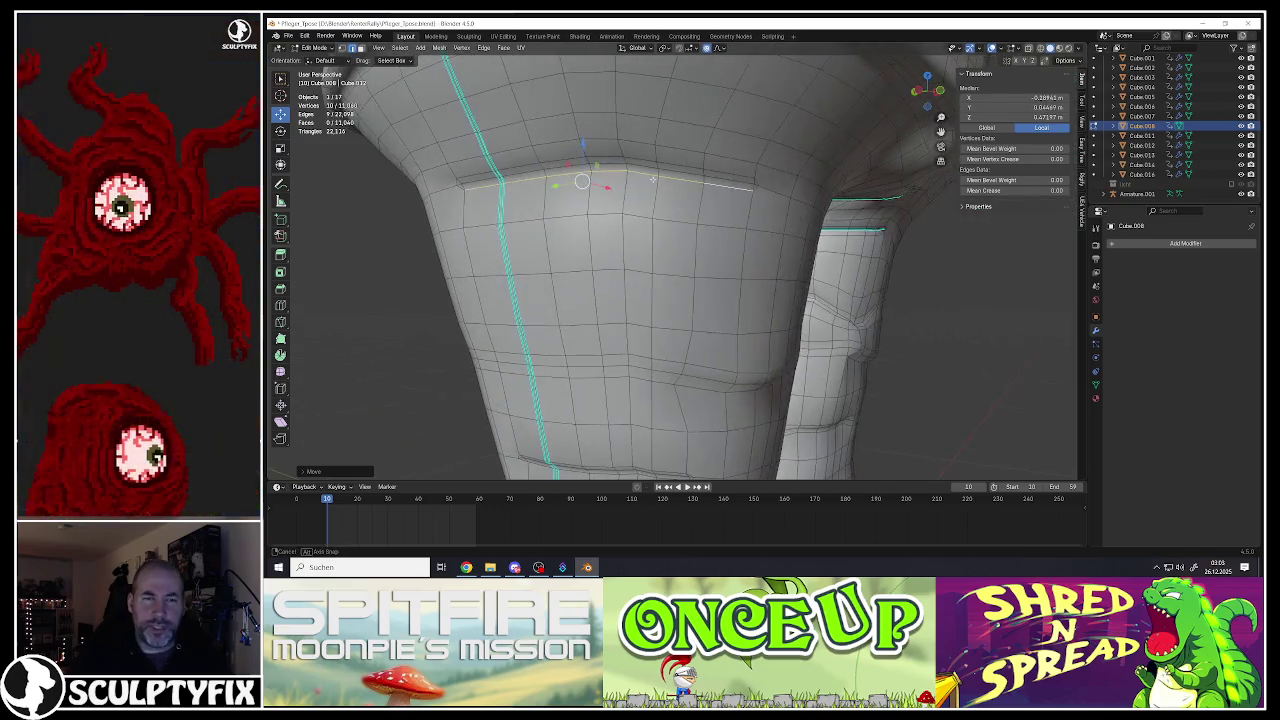
pyautogui.press('g')
pyautogui.rightClick(707, 197)
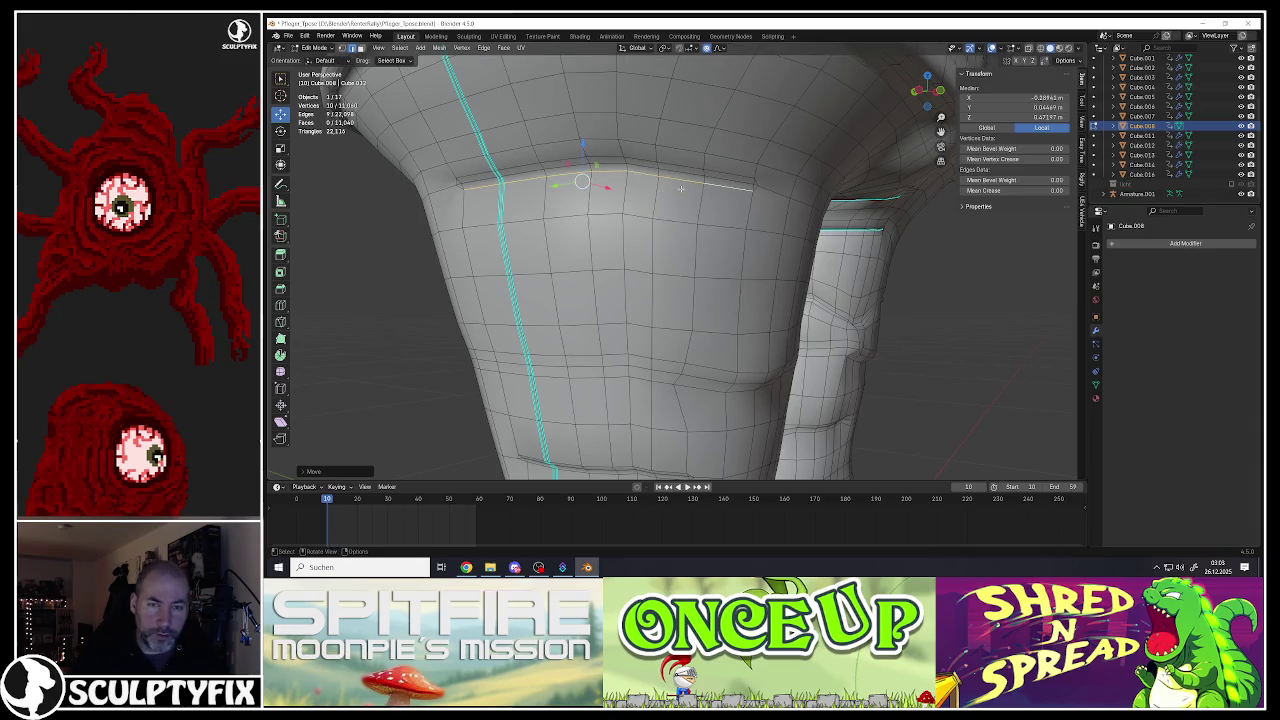
pyautogui.click(729, 181)
pyautogui.press('g')
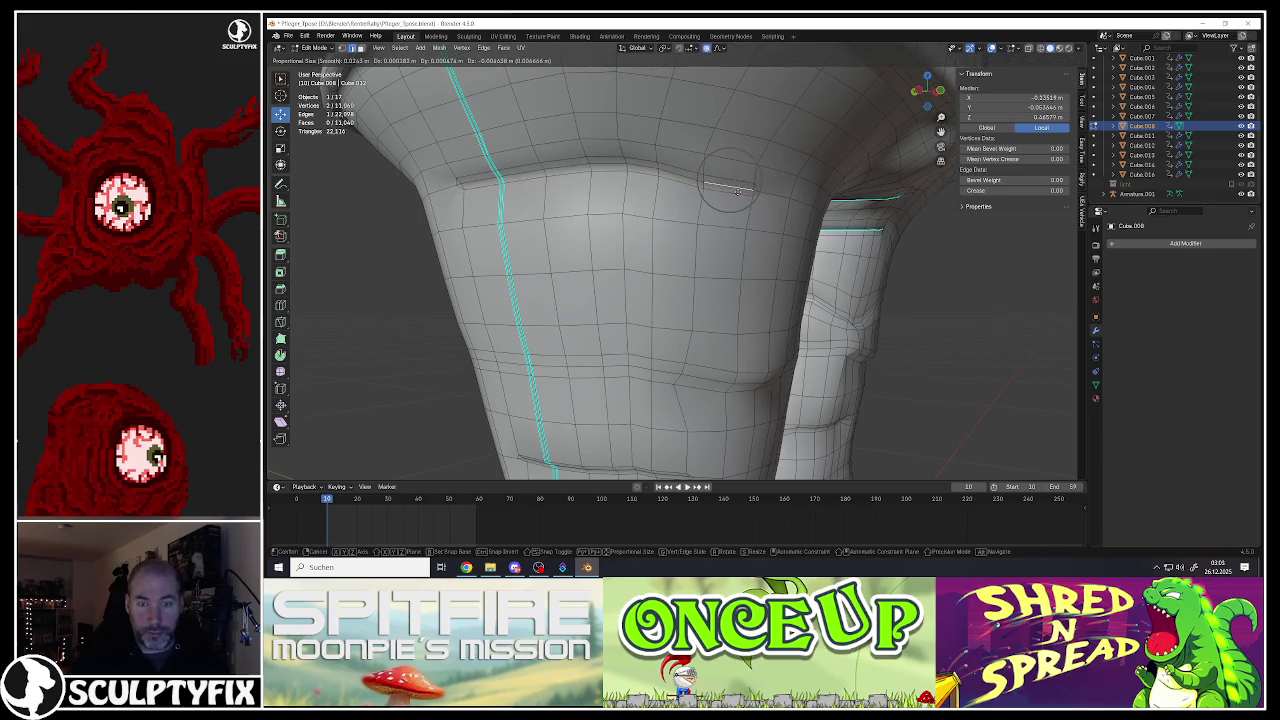
pyautogui.scroll(-5, 735, 195)
pyautogui.scroll(-3, 732, 204)
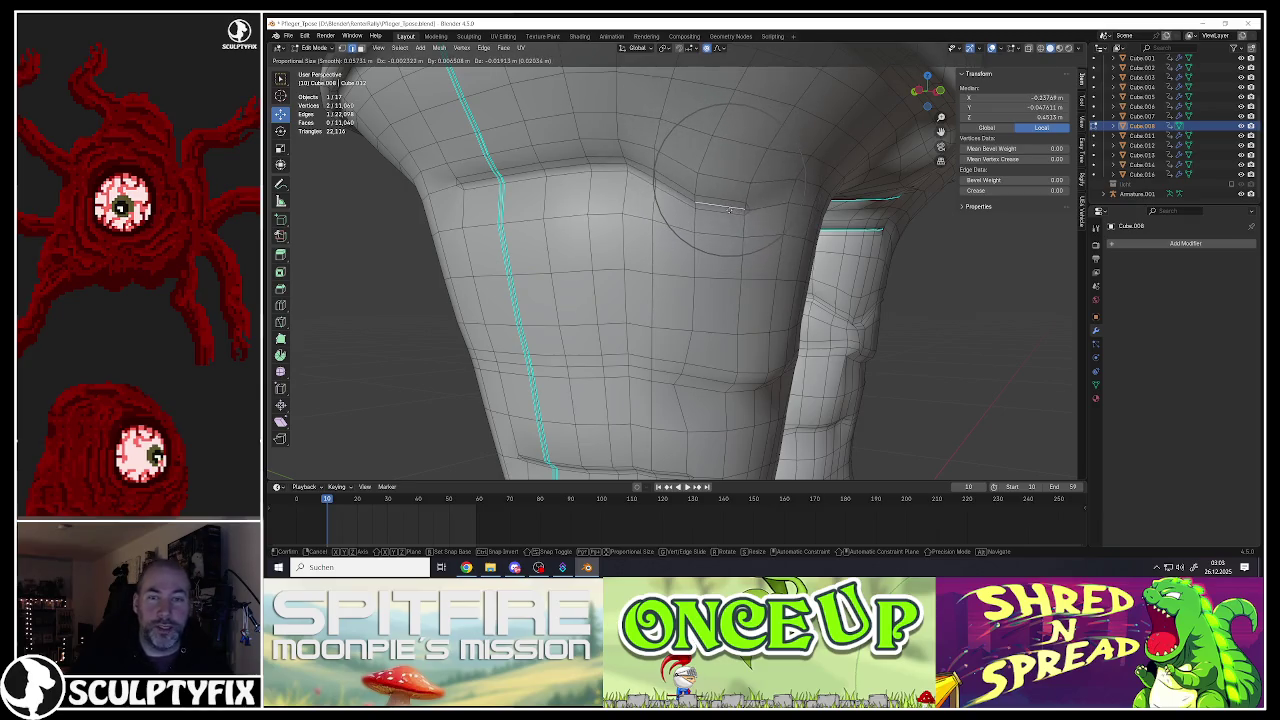
pyautogui.click(729, 212)
# Step: Pull two edges beside the side seam to sharpen the upper thigh crease
pyautogui.moveTo(714, 200); pyautogui.dragTo(607, 190, button='middle')
pyautogui.click(608, 190)
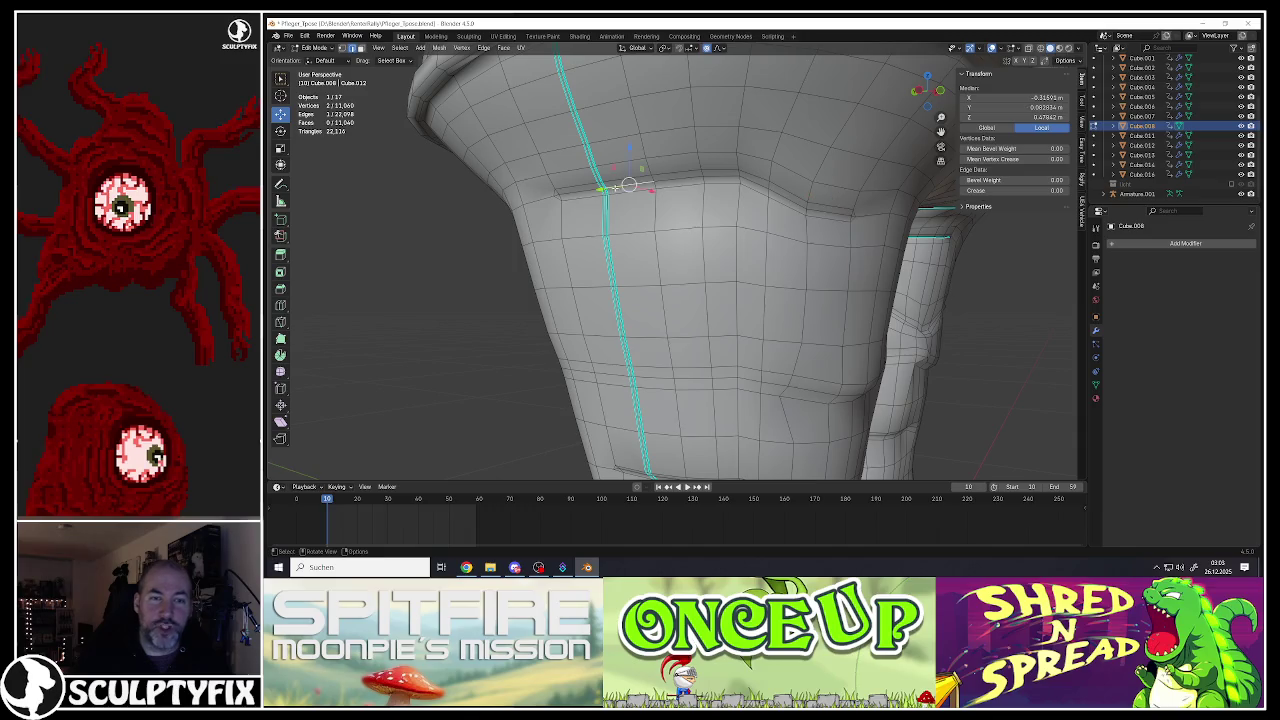
pyautogui.keyDown('shift'); pyautogui.click(582, 193); pyautogui.keyUp('shift')
pyautogui.press('g')
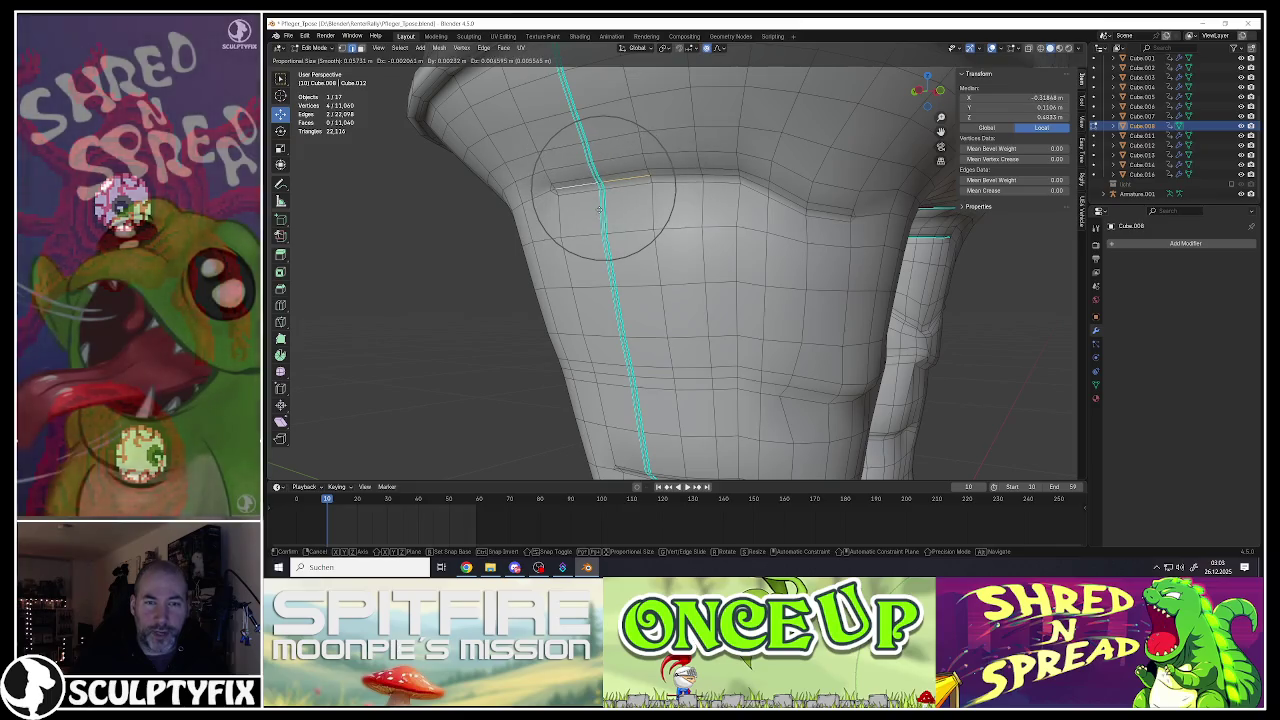
pyautogui.click(601, 200)
pyautogui.moveTo(601, 200); pyautogui.dragTo(602, 191, button='middle')
pyautogui.scroll(-5, 602, 191)
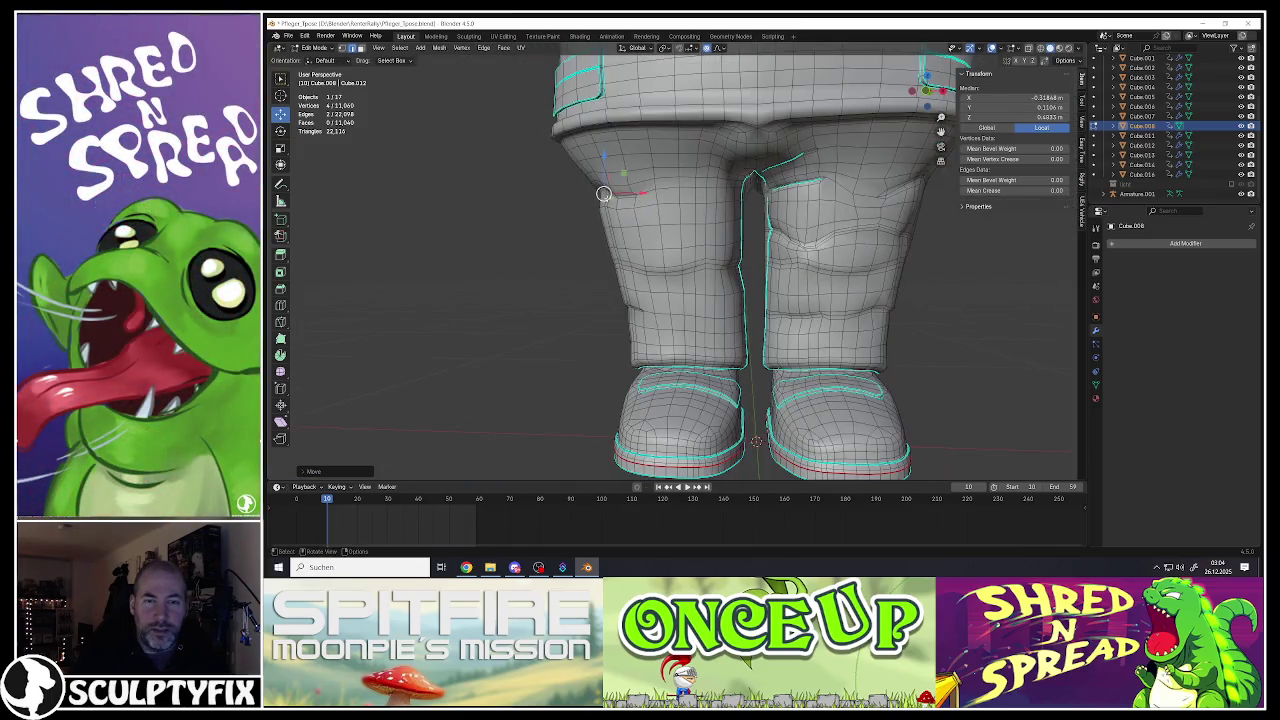
# Step: Preview the smoothed trousers in Object Mode, then return to Edit Mode
pyautogui.scroll(-3, 632, 210)
pyautogui.scroll(5, 632, 210)
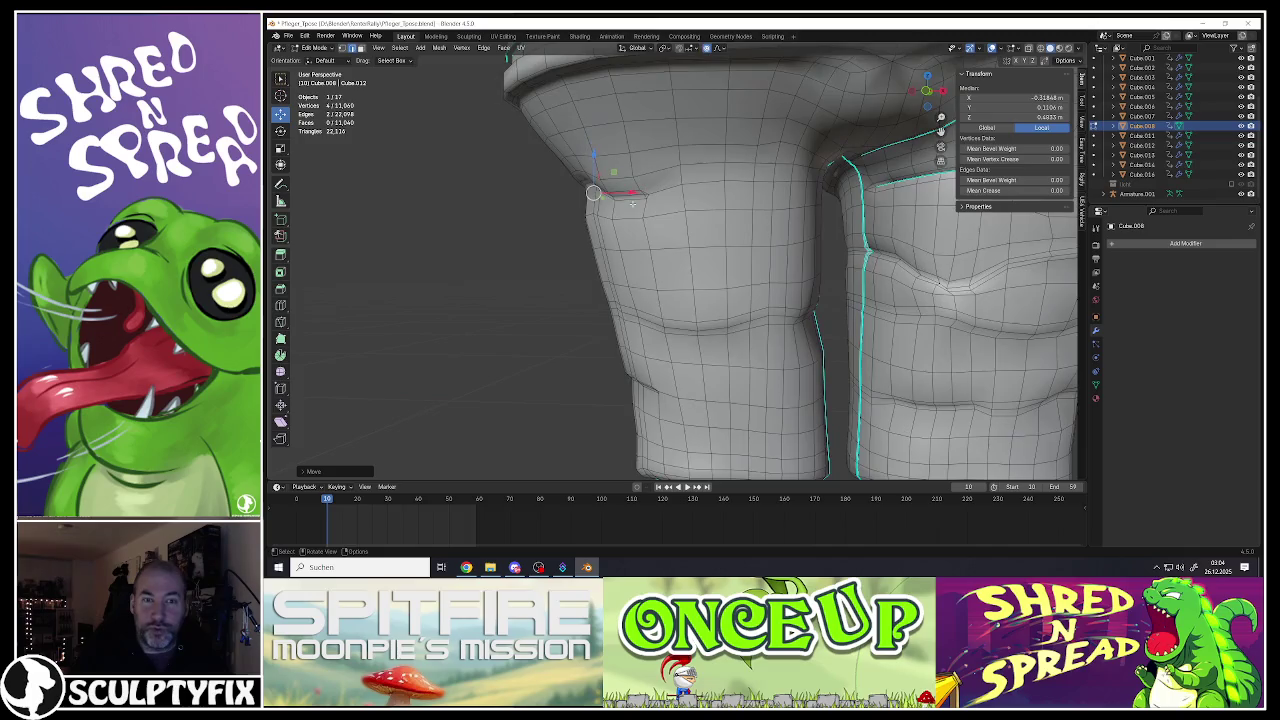
pyautogui.press('Tab')
pyautogui.scroll(-4, 632, 210)
pyautogui.scroll(-3, 632, 210)
pyautogui.scroll(6, 680, 196)
pyautogui.scroll(-1, 680, 198)
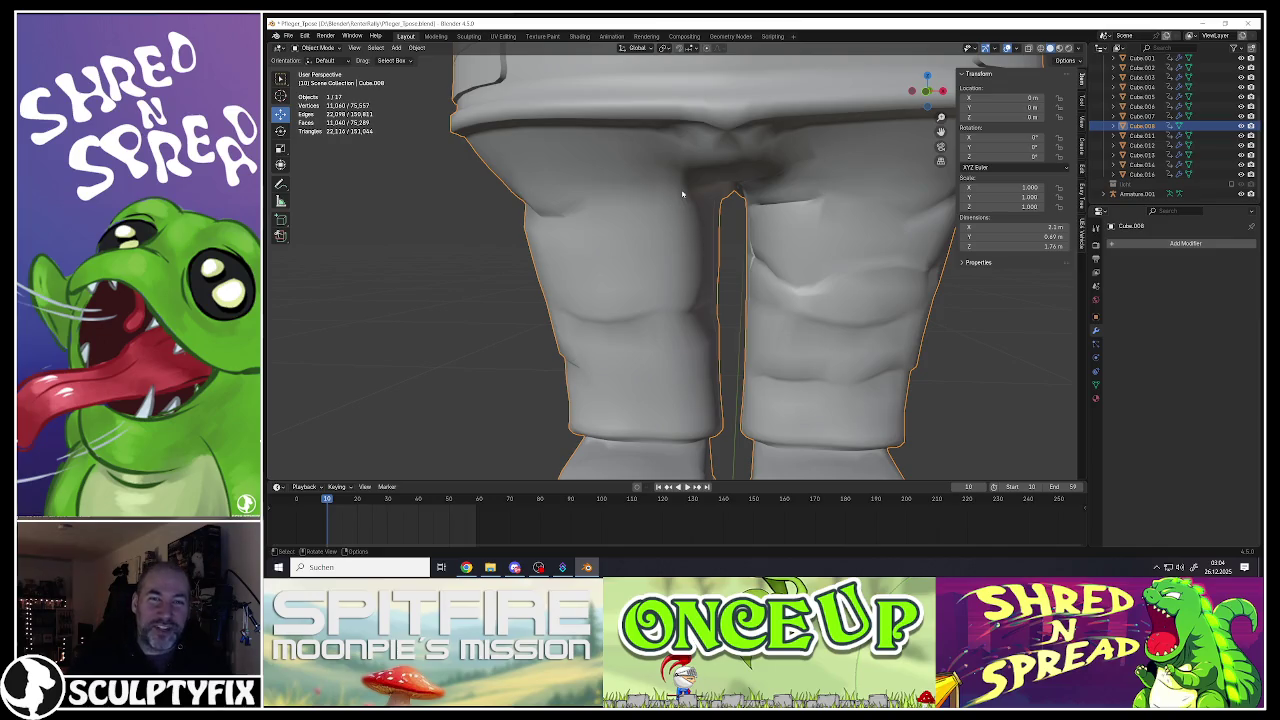
pyautogui.press('Tab')
# Step: Select two crotch vertices and raise them with the move gizmo to form the seam
pyautogui.click(685, 192)
pyautogui.scroll(3, 685, 192)
pyautogui.scroll(3, 690, 180)
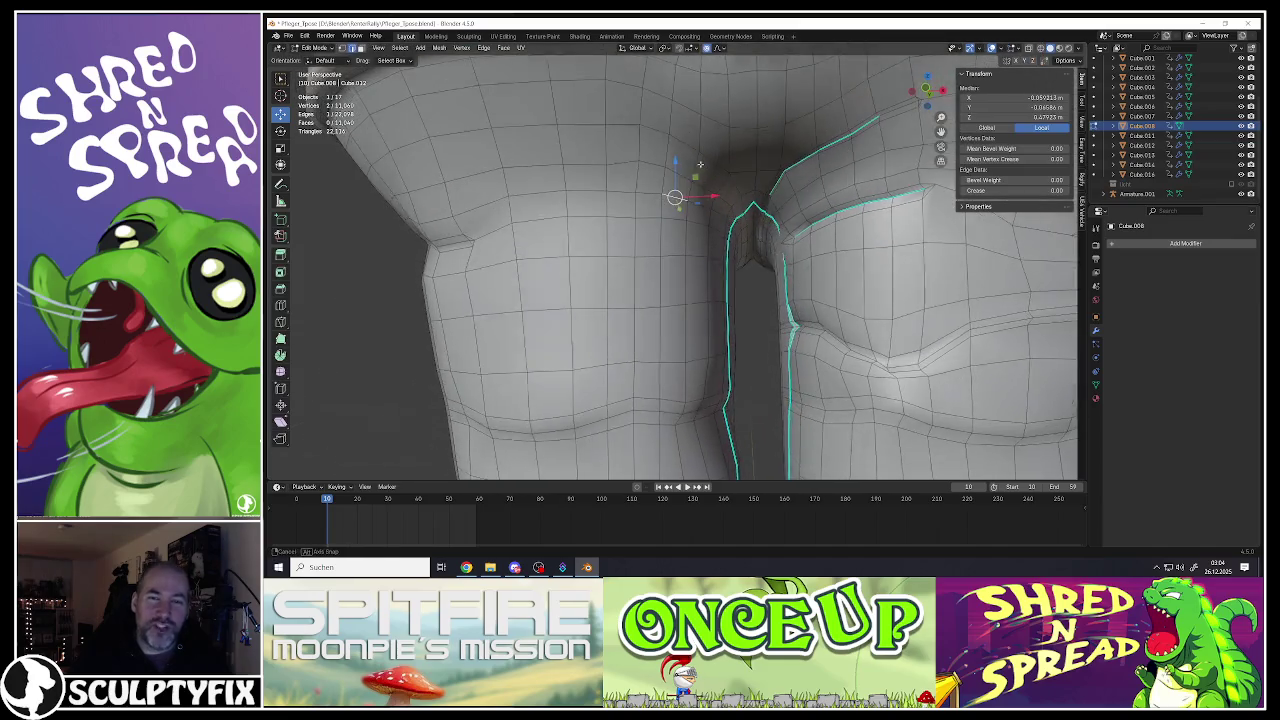
pyautogui.moveTo(700, 164); pyautogui.dragTo(680, 212, button='middle')
pyautogui.keyDown('shift'); pyautogui.click(686, 218); pyautogui.keyUp('shift')
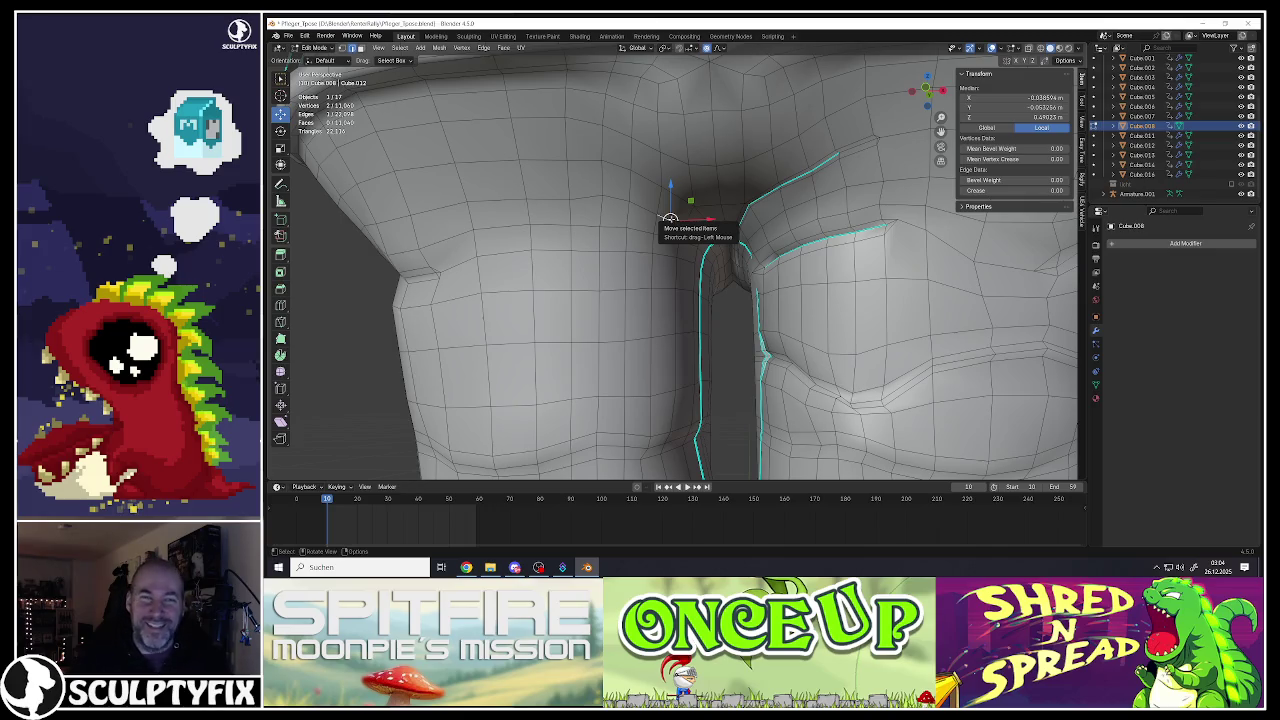
pyautogui.moveTo(669, 219); pyautogui.dragTo(678, 197)
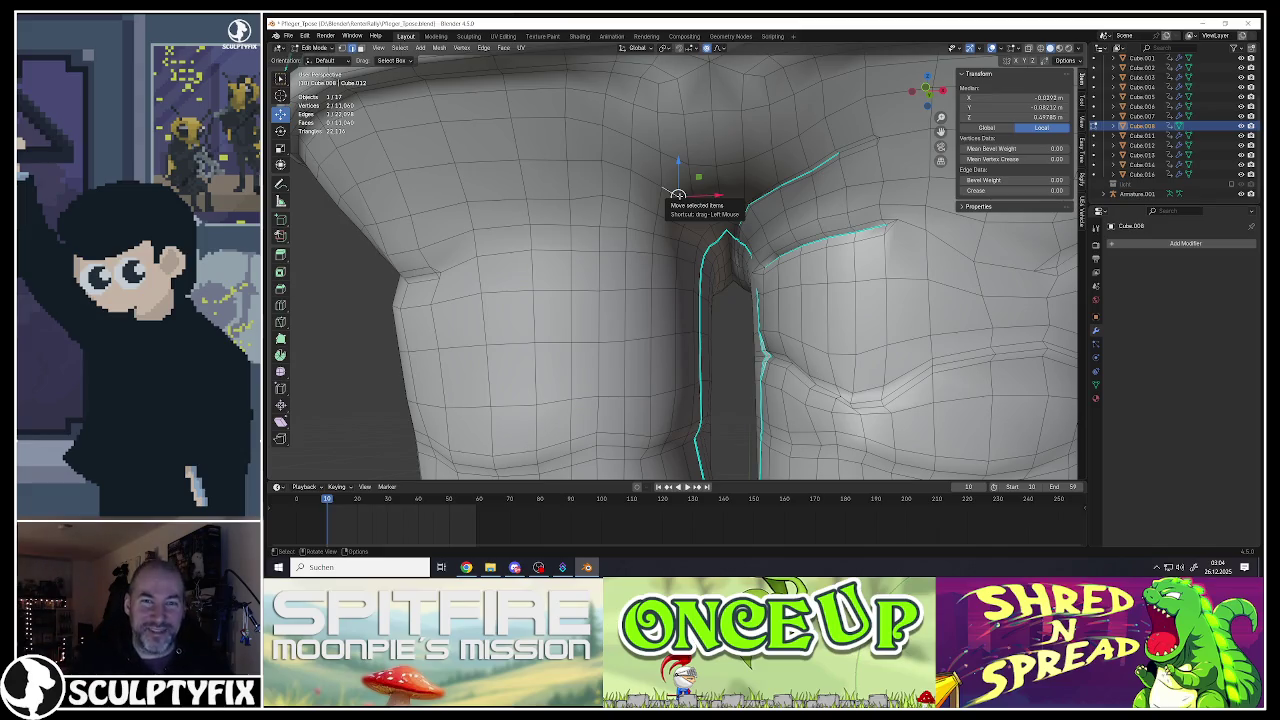
# Step: Select edge paths along the upper band and near the crotch
pyautogui.keyDown('ctrl'); pyautogui.click(572, 172); pyautogui.keyUp('ctrl')
pyautogui.moveTo(572, 174); pyautogui.dragTo(622, 223, button='middle')
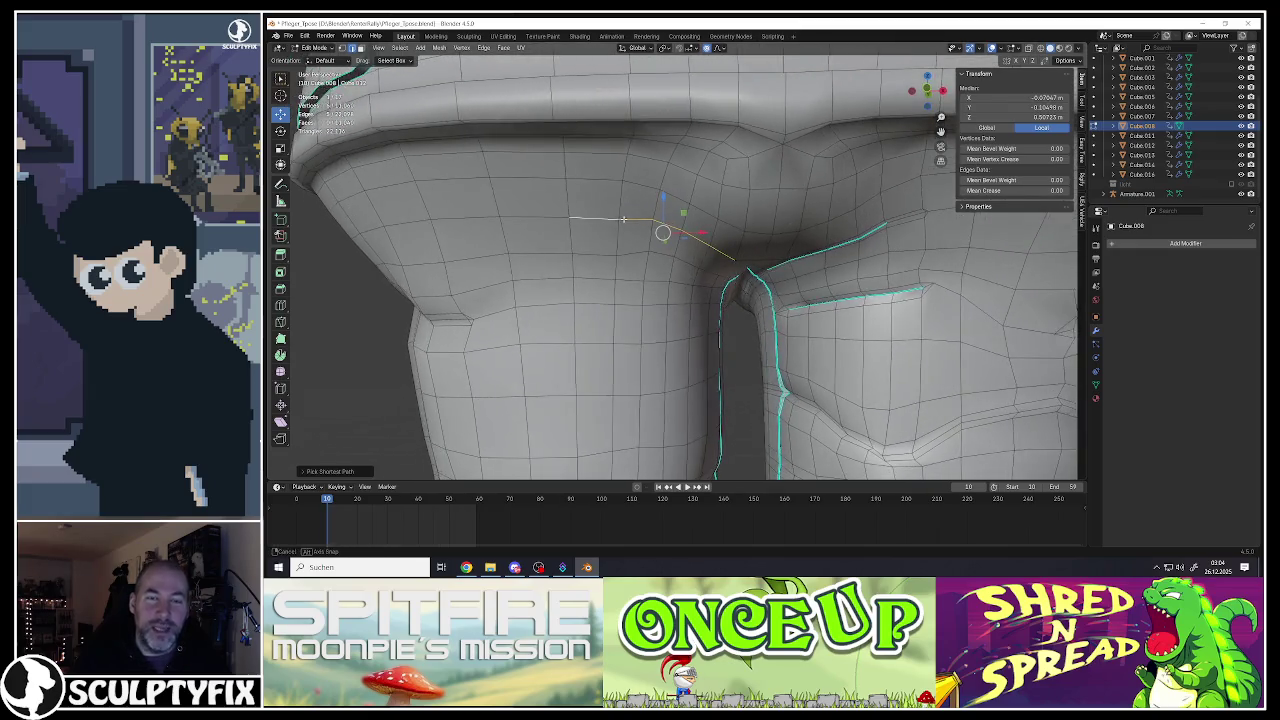
pyautogui.click(600, 218)
pyautogui.keyDown('ctrl'); pyautogui.click(698, 242); pyautogui.keyUp('ctrl')
pyautogui.moveTo(698, 242)
pyautogui.mouseDown(button='middle')
pyautogui.moveTo(665, 225)
pyautogui.moveTo(693, 251)
pyautogui.mouseUp(button='middle')
pyautogui.scroll(-5, 683, 250)
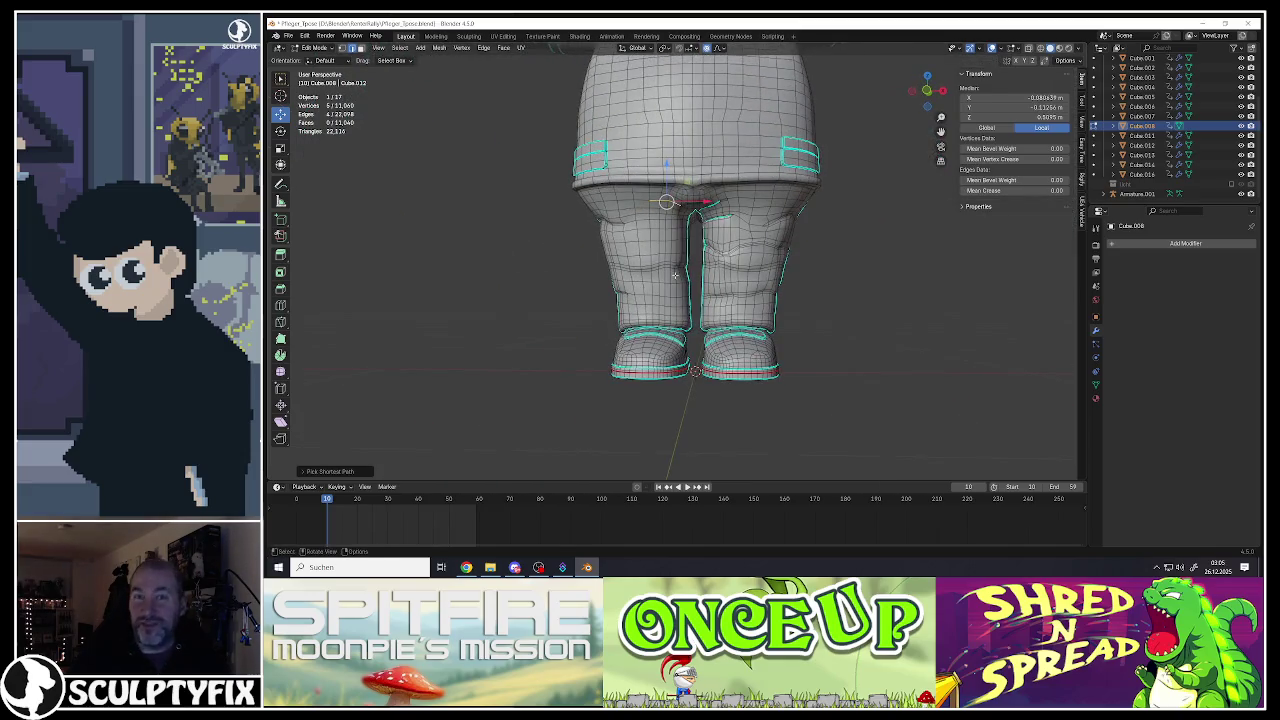
# Step: Select an edge path across the leg and bevel it into a strip
pyautogui.scroll(3, 675, 275)
pyautogui.scroll(3, 669, 302)
pyautogui.scroll(1, 680, 296)
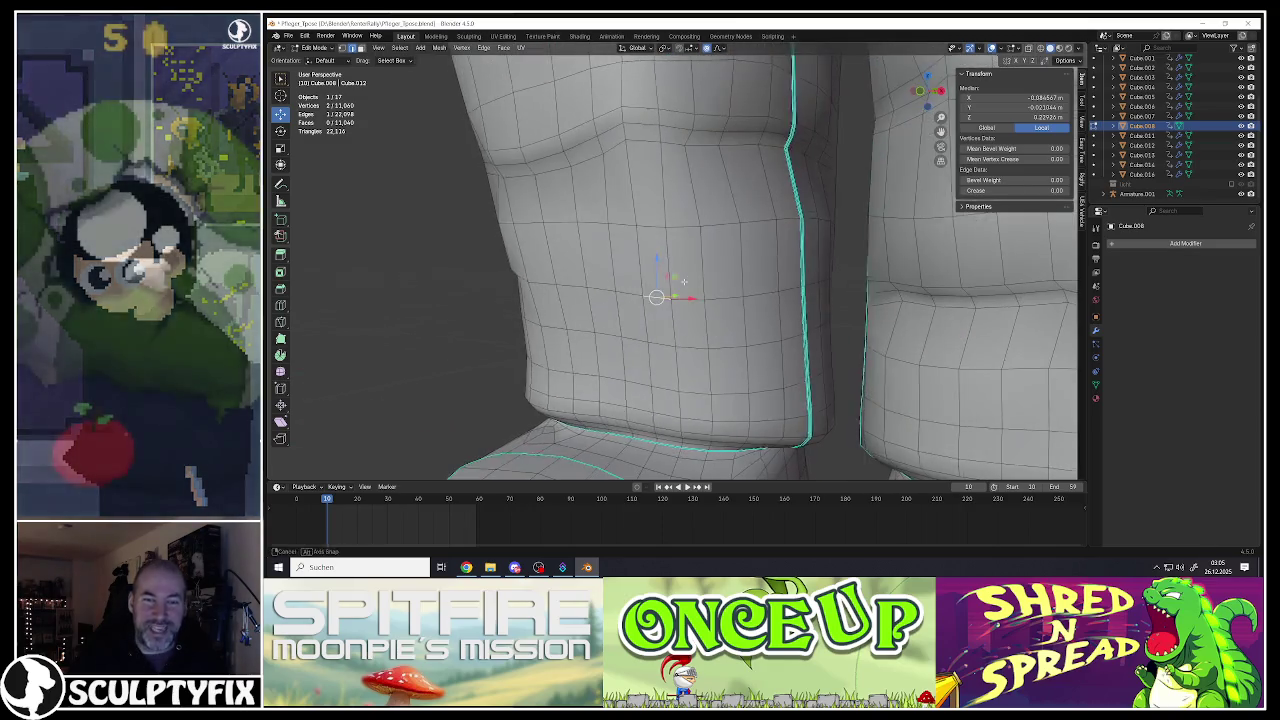
pyautogui.keyDown('ctrl'); pyautogui.click(793, 289); pyautogui.keyUp('ctrl')
pyautogui.moveTo(793, 289)
pyautogui.mouseDown(button='middle')
pyautogui.moveTo(877, 298)
pyautogui.moveTo(806, 268)
pyautogui.mouseUp(button='middle')
pyautogui.keyDown('ctrl'); pyautogui.click(924, 297); pyautogui.keyUp('ctrl')
pyautogui.hotkey('ctrl', 'b')
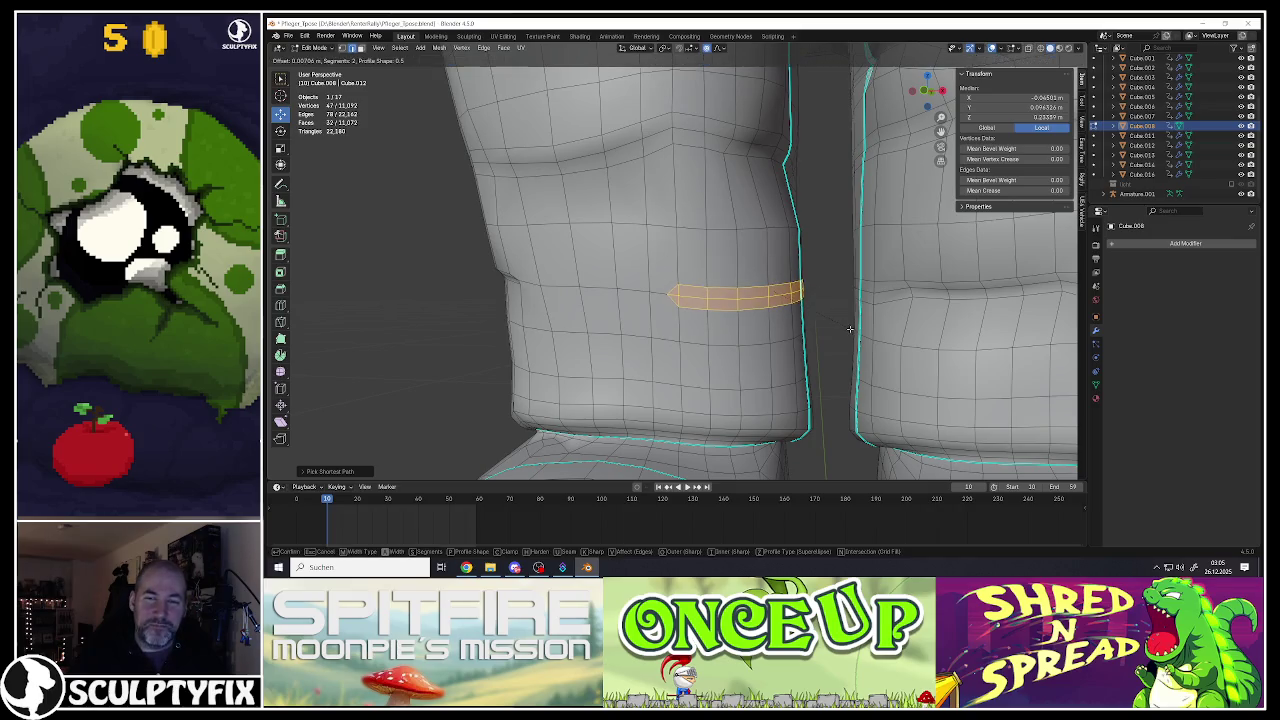
pyautogui.click(850, 329)
# Step: Move the beveled strip with proportional editing and an adjusted falloff
pyautogui.moveTo(837, 314); pyautogui.dragTo(801, 305, button='middle')
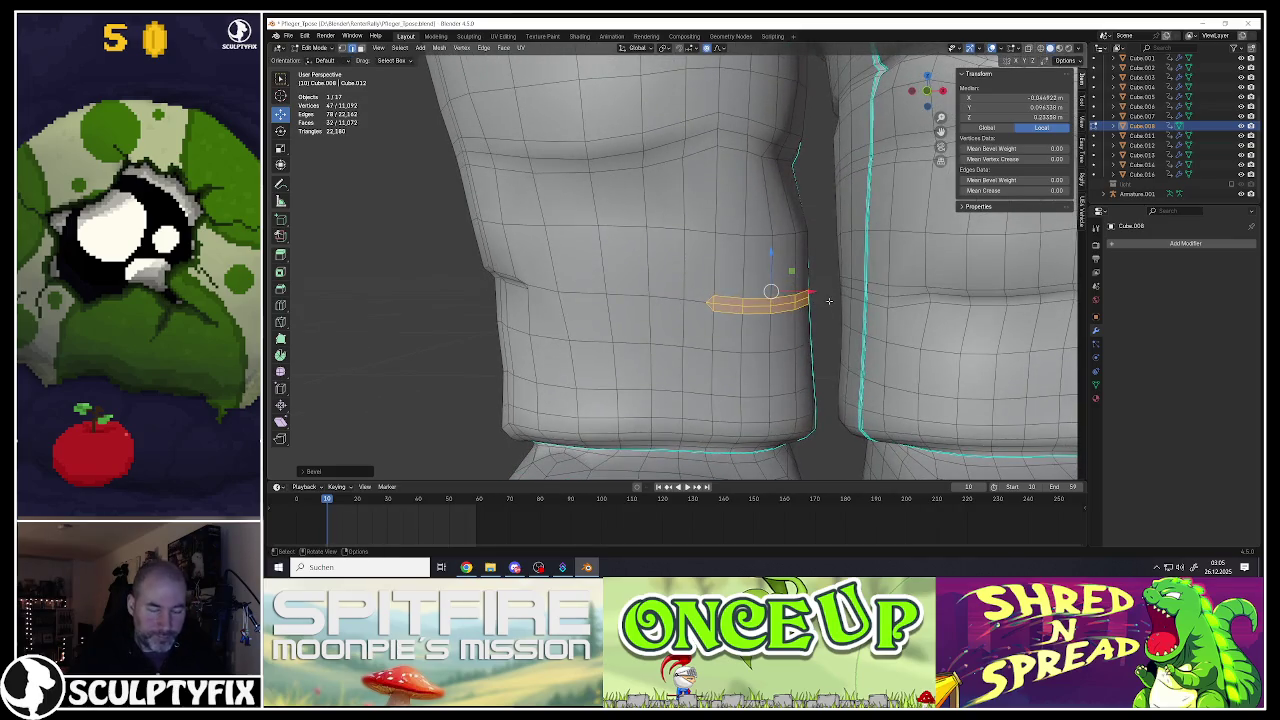
pyautogui.press('o')
pyautogui.press('g')
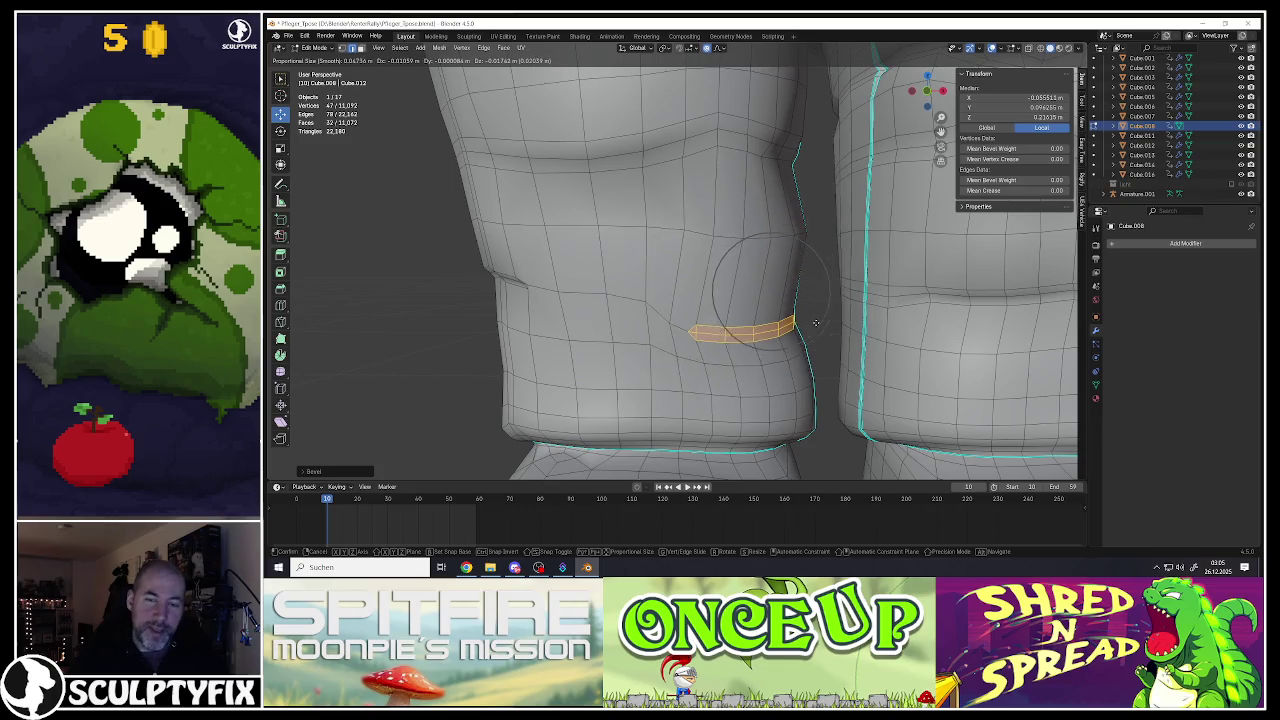
pyautogui.scroll(6, 818, 318)
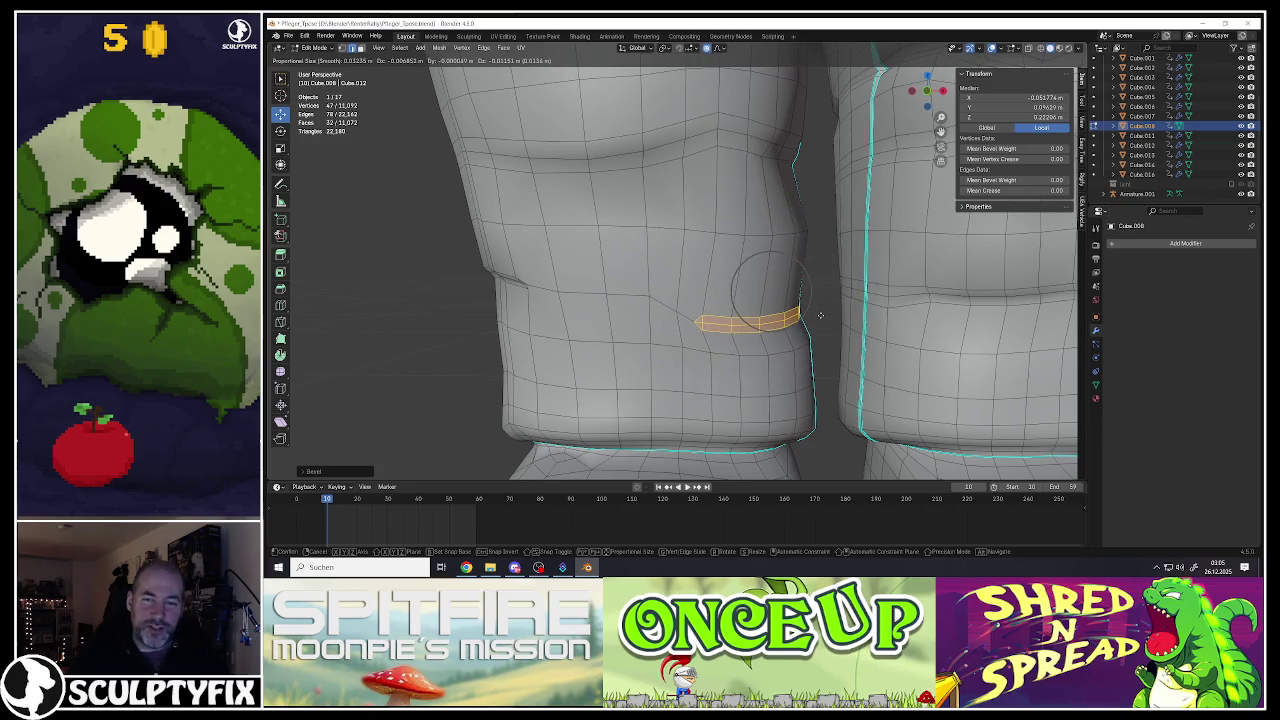
pyautogui.click(820, 316)
# Step: Pull a new edge path on the leg with soft falloff
pyautogui.keyDown('ctrl'); pyautogui.click(785, 315); pyautogui.keyUp('ctrl')
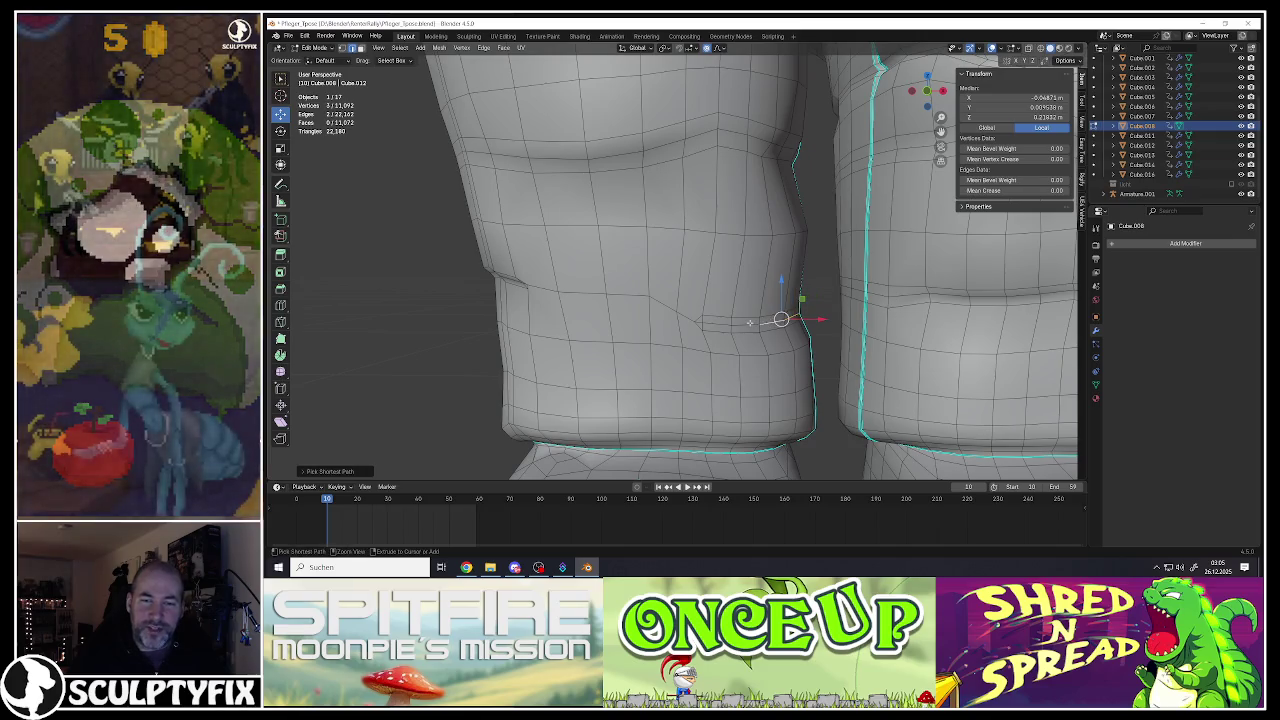
pyautogui.moveTo(750, 322); pyautogui.dragTo(766, 314, button='middle')
pyautogui.press('g')
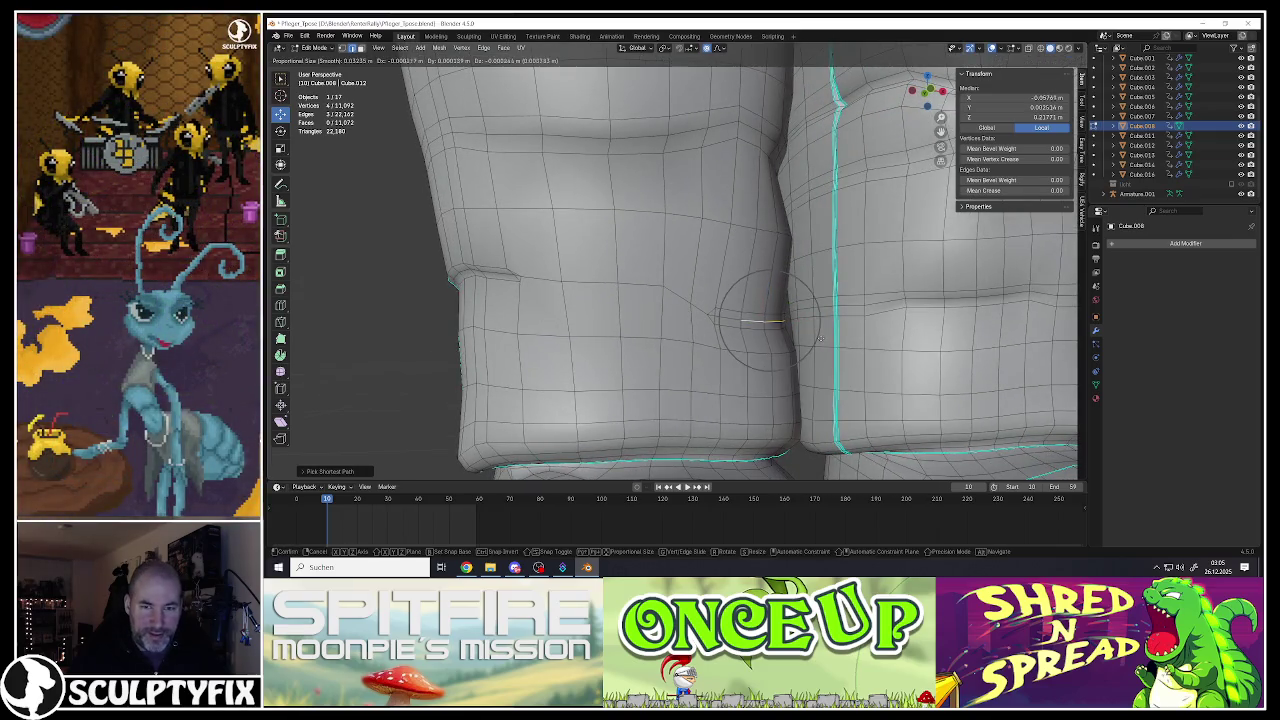
pyautogui.scroll(20, 817, 340)
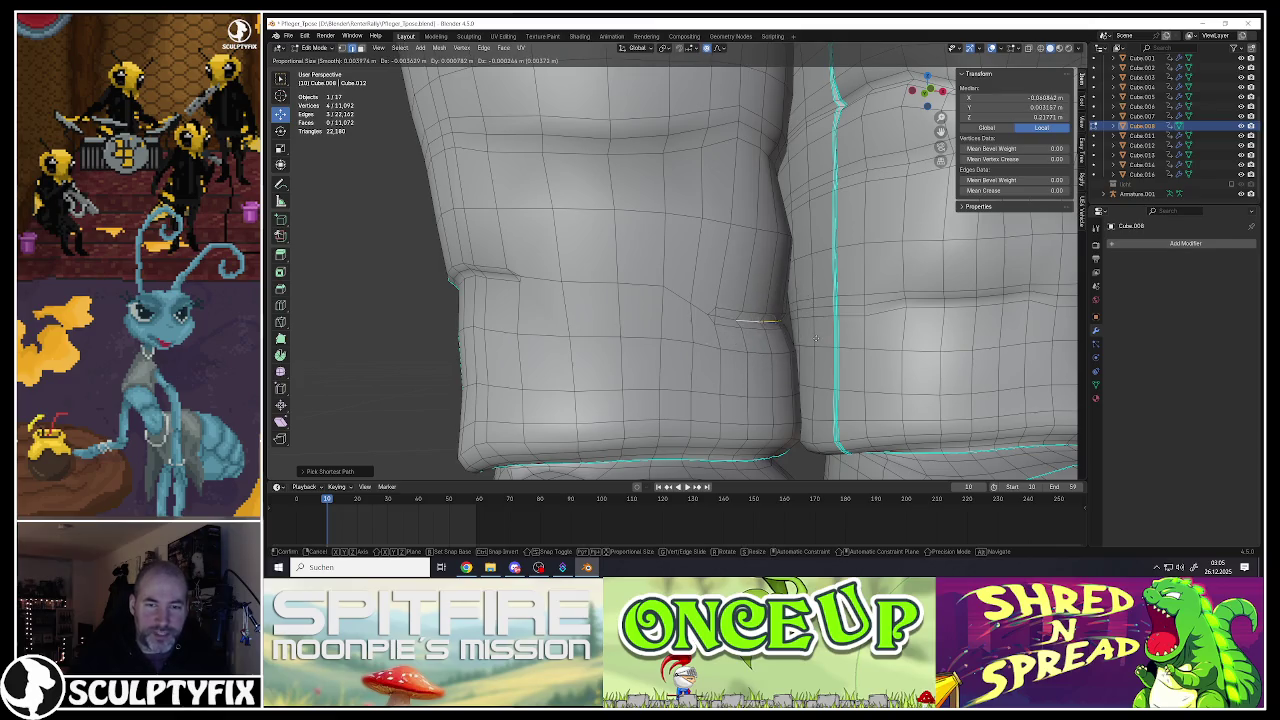
pyautogui.click(818, 340)
pyautogui.moveTo(818, 340)
pyautogui.mouseDown(button='middle')
pyautogui.moveTo(804, 312)
pyautogui.moveTo(800, 324)
pyautogui.mouseUp(button='middle')
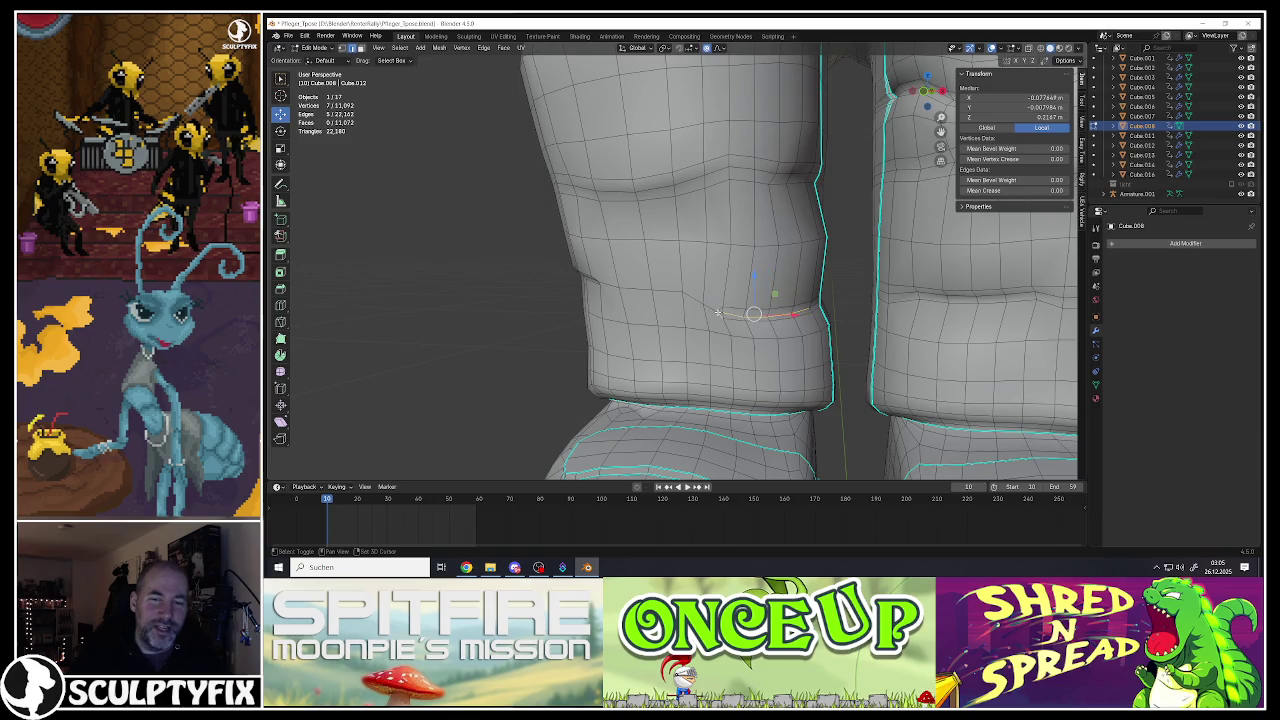
# Step: Rotate the selected edges with soft falloff, then pull them into a fold
pyautogui.moveTo(719, 309); pyautogui.dragTo(717, 310, button='middle')
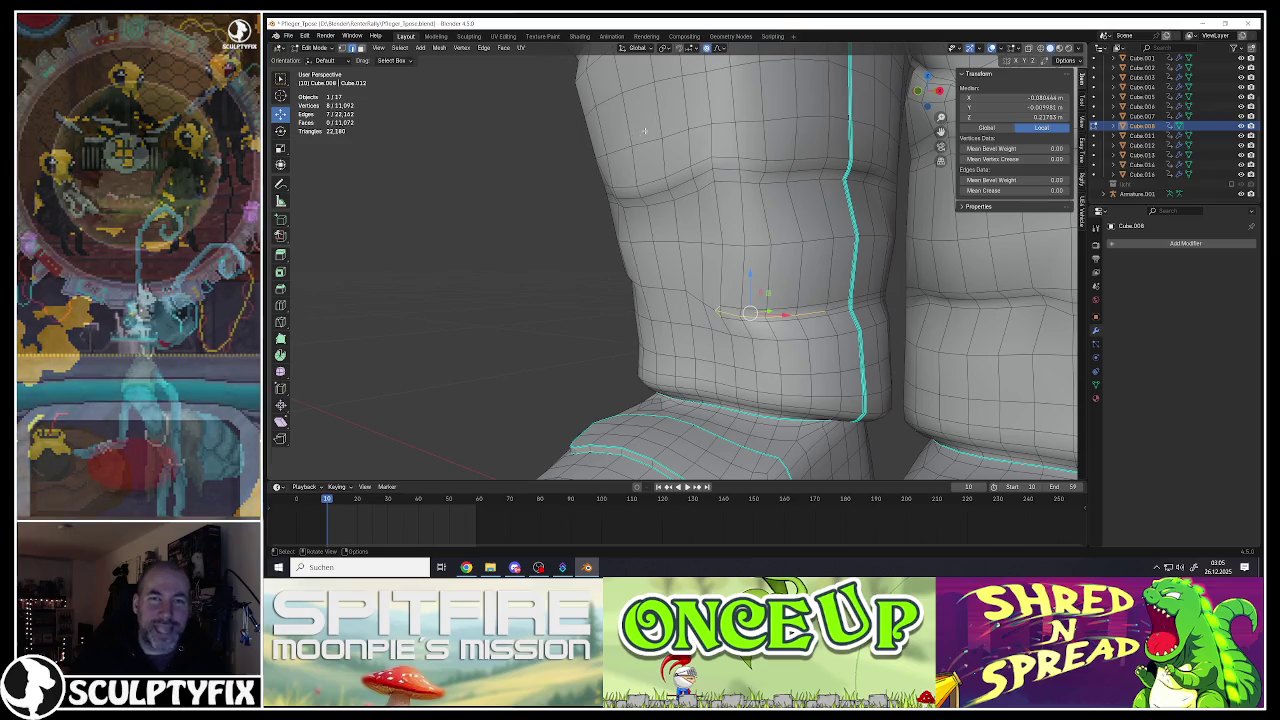
pyautogui.press('r')
pyautogui.scroll(-12, 852, 330)
pyautogui.scroll(-2, 853, 322)
pyautogui.click(852, 316)
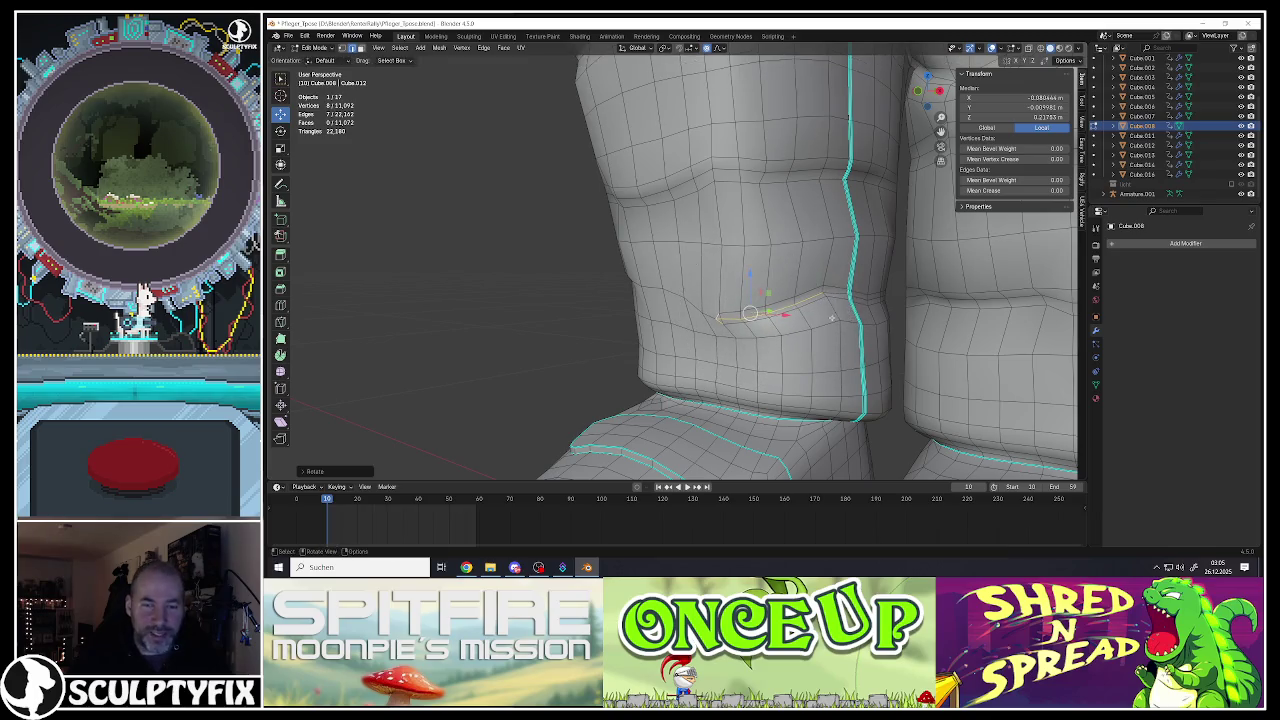
pyautogui.press('g')
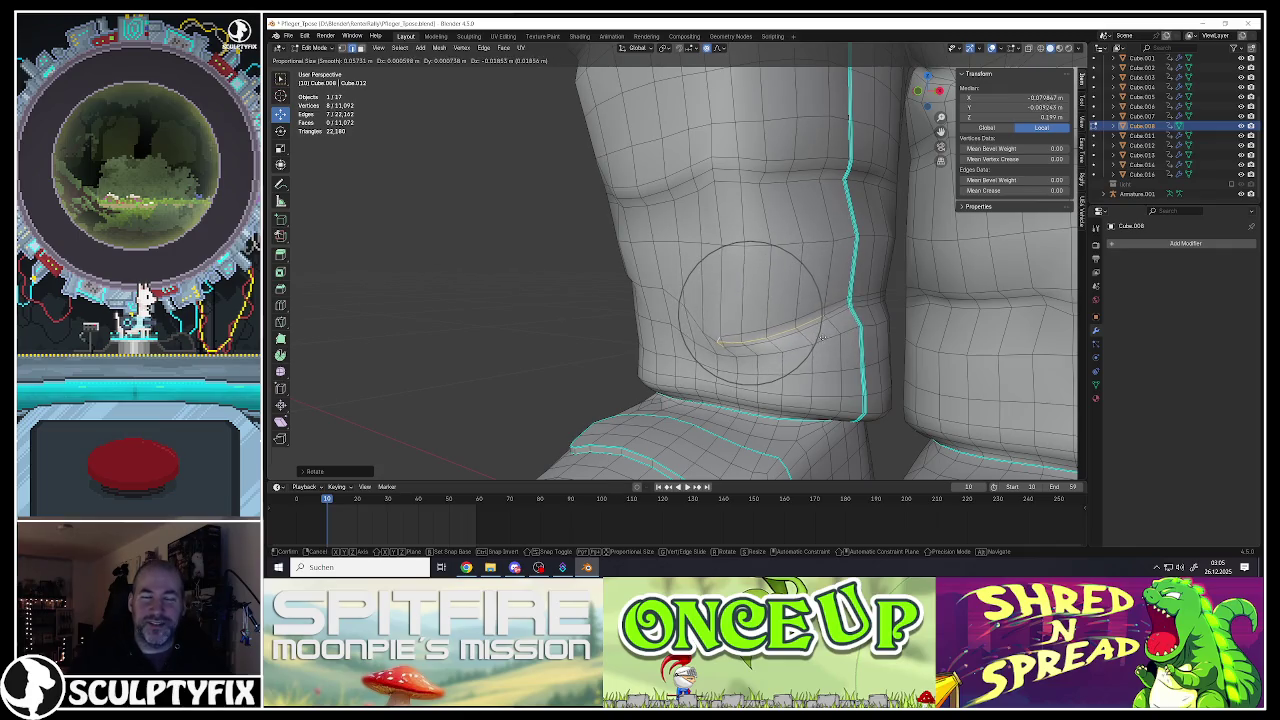
pyautogui.click(820, 338)
# Step: Pull another edge path above the boot cuff into a crease and switch to Object Mode
pyautogui.moveTo(815, 334)
pyautogui.mouseDown(button='middle')
pyautogui.moveTo(742, 316)
pyautogui.moveTo(760, 362)
pyautogui.moveTo(745, 368)
pyautogui.mouseUp(button='middle')
pyautogui.keyDown('ctrl'); pyautogui.click(757, 360); pyautogui.keyUp('ctrl')
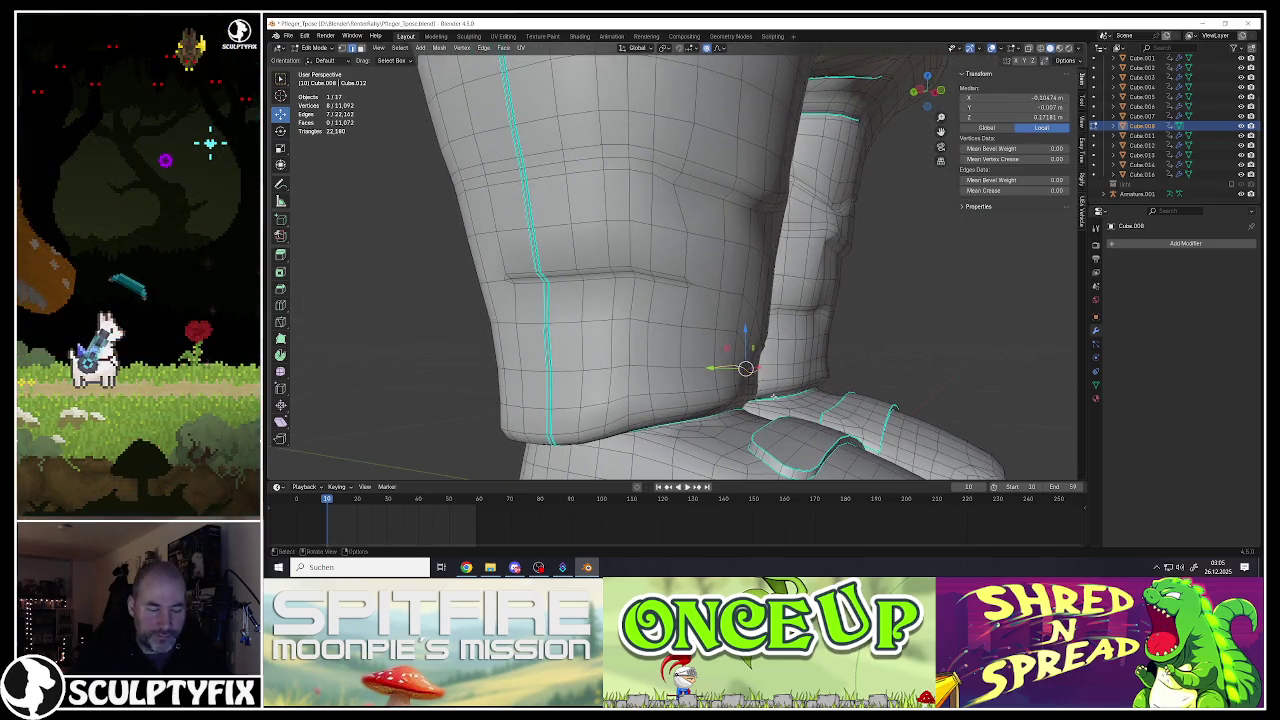
pyautogui.press('g')
pyautogui.scroll(4, 766, 395)
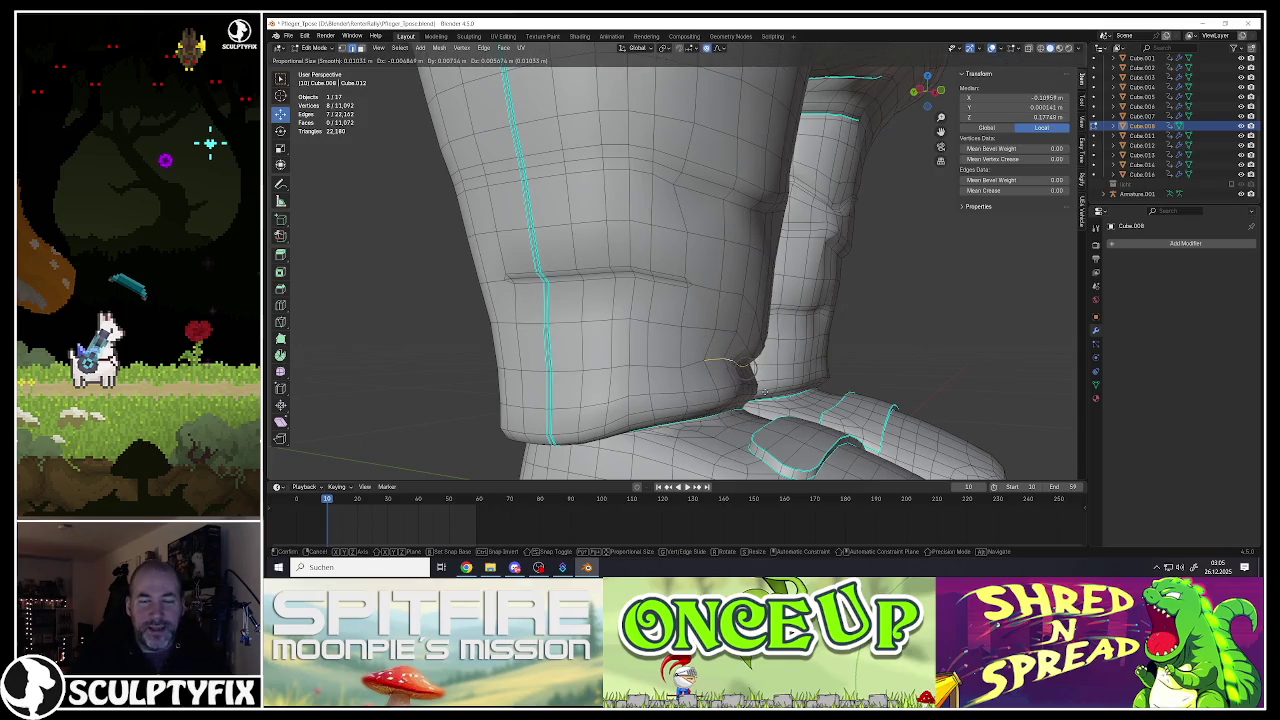
pyautogui.click(764, 390)
pyautogui.moveTo(764, 390)
pyautogui.mouseDown(button='middle')
pyautogui.moveTo(736, 362)
pyautogui.moveTo(737, 325)
pyautogui.mouseUp(button='middle')
pyautogui.press('Tab')
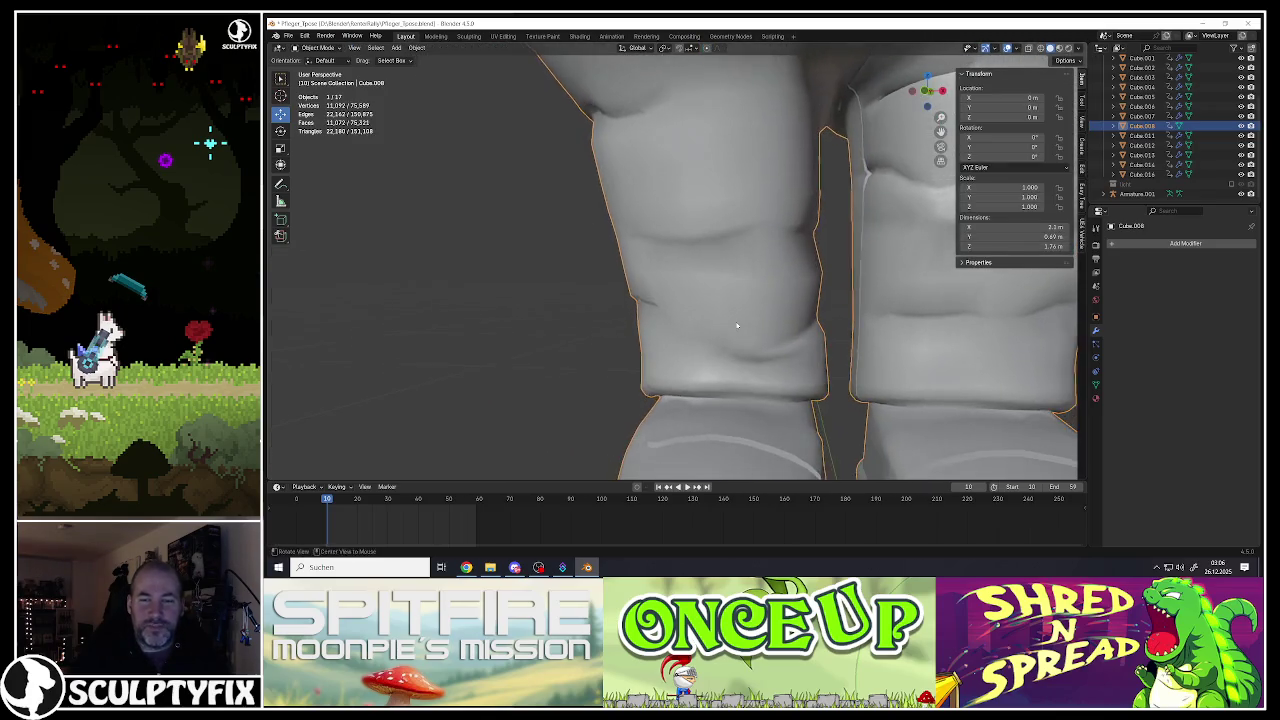
# Step: Back in Edit Mode, pull the selected lower-leg edges into a fold with soft falloff
pyautogui.scroll(-5, 736, 325)
pyautogui.scroll(2, 736, 325)
pyautogui.scroll(4, 760, 330)
pyautogui.press('Tab')
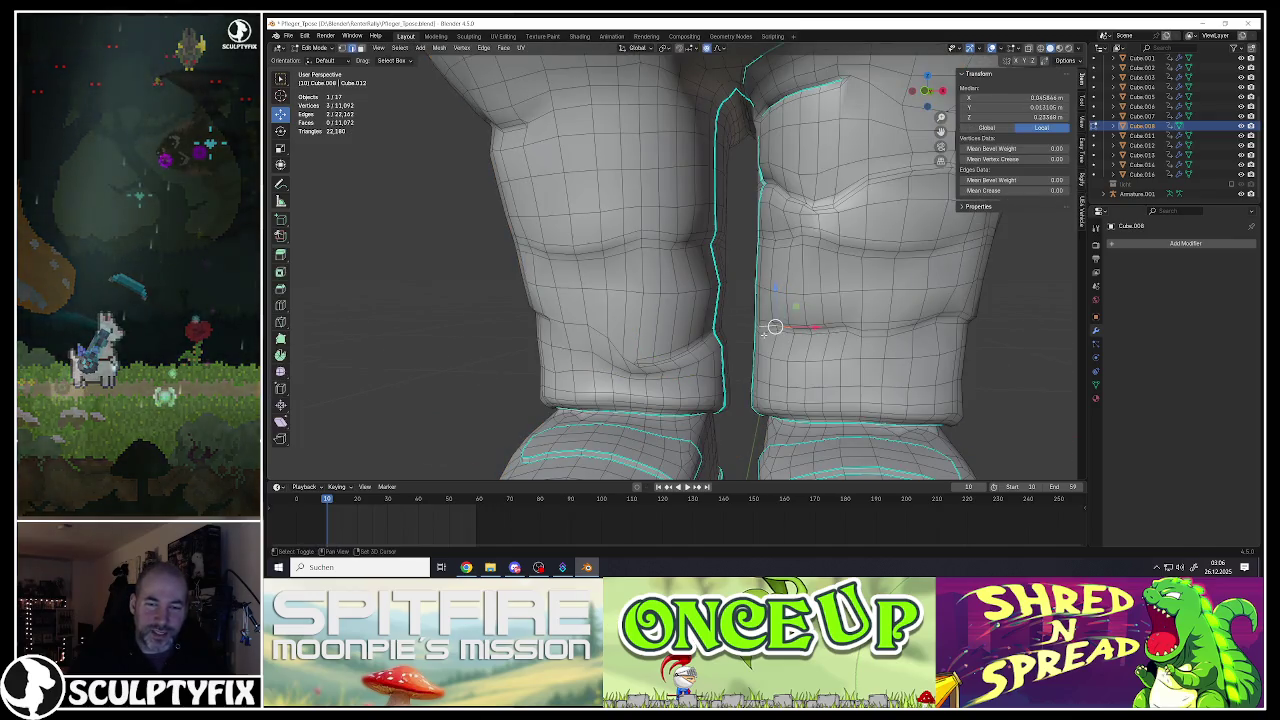
pyautogui.scroll(1, 760, 310)
pyautogui.scroll(2, 749, 308)
pyautogui.press('g')
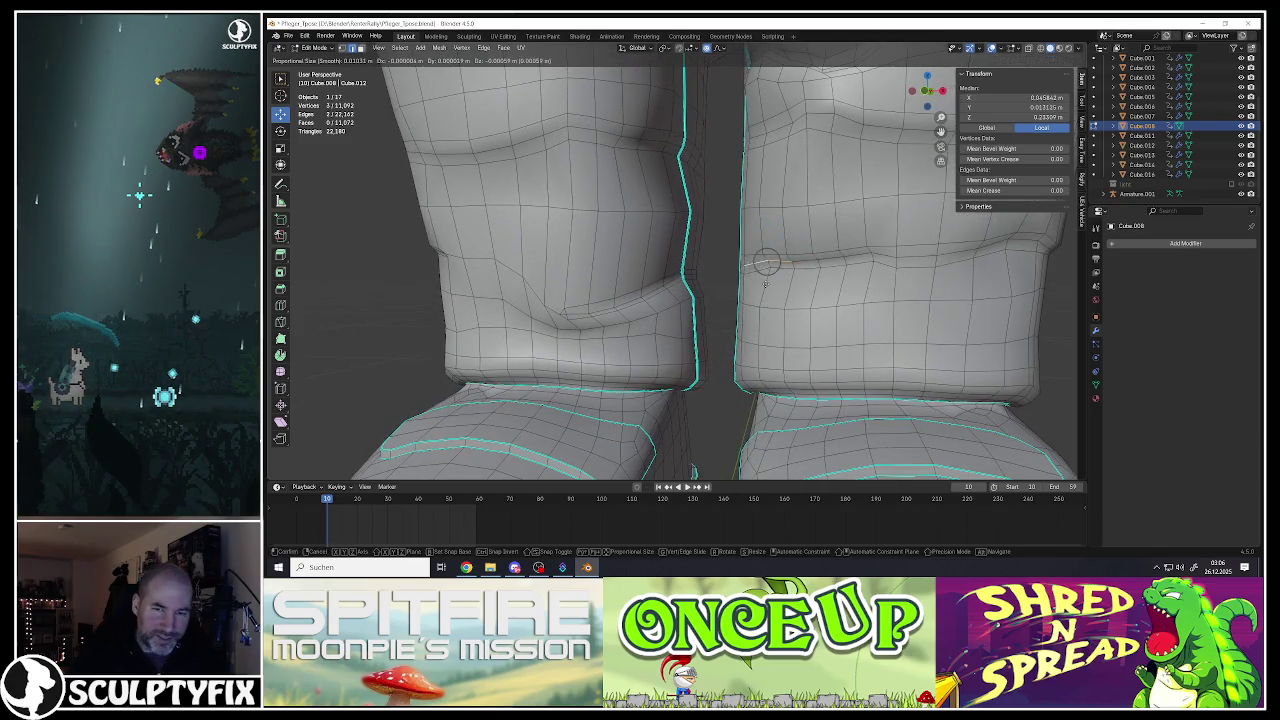
pyautogui.scroll(-6, 766, 285)
pyautogui.scroll(-8, 770, 300)
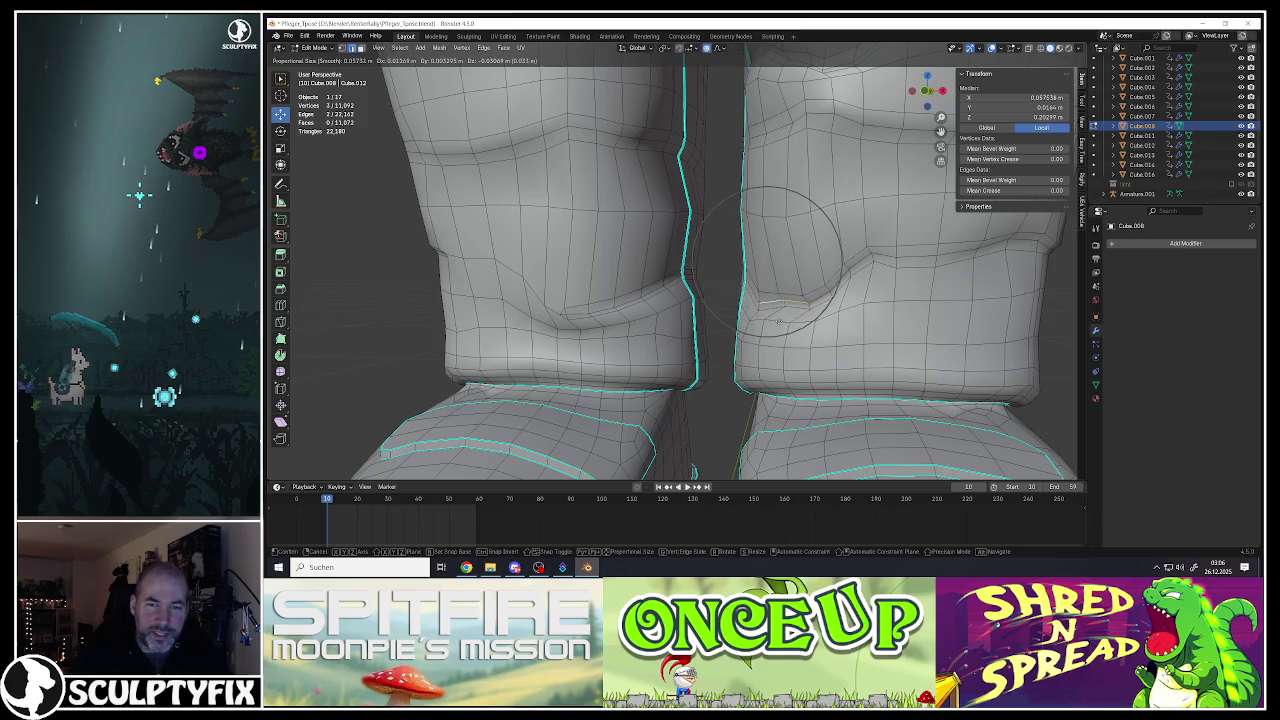
pyautogui.click(775, 296)
# Step: Pull an edge path on the right leg into a fold, then select a vertical side edge
pyautogui.moveTo(775, 296)
pyautogui.mouseDown(button='middle')
pyautogui.moveTo(801, 291)
pyautogui.moveTo(727, 274)
pyautogui.mouseUp(button='middle')
pyautogui.moveTo(876, 277); pyautogui.dragTo(827, 280, button='middle')
pyautogui.keyDown('ctrl'); pyautogui.click(828, 279); pyautogui.keyUp('ctrl')
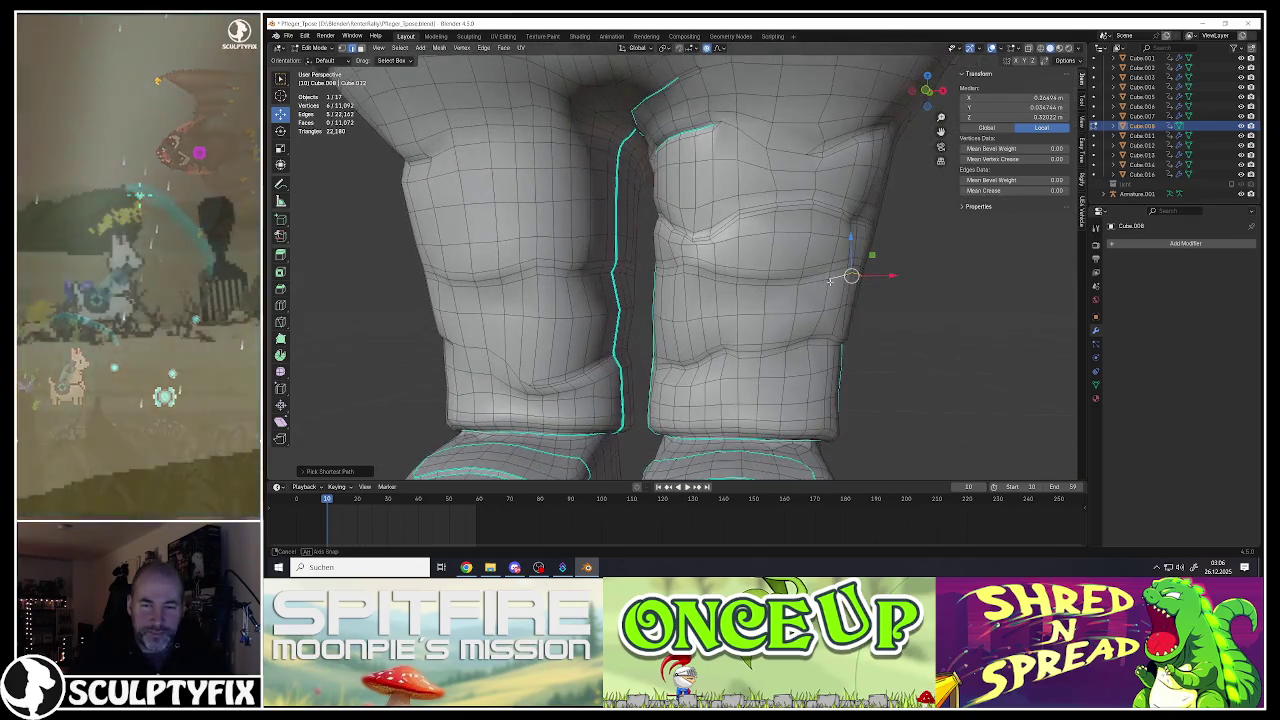
pyautogui.press('g')
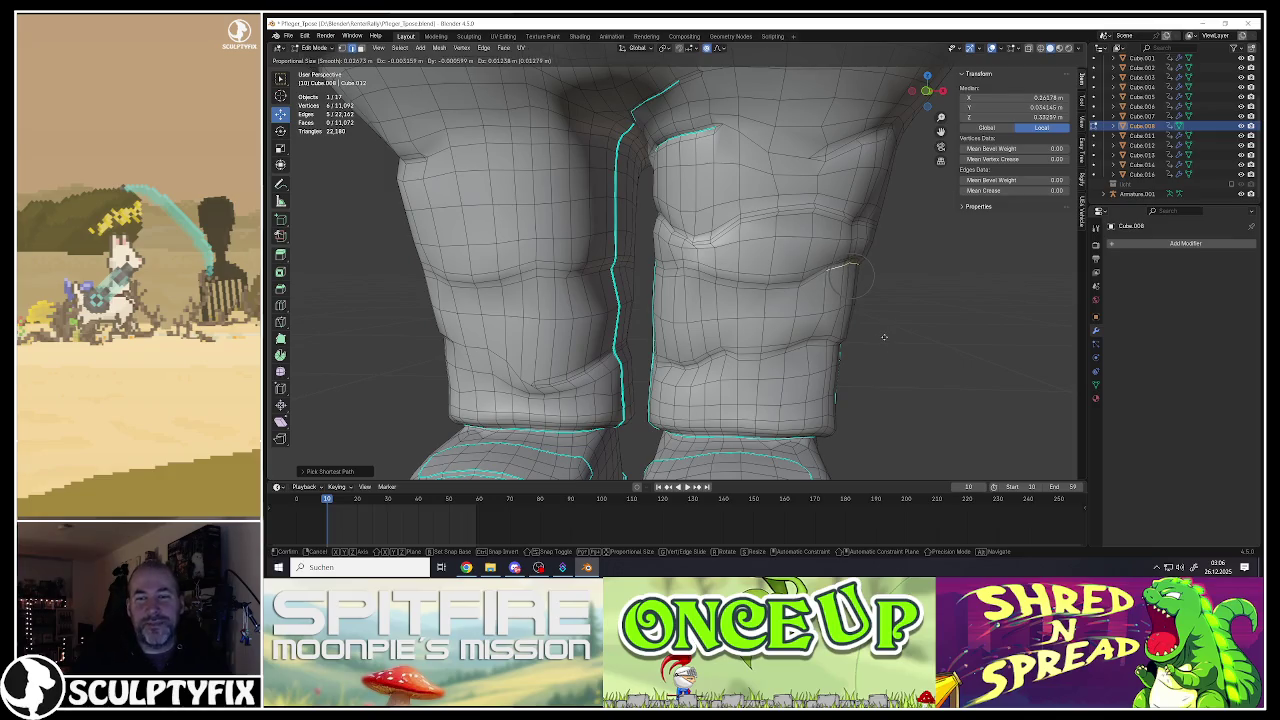
pyautogui.click(884, 337)
pyautogui.moveTo(846, 266)
pyautogui.mouseDown(button='middle')
pyautogui.moveTo(866, 280)
pyautogui.moveTo(803, 270)
pyautogui.moveTo(820, 240)
pyautogui.moveTo(829, 253)
pyautogui.mouseUp(button='middle')
pyautogui.scroll(-3, 803, 270)
pyautogui.click(793, 258)
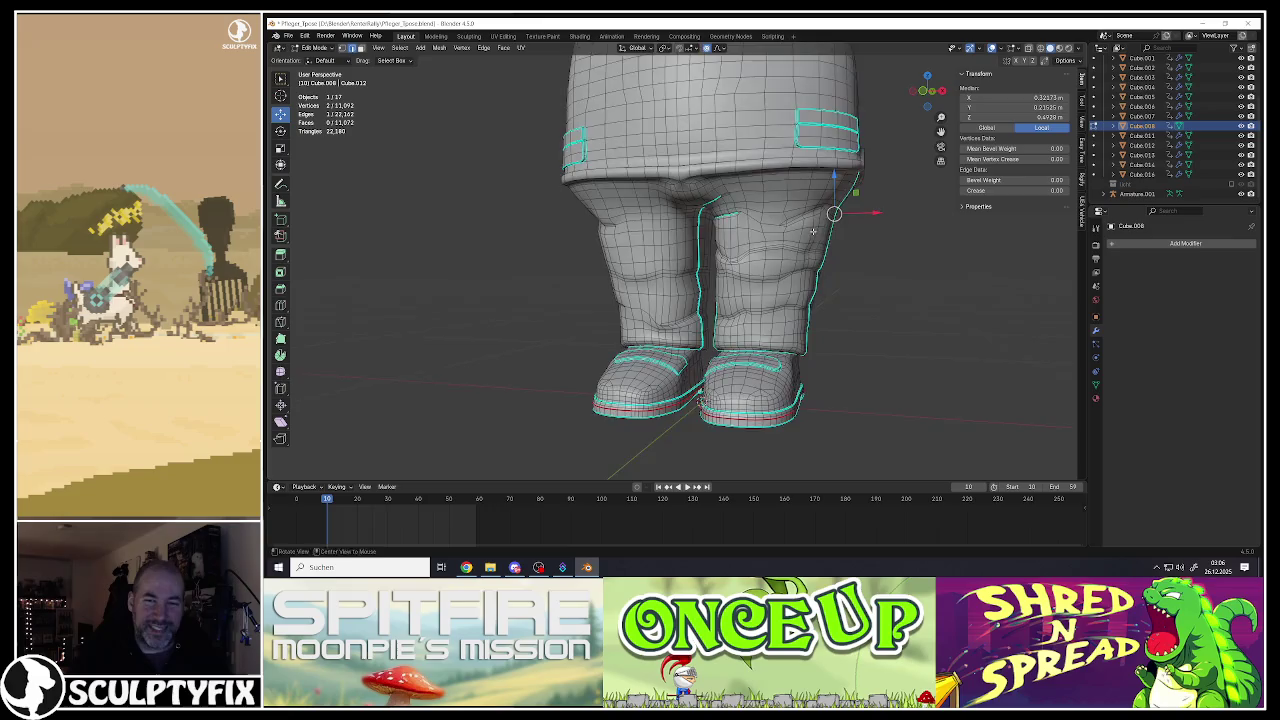
# Step: Select an edge path down the right lower leg and shift it with proportional editing to form a fold
pyautogui.scroll(3, 829, 253)
pyautogui.keyDown('alt'); pyautogui.click(832, 246); pyautogui.keyUp('alt')
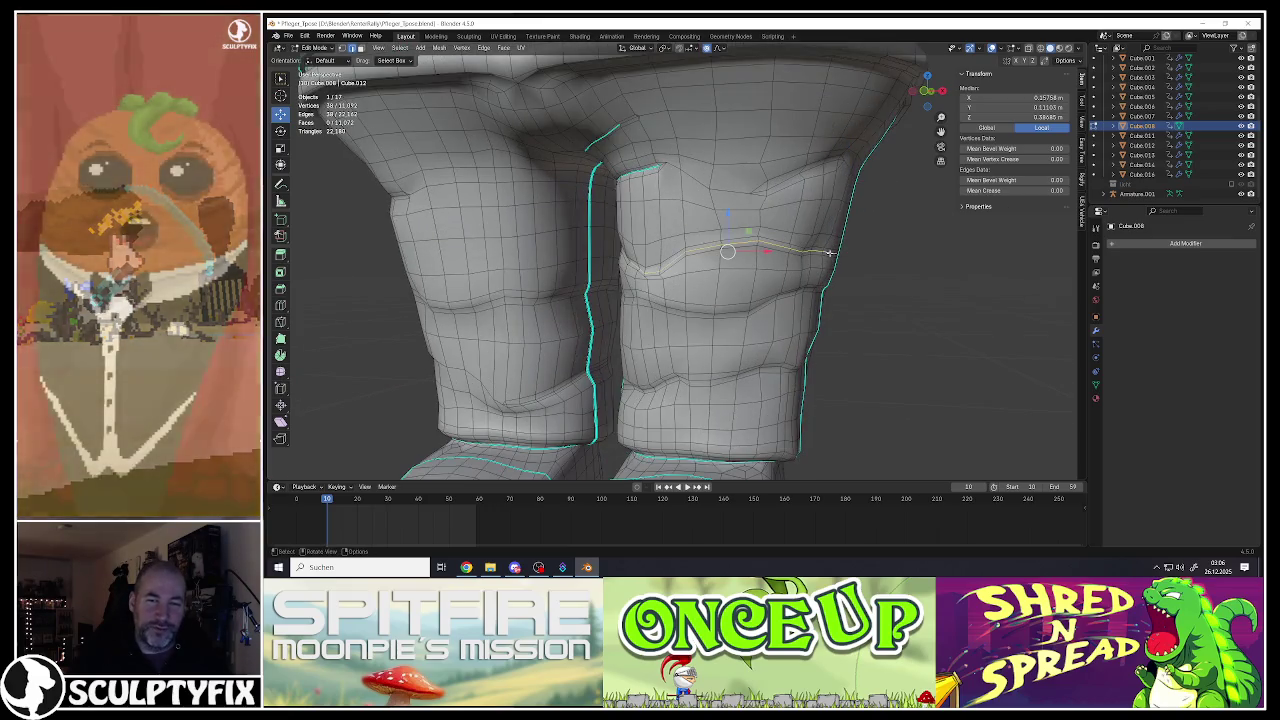
pyautogui.moveTo(835, 237)
pyautogui.mouseDown(button='middle')
pyautogui.moveTo(736, 254)
pyautogui.moveTo(812, 232)
pyautogui.mouseUp(button='middle')
pyautogui.click(812, 232)
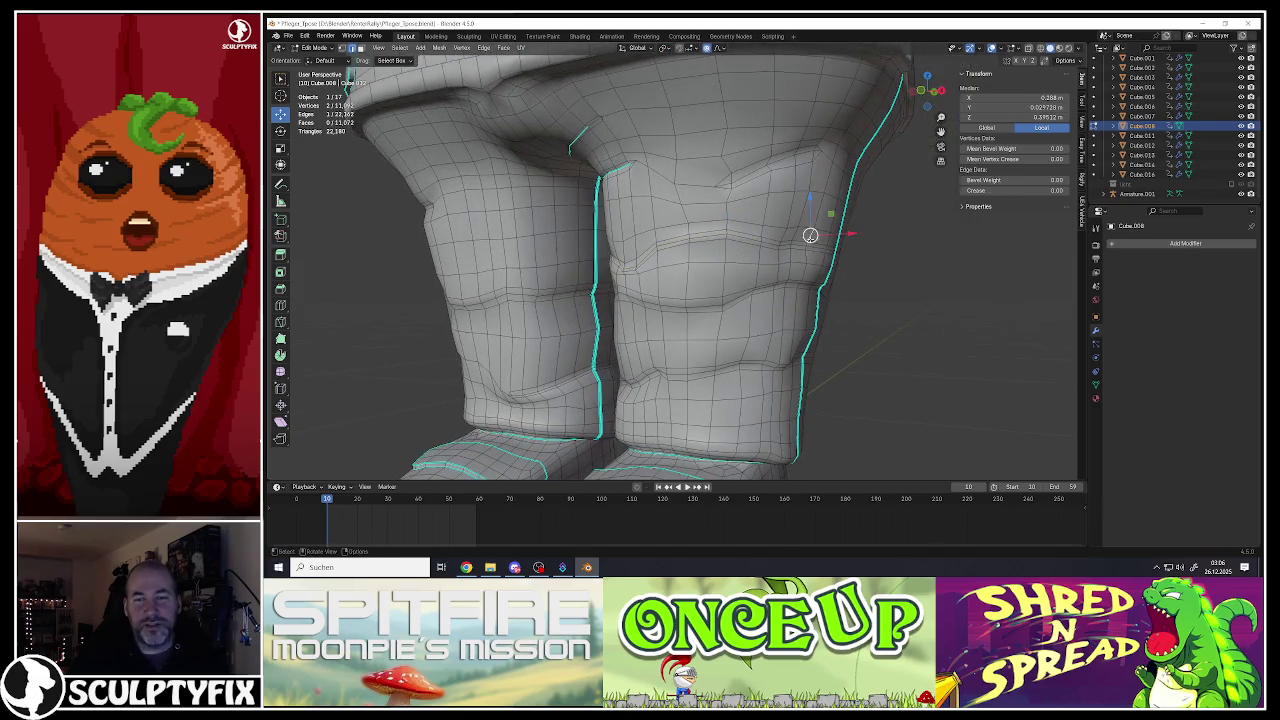
pyautogui.scroll(-2, 810, 235)
pyautogui.scroll(-2, 809, 228)
pyautogui.scroll(-1, 808, 220)
pyautogui.moveTo(770, 221); pyautogui.dragTo(754, 259, button='middle')
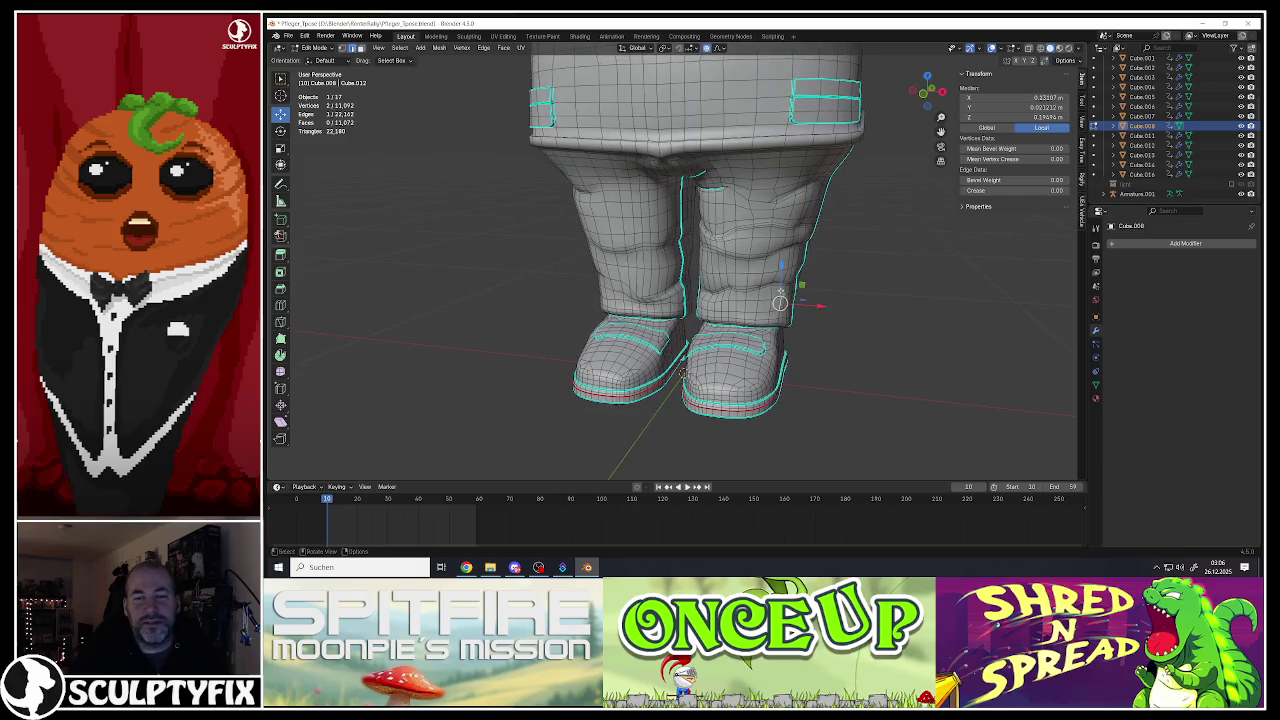
pyautogui.scroll(3, 788, 296)
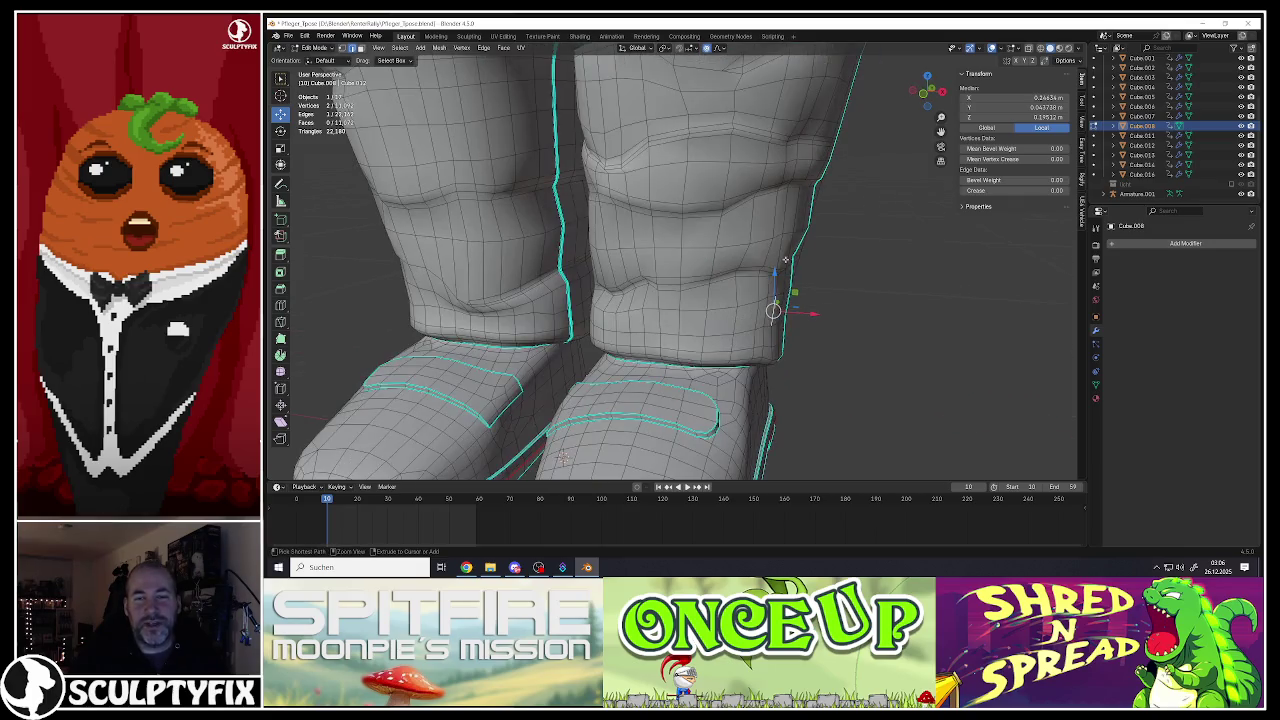
pyautogui.keyDown('ctrl'); pyautogui.click(785, 216); pyautogui.keyUp('ctrl')
pyautogui.scroll(-3, 785, 216)
pyautogui.moveTo(785, 216)
pyautogui.mouseDown(button='middle')
pyautogui.moveTo(770, 290)
pyautogui.moveTo(737, 339)
pyautogui.moveTo(670, 317)
pyautogui.moveTo(748, 388)
pyautogui.mouseUp(button='middle')
pyautogui.scroll(3, 780, 240)
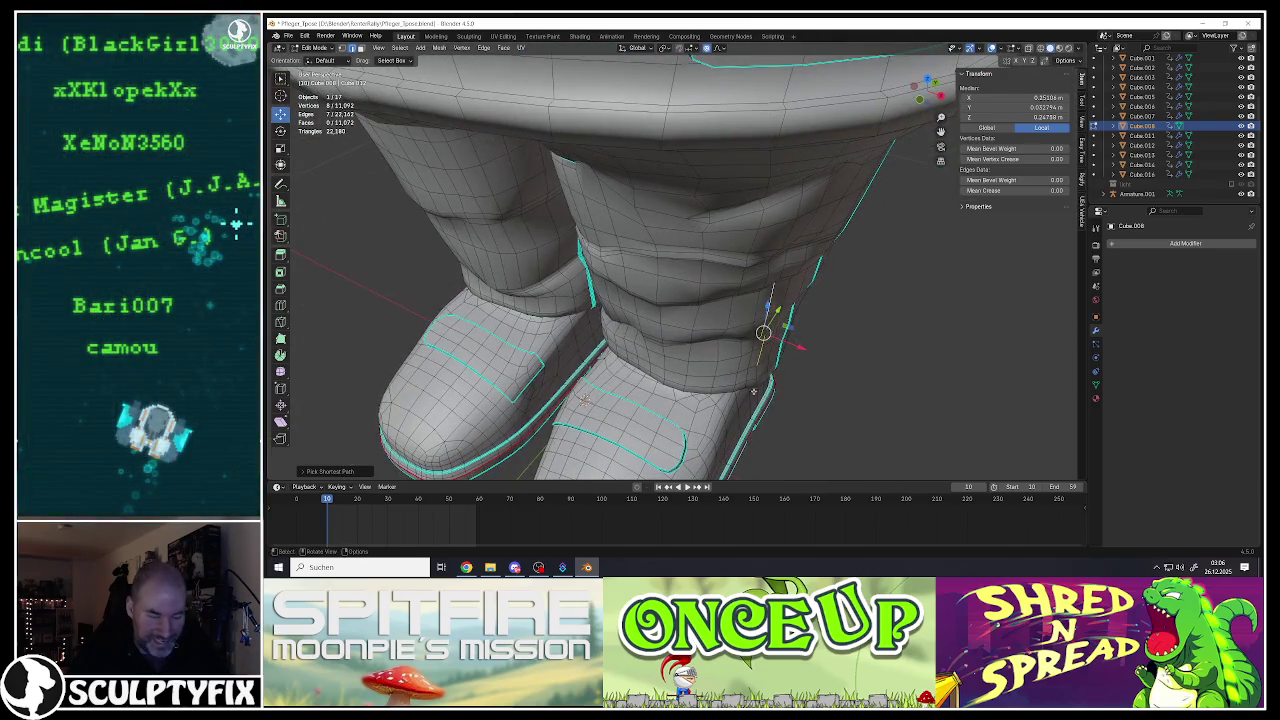
pyautogui.press('g')
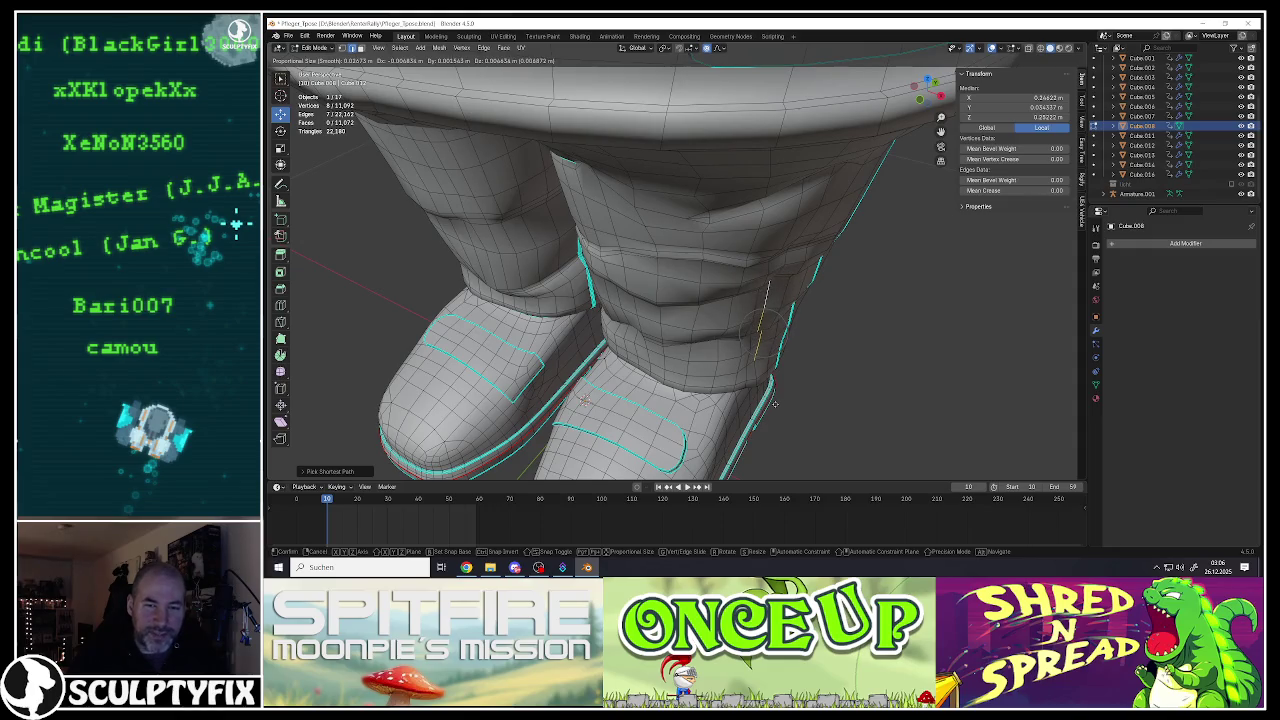
pyautogui.click(776, 404)
# Step: Select a short vertex path at the side of the leg and move it with proportional falloff
pyautogui.click(757, 382)
pyautogui.keyDown('ctrl'); pyautogui.click(757, 376); pyautogui.keyUp('ctrl')
pyautogui.press('g')
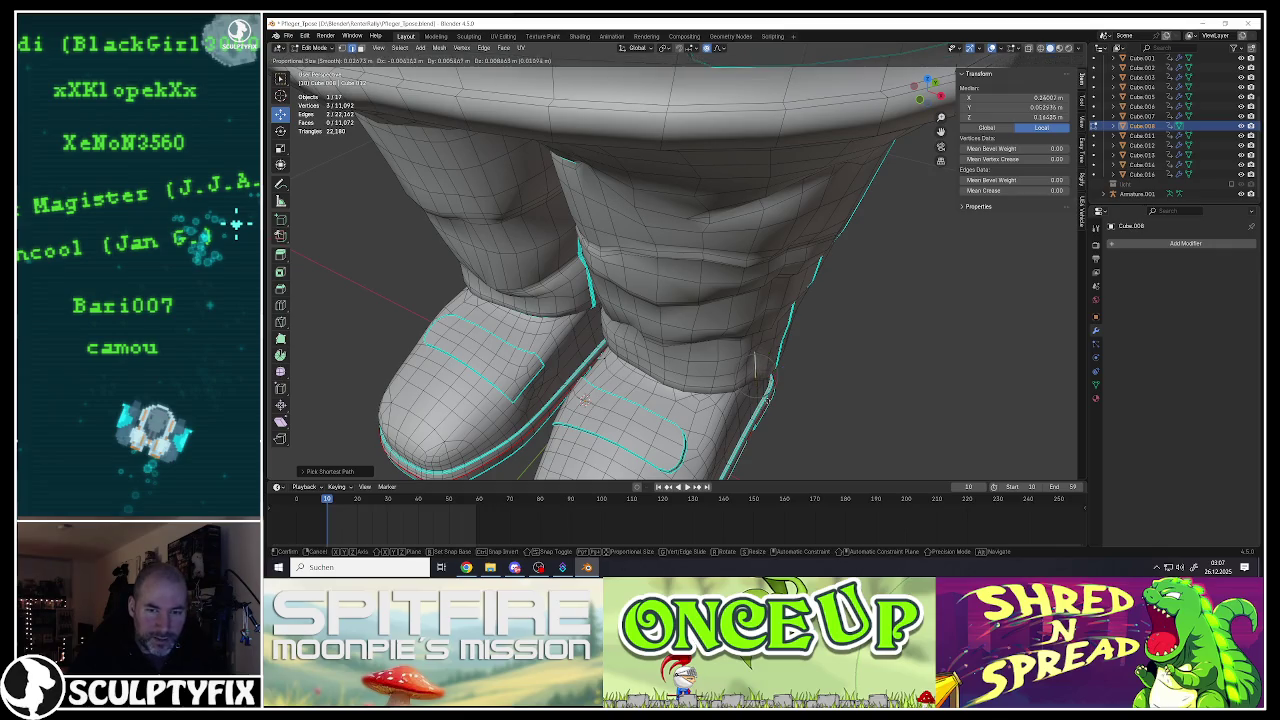
pyautogui.click(762, 380)
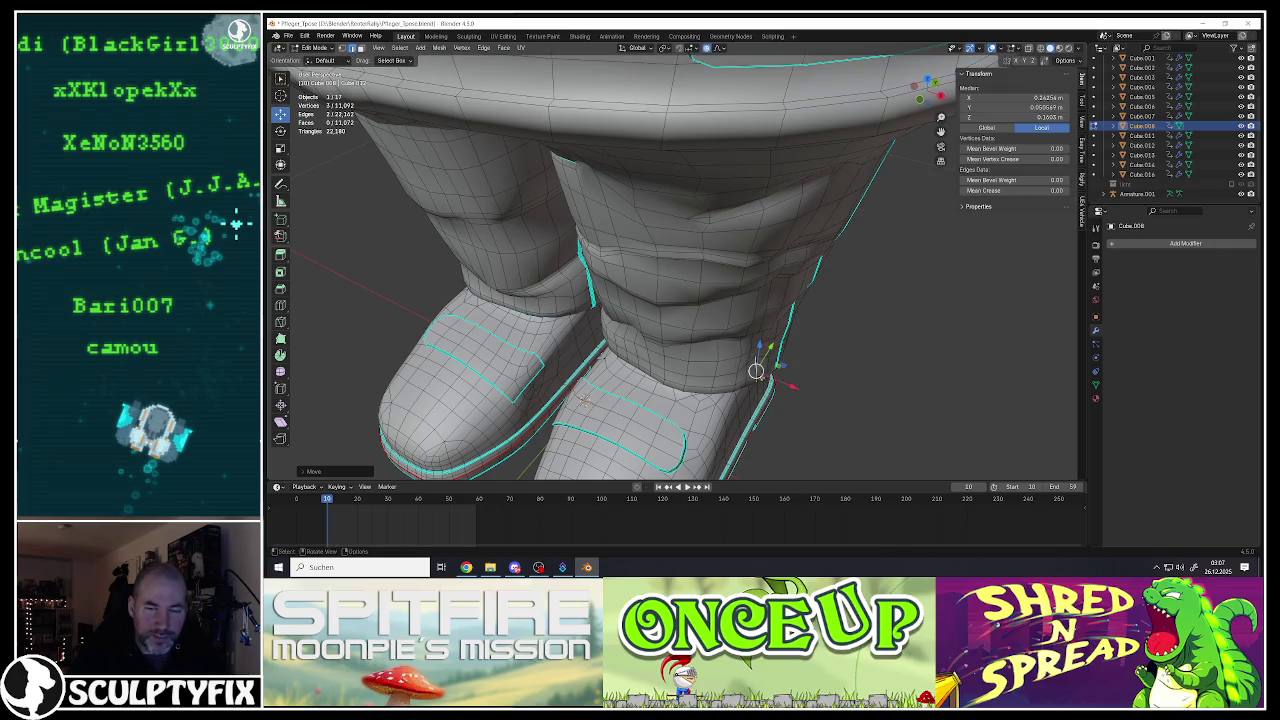
# Step: Add an edge path across the knee and nudge it to shape a fold
pyautogui.moveTo(583, 399); pyautogui.dragTo(630, 345, button='middle')
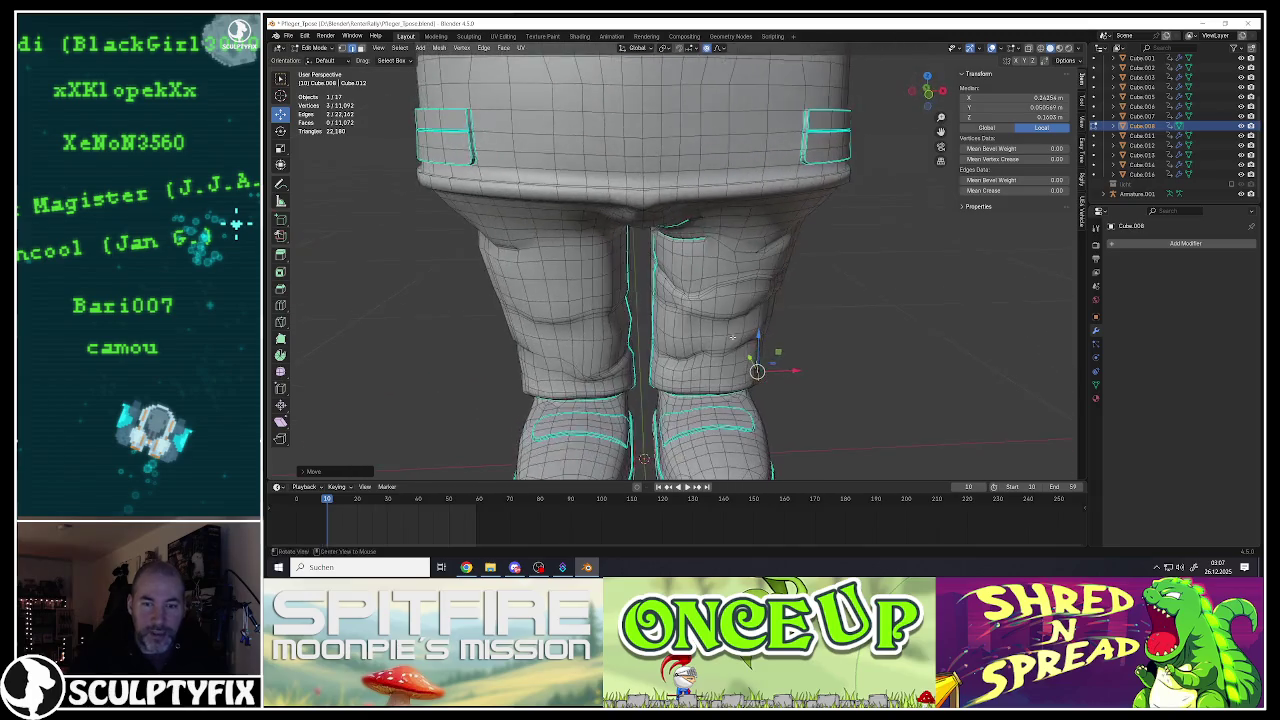
pyautogui.scroll(3, 671, 385)
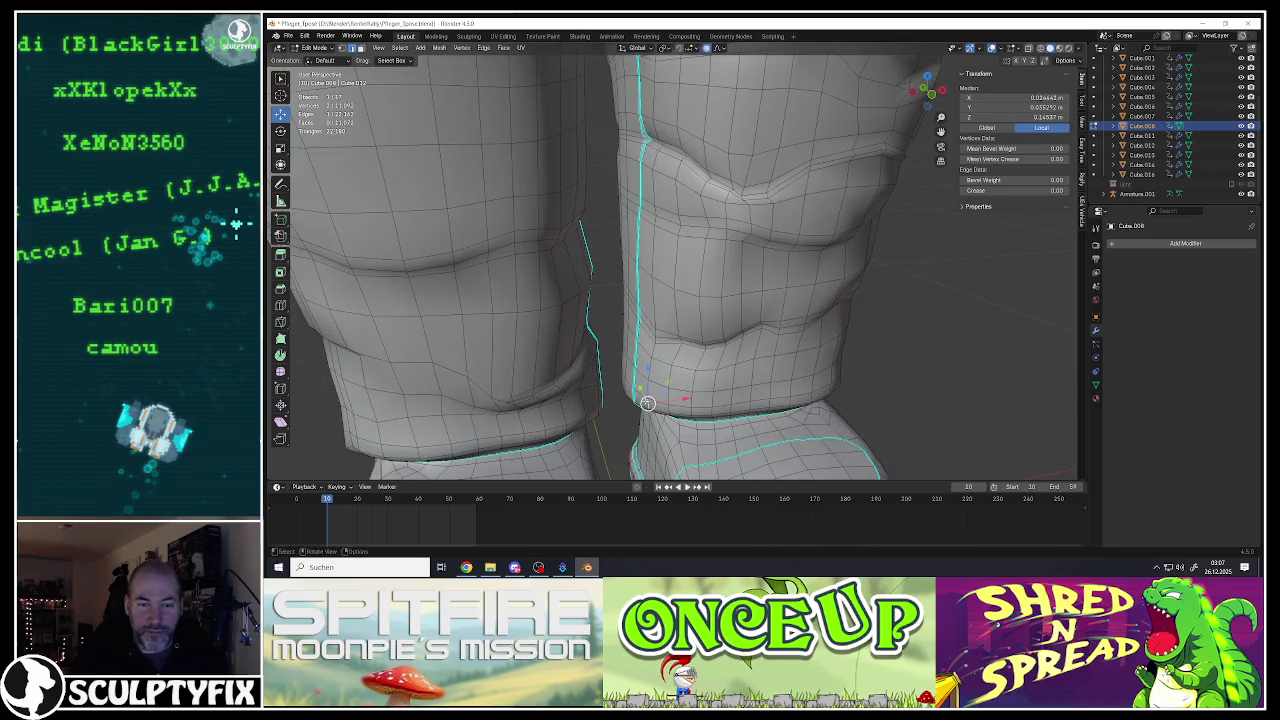
pyautogui.scroll(2, 655, 281)
pyautogui.keyDown('ctrl'); pyautogui.click(651, 341); pyautogui.keyUp('ctrl')
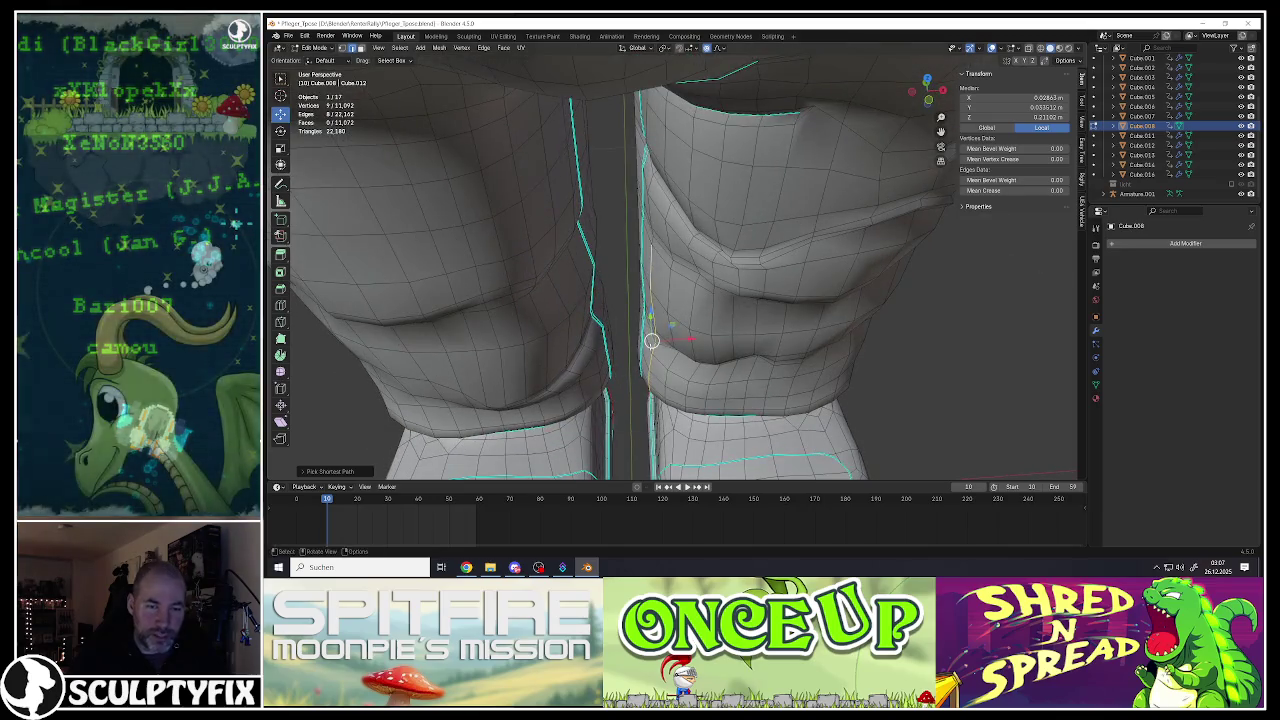
pyautogui.moveTo(651, 341); pyautogui.dragTo(656, 335)
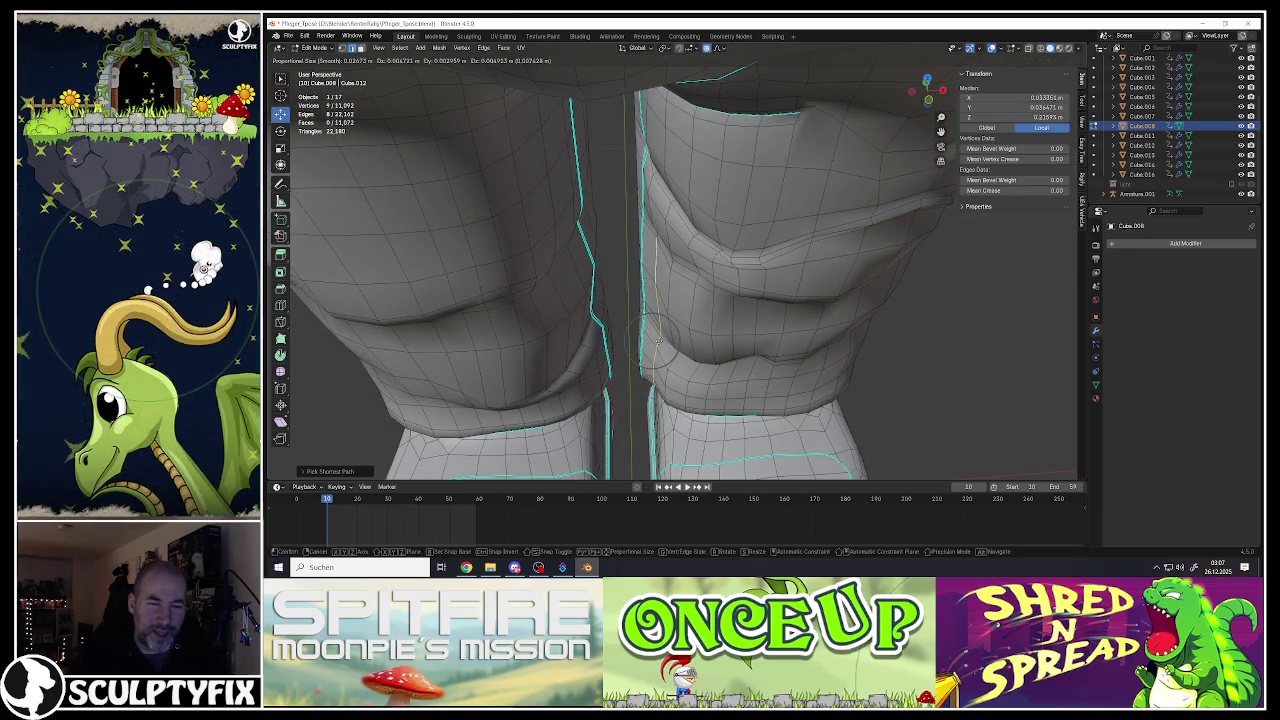
# Step: Select edges along the knee seam and move them with proportional falloff to deepen the knee fold
pyautogui.scroll(-5, 662, 321)
pyautogui.moveTo(662, 321); pyautogui.dragTo(666, 277, button='middle')
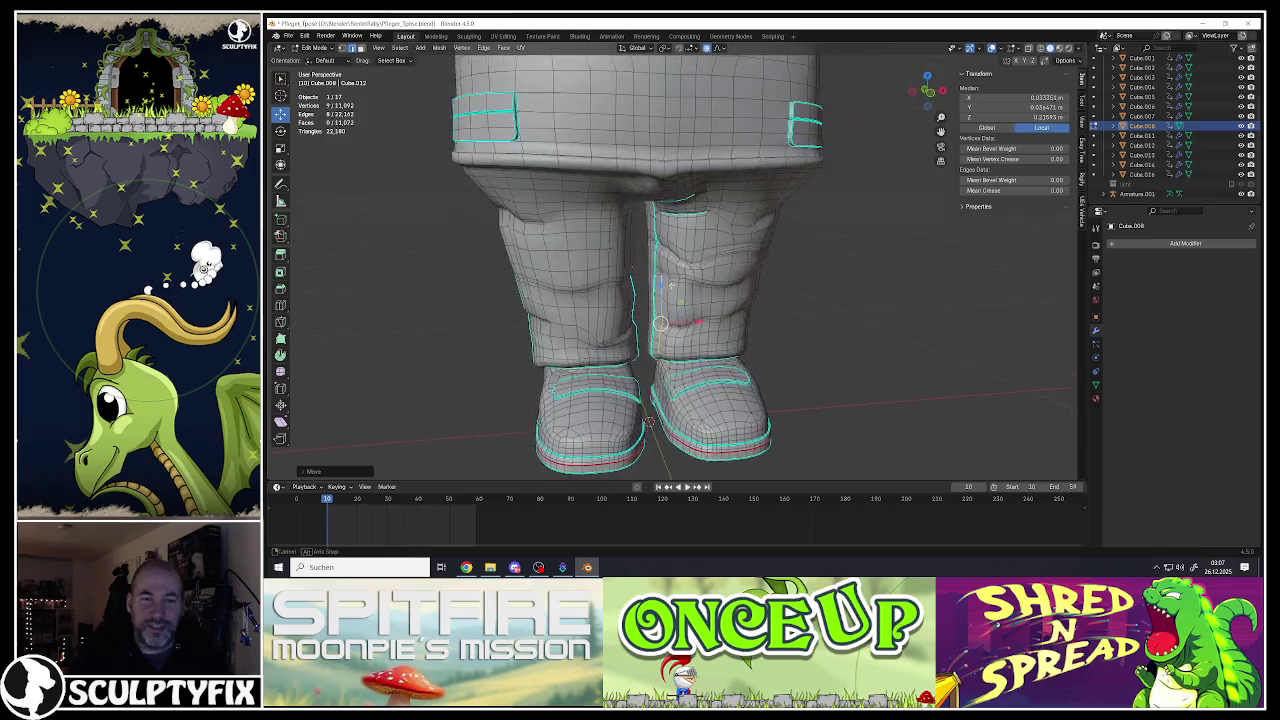
pyautogui.scroll(2, 620, 320)
pyautogui.scroll(2, 621, 335)
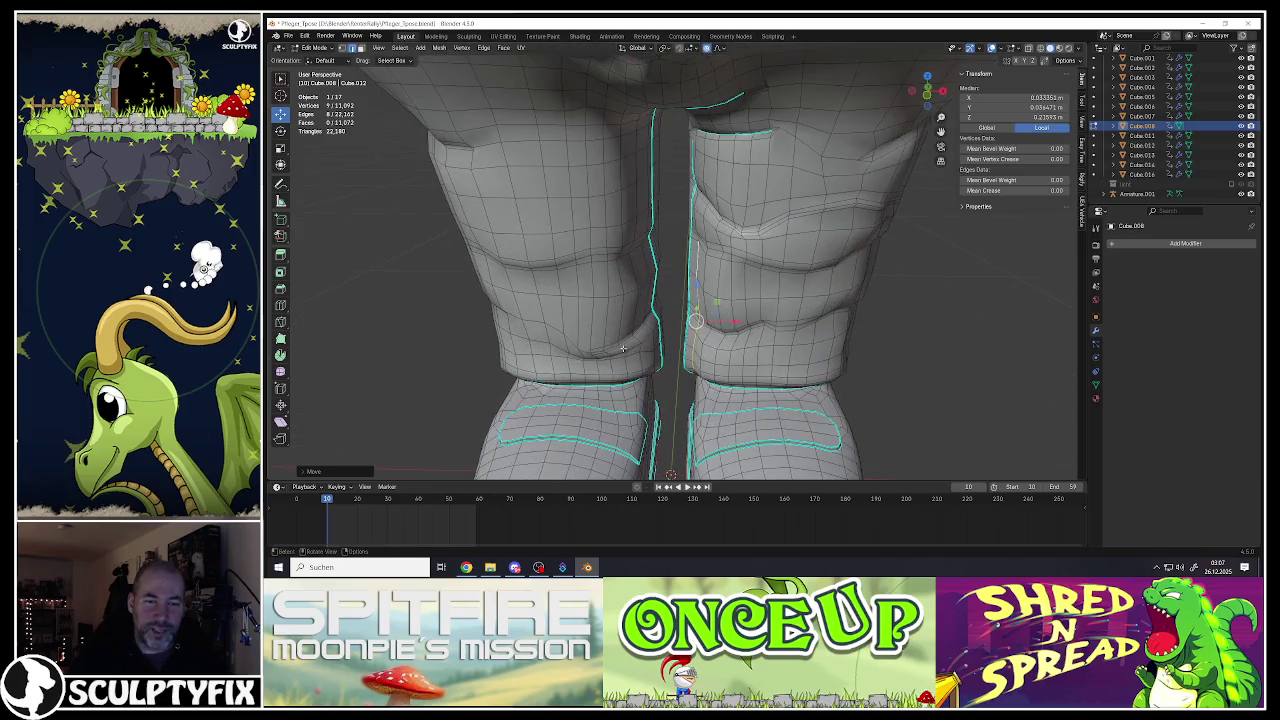
pyautogui.click(643, 372)
pyautogui.keyDown('ctrl'); pyautogui.click(634, 270); pyautogui.keyUp('ctrl')
pyautogui.moveTo(634, 270); pyautogui.dragTo(636, 311, button='middle')
pyautogui.press('g')
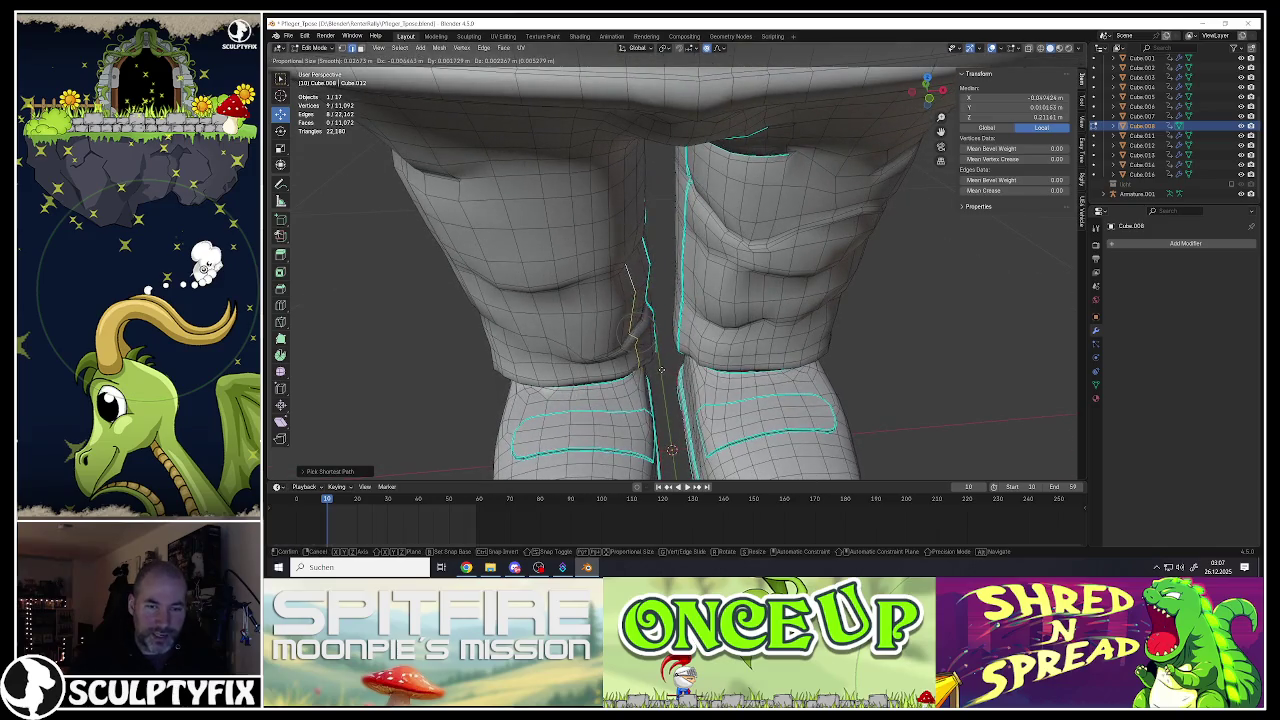
pyautogui.click(663, 366)
# Step: Shift an edge path up the left leg with proportional falloff, then return to Object Mode
pyautogui.moveTo(663, 366)
pyautogui.mouseDown(button='middle')
pyautogui.moveTo(533, 341)
pyautogui.moveTo(521, 384)
pyautogui.moveTo(616, 309)
pyautogui.mouseUp(button='middle')
pyautogui.click(528, 388)
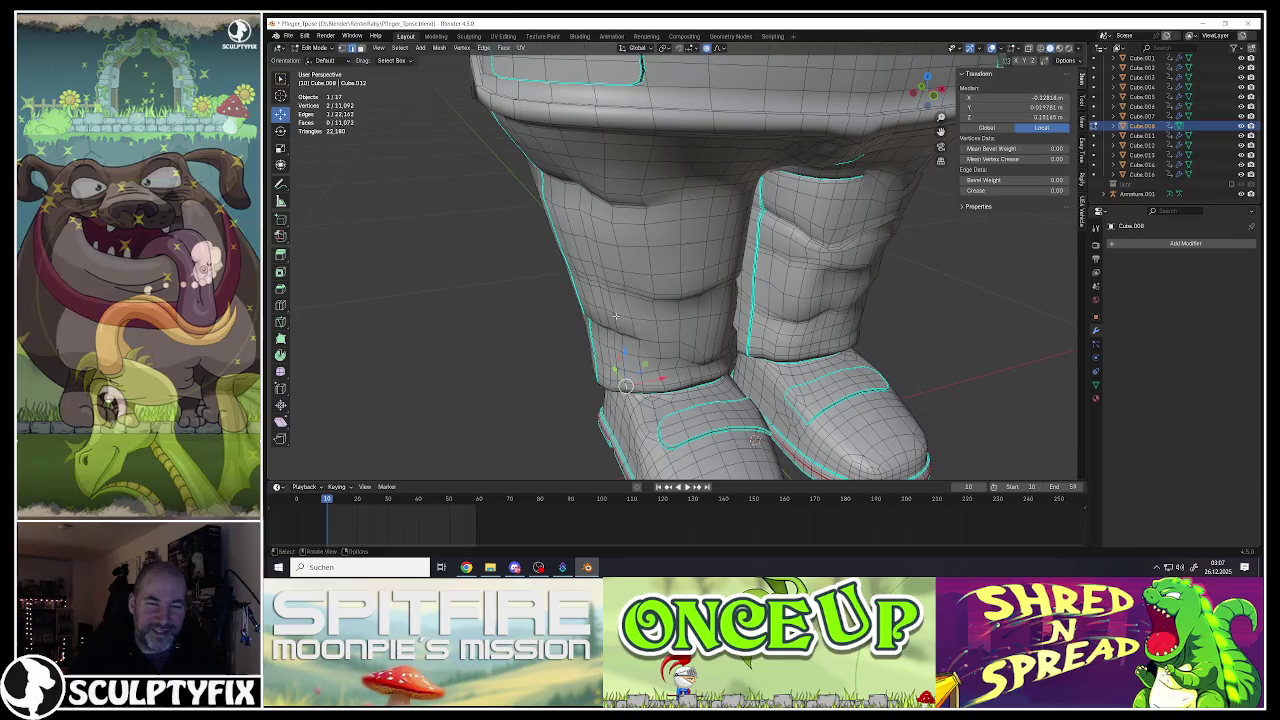
pyautogui.keyDown('ctrl'); pyautogui.click(601, 258); pyautogui.keyUp('ctrl')
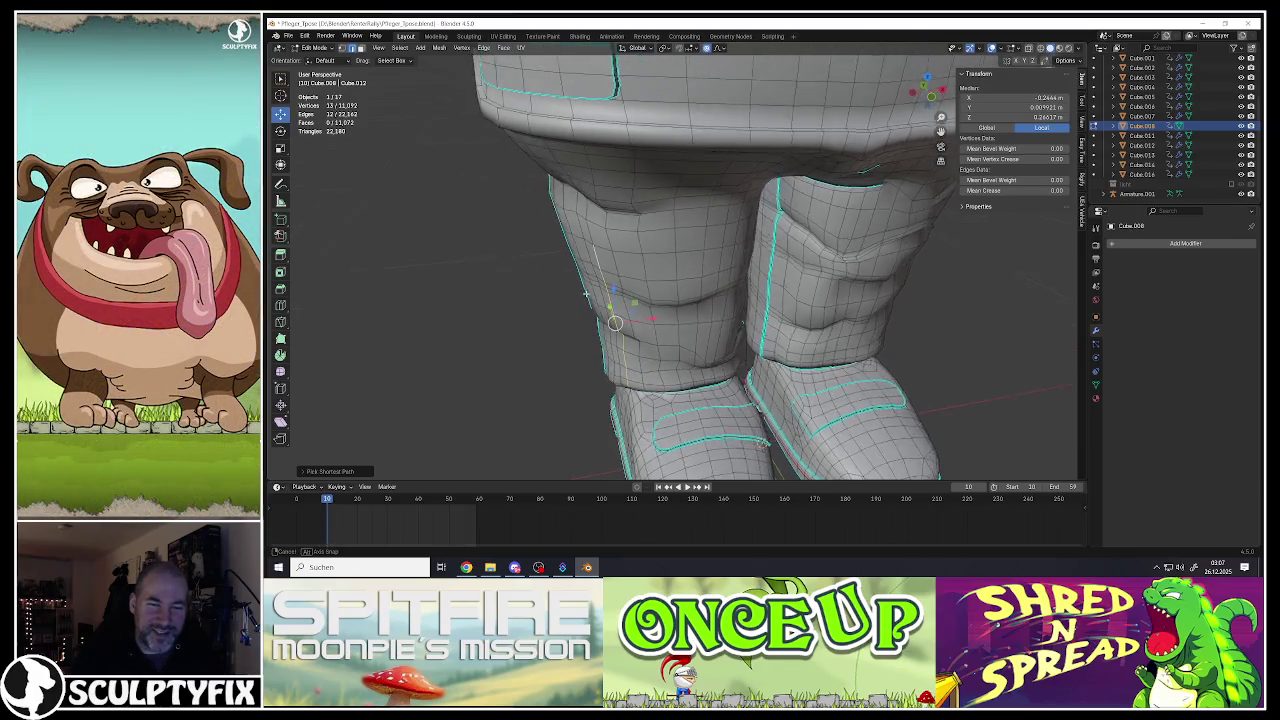
pyautogui.moveTo(601, 258); pyautogui.dragTo(620, 250, button='middle')
pyautogui.moveTo(628, 331); pyautogui.dragTo(633, 327)
pyautogui.scroll(-2, 640, 330)
pyautogui.scroll(-3, 640, 330)
pyautogui.press('Tab')
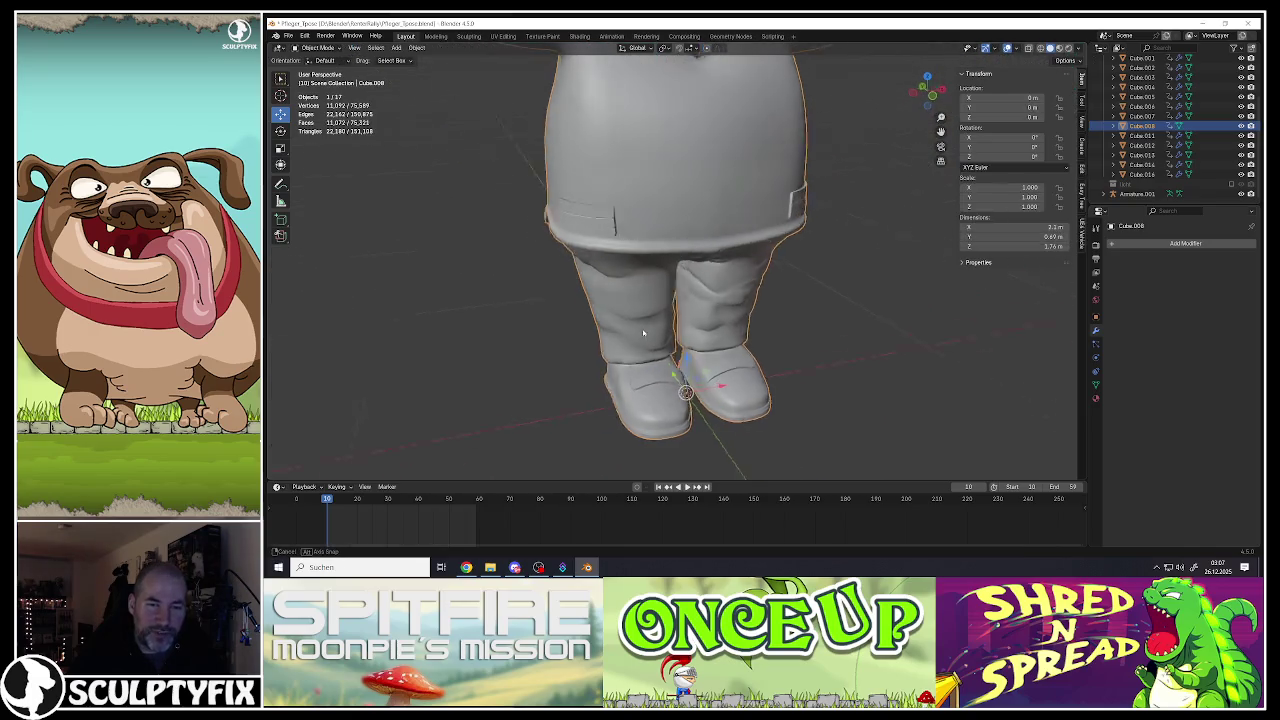
pyautogui.moveTo(645, 333); pyautogui.dragTo(619, 317, button='middle')
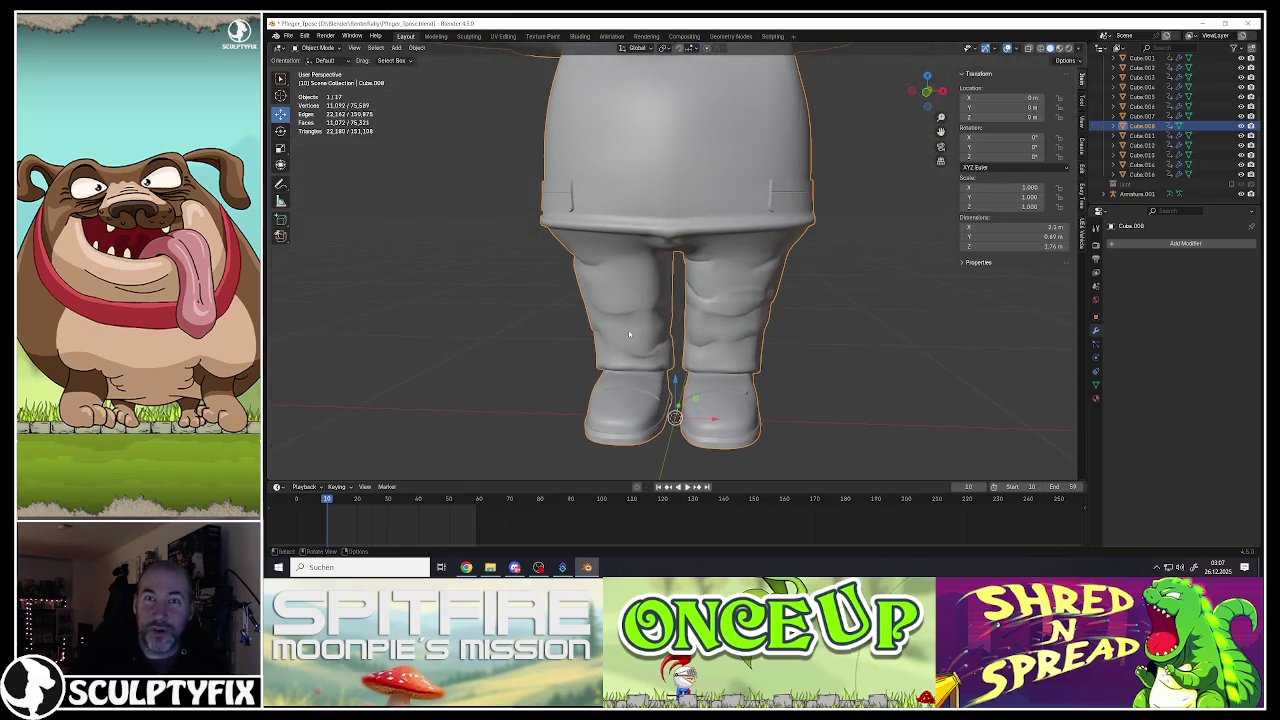
pyautogui.press('Tab')
pyautogui.scroll(3, 628, 333)
pyautogui.moveTo(628, 333); pyautogui.dragTo(638, 207, button='middle')
pyautogui.click(636, 196)
pyautogui.scroll(-2, 643, 195)
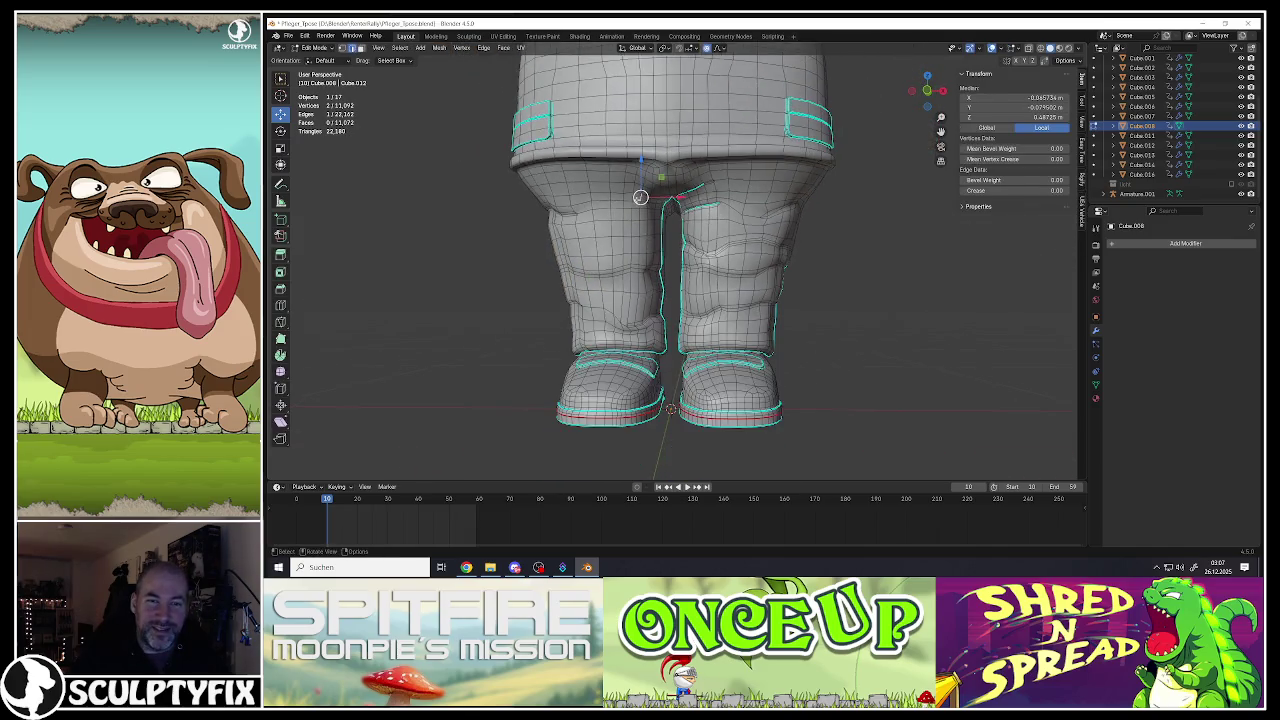
pyautogui.scroll(3, 643, 195)
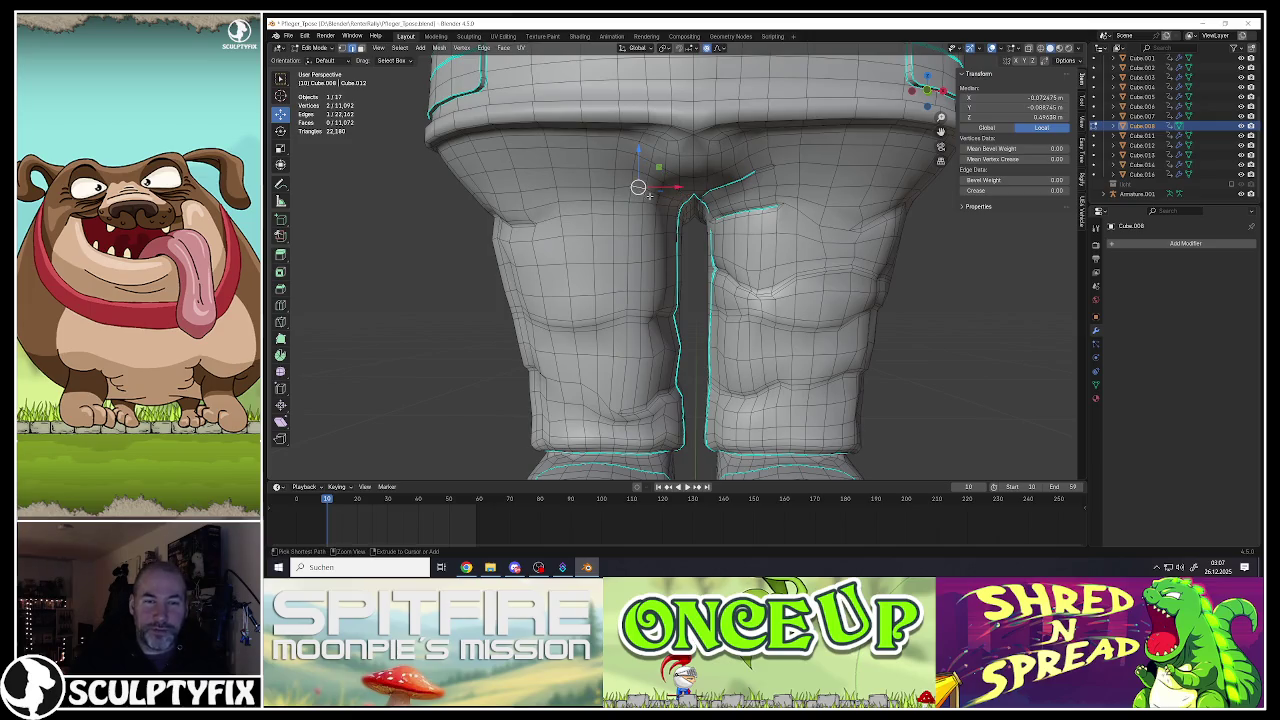
pyautogui.keyDown('ctrl'); pyautogui.click(651, 190); pyautogui.keyUp('ctrl')
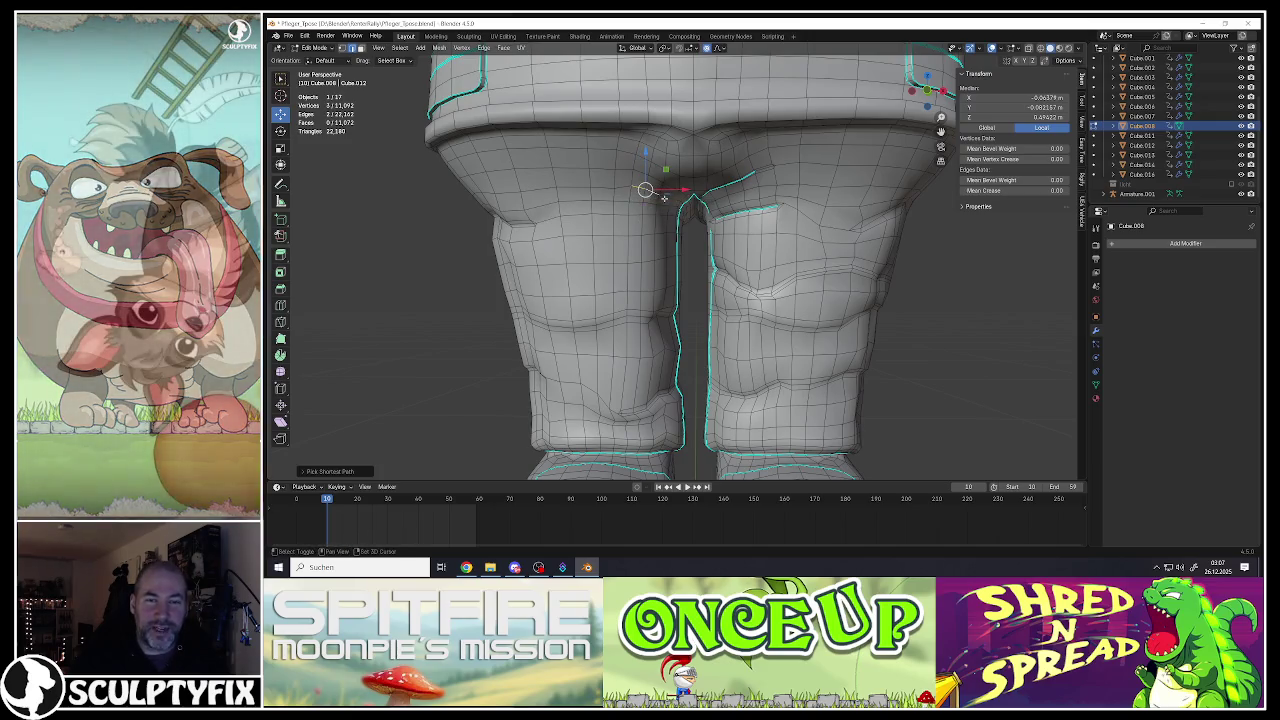
pyautogui.scroll(1, 648, 190)
pyautogui.scroll(1, 640, 210)
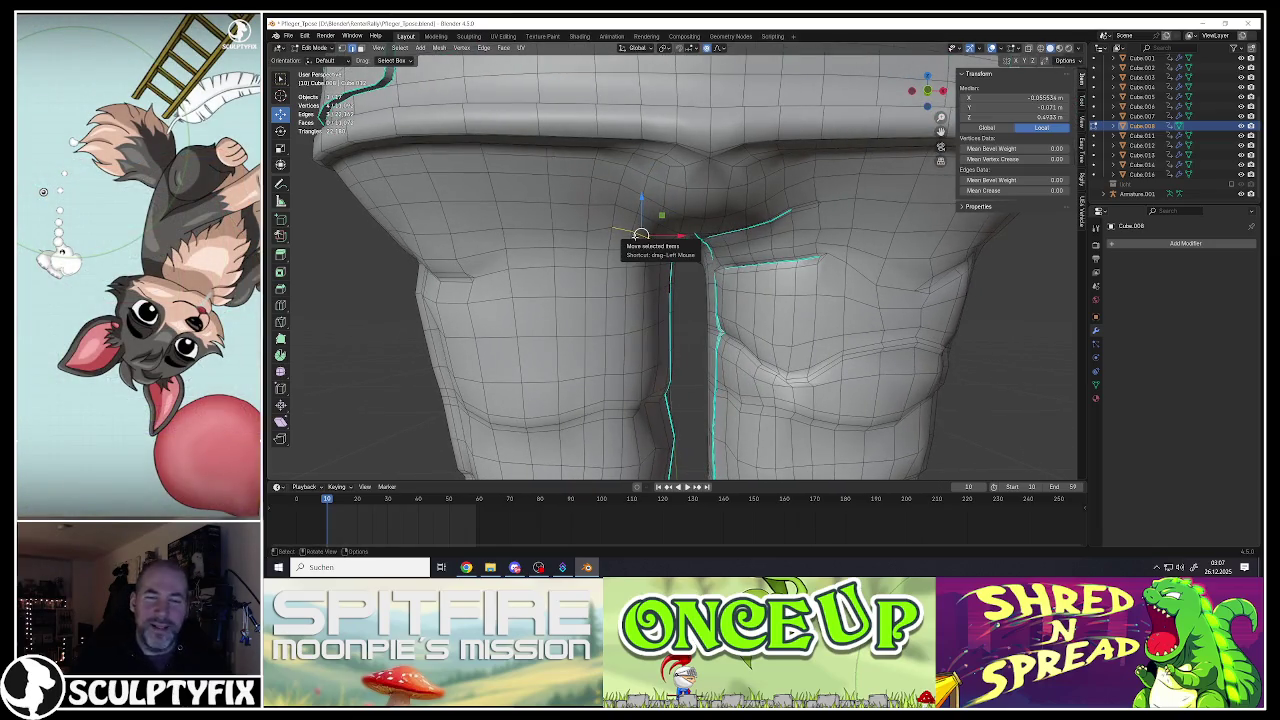
pyautogui.moveTo(648, 237); pyautogui.dragTo(631, 233)
pyautogui.keyDown('ctrl'); pyautogui.click(666, 241); pyautogui.keyUp('ctrl')
pyautogui.moveTo(666, 241)
pyautogui.mouseDown(button='middle')
pyautogui.moveTo(658, 217)
pyautogui.moveTo(607, 180)
pyautogui.mouseUp(button='middle')
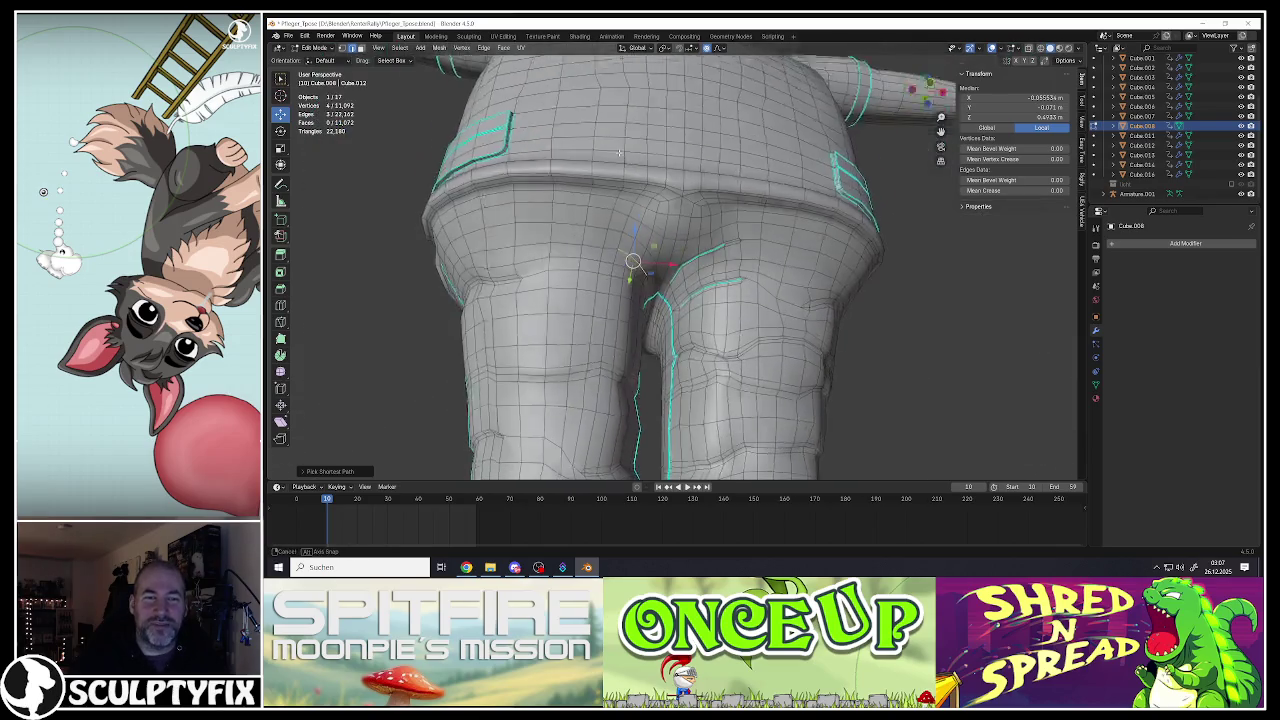
pyautogui.keyDown('ctrl'); pyautogui.click(607, 180); pyautogui.keyUp('ctrl')
pyautogui.moveTo(607, 180); pyautogui.dragTo(770, 210, button='middle')
pyautogui.click(775, 208)
pyautogui.press('g')
pyautogui.press('y')
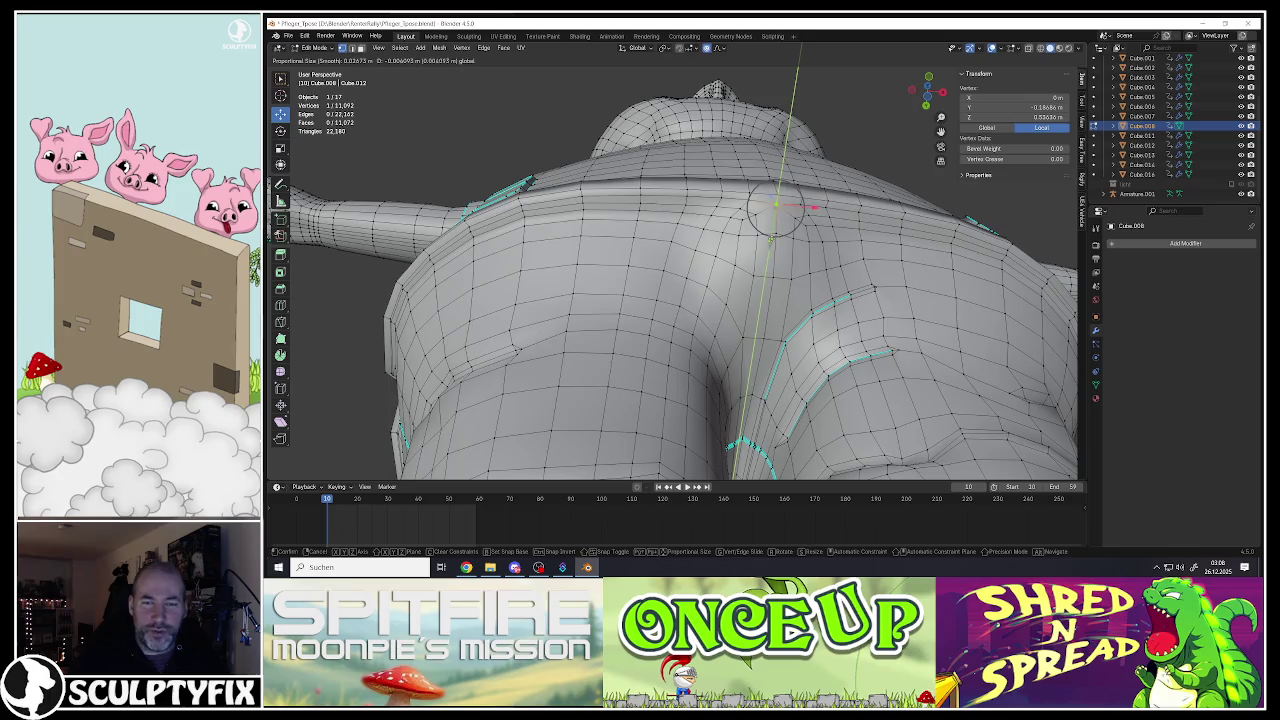
pyautogui.click(775, 208)
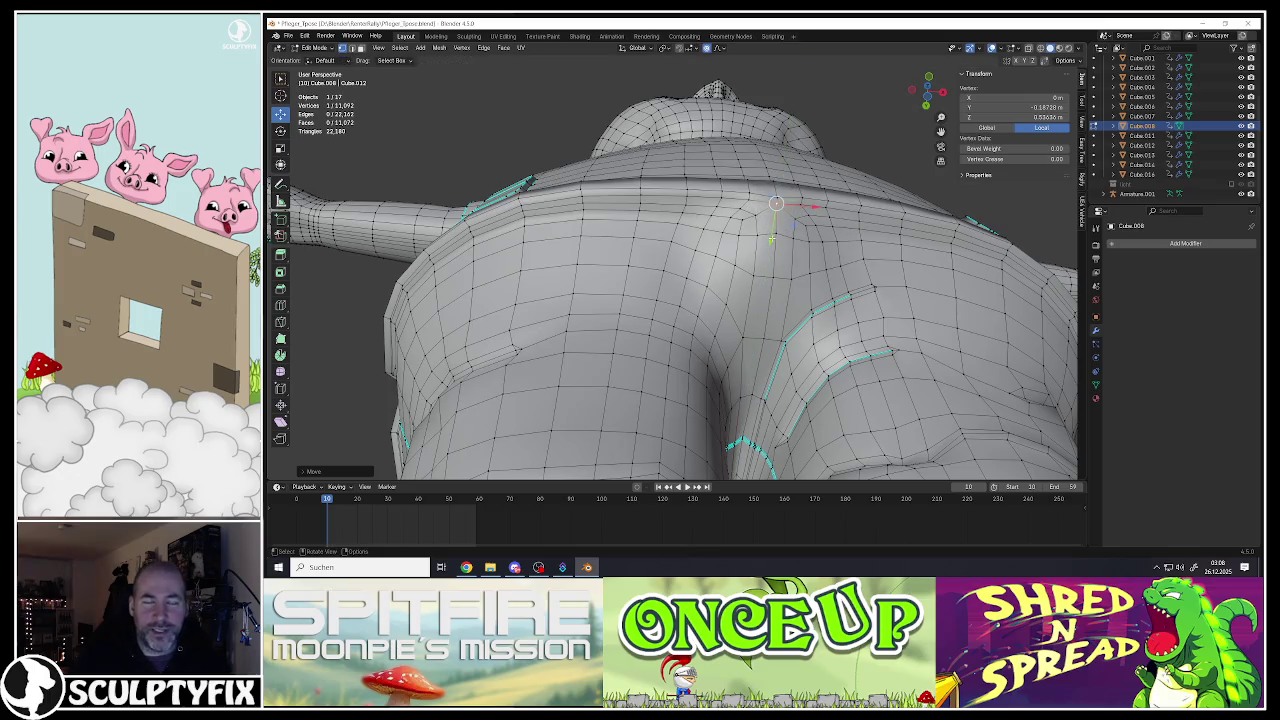
pyautogui.press('g')
pyautogui.press('y')
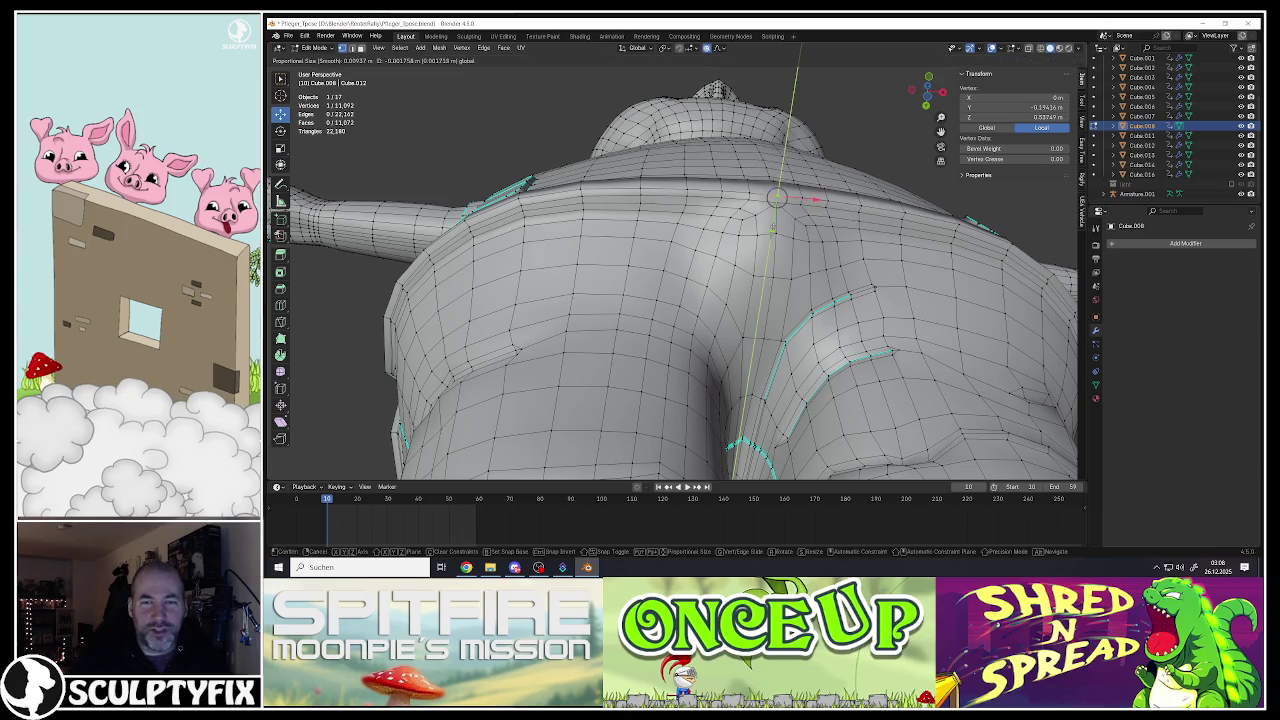
pyautogui.click(776, 196)
pyautogui.keyDown('alt'); pyautogui.keyDown('shift'); pyautogui.click(753, 210); pyautogui.keyUp('shift'); pyautogui.keyUp('alt')
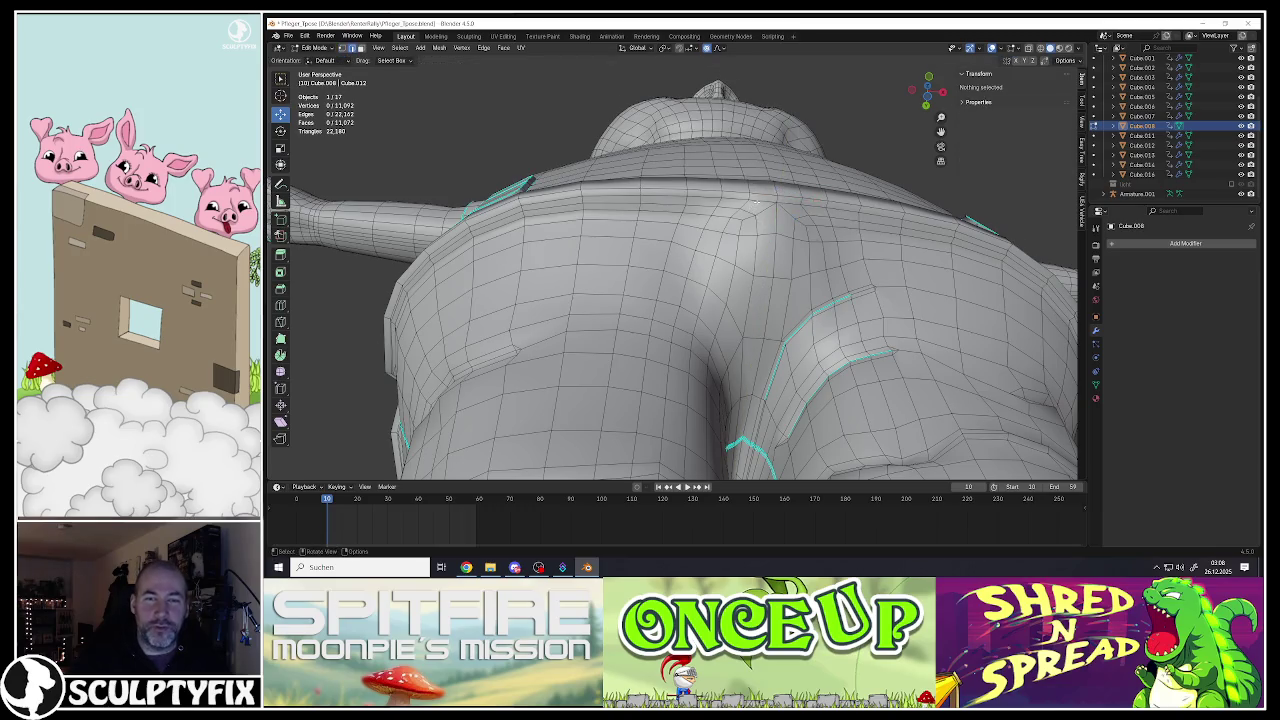
pyautogui.moveTo(753, 210)
pyautogui.mouseDown(button='middle')
pyautogui.moveTo(789, 207)
pyautogui.moveTo(725, 218)
pyautogui.mouseUp(button='middle')
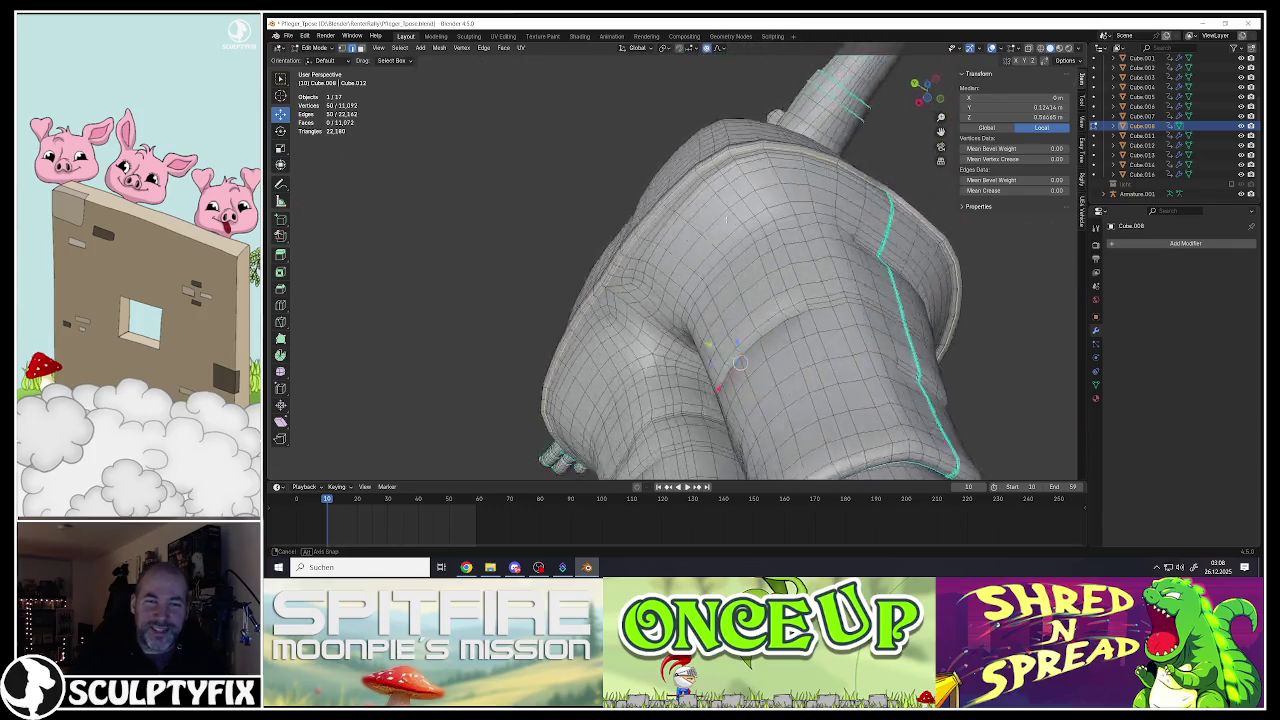
pyautogui.moveTo(725, 218)
pyautogui.mouseDown(button='middle')
pyautogui.moveTo(750, 232)
pyautogui.moveTo(722, 270)
pyautogui.moveTo(714, 258)
pyautogui.moveTo(760, 330)
pyautogui.moveTo(683, 276)
pyautogui.mouseUp(button='middle')
pyautogui.scroll(3, 750, 232)
pyautogui.scroll(-2, 718, 264)
pyautogui.scroll(2, 730, 300)
pyautogui.keyDown('alt'); pyautogui.keyDown('shift'); pyautogui.click(762, 341); pyautogui.keyUp('shift'); pyautogui.keyUp('alt')
pyautogui.scroll(4, 706, 185)
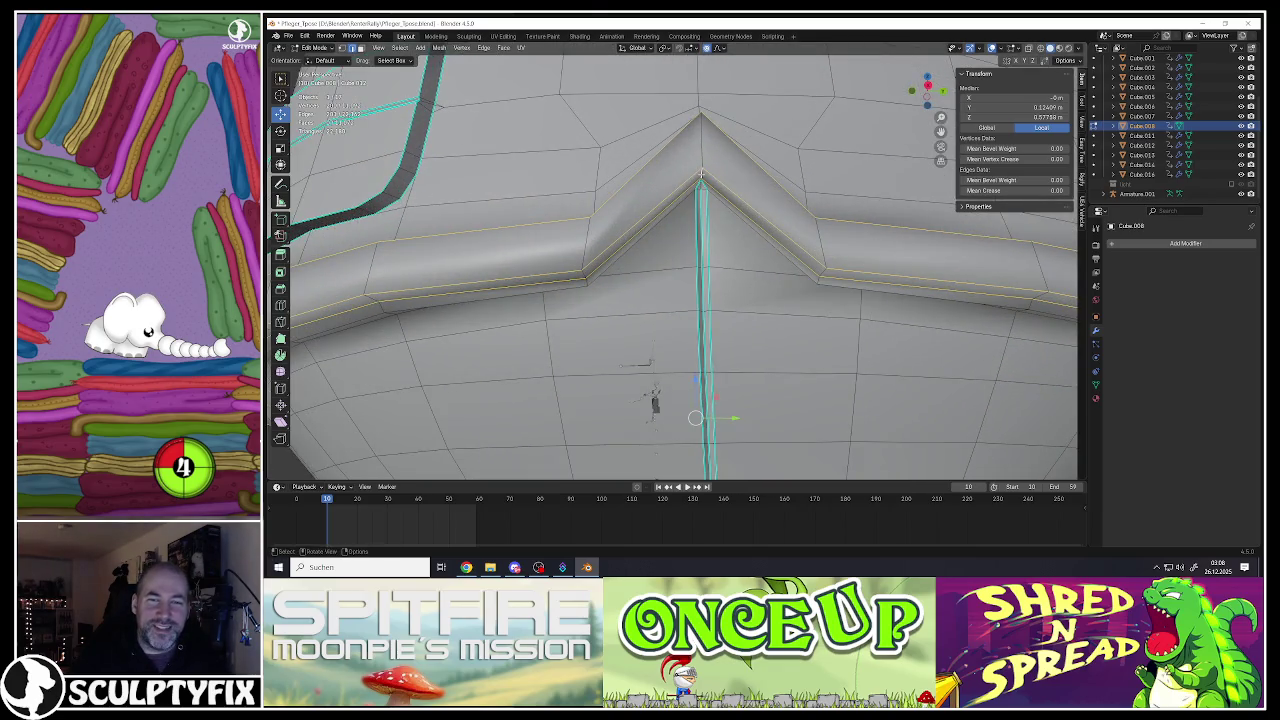
pyautogui.scroll(-4, 701, 174)
pyautogui.moveTo(701, 174)
pyautogui.mouseDown(button='middle')
pyautogui.moveTo(690, 380)
pyautogui.moveTo(685, 264)
pyautogui.moveTo(667, 301)
pyautogui.mouseUp(button='middle')
pyautogui.scroll(3, 690, 380)
pyautogui.scroll(-3, 690, 300)
pyautogui.scroll(2, 685, 264)
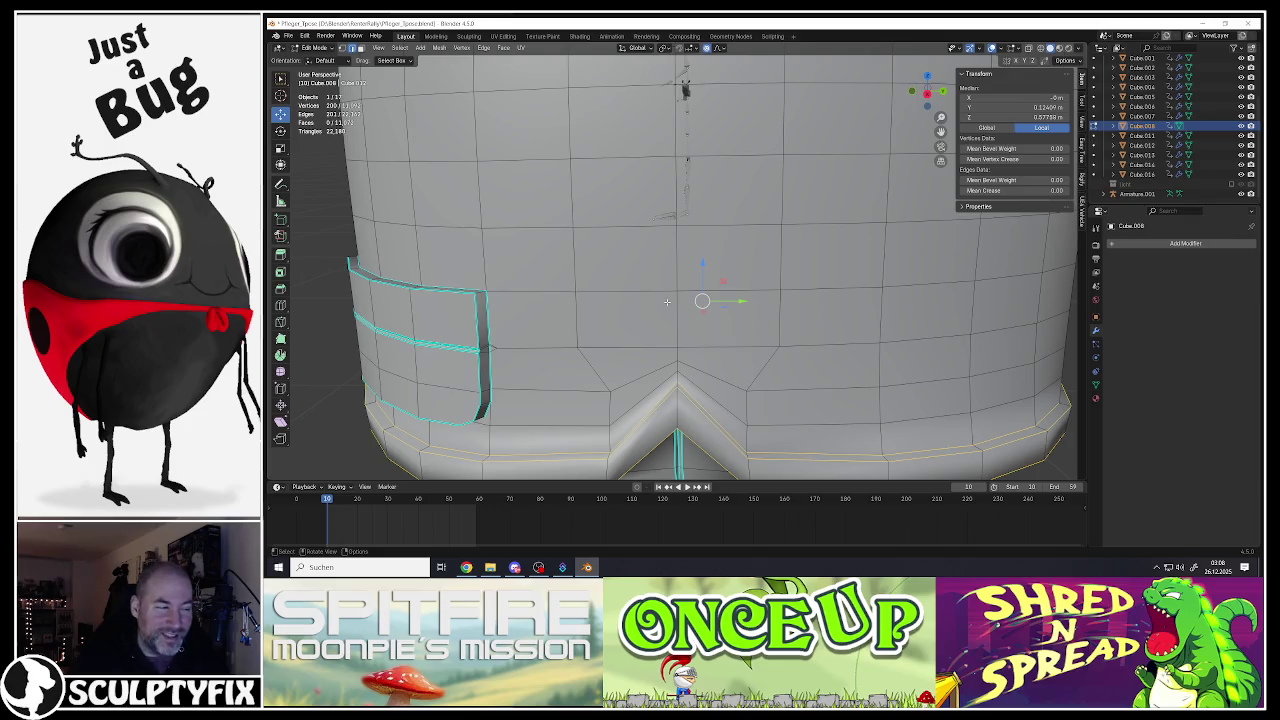
pyautogui.moveTo(677, 304)
pyautogui.mouseDown(button='middle')
pyautogui.moveTo(684, 263)
pyautogui.moveTo(659, 341)
pyautogui.moveTo(661, 270)
pyautogui.moveTo(729, 263)
pyautogui.mouseUp(button='middle')
pyautogui.scroll(-5, 674, 316)
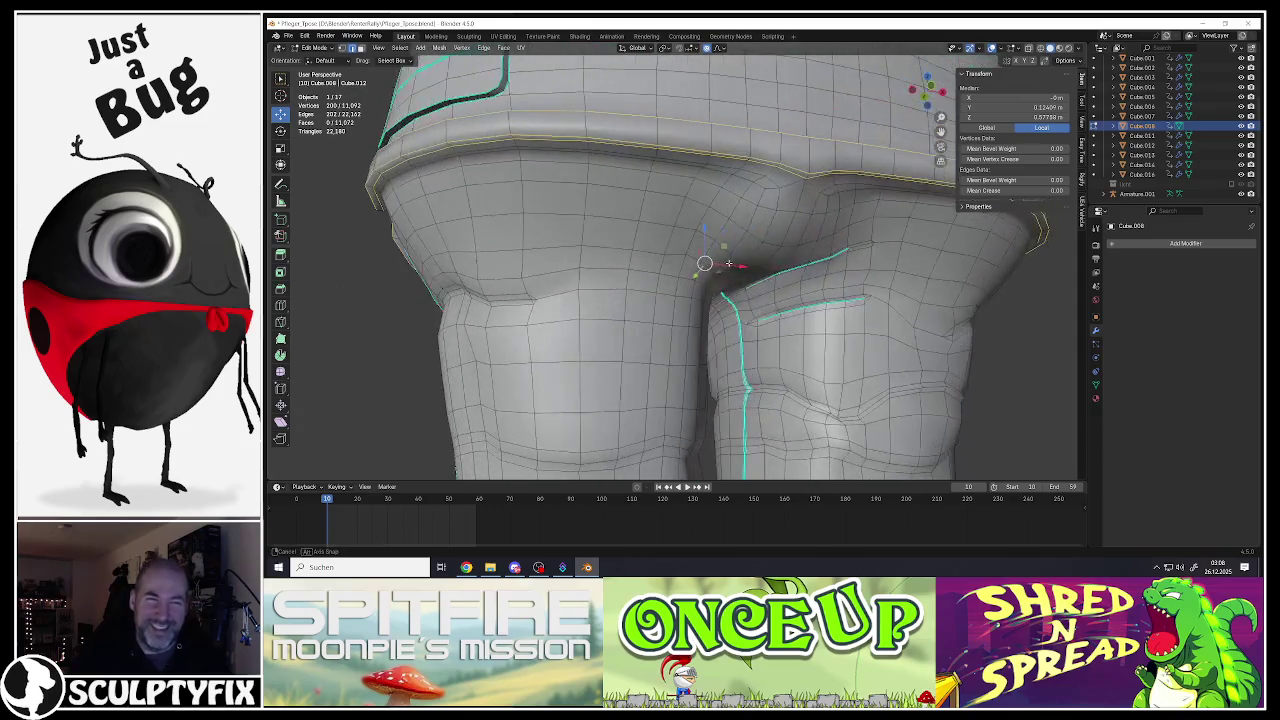
pyautogui.moveTo(744, 210)
pyautogui.mouseDown(button='middle')
pyautogui.moveTo(707, 226)
pyautogui.moveTo(700, 284)
pyautogui.mouseUp(button='middle')
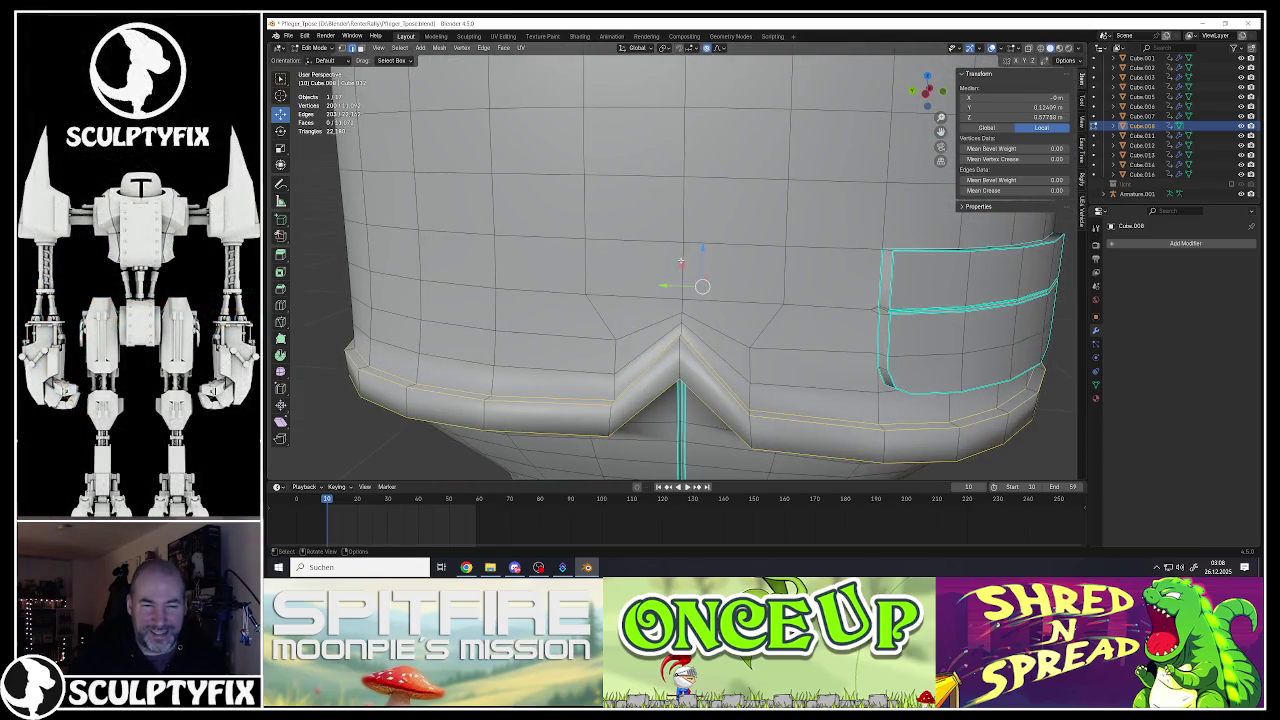
pyautogui.scroll(3, 700, 280)
pyautogui.scroll(2, 711, 269)
pyautogui.scroll(-5, 685, 341)
pyautogui.scroll(-3, 690, 330)
pyautogui.moveTo(690, 330)
pyautogui.mouseDown(button='middle')
pyautogui.moveTo(764, 296)
pyautogui.moveTo(726, 255)
pyautogui.mouseUp(button='middle')
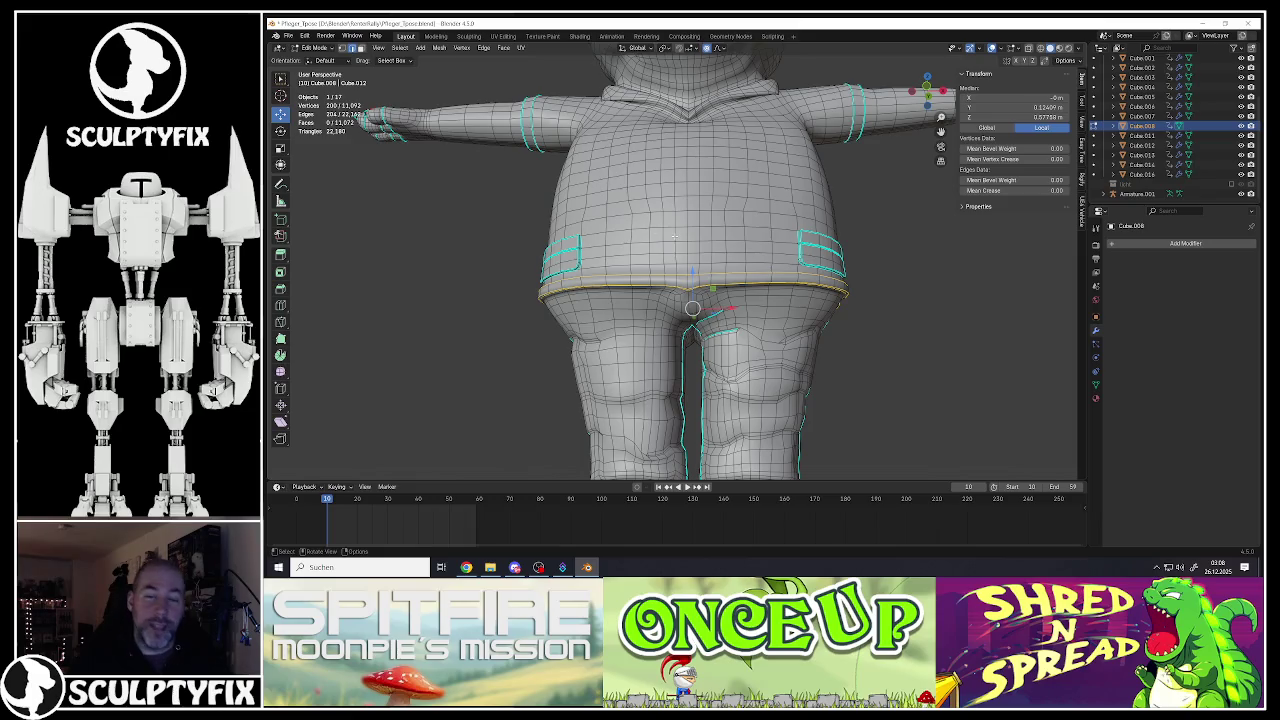
pyautogui.hotkey('ctrl', 'e')
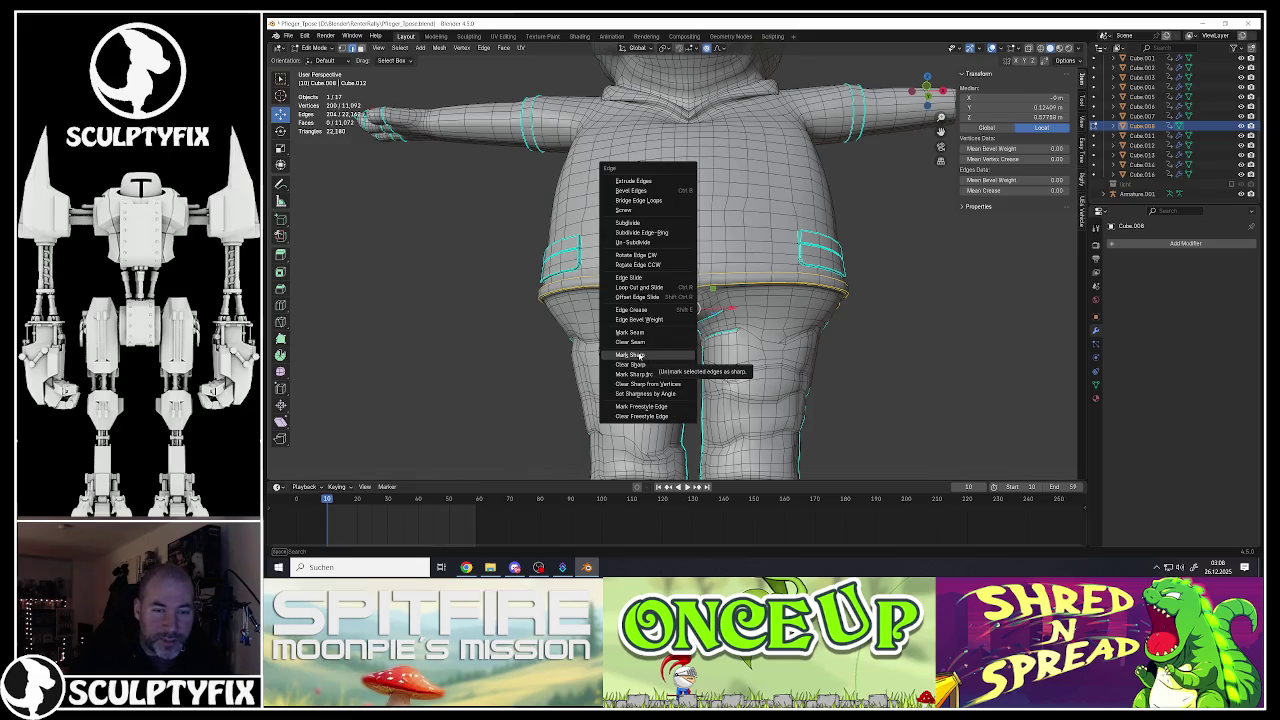
# Step: Mark the selected waistband edge loop as sharp
pyautogui.click(641, 356)
pyautogui.scroll(2, 671, 310)
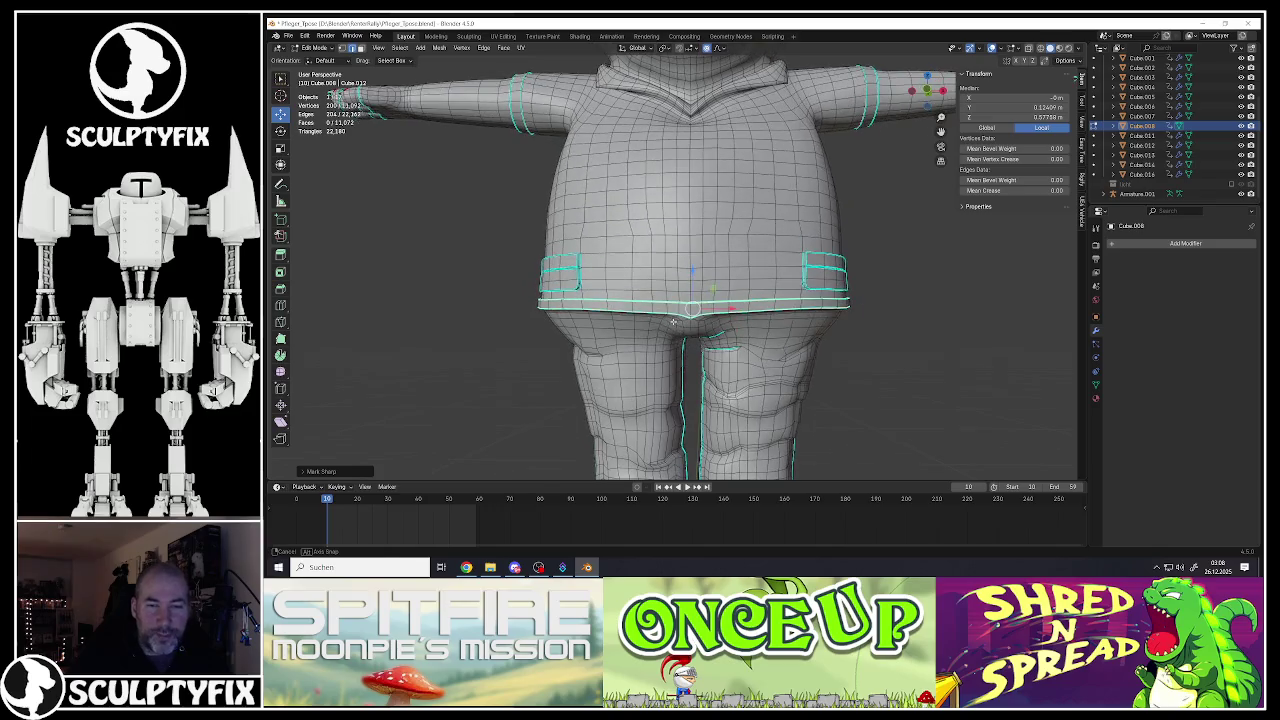
pyautogui.scroll(2, 675, 312)
pyautogui.scroll(3, 688, 317)
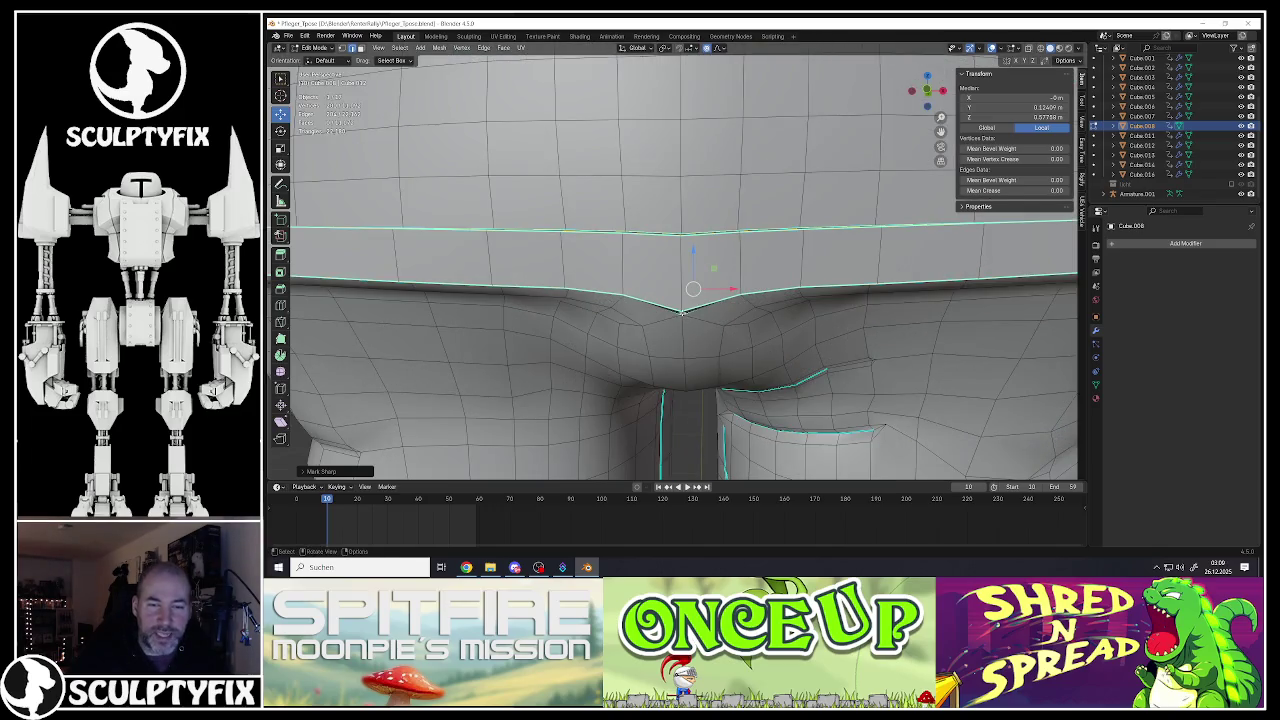
# Step: Raise the waistband's front-centre crotch vertex to soften the notch
pyautogui.click(681, 312)
pyautogui.moveTo(681, 312); pyautogui.dragTo(681, 295)
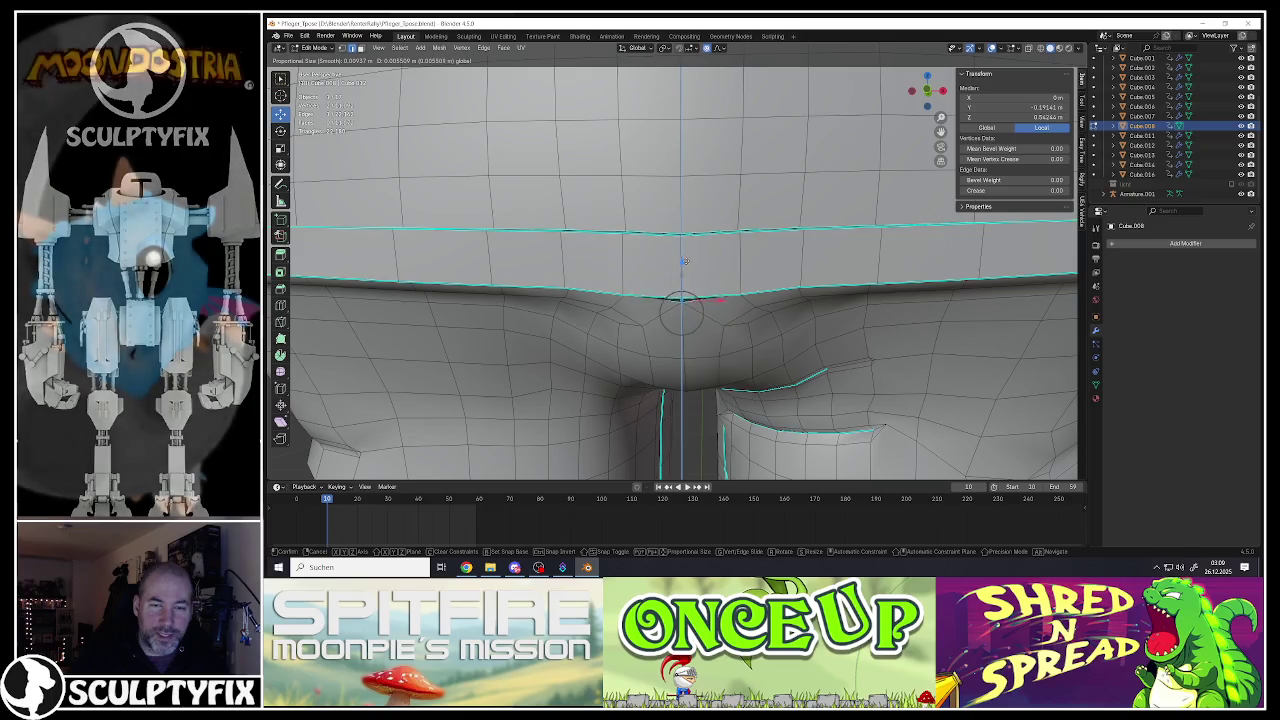
pyautogui.scroll(-2, 681, 295)
pyautogui.scroll(-2, 681, 290)
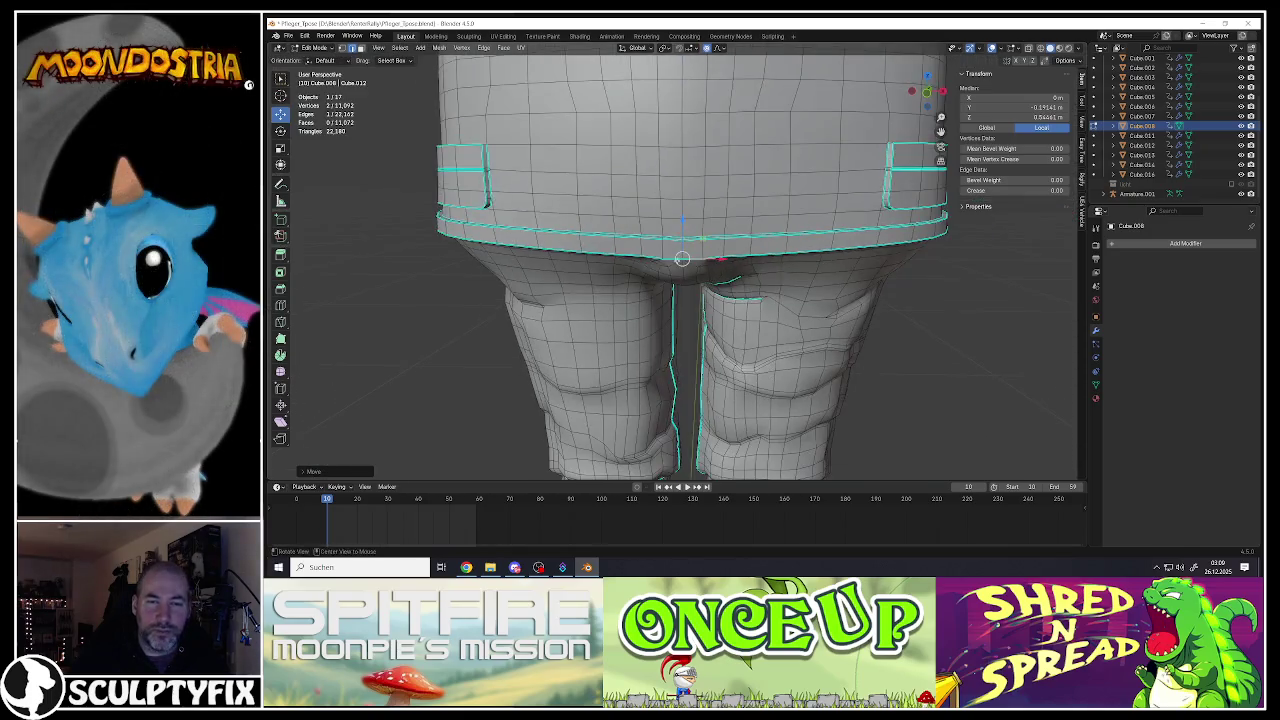
pyautogui.scroll(-2, 680, 270)
pyautogui.scroll(-1, 680, 252)
pyautogui.moveTo(680, 252)
pyautogui.mouseDown(button='middle')
pyautogui.moveTo(590, 265)
pyautogui.moveTo(503, 256)
pyautogui.mouseUp(button='middle')
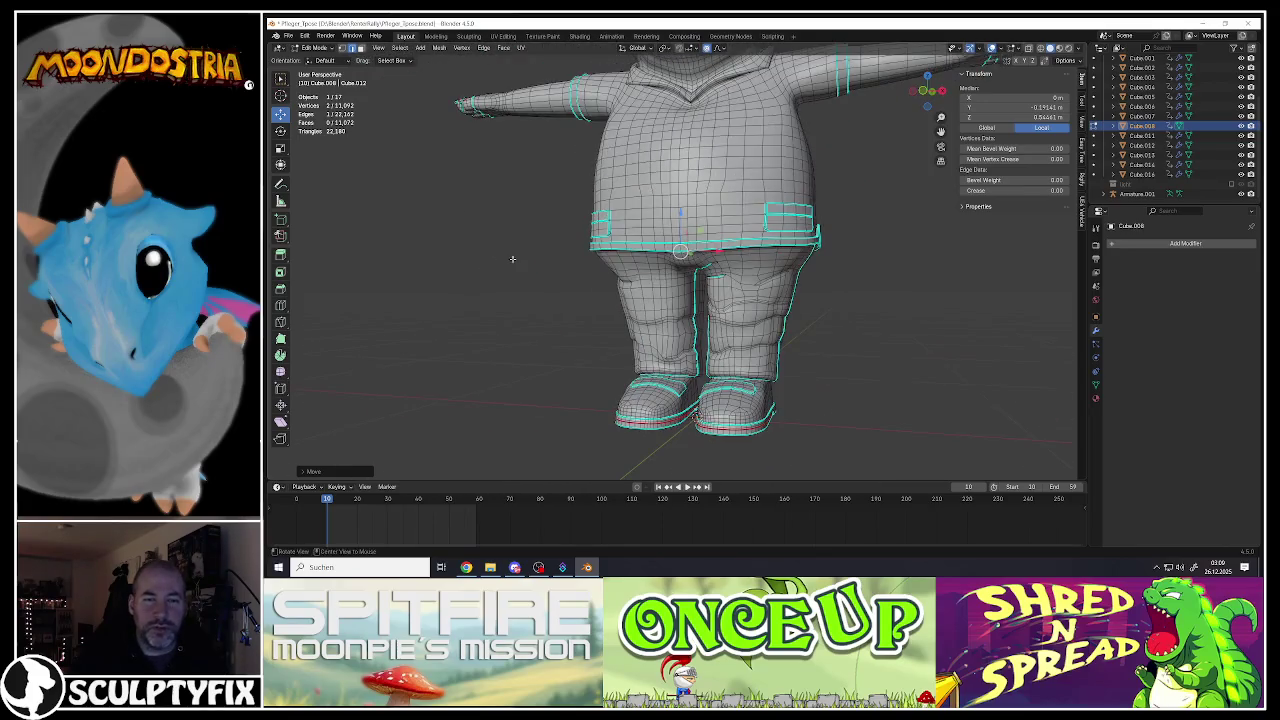
pyautogui.scroll(3, 753, 280)
pyautogui.press('Tab')
pyautogui.press('Tab')
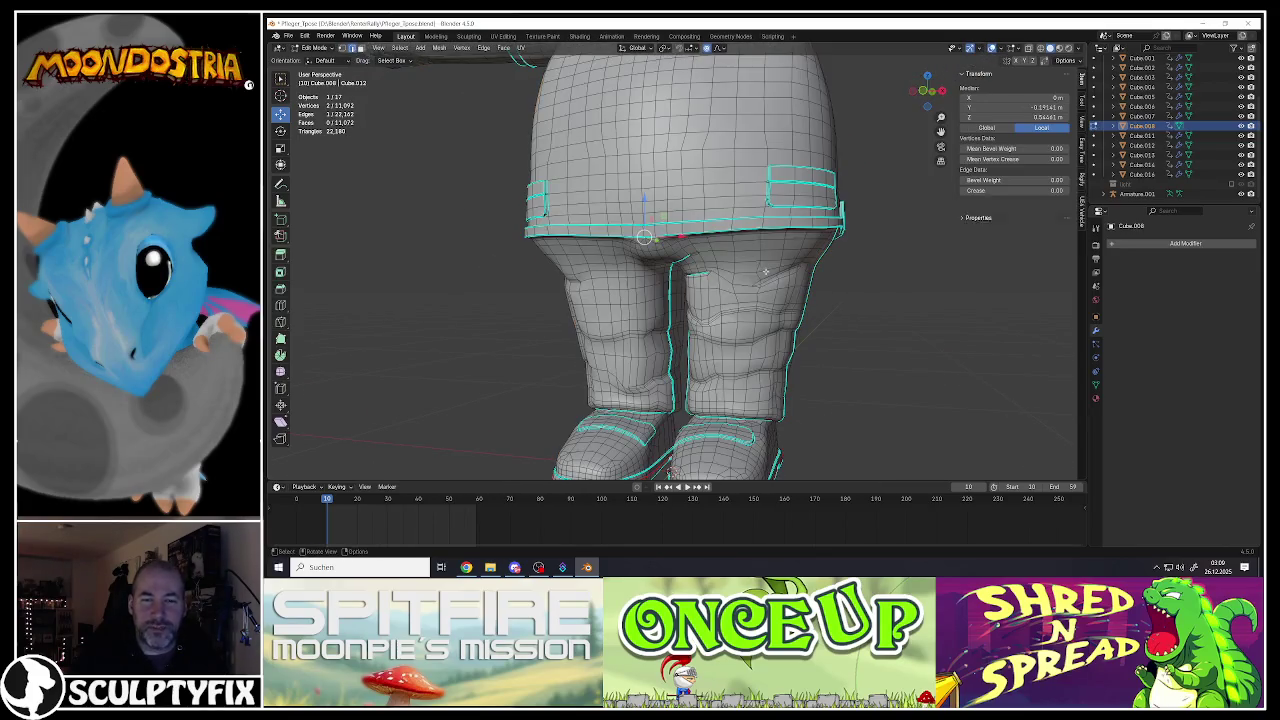
# Step: Select the fold edge on the outer thigh and move it to a new position
pyautogui.scroll(4, 763, 307)
pyautogui.scroll(2, 830, 325)
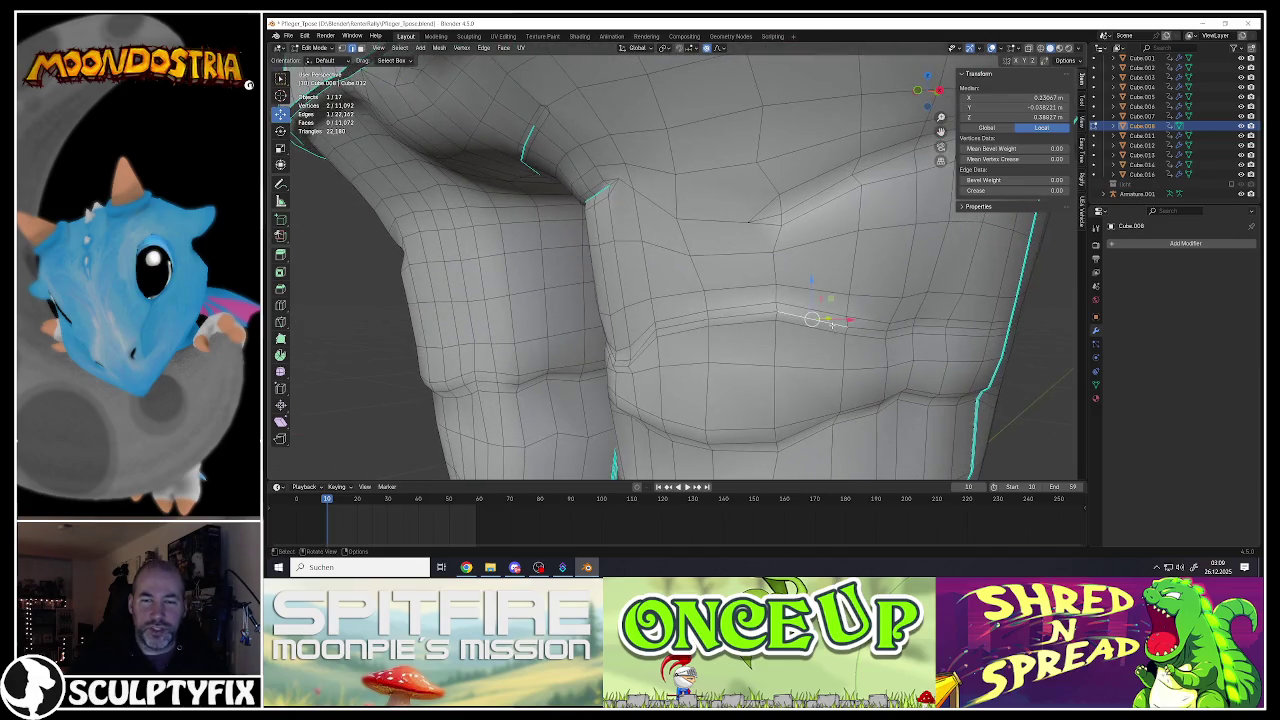
pyautogui.scroll(-4, 831, 325)
pyautogui.moveTo(831, 325)
pyautogui.mouseDown(button='middle')
pyautogui.moveTo(803, 309)
pyautogui.moveTo(838, 308)
pyautogui.moveTo(760, 308)
pyautogui.mouseUp(button='middle')
pyautogui.click(833, 311)
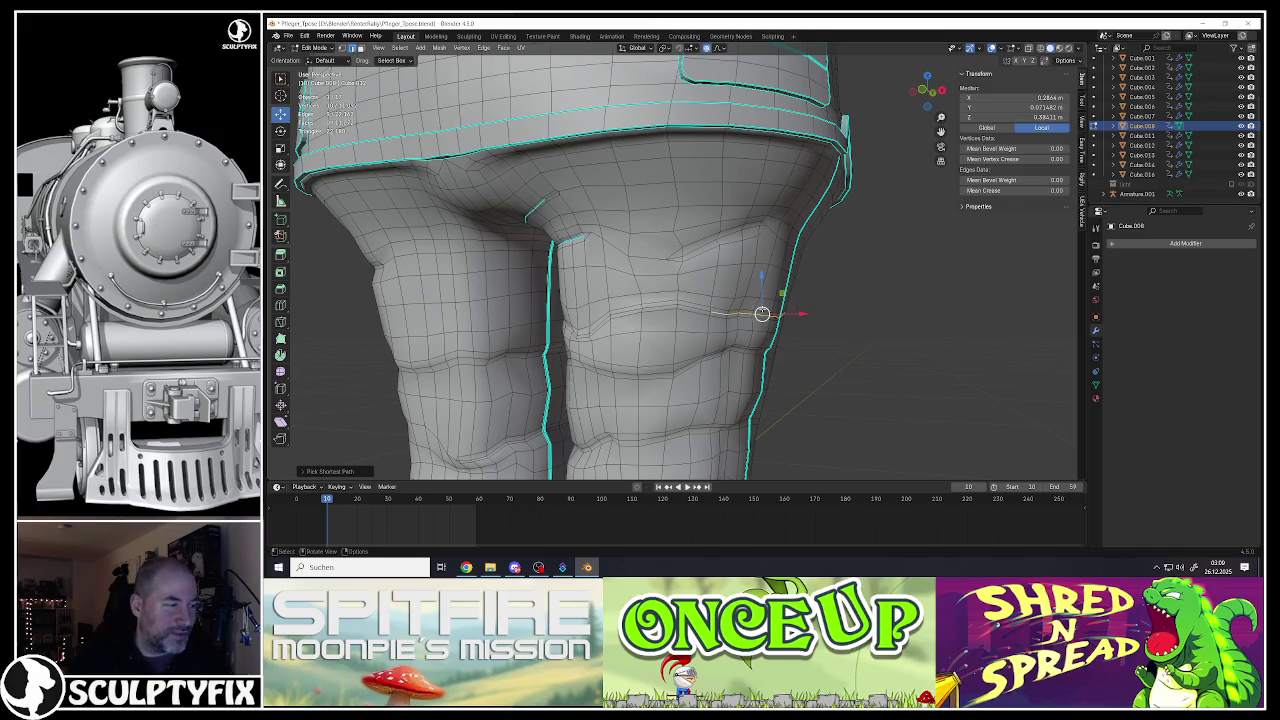
pyautogui.scroll(3, 765, 315)
pyautogui.scroll(2, 765, 315)
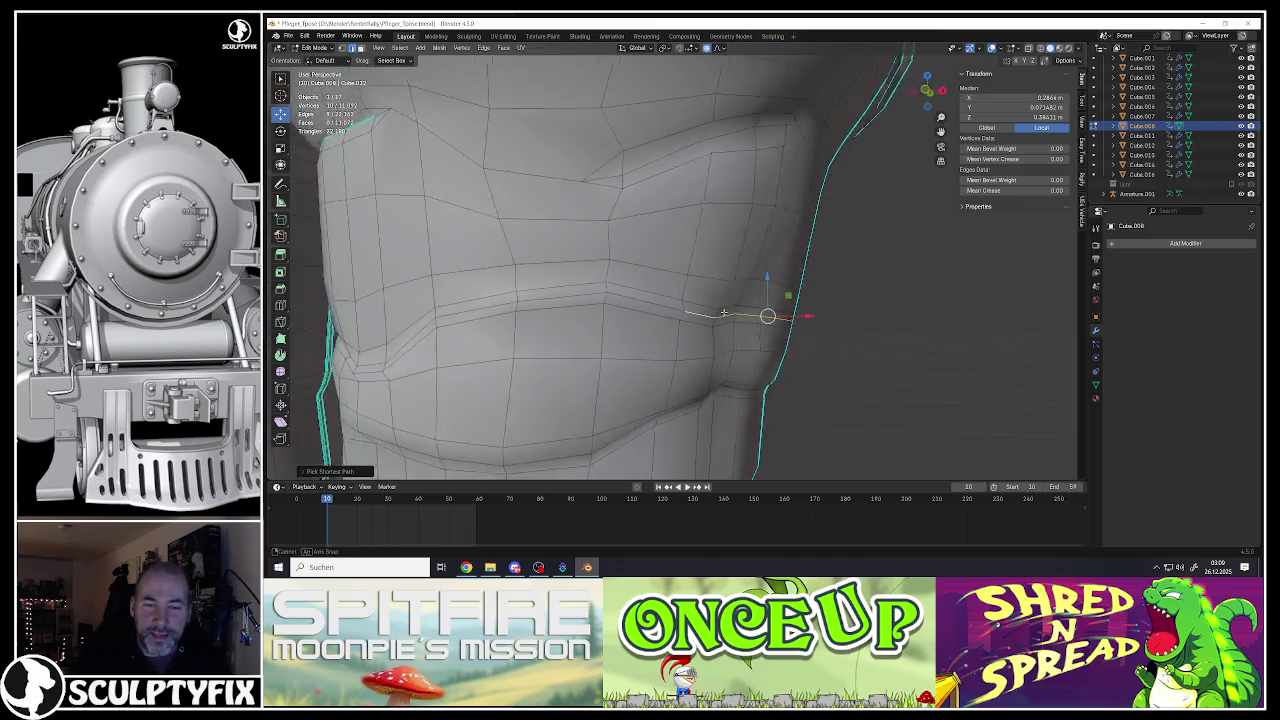
pyautogui.press('g')
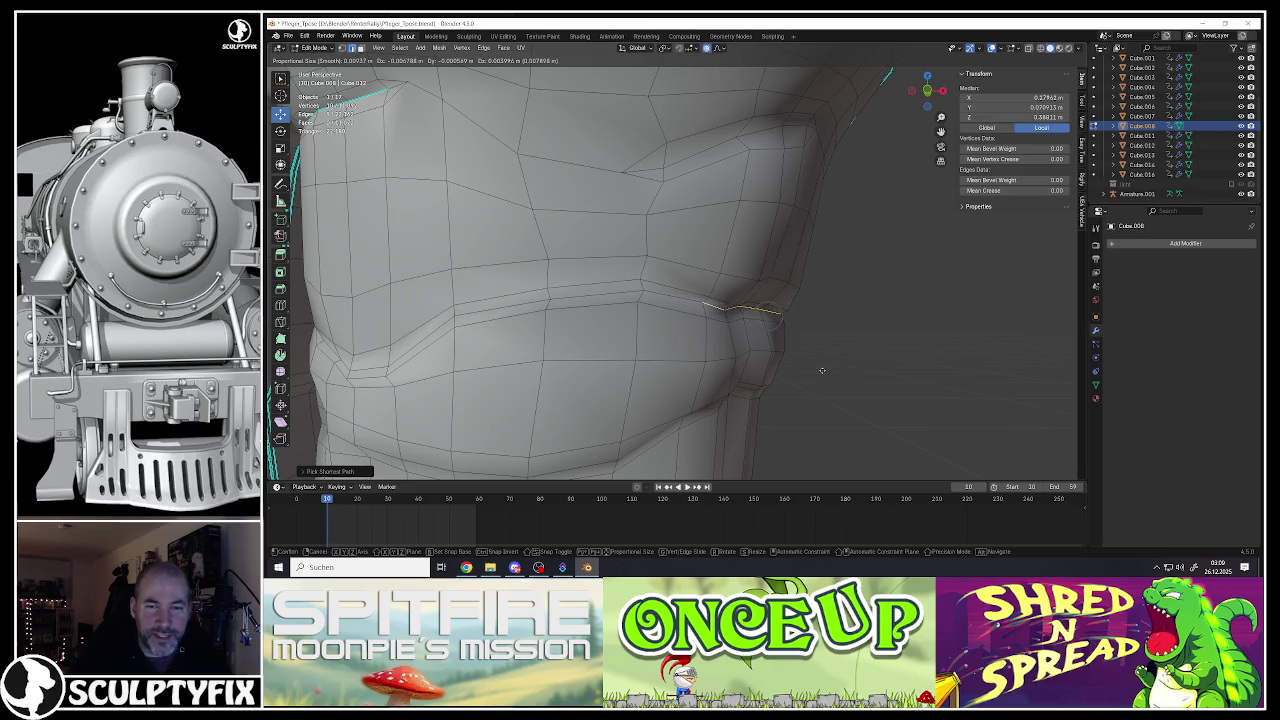
pyautogui.click(822, 370)
# Step: Rotate the fold edge with soft proportional falloff
pyautogui.scroll(-5, 850, 365)
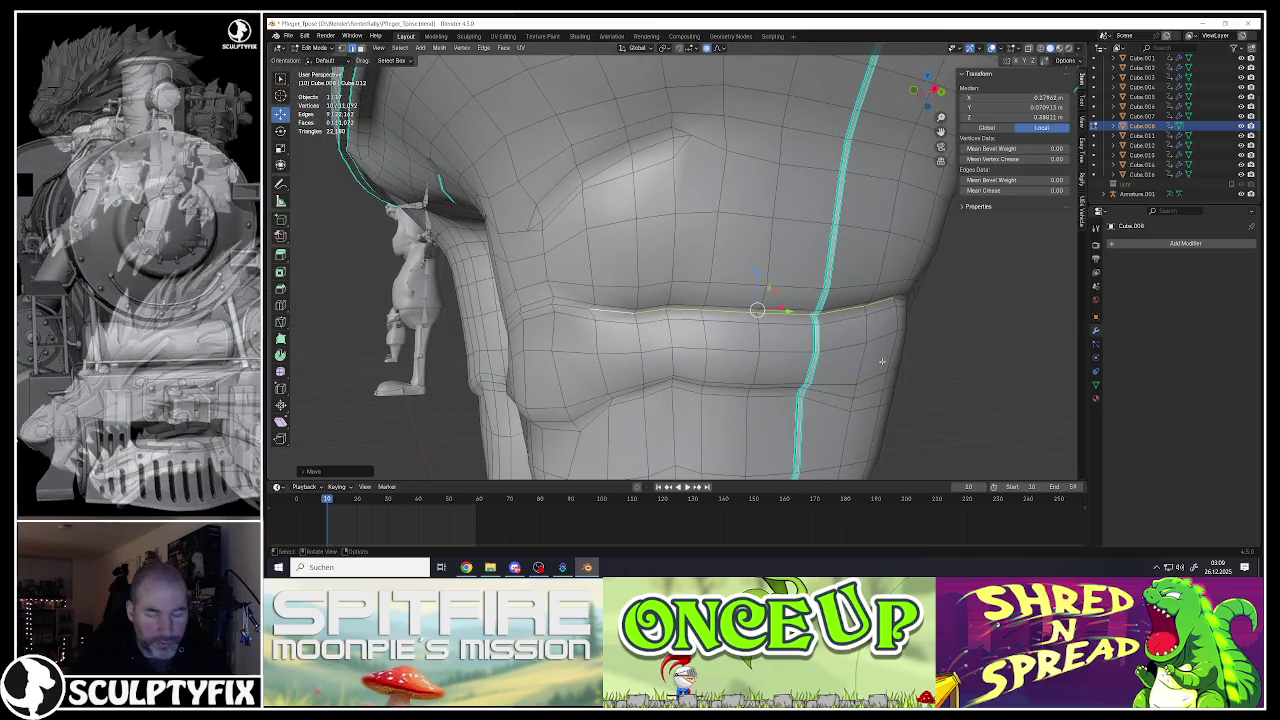
pyautogui.press('r')
pyautogui.scroll(-3, 883, 358)
pyautogui.scroll(-6, 883, 356)
pyautogui.scroll(-8, 882, 350)
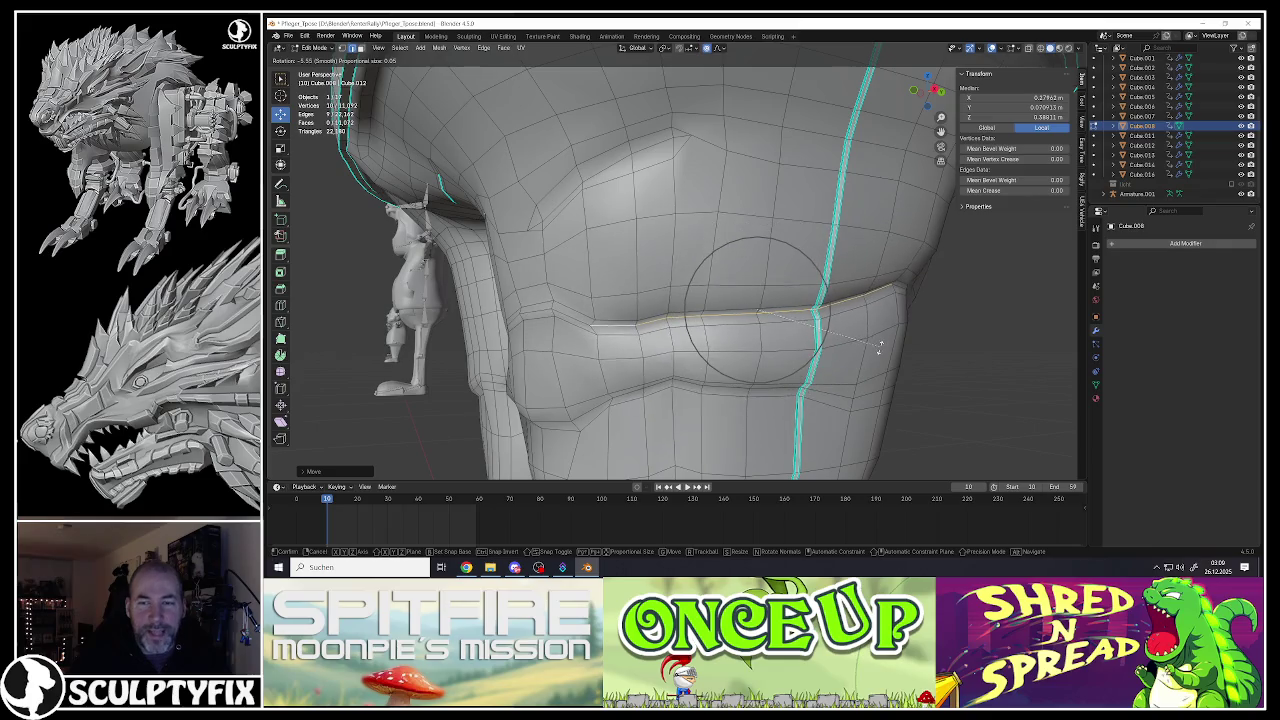
pyautogui.click(879, 343)
# Step: Mark the reshaped fold edge as sharp and return to Object Mode
pyautogui.moveTo(768, 340); pyautogui.dragTo(810, 330, button='middle')
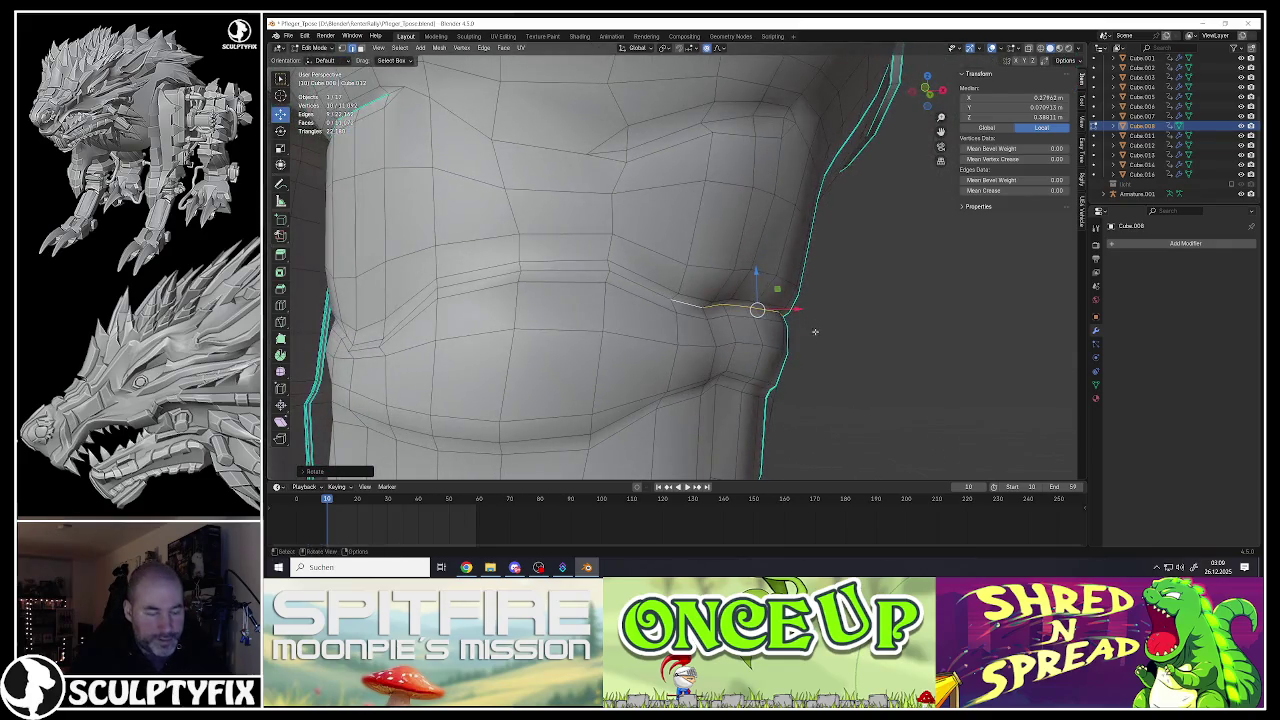
pyautogui.hotkey('ctrl', 'e')
pyautogui.click(806, 336)
pyautogui.scroll(-4, 749, 309)
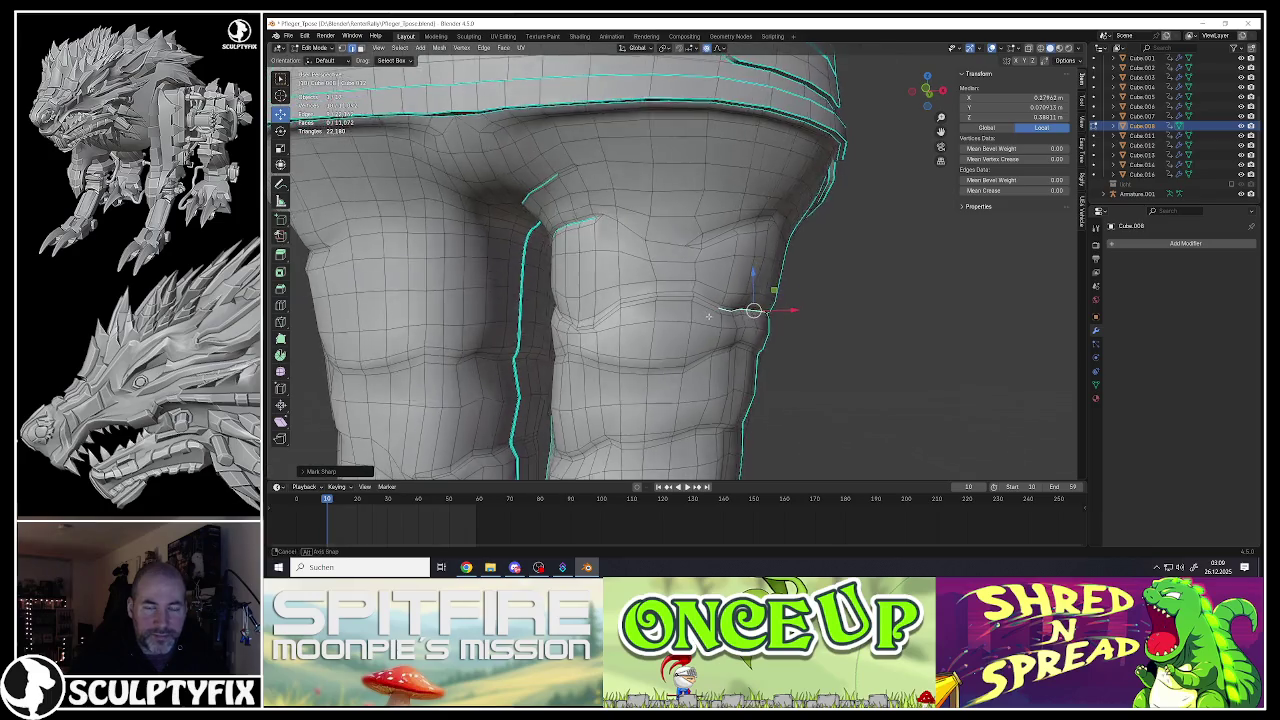
pyautogui.scroll(-3, 749, 309)
pyautogui.press('Tab')
pyautogui.scroll(-3, 715, 325)
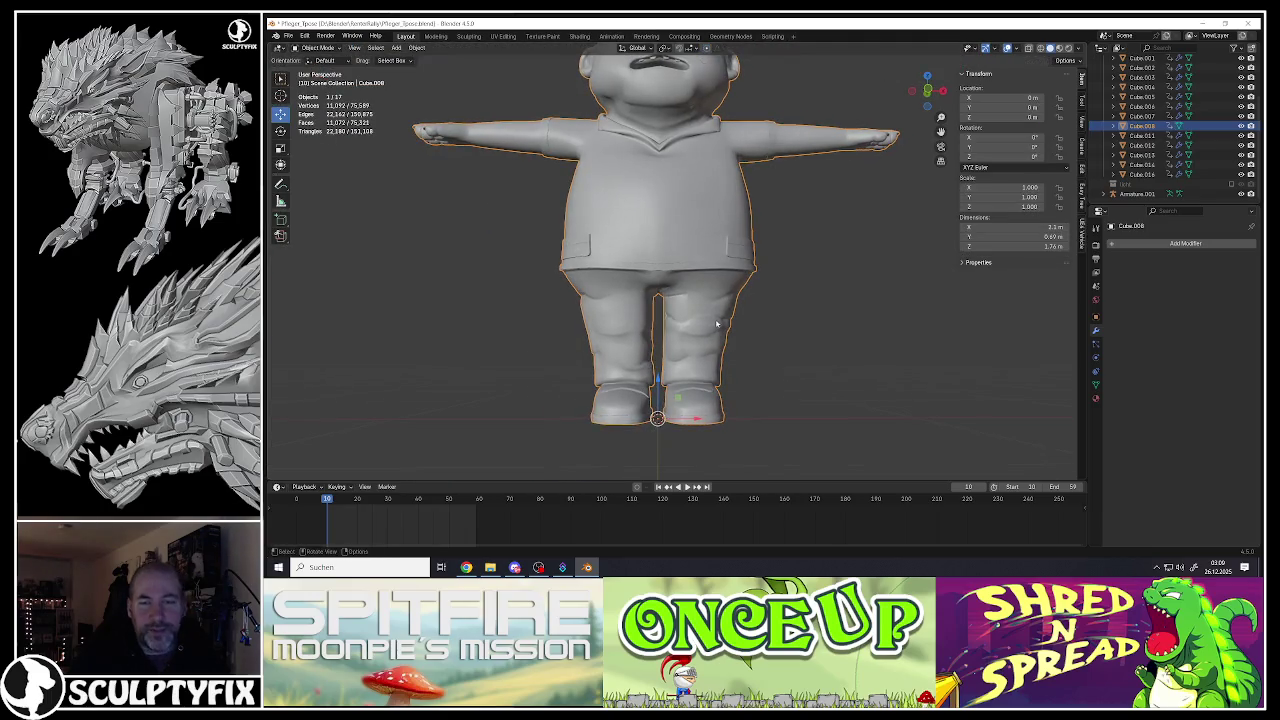
# Step: Re-enter Edit Mode and select two edges at the crotch
pyautogui.scroll(-2, 700, 330)
pyautogui.scroll(-2, 688, 332)
pyautogui.scroll(6, 687, 333)
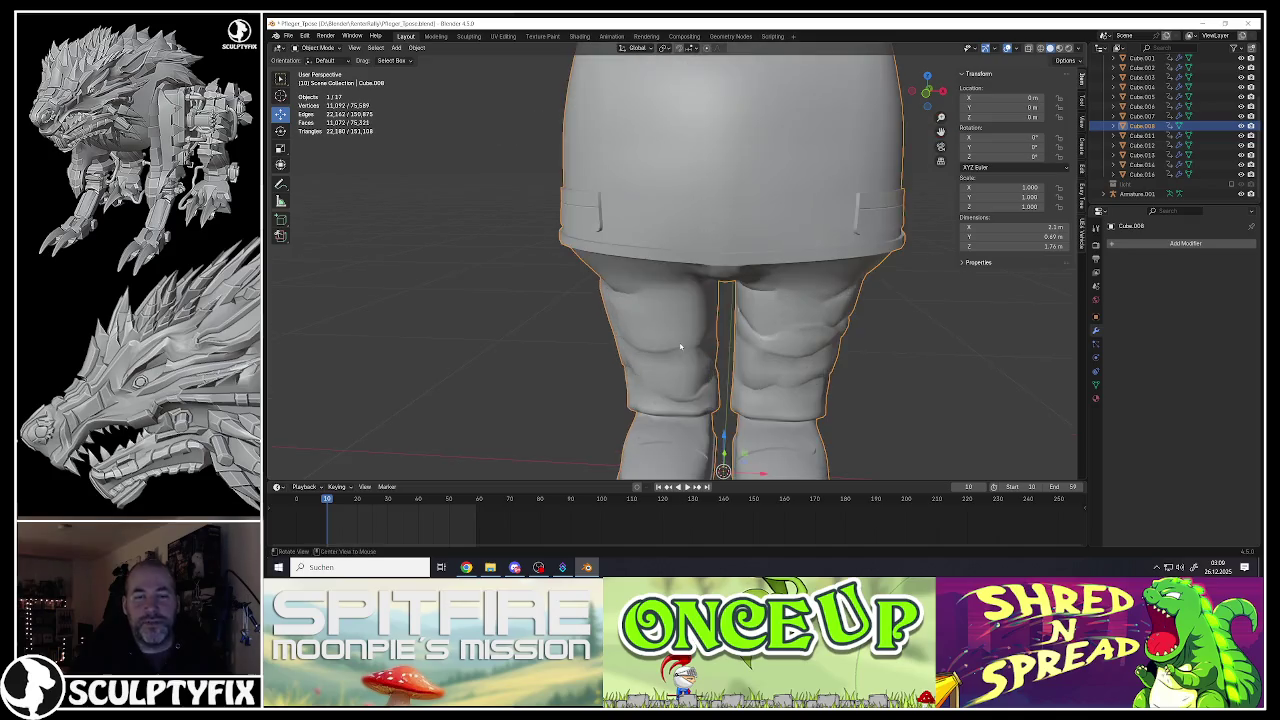
pyautogui.press('Tab')
pyautogui.scroll(2, 680, 343)
pyautogui.scroll(4, 700, 341)
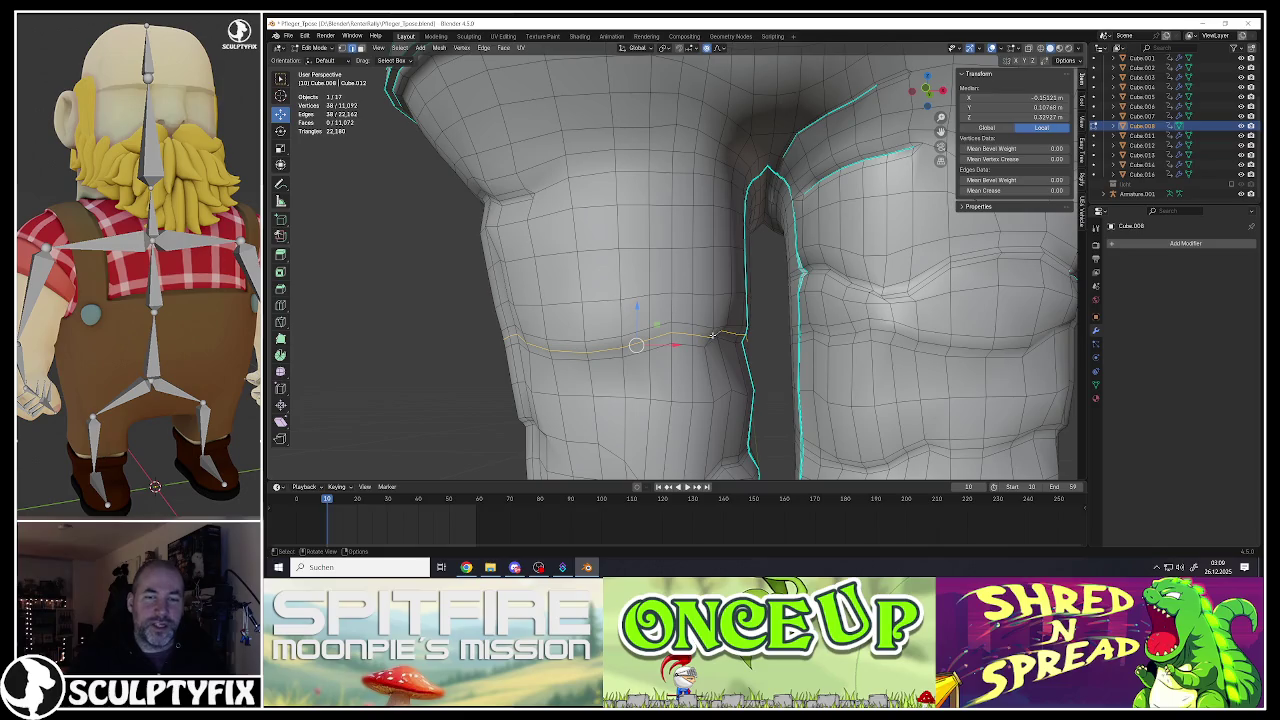
pyautogui.scroll(-4, 702, 323)
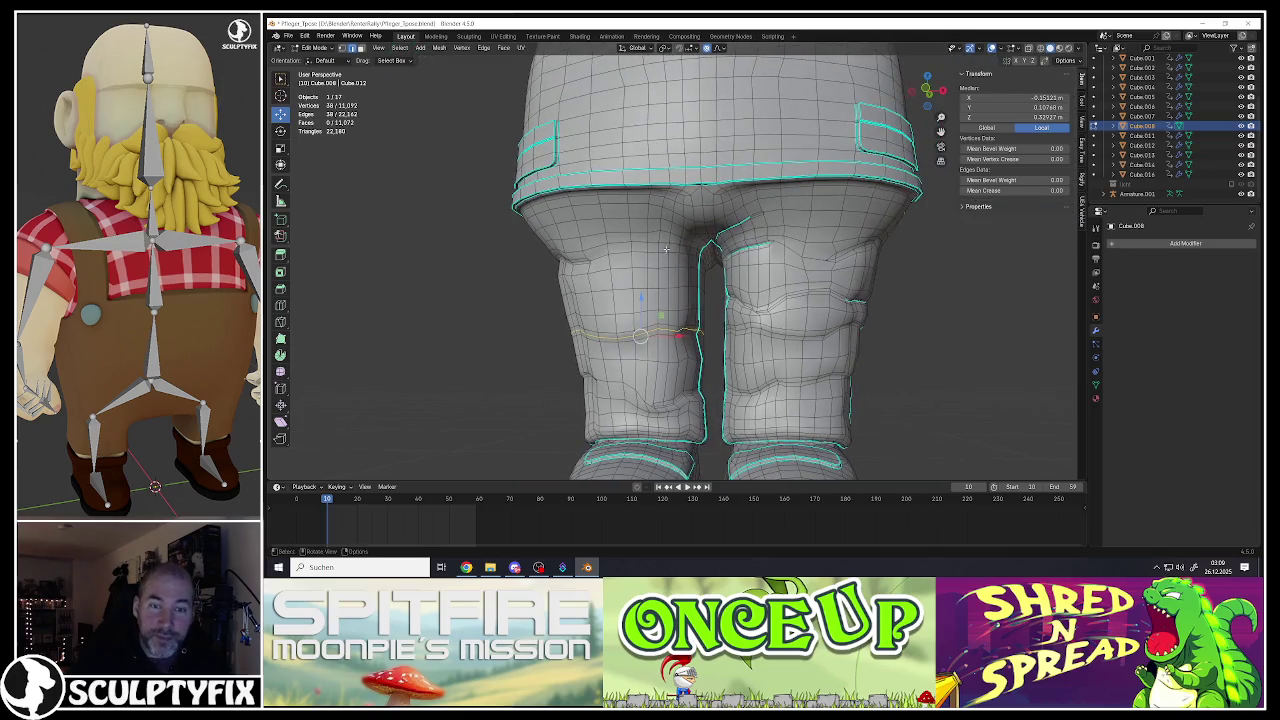
pyautogui.click(673, 253)
pyautogui.scroll(-4, 673, 252)
pyautogui.keyDown('shift'); pyautogui.click(673, 253); pyautogui.keyUp('shift')
pyautogui.moveTo(673, 253)
pyautogui.mouseDown(button='middle')
pyautogui.moveTo(650, 300)
pyautogui.moveTo(599, 336)
pyautogui.moveTo(674, 268)
pyautogui.mouseUp(button='middle')
pyautogui.scroll(3, 599, 336)
# Step: Preview in Object Mode, then back in Edit Mode mark the left leg's fold loop as sharp
pyautogui.press('Tab')
pyautogui.scroll(3, 674, 268)
pyautogui.press('Tab')
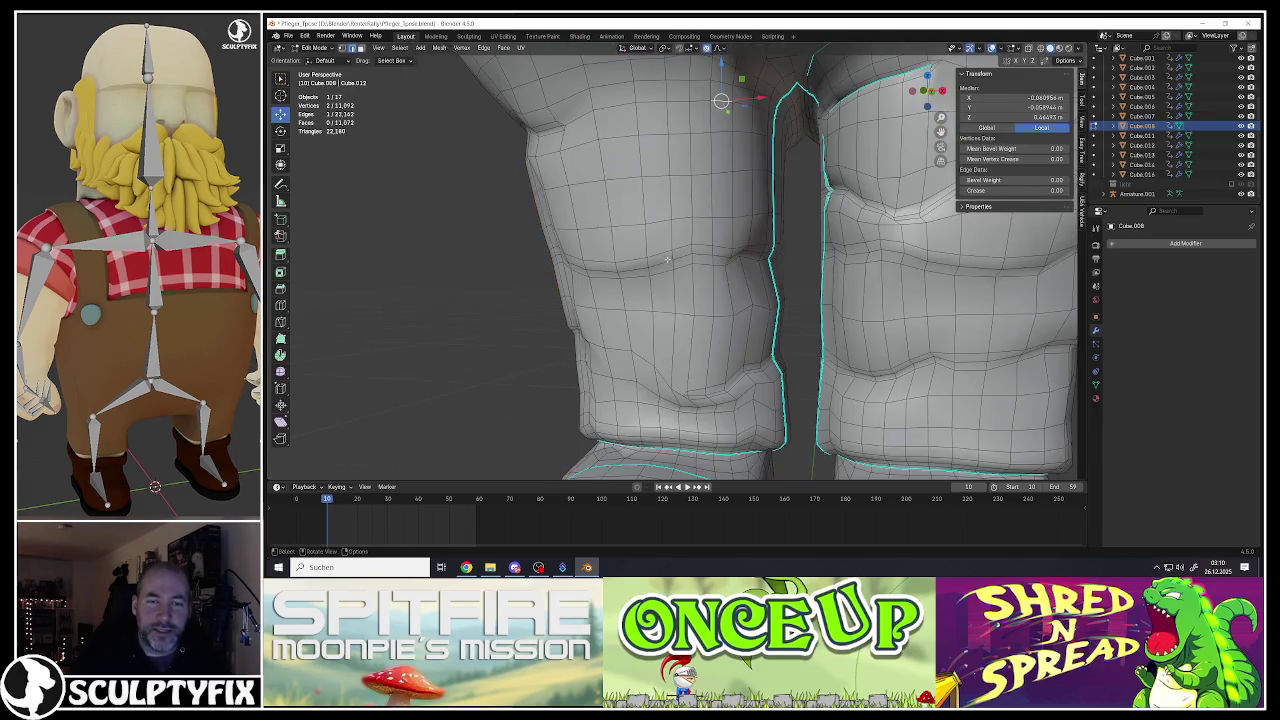
pyautogui.hotkey('ctrl', 'e')
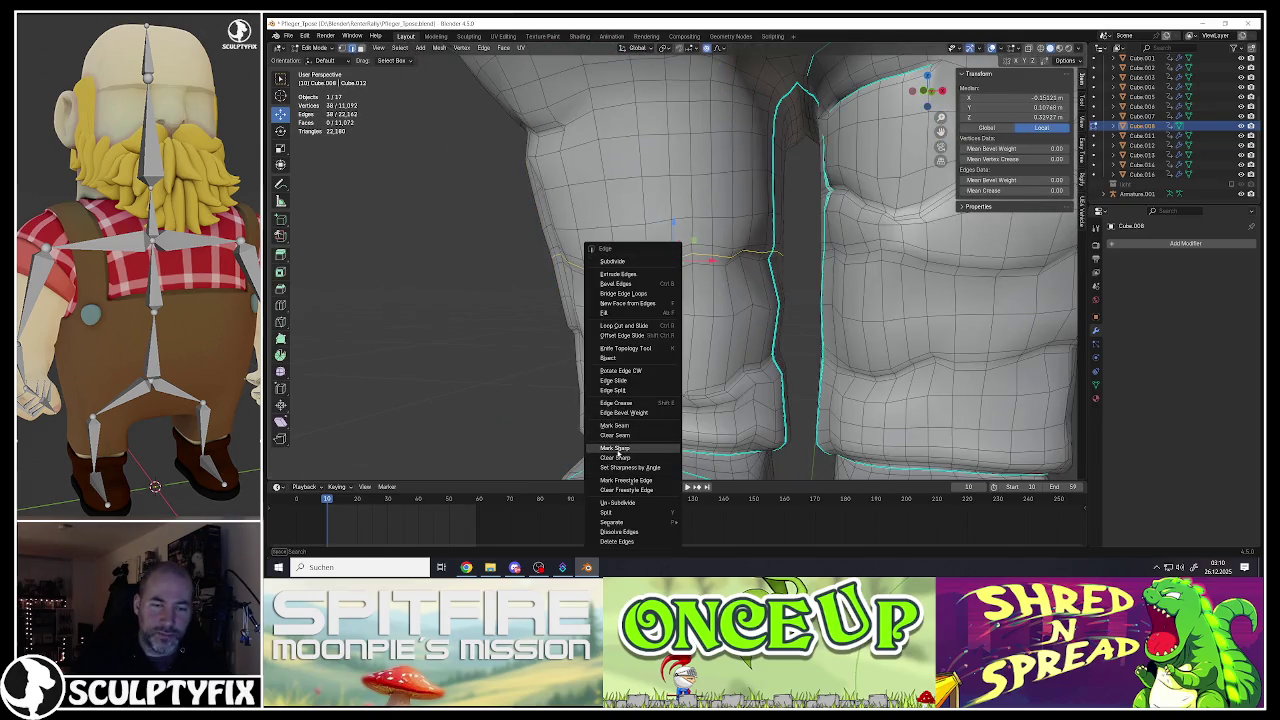
pyautogui.click(616, 447)
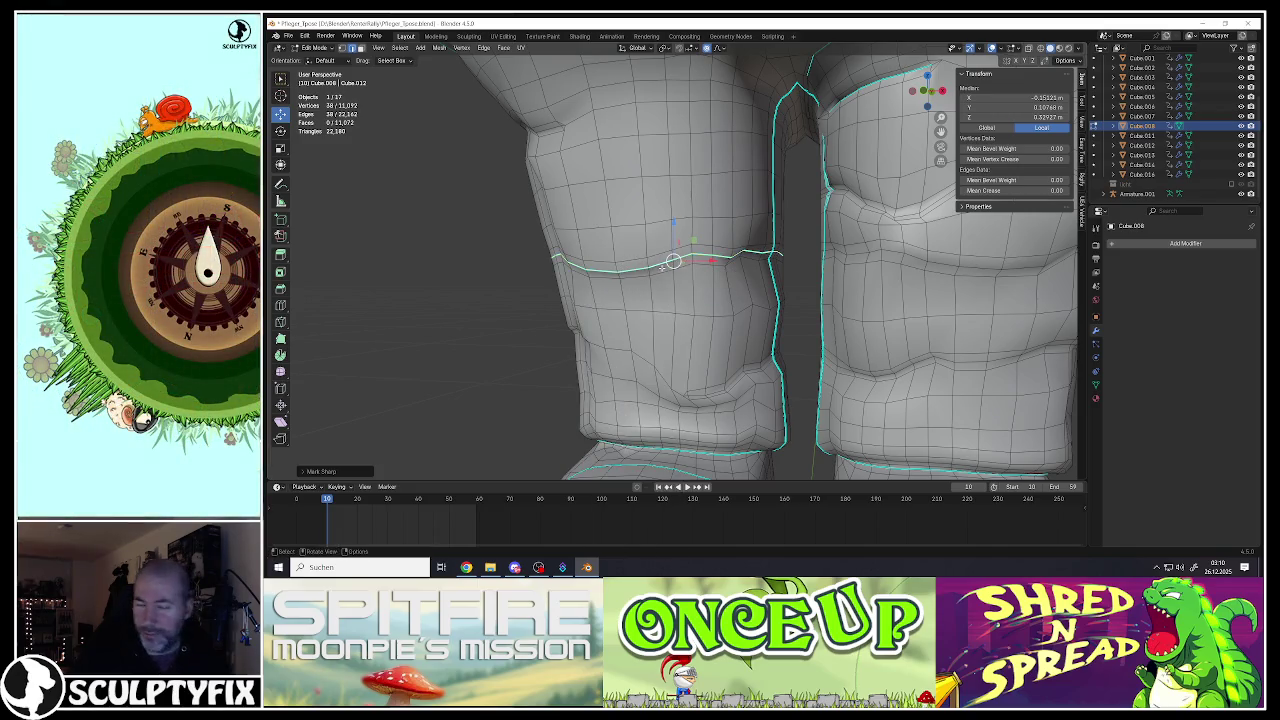
pyautogui.keyDown('alt'); pyautogui.click(700, 257); pyautogui.keyUp('alt')
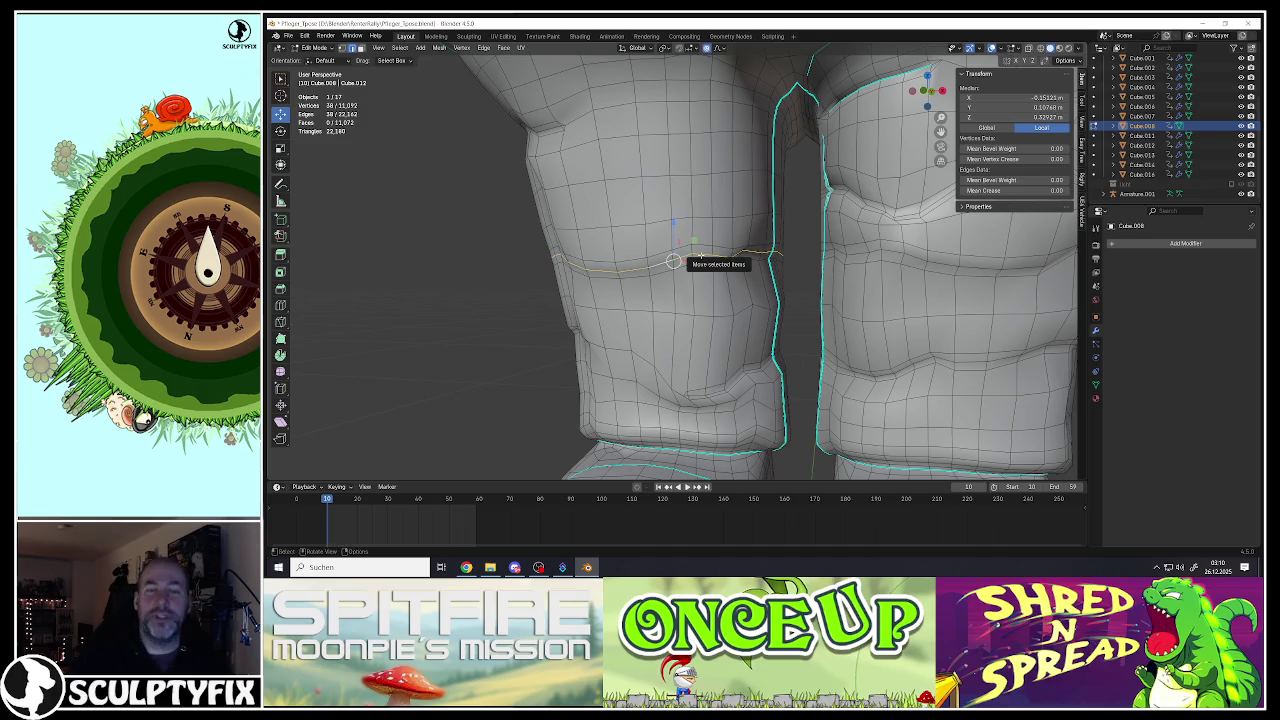
# Step: Try a Ctrl+R loop cut across the lower leg, undo it, and select the left leg's edge loop
pyautogui.click(661, 271)
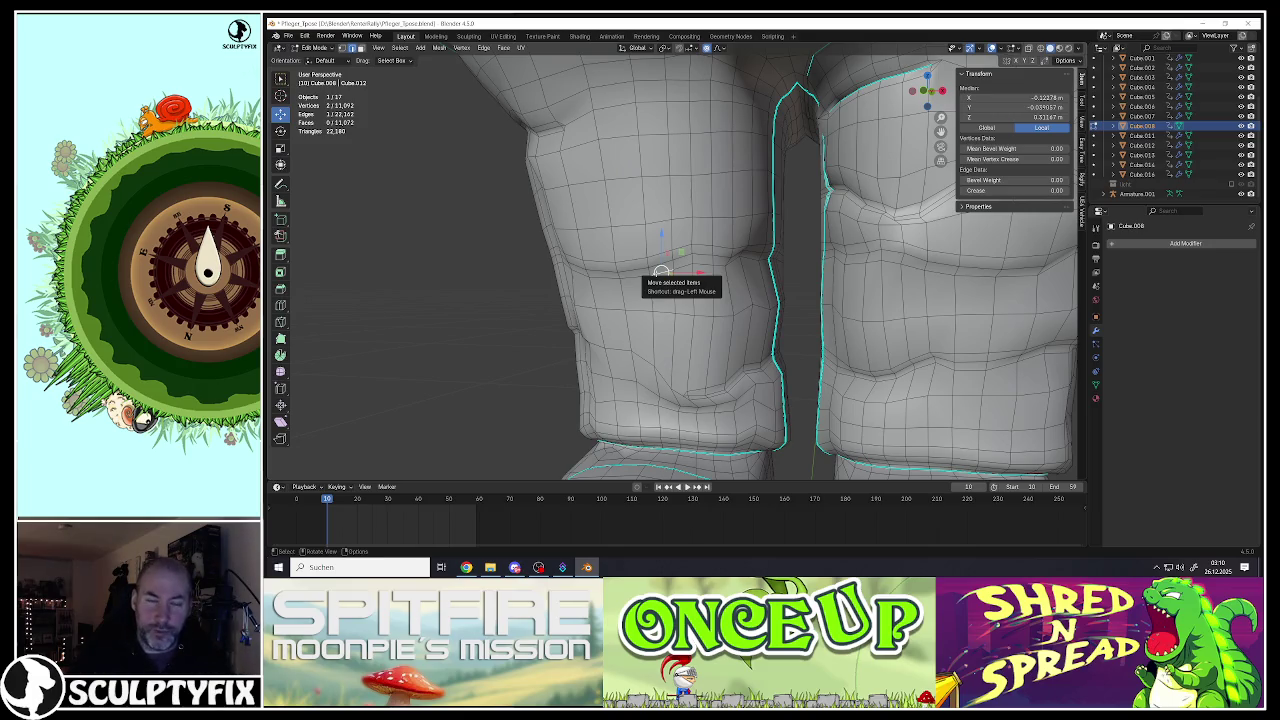
pyautogui.scroll(-3, 663, 274)
pyautogui.keyDown('shift'); pyautogui.moveTo(666, 277); pyautogui.dragTo(670, 280, button='middle'); pyautogui.keyUp('shift')
pyautogui.scroll(5, 670, 280)
pyautogui.hotkey('ctrl', 'r')
pyautogui.click(672, 284)
pyautogui.click(667, 300)
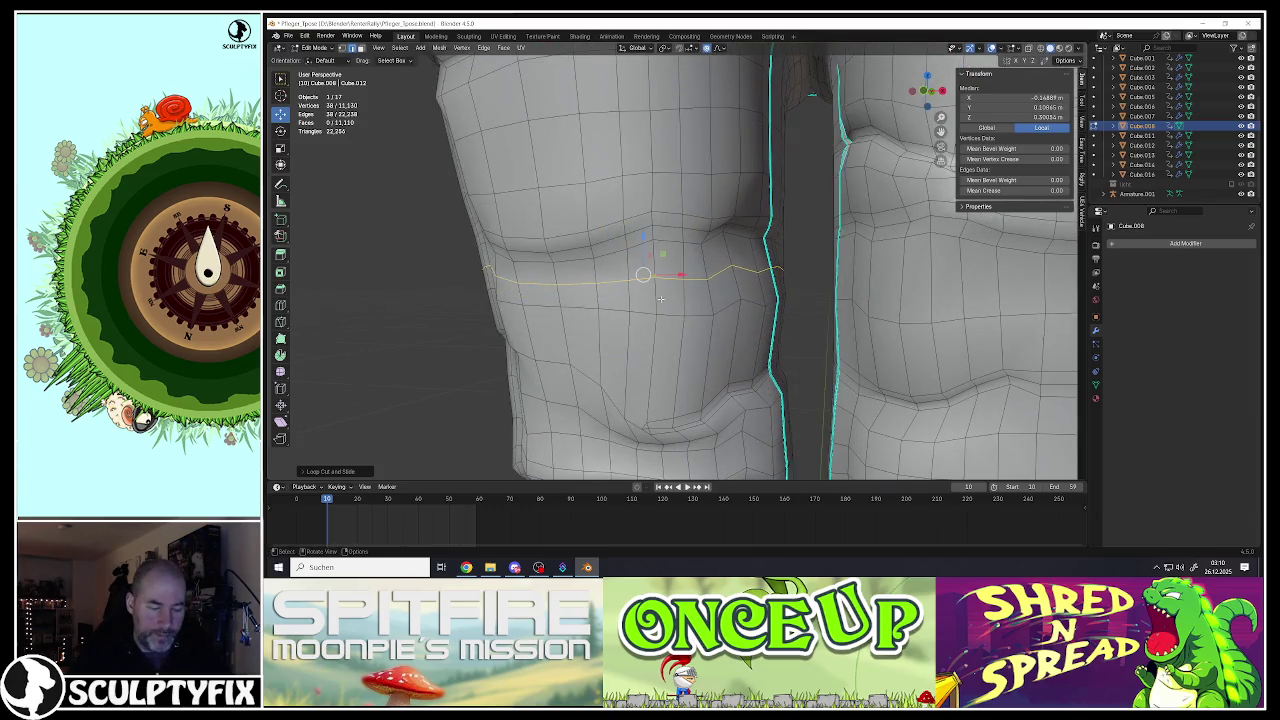
pyautogui.hotkey('ctrl', 'z')
pyautogui.scroll(-4, 656, 296)
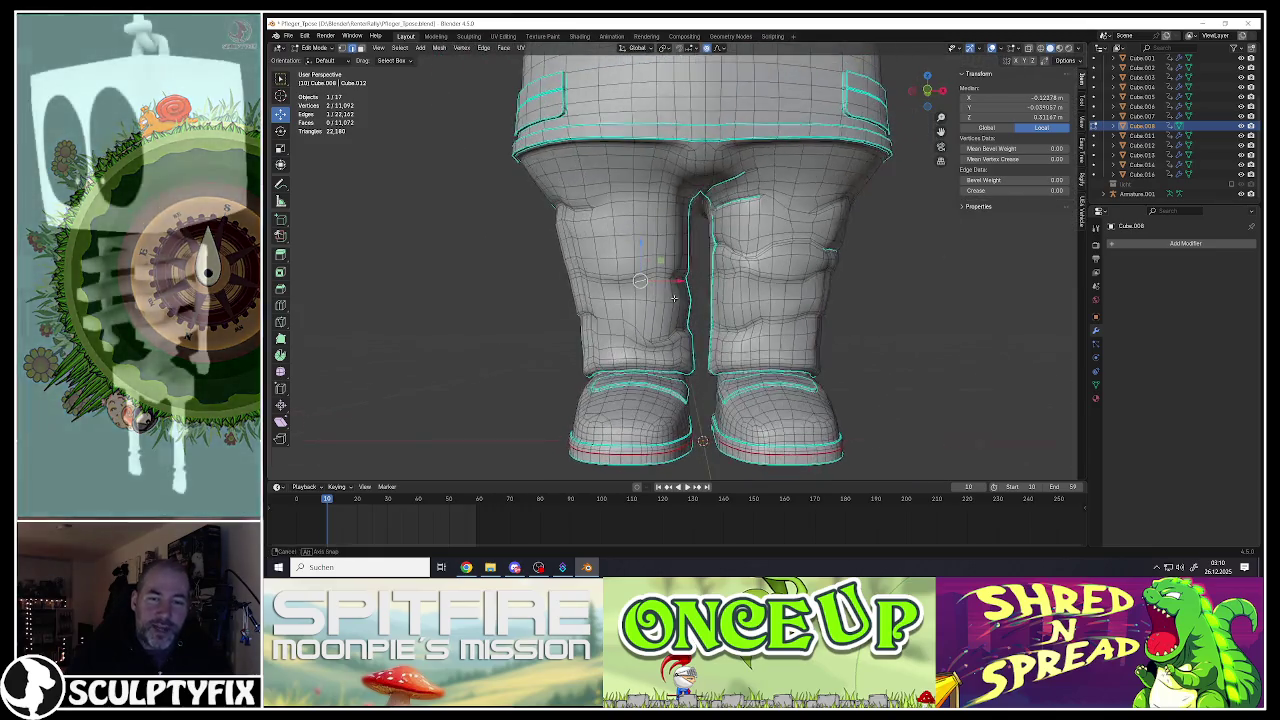
pyautogui.keyDown('alt'); pyautogui.click(661, 301); pyautogui.keyUp('alt')
pyautogui.scroll(-2, 661, 301)
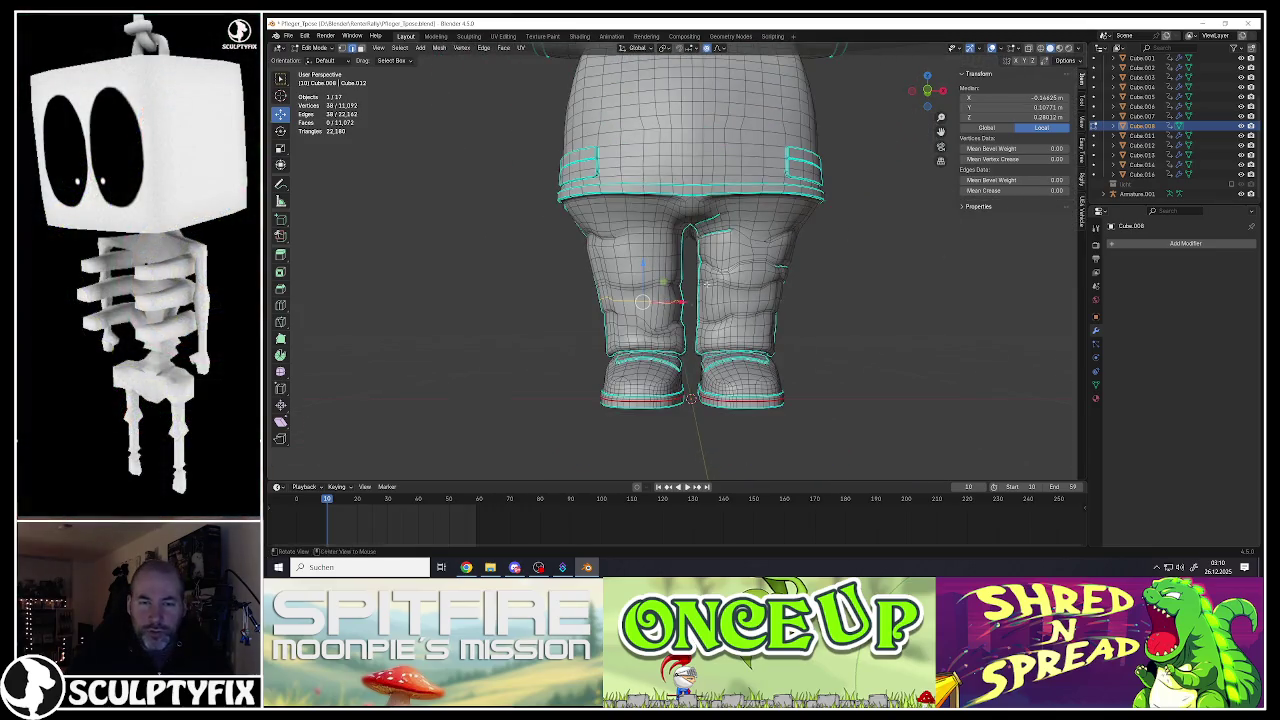
# Step: Select bands of wrinkle faces across the lower trouser leg from front and side views
pyautogui.scroll(3, 751, 270)
pyautogui.scroll(-1, 751, 270)
pyautogui.moveTo(482, 246); pyautogui.dragTo(871, 357)
pyautogui.moveTo(871, 357); pyautogui.dragTo(717, 300, button='middle')
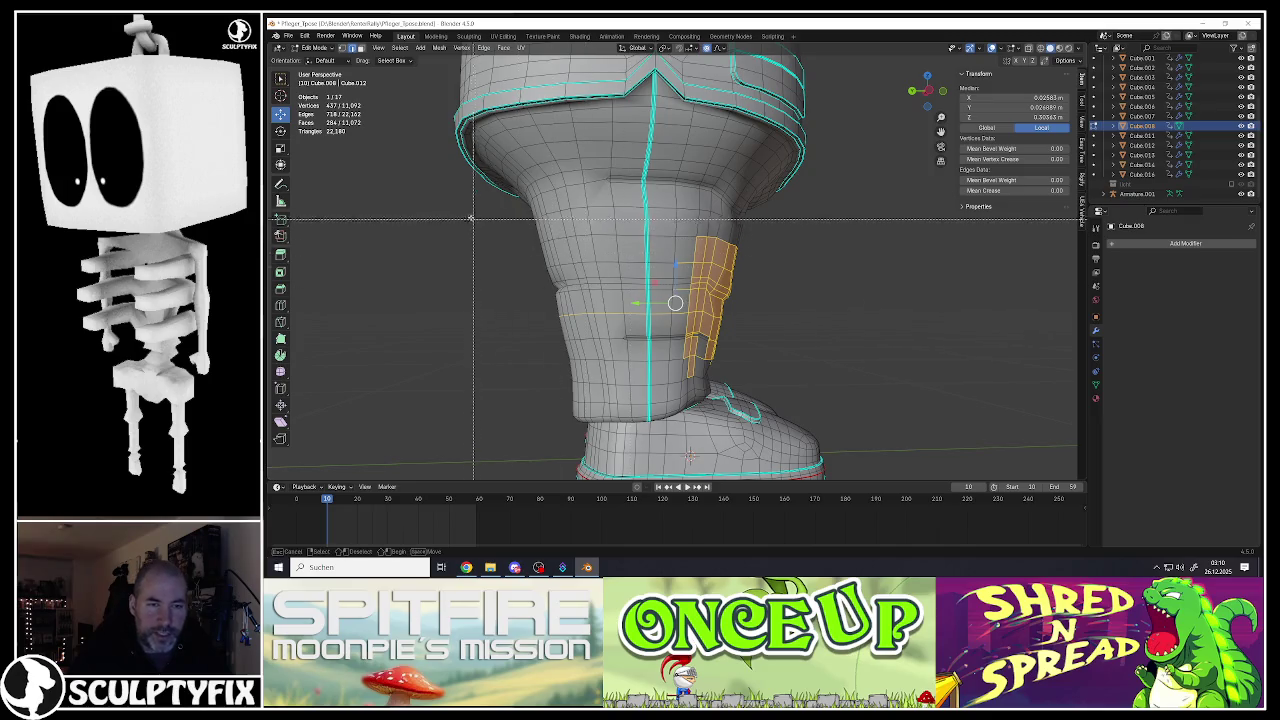
pyautogui.moveTo(469, 227); pyautogui.dragTo(820, 383)
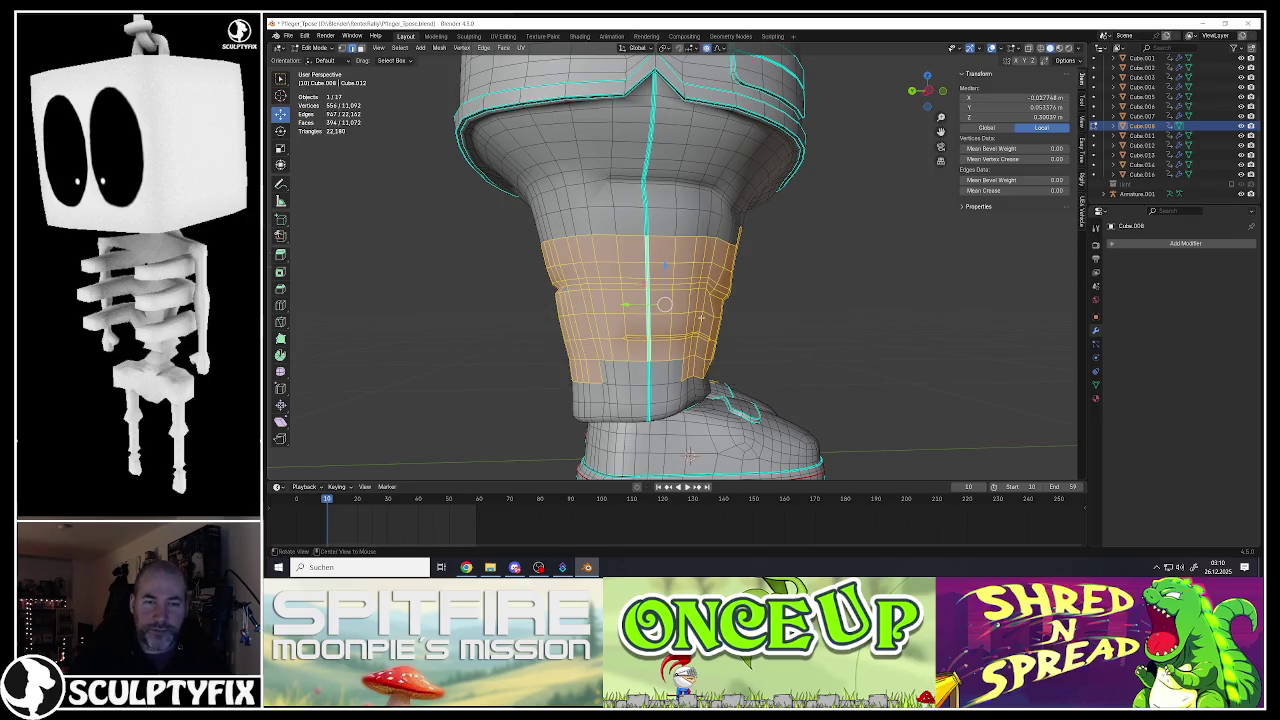
pyautogui.moveTo(820, 383); pyautogui.dragTo(700, 320, button='middle')
pyautogui.scroll(3, 700, 320)
# Step: Look through the Edge menu and Add Modifier list without applying anything
pyautogui.hotkey('ctrl', 'e')
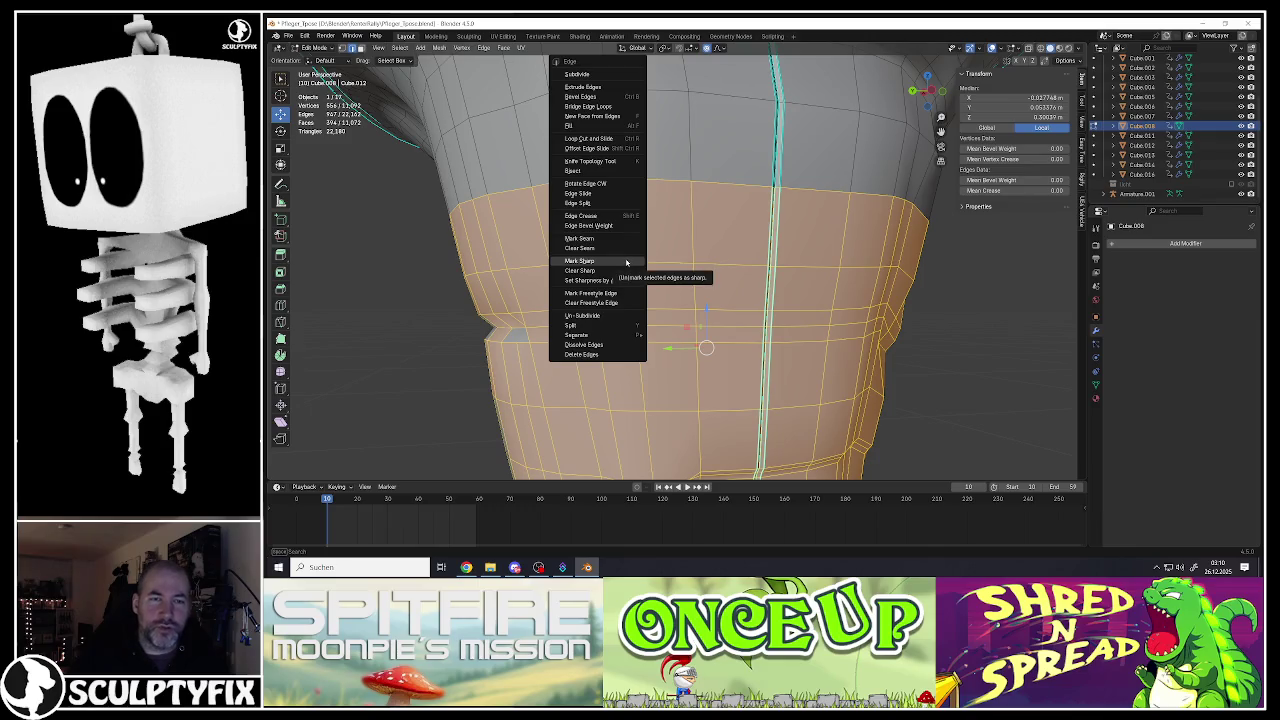
pyautogui.click(1185, 243)
pyautogui.moveTo(1070, 245)
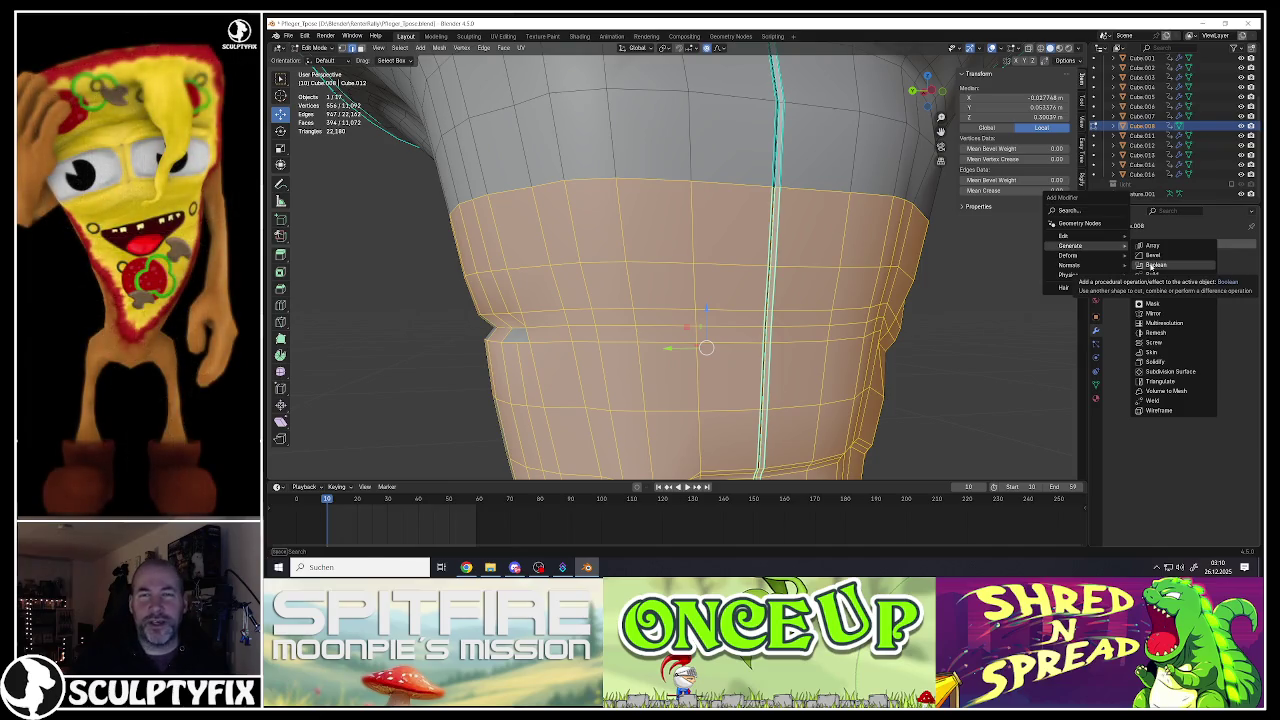
pyautogui.scroll(-3, 671, 251)
pyautogui.moveTo(671, 251); pyautogui.dragTo(740, 272, button='middle')
pyautogui.scroll(-2, 711, 265)
# Step: Box-select the wrinkle band across both legs, adding the outer side faces and a bottom row
pyautogui.press('b')
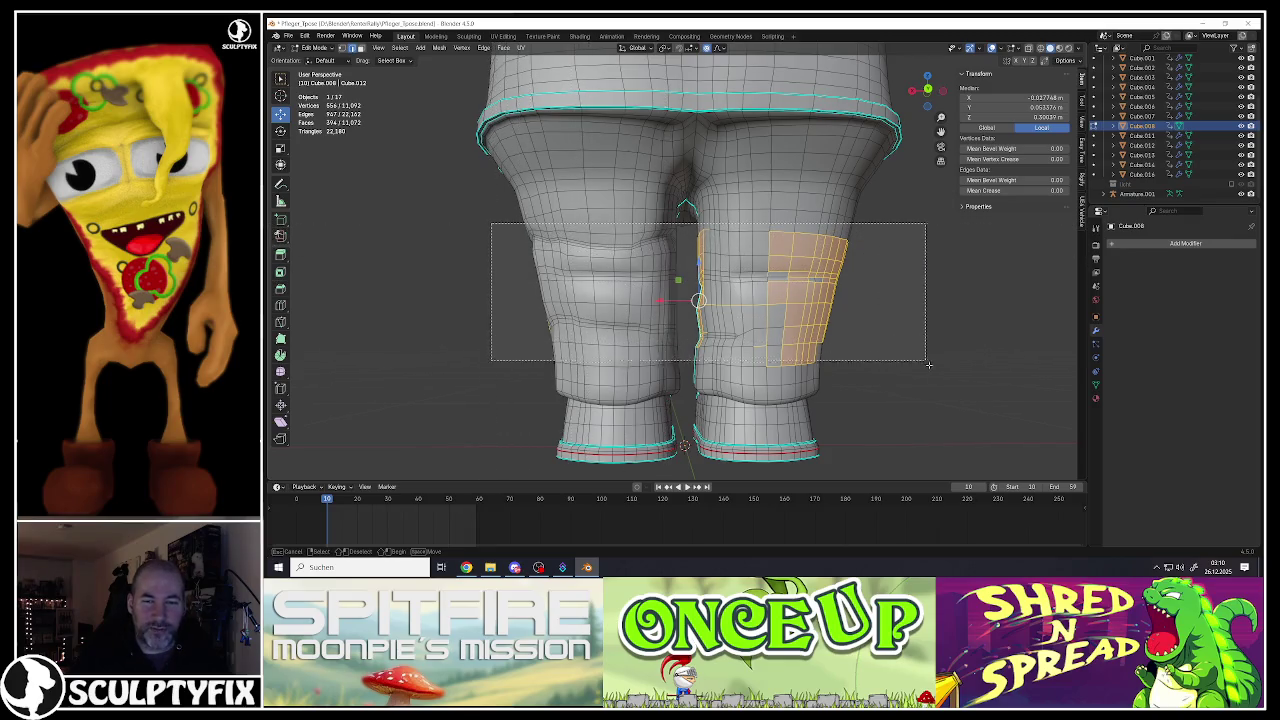
pyautogui.moveTo(635, 263); pyautogui.dragTo(940, 388)
pyautogui.moveTo(678, 297); pyautogui.dragTo(679, 298, button='middle')
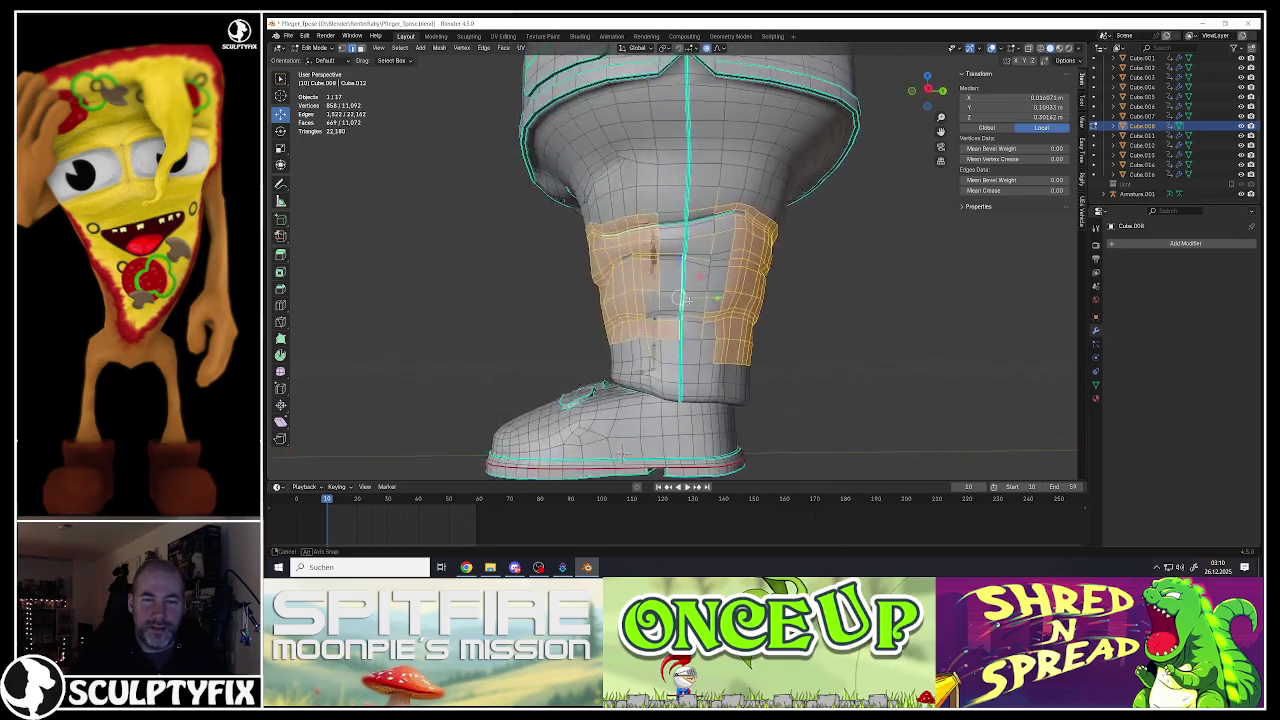
pyautogui.press('b')
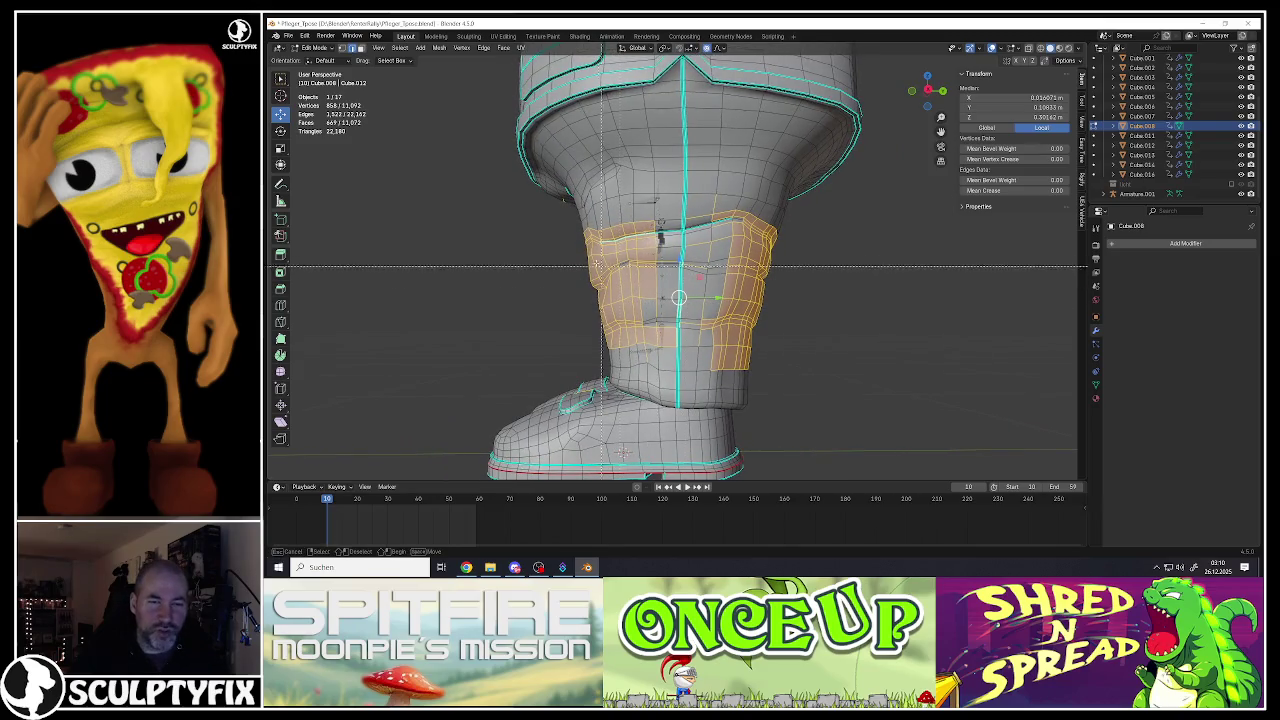
pyautogui.moveTo(576, 222); pyautogui.dragTo(834, 357)
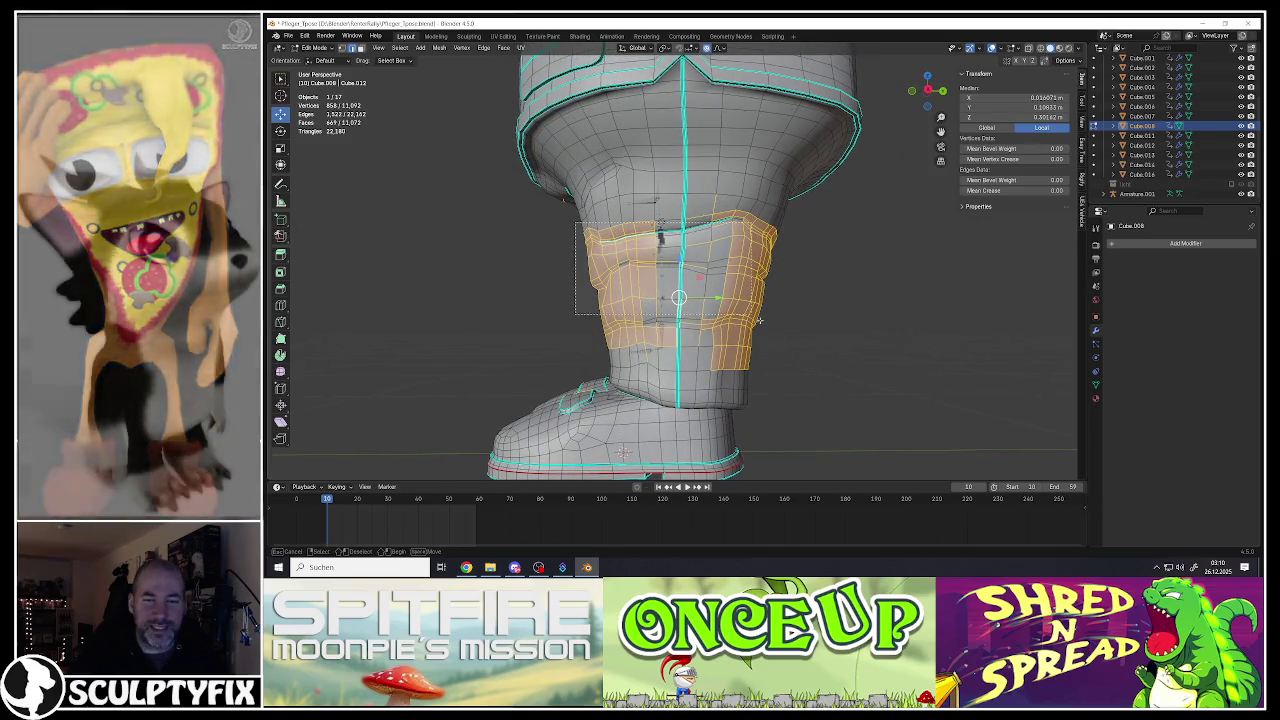
pyautogui.moveTo(678, 297); pyautogui.dragTo(679, 297, button='middle')
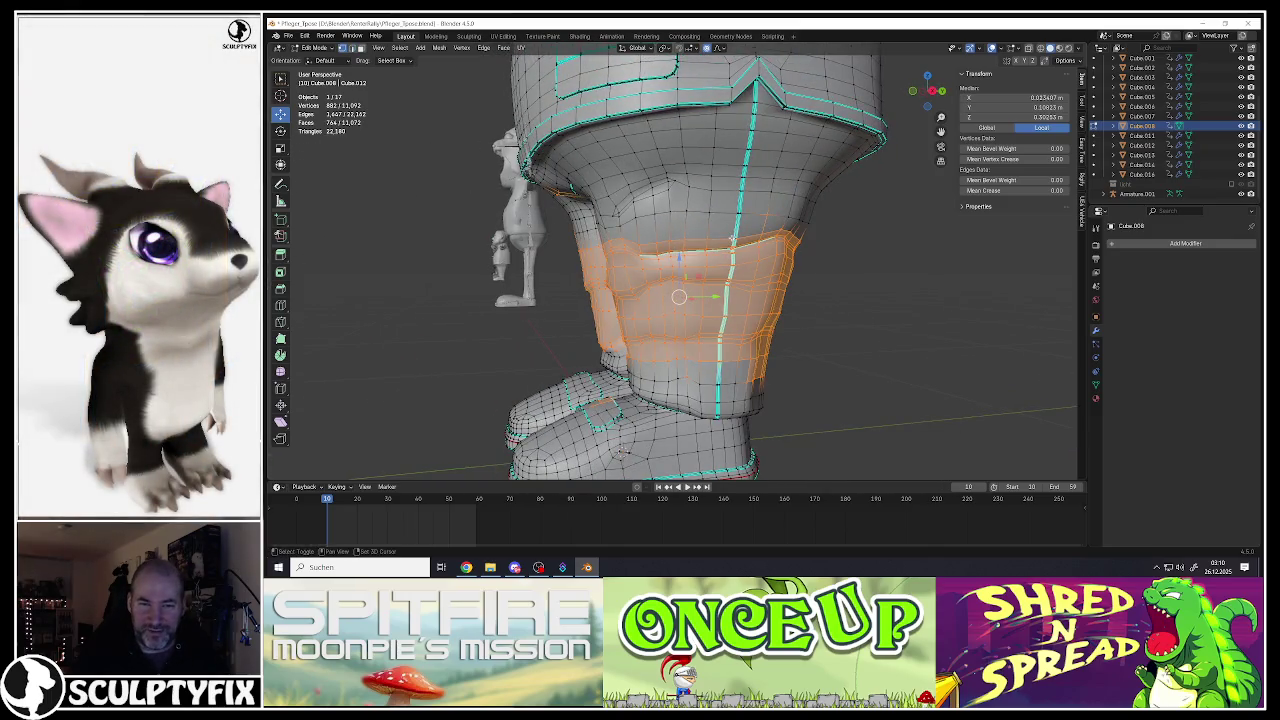
pyautogui.scroll(2, 672, 268)
pyautogui.press('b')
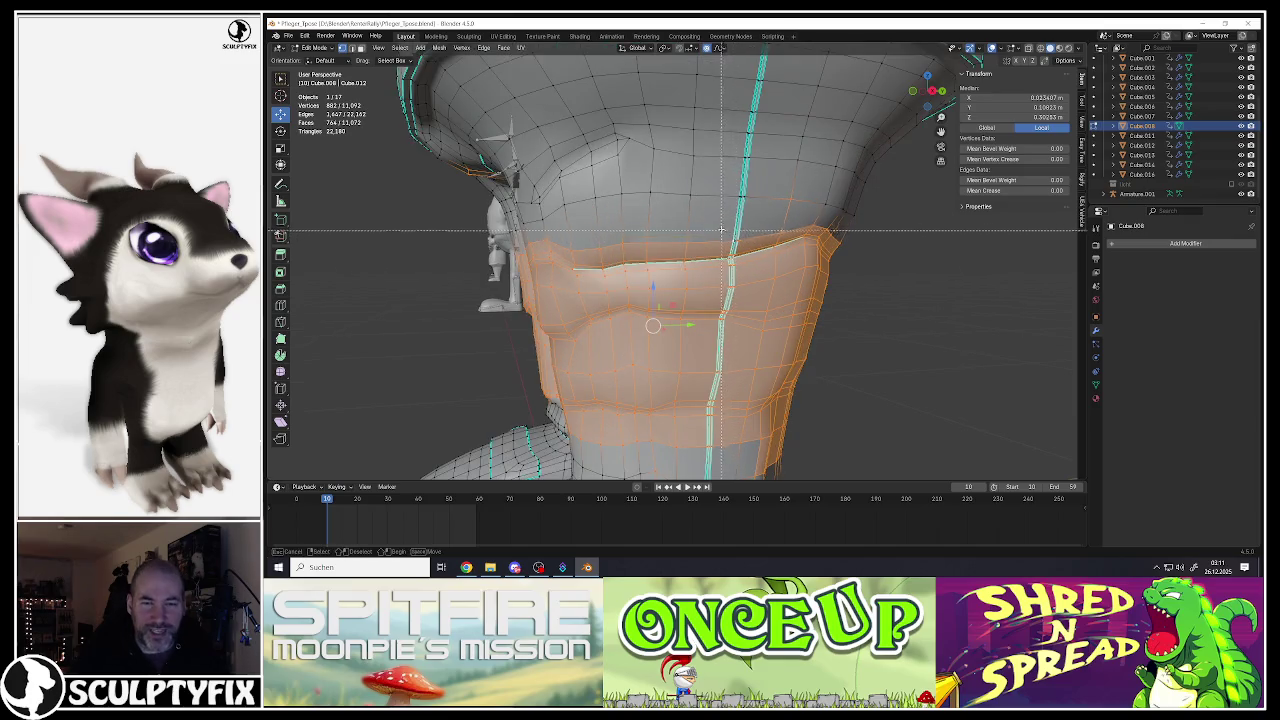
pyautogui.scroll(-4, 740, 261)
pyautogui.scroll(4, 727, 346)
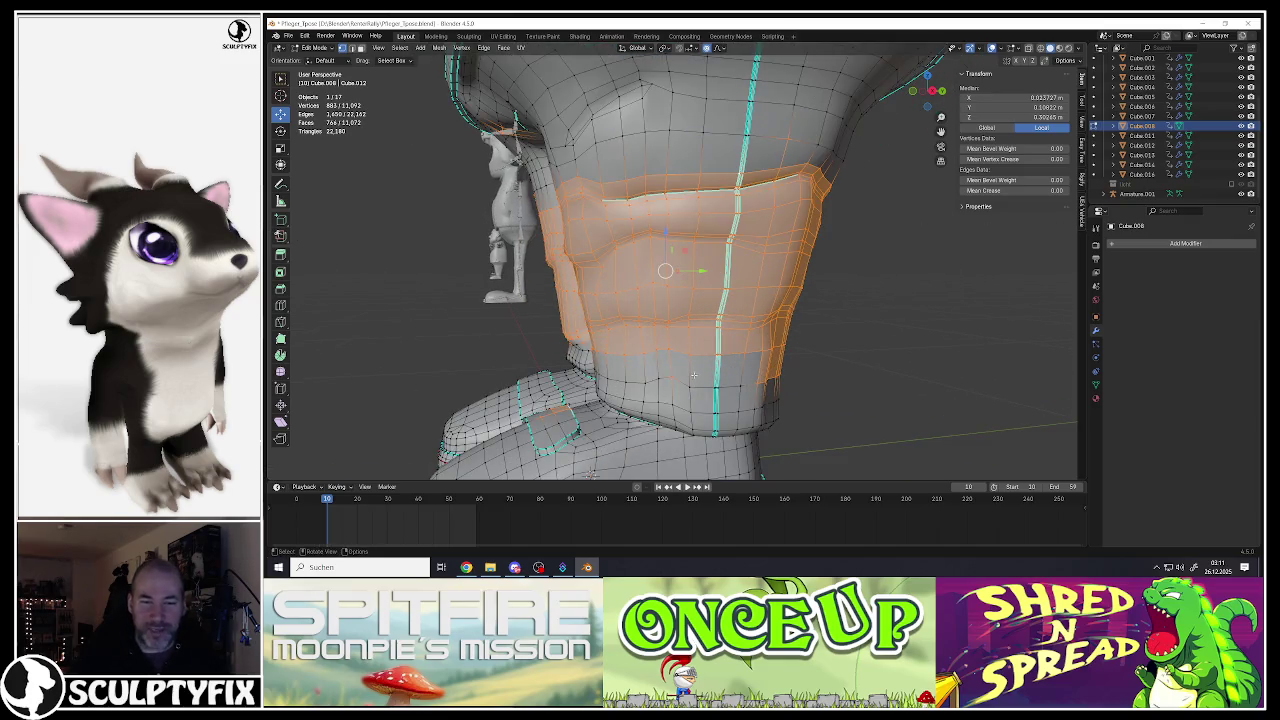
pyautogui.keyDown('alt'); pyautogui.keyDown('shift'); pyautogui.click(701, 385); pyautogui.keyUp('shift'); pyautogui.keyUp('alt')
# Step: Check the legs and shoes from several angles, then trim the selection along the inner leg seam
pyautogui.moveTo(701, 385)
pyautogui.mouseDown(button='middle')
pyautogui.moveTo(700, 264)
pyautogui.moveTo(728, 316)
pyautogui.mouseUp(button='middle')
pyautogui.scroll(4, 728, 300)
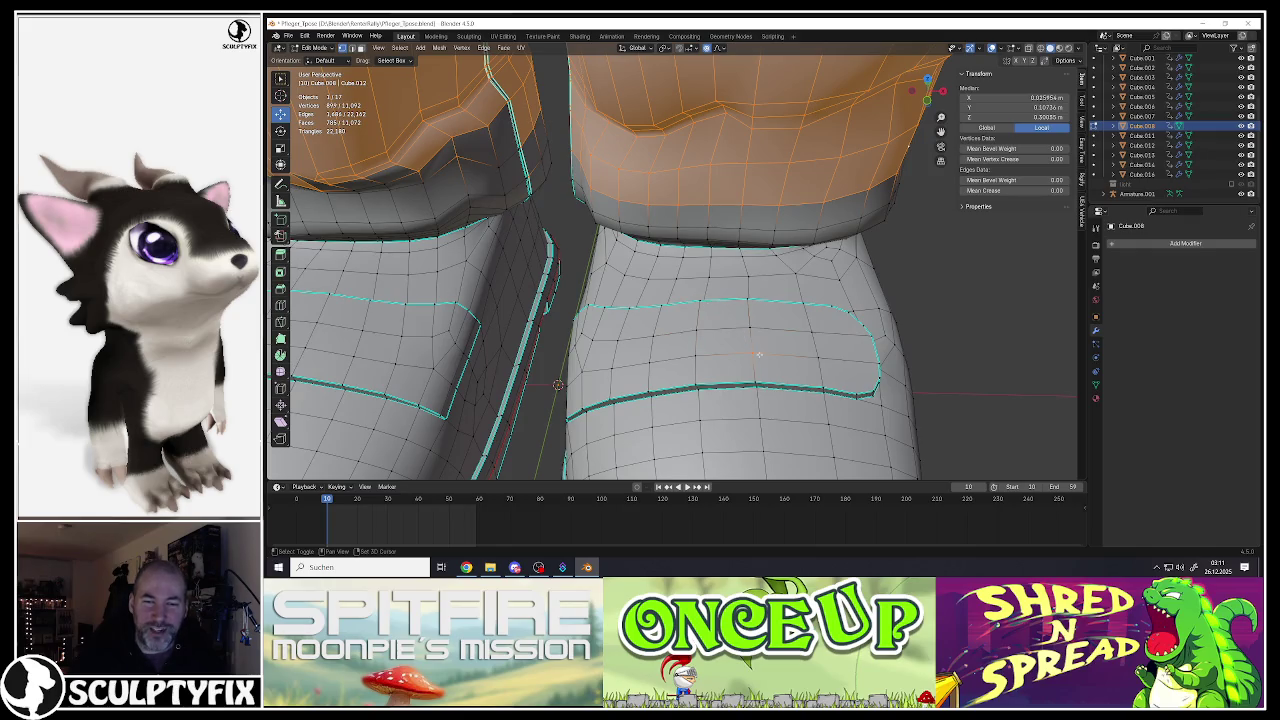
pyautogui.scroll(-4, 748, 324)
pyautogui.moveTo(748, 324)
pyautogui.mouseDown(button='middle')
pyautogui.moveTo(748, 352)
pyautogui.moveTo(700, 300)
pyautogui.mouseUp(button='middle')
pyautogui.scroll(-3, 640, 272)
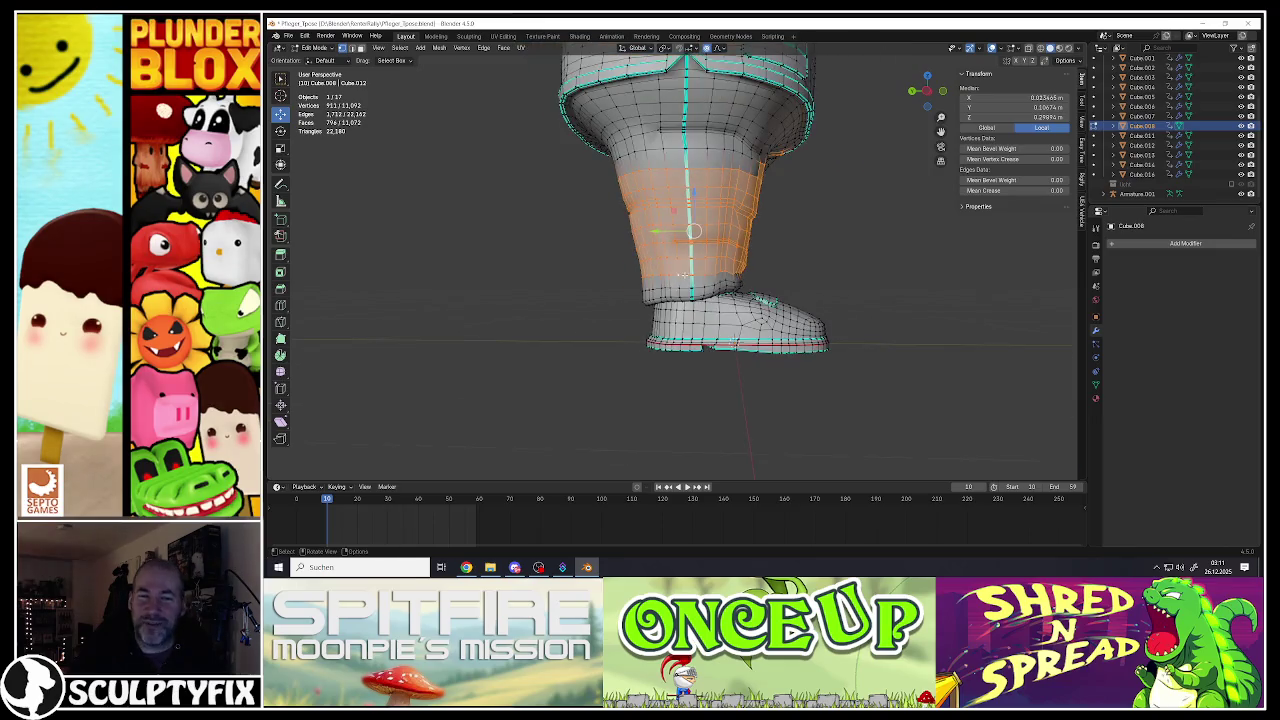
pyautogui.moveTo(640, 272); pyautogui.dragTo(650, 166, button='middle')
pyautogui.scroll(3, 650, 166)
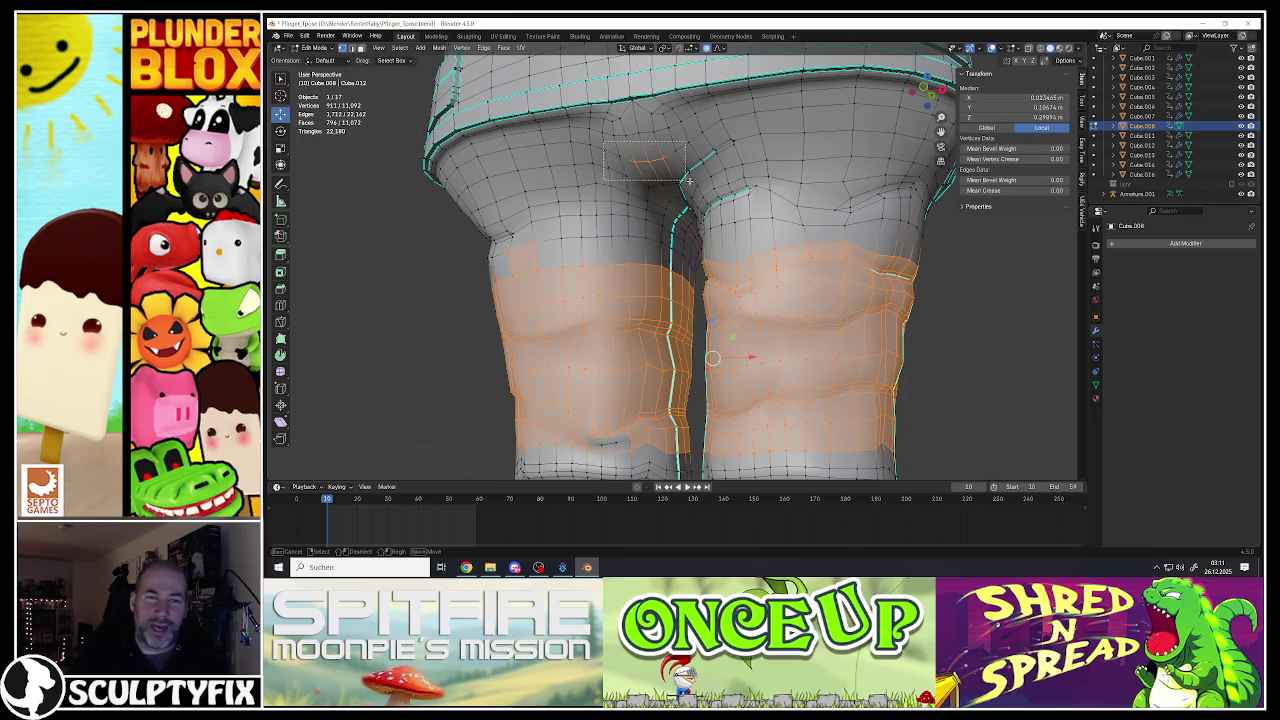
pyautogui.scroll(-3, 681, 178)
pyautogui.scroll(-2, 681, 178)
pyautogui.moveTo(681, 178)
pyautogui.mouseDown(button='middle')
pyautogui.moveTo(640, 221)
pyautogui.moveTo(640, 240)
pyautogui.mouseUp(button='middle')
pyautogui.scroll(3, 640, 221)
pyautogui.scroll(-3, 605, 227)
pyautogui.scroll(5, 640, 240)
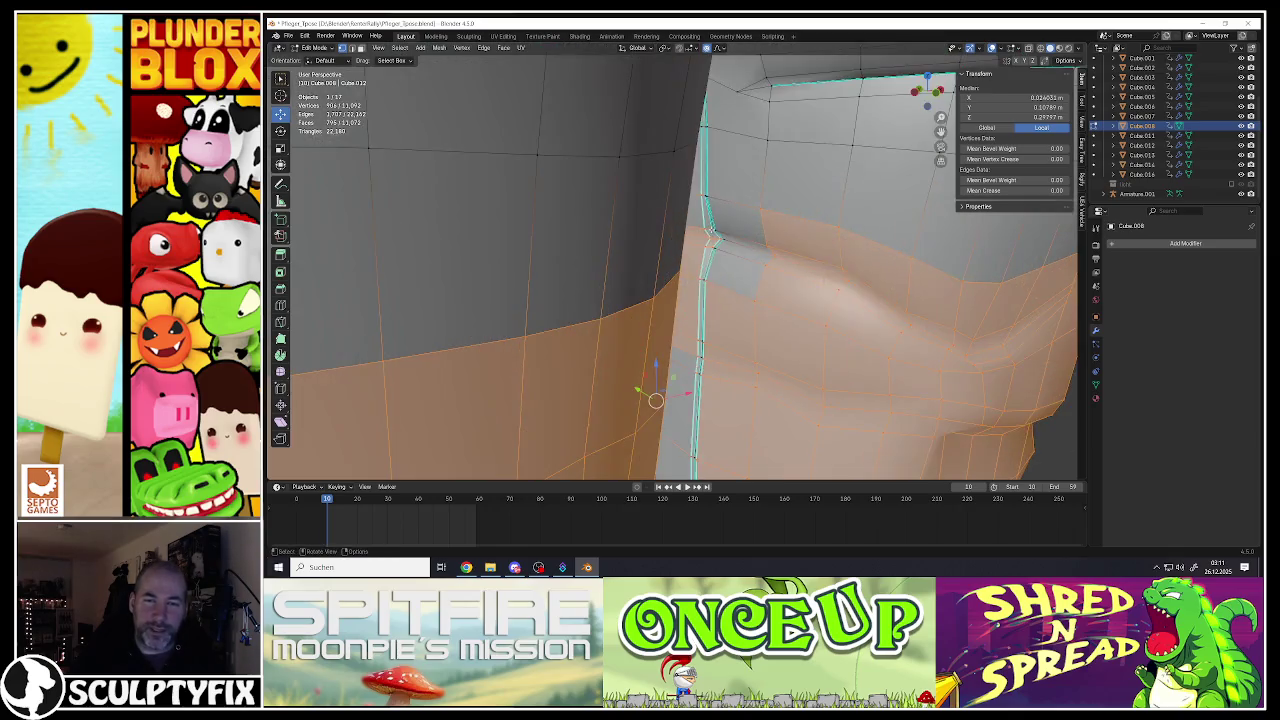
pyautogui.press('b')
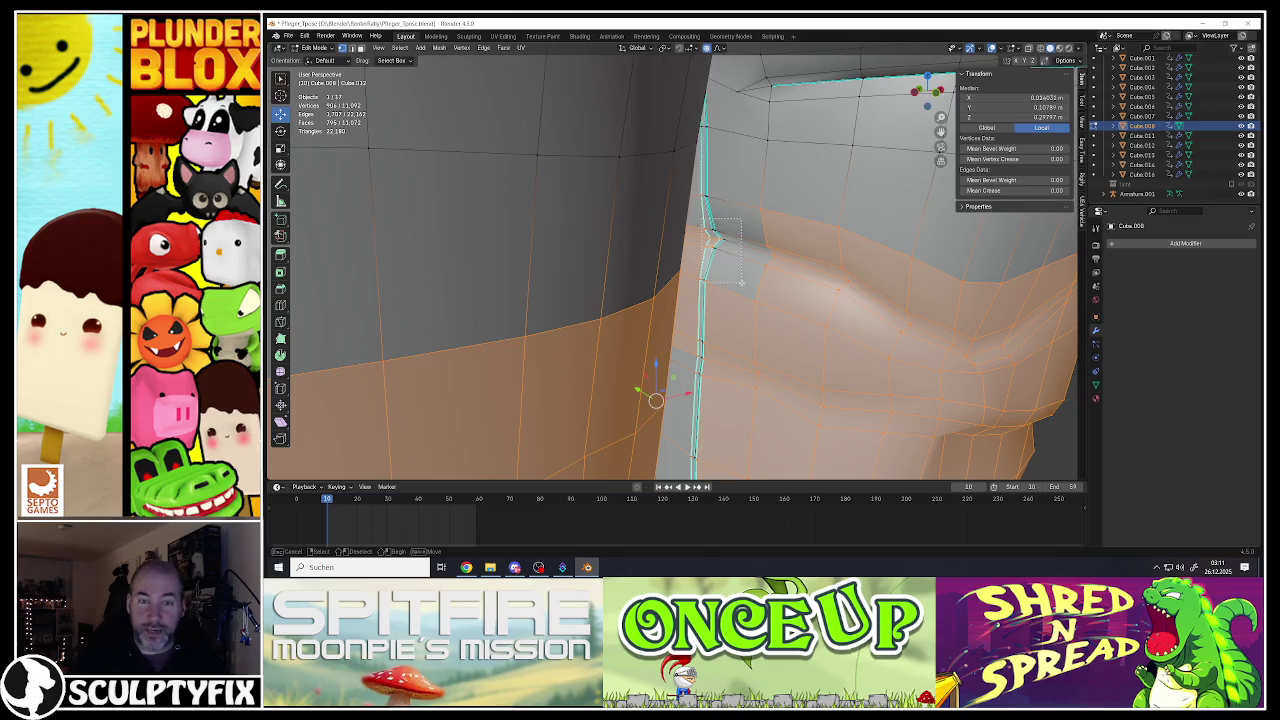
pyautogui.moveTo(701, 218); pyautogui.dragTo(740, 283)
# Step: Frame the selected leg faces and review them from front and top views
pyautogui.scroll(-2, 740, 283)
pyautogui.moveTo(740, 283); pyautogui.dragTo(700, 290, button='middle')
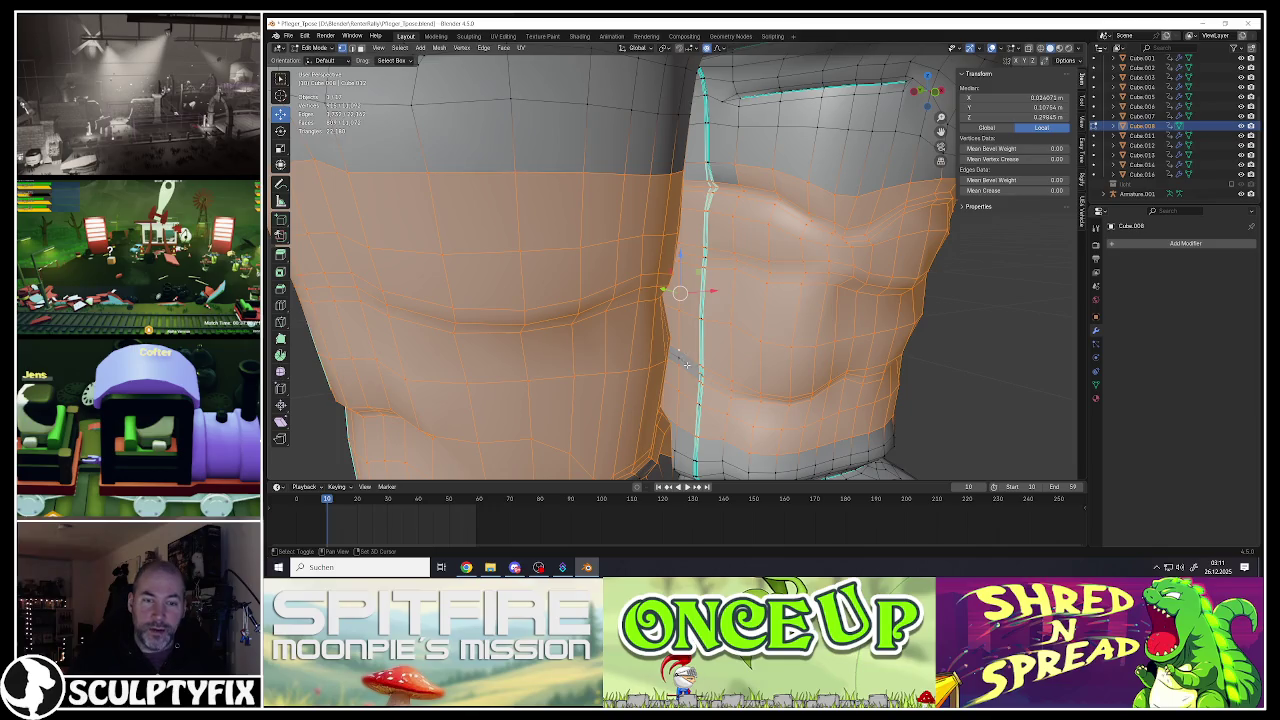
pyautogui.moveTo(678, 357)
pyautogui.keyDown('shift'); pyautogui.mouseDown(button='middle')
pyautogui.moveTo(717, 252)
pyautogui.moveTo(640, 262)
pyautogui.moveTo(660, 253)
pyautogui.mouseUp(button='middle'); pyautogui.keyUp('shift')
pyautogui.scroll(-3, 617, 270)
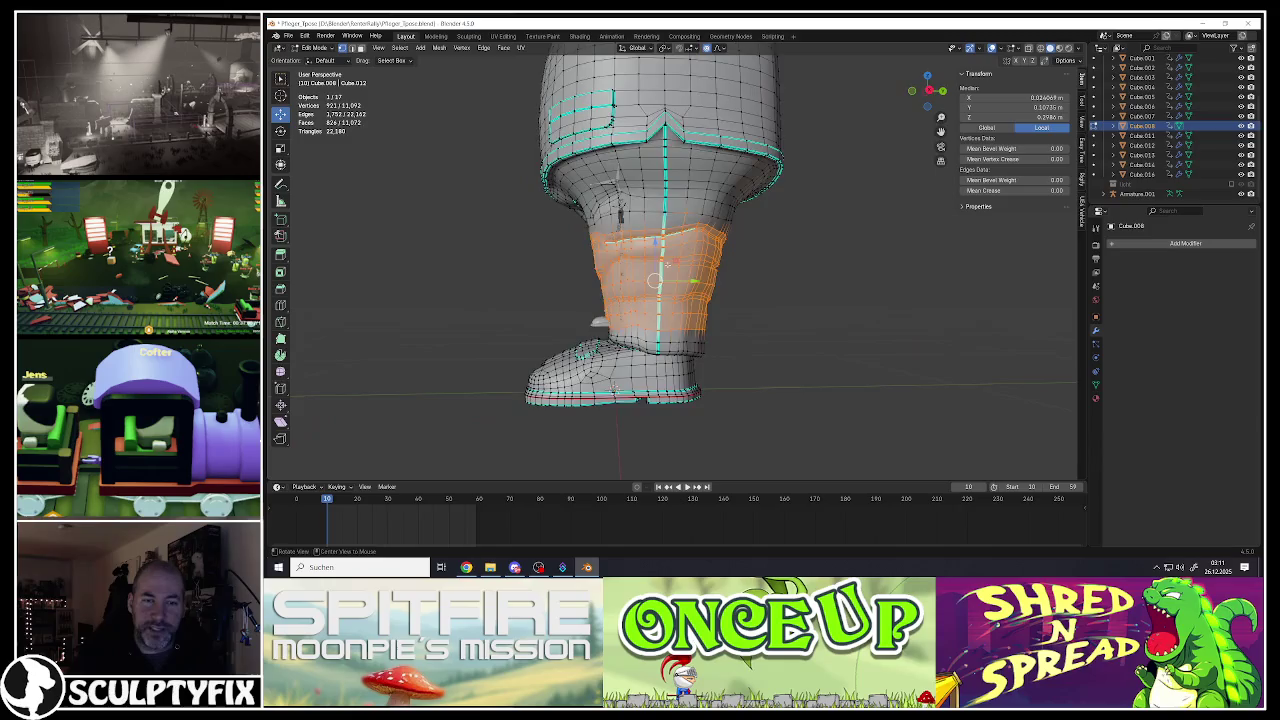
pyautogui.press('KP_Decimal')
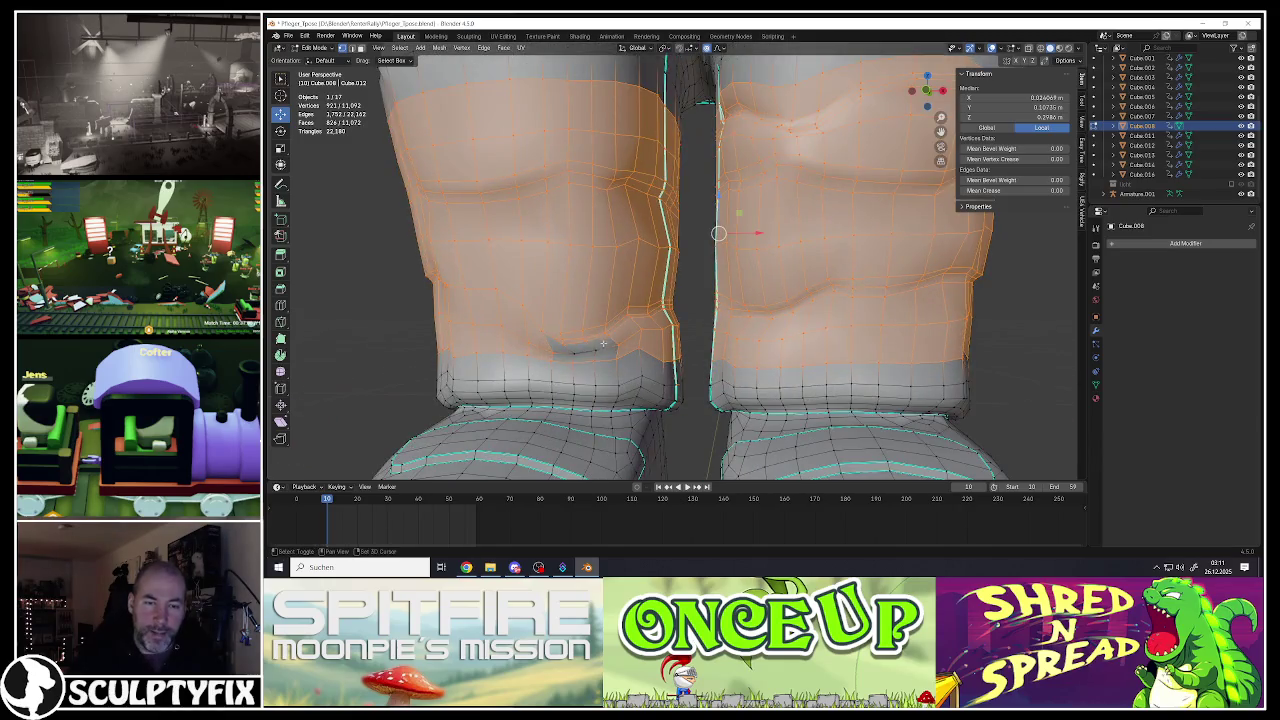
pyautogui.scroll(-5, 599, 349)
pyautogui.moveTo(599, 349); pyautogui.dragTo(616, 345, button='middle')
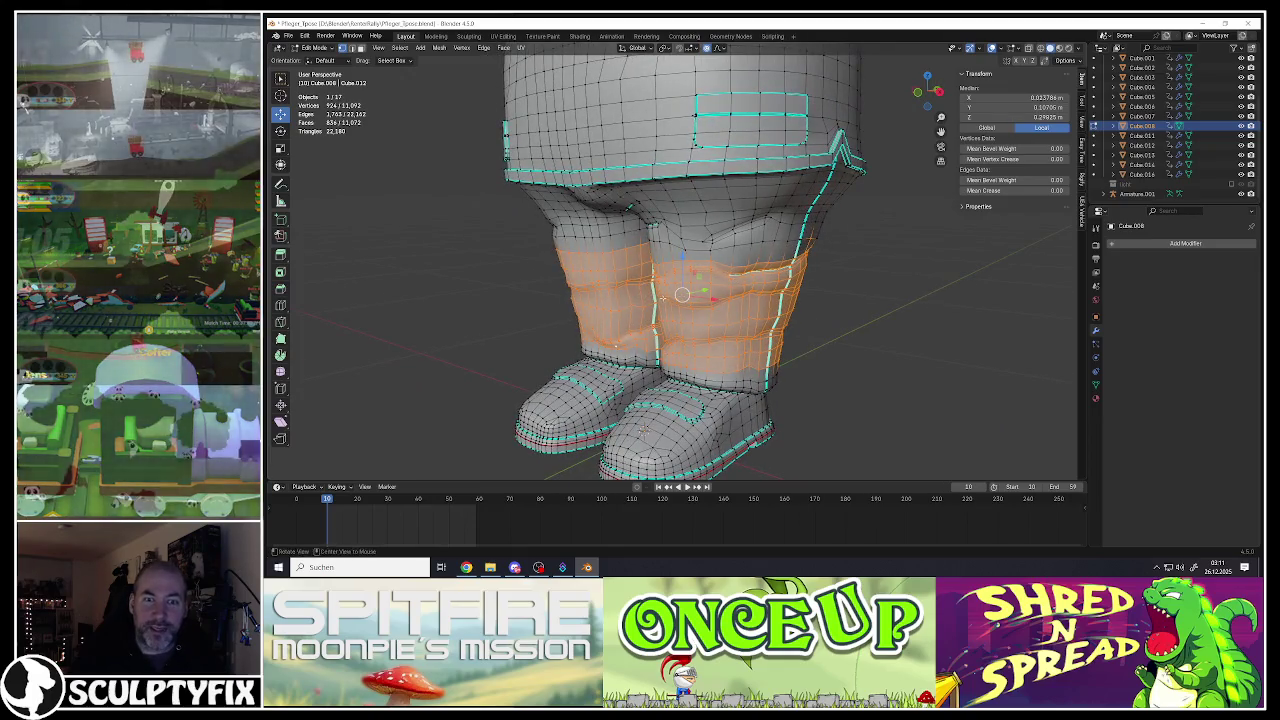
pyautogui.press('KP_1')
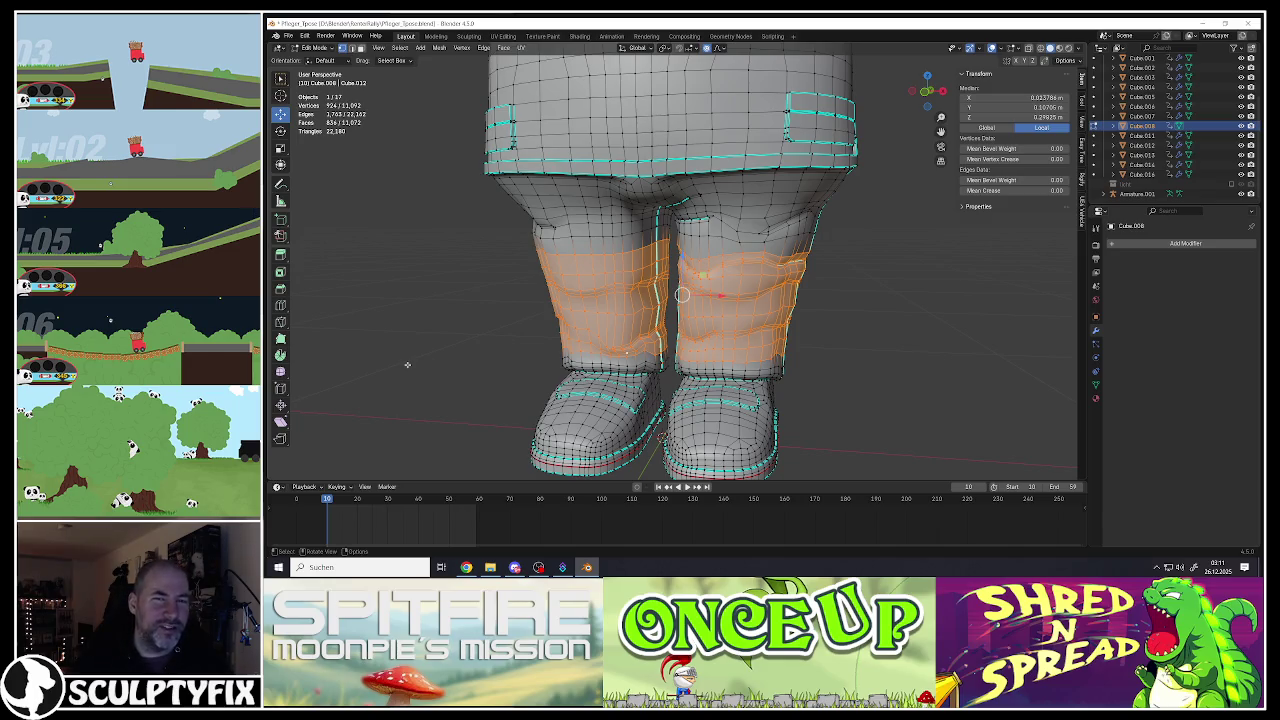
pyautogui.moveTo(603, 165); pyautogui.dragTo(593, 188, button='middle')
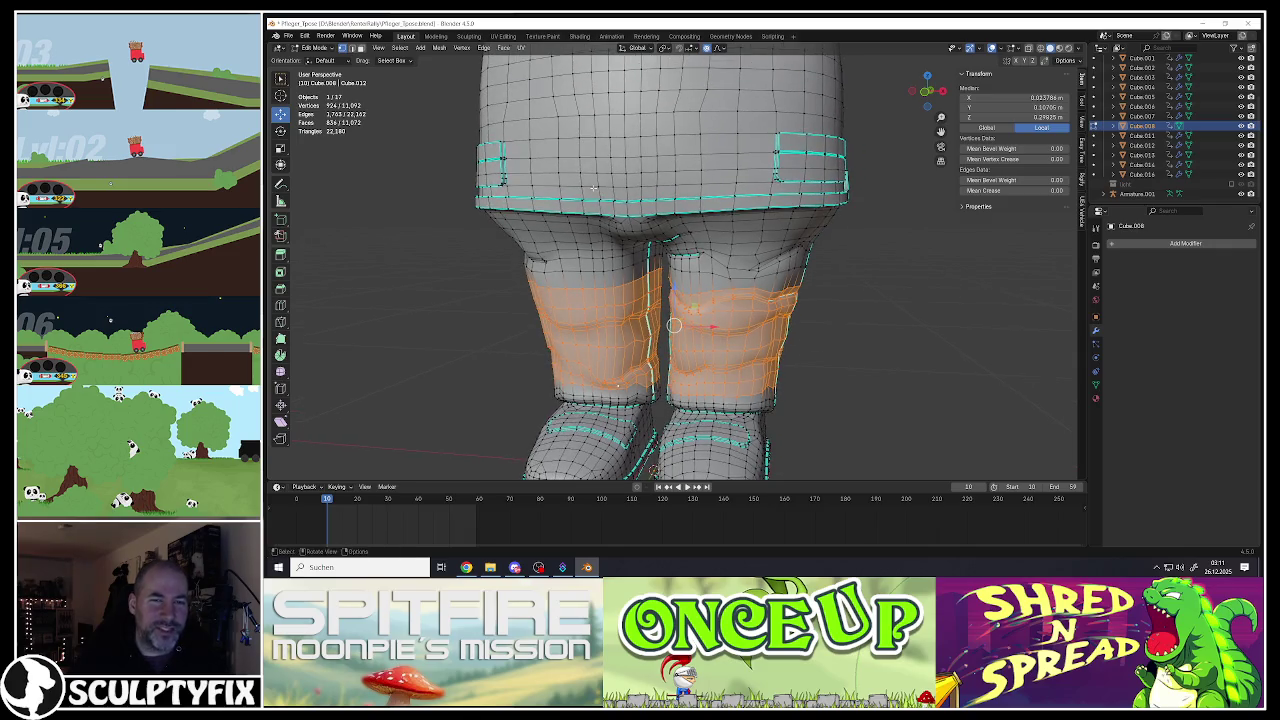
pyautogui.rightClick(574, 172)
pyautogui.moveTo(720, 284); pyautogui.dragTo(715, 246, button='middle')
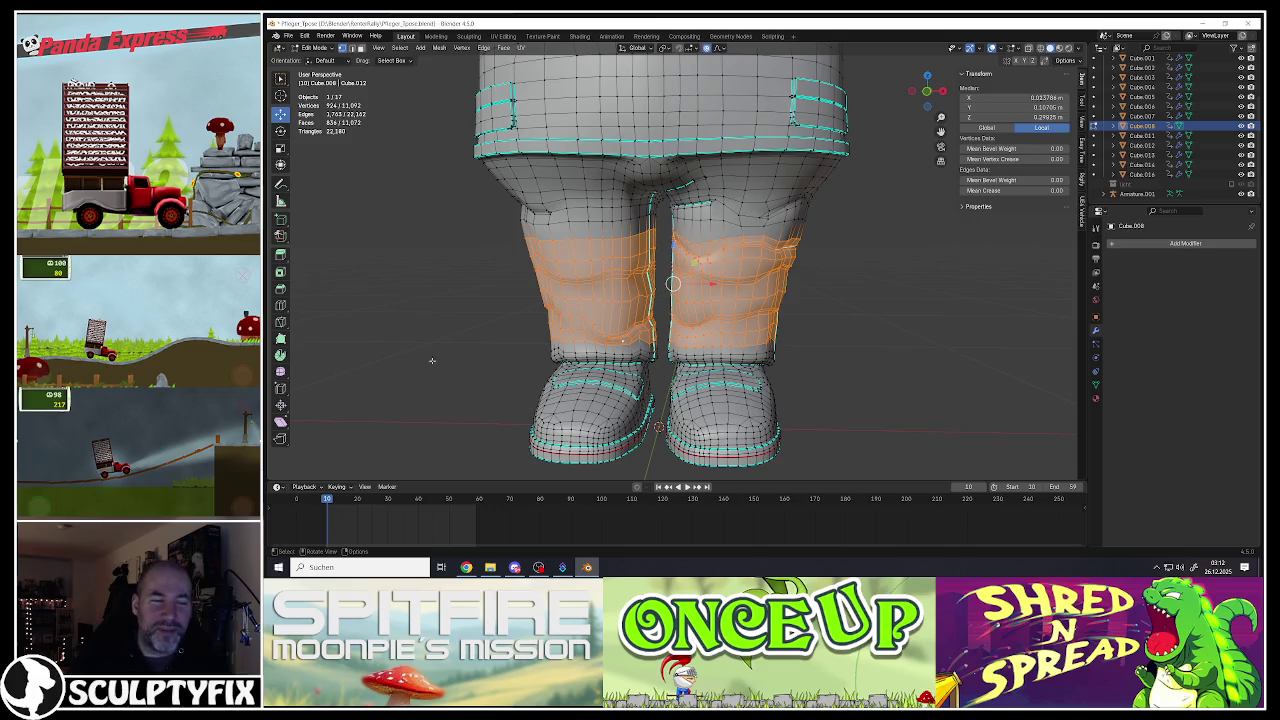
pyautogui.click(281, 371)
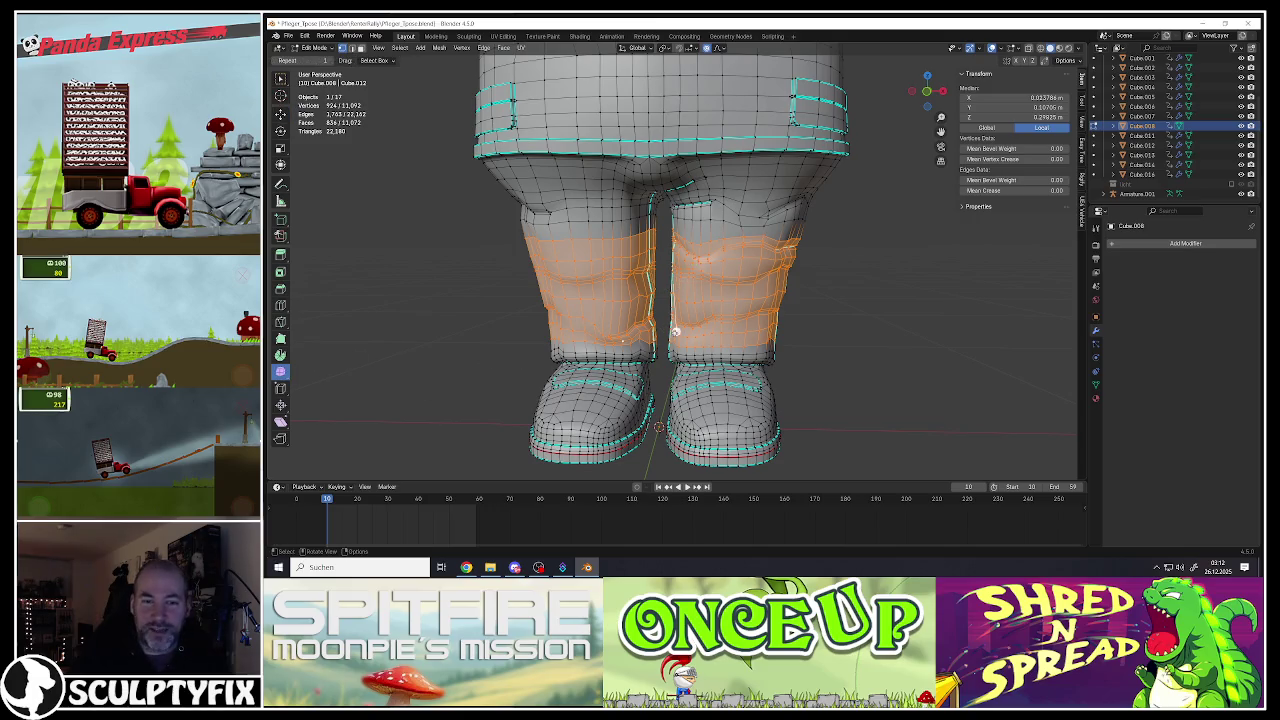
# Step: Smooth the selected wrinkle faces on both legs and inspect the whole character in Object Mode
pyautogui.moveTo(676, 332); pyautogui.dragTo(707, 337)
pyautogui.moveTo(786, 341); pyautogui.dragTo(621, 277, button='middle')
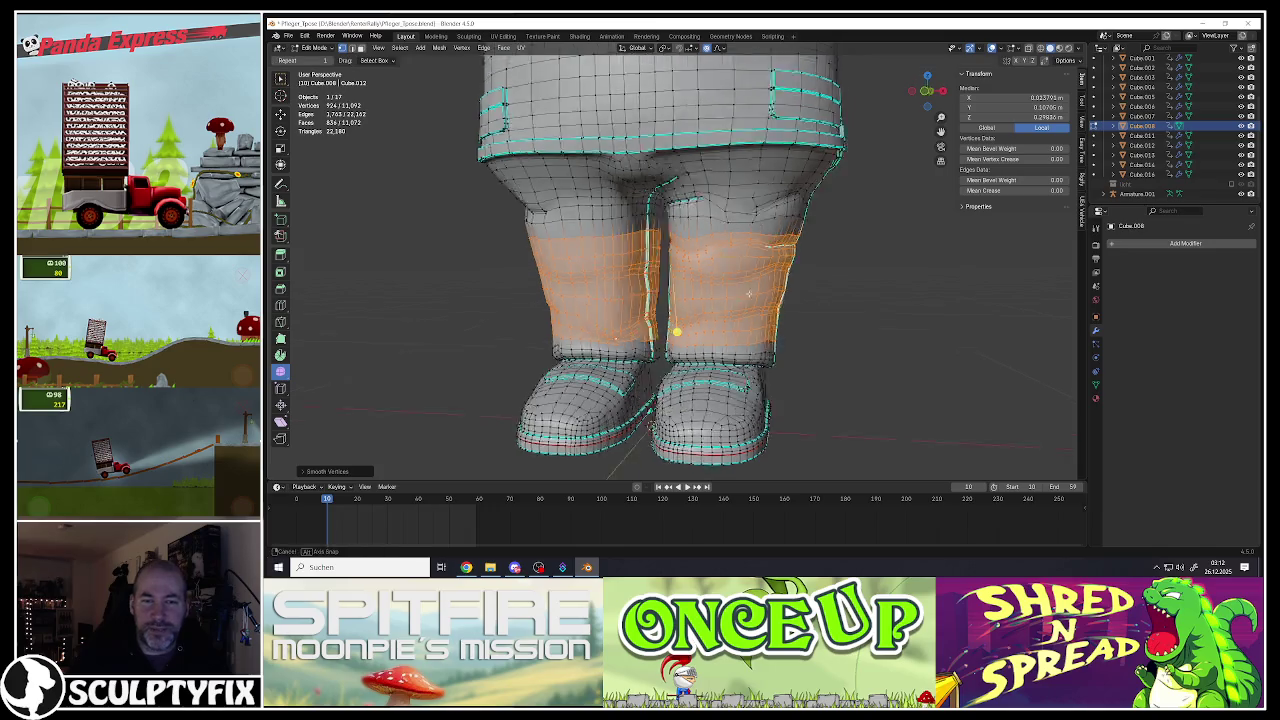
pyautogui.scroll(-5, 621, 277)
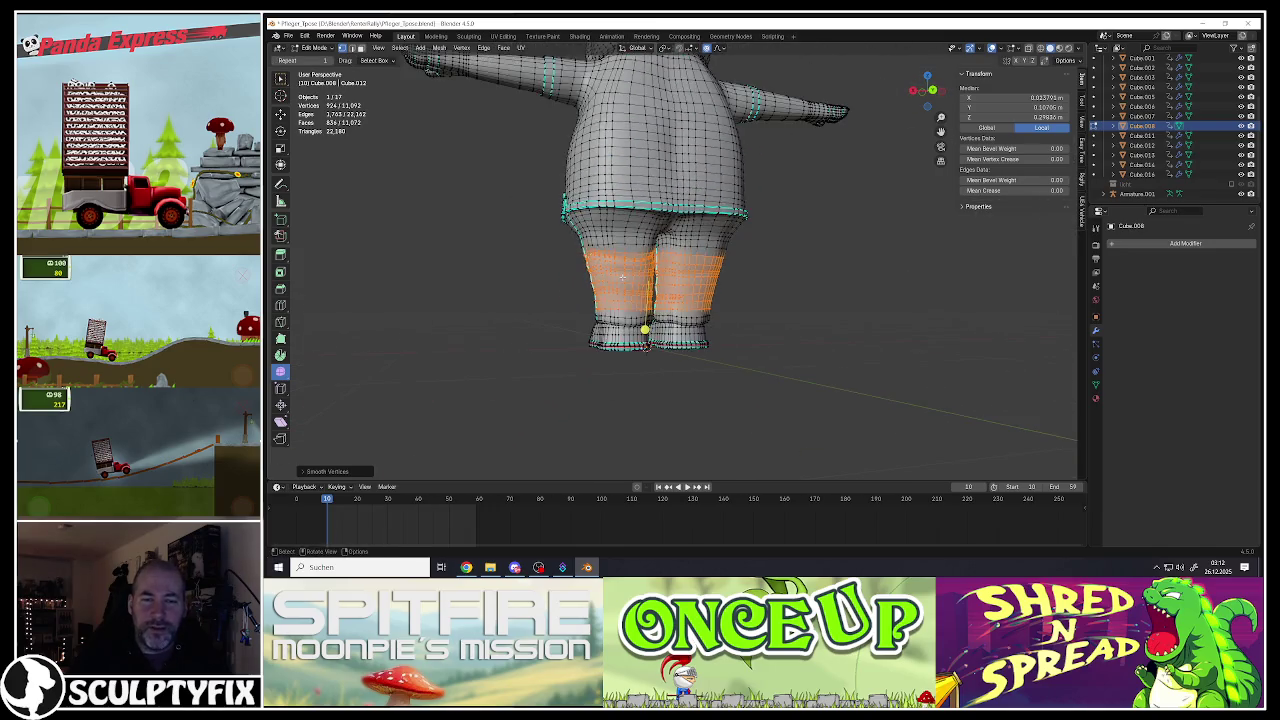
pyautogui.press('Tab')
pyautogui.moveTo(621, 277); pyautogui.dragTo(757, 296, button='middle')
pyautogui.scroll(-3, 714, 270)
pyautogui.scroll(-1, 700, 260)
pyautogui.scroll(4, 684, 249)
pyautogui.keyDown('shift'); pyautogui.moveTo(684, 249); pyautogui.dragTo(691, 296, button='middle'); pyautogui.keyUp('shift')
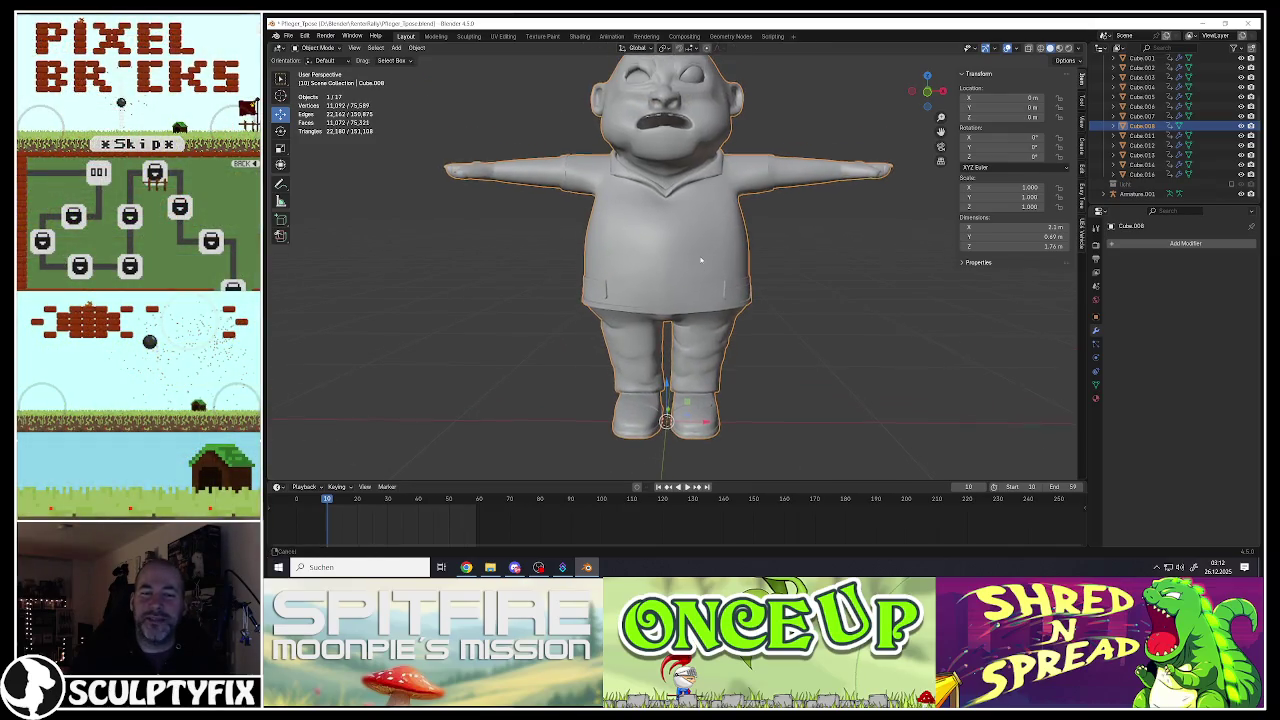
pyautogui.keyDown('shift'); pyautogui.moveTo(713, 376); pyautogui.dragTo(713, 281, button='middle'); pyautogui.keyUp('shift')
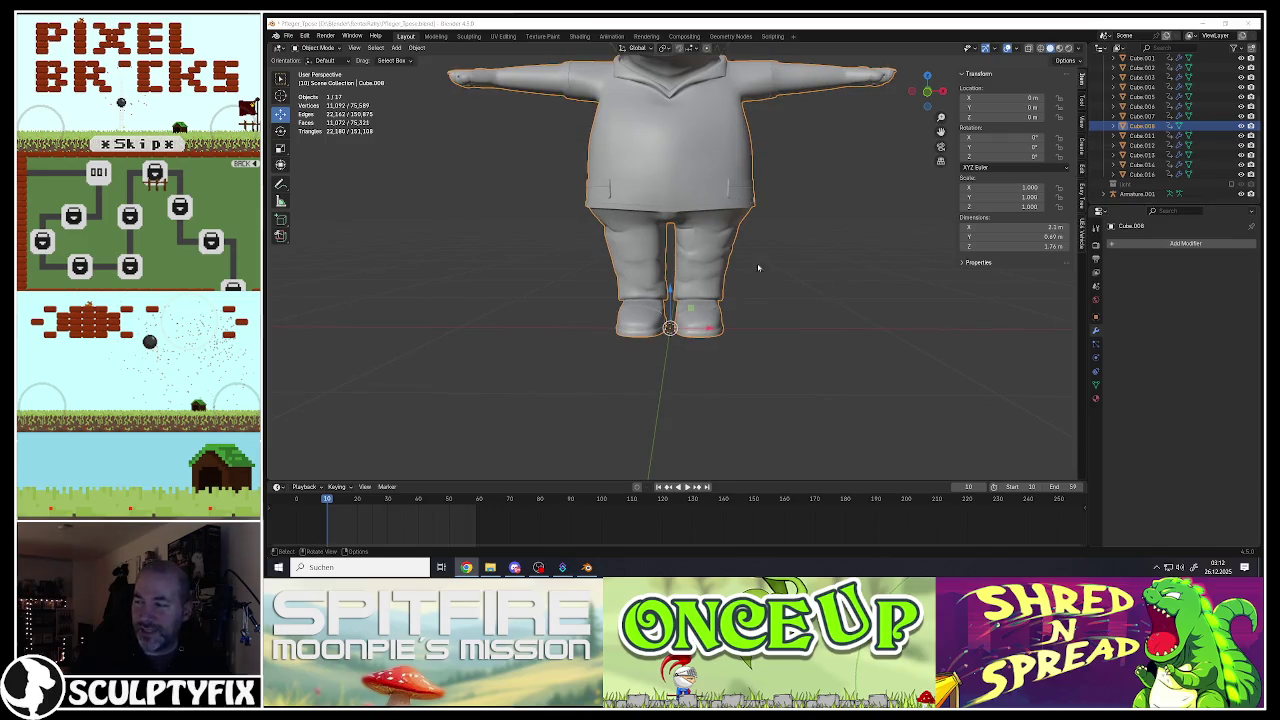
pyautogui.scroll(2, 685, 303)
pyautogui.scroll(2, 683, 303)
pyautogui.scroll(3, 679, 303)
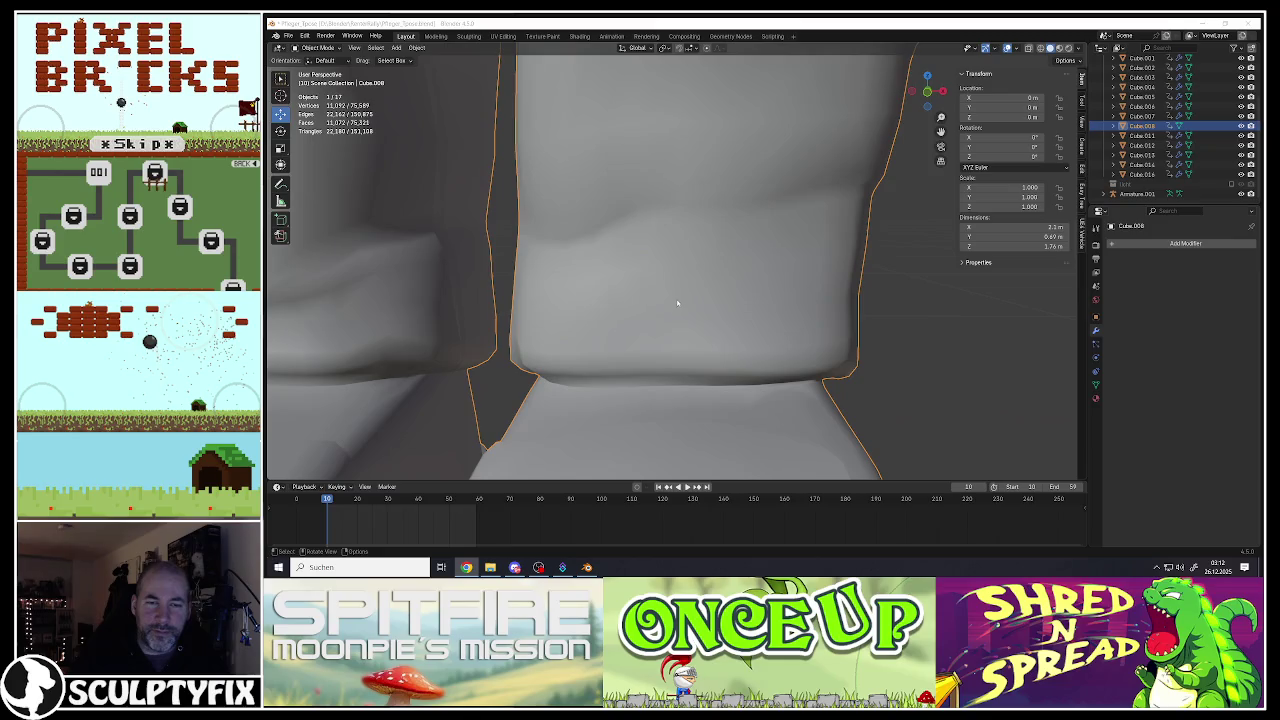
# Step: Return to Edit Mode and deselect all mesh elements
pyautogui.press('Tab')
pyautogui.hotkey('alt', 'a')
pyautogui.moveTo(677, 329)
pyautogui.mouseDown(button='middle')
pyautogui.moveTo(651, 329)
pyautogui.moveTo(690, 294)
pyautogui.moveTo(711, 294)
pyautogui.mouseUp(button='middle')
pyautogui.scroll(-2, 668, 293)
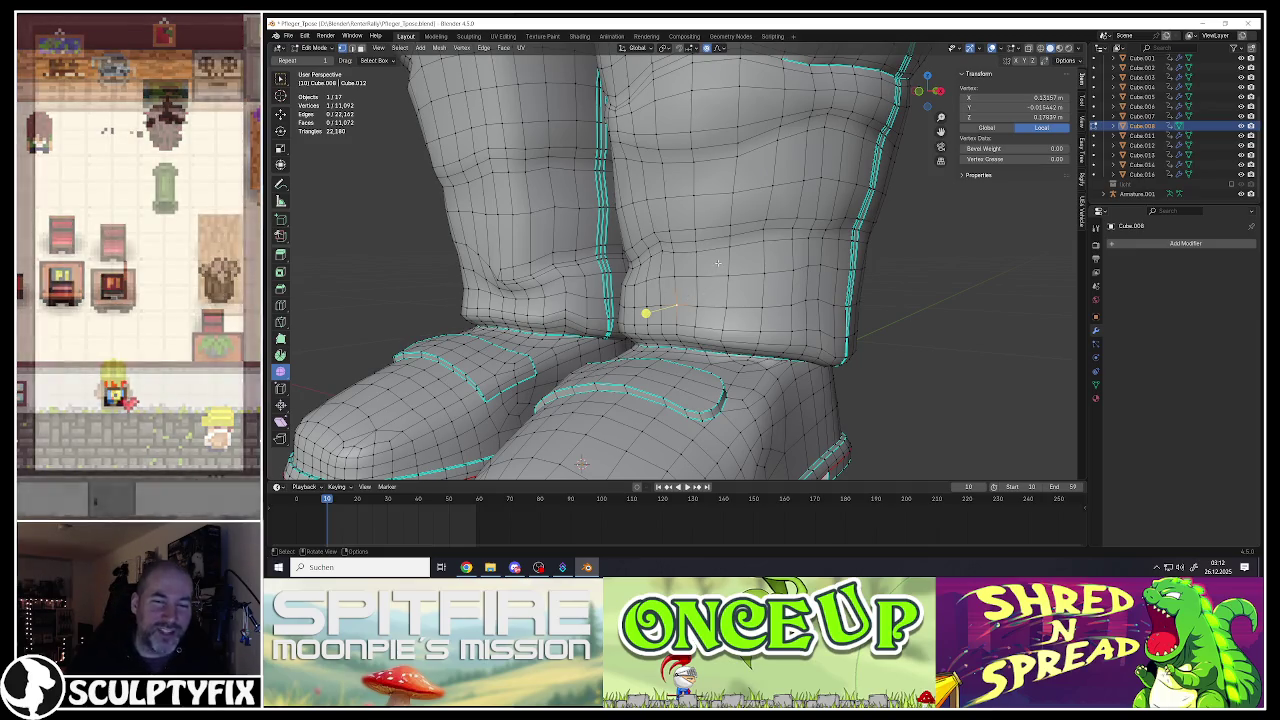
# Step: Select an edge loop around a trouser leg and push it slightly outward with proportional editing
pyautogui.scroll(-5, 718, 264)
pyautogui.scroll(5, 720, 262)
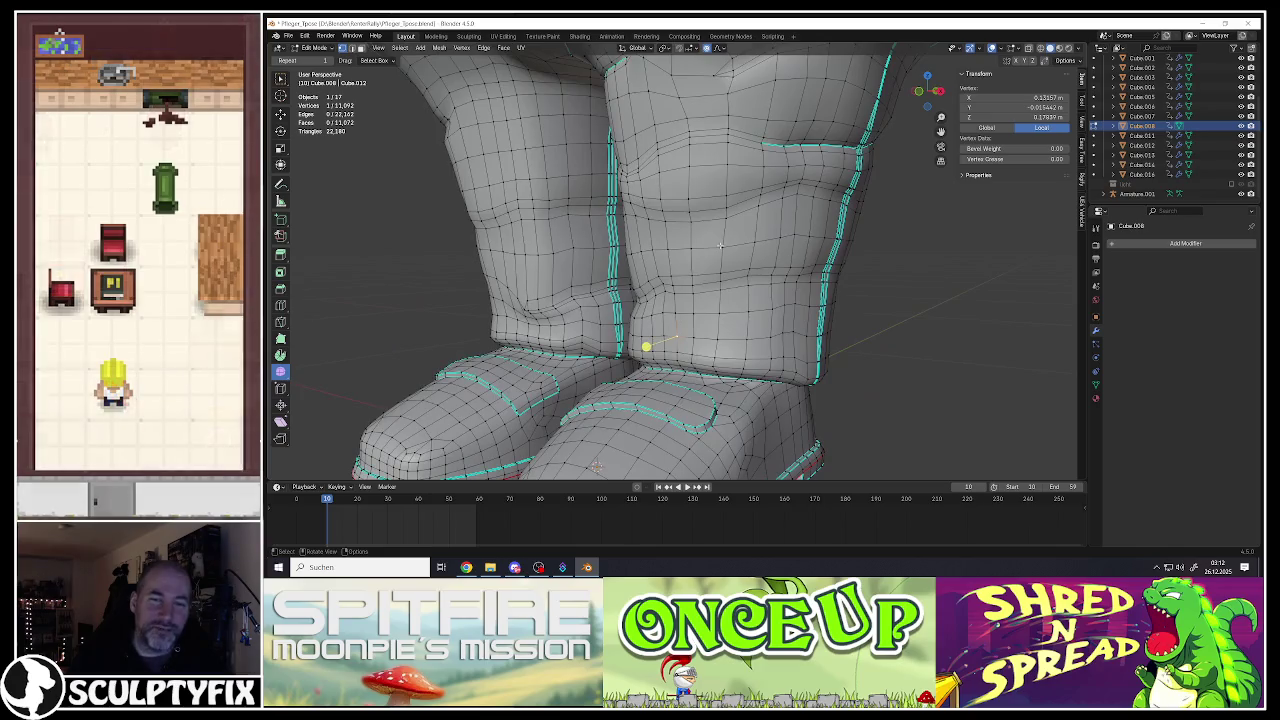
pyautogui.keyDown('alt'); pyautogui.click(740, 300); pyautogui.keyUp('alt')
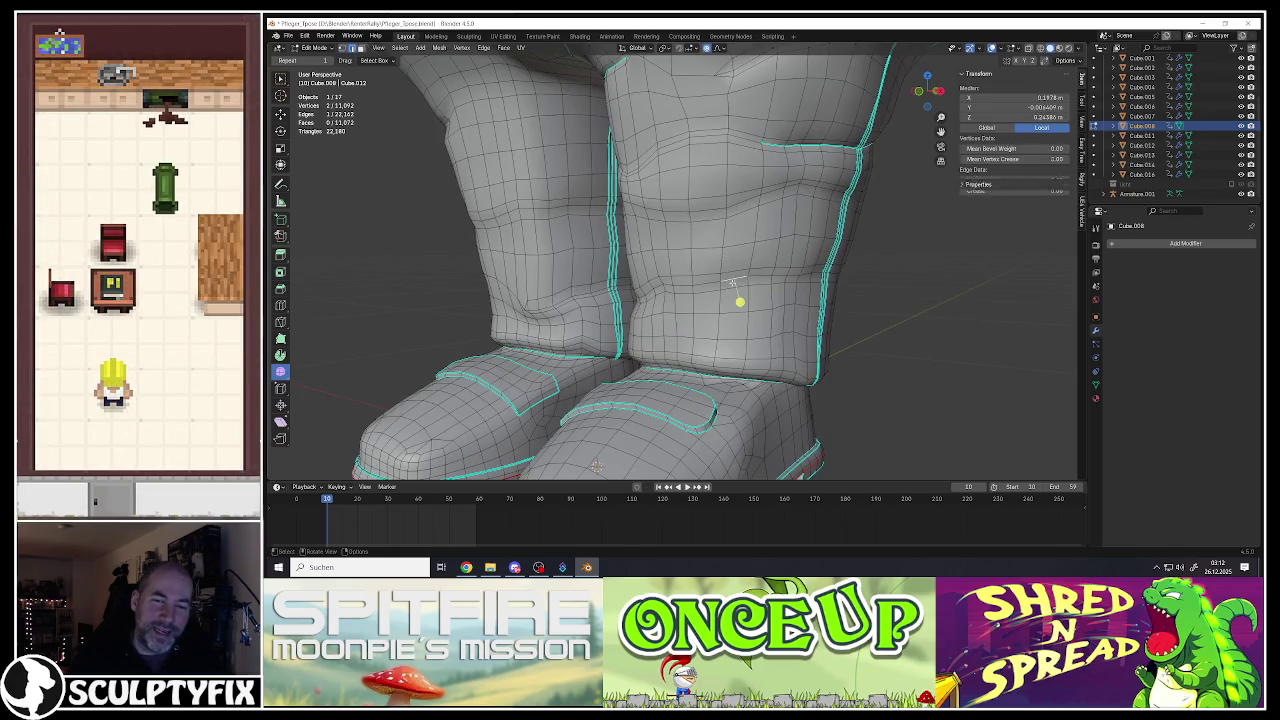
pyautogui.keyDown('ctrl'); pyautogui.click(817, 274); pyautogui.keyUp('ctrl')
pyautogui.moveTo(817, 274); pyautogui.dragTo(786, 271, button='middle')
pyautogui.press('g')
pyautogui.click(822, 295)
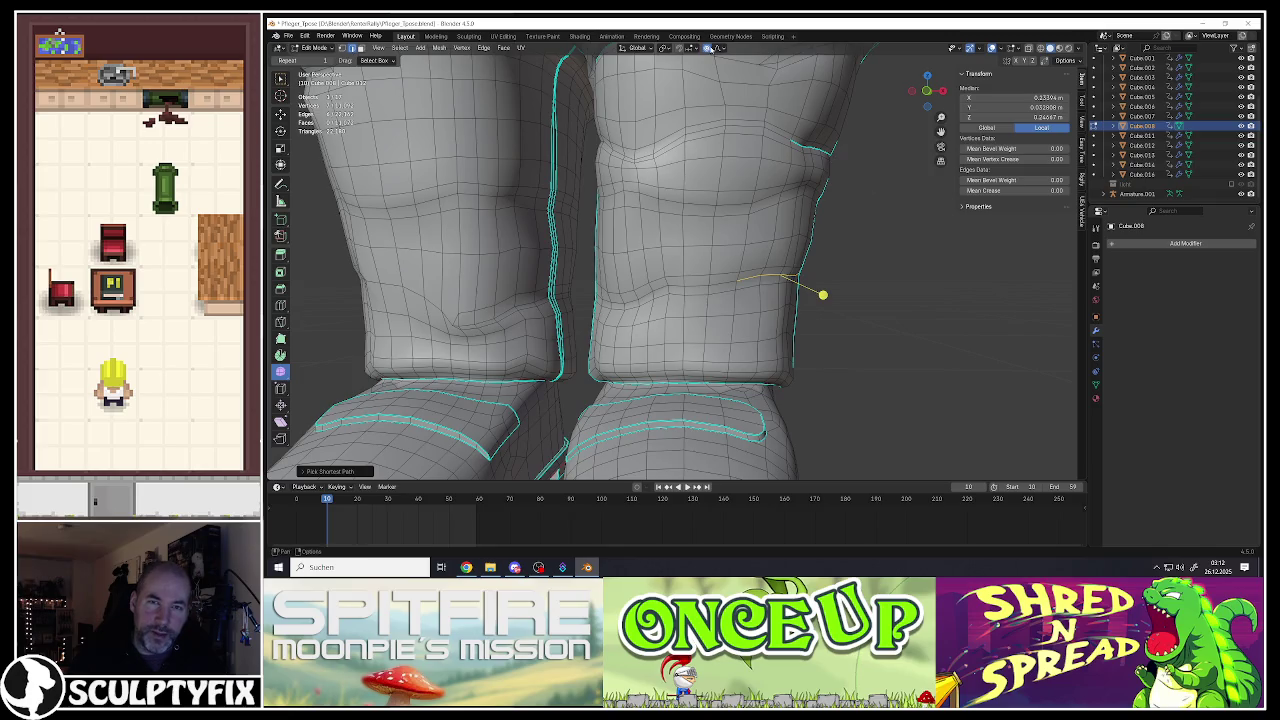
pyautogui.press('g')
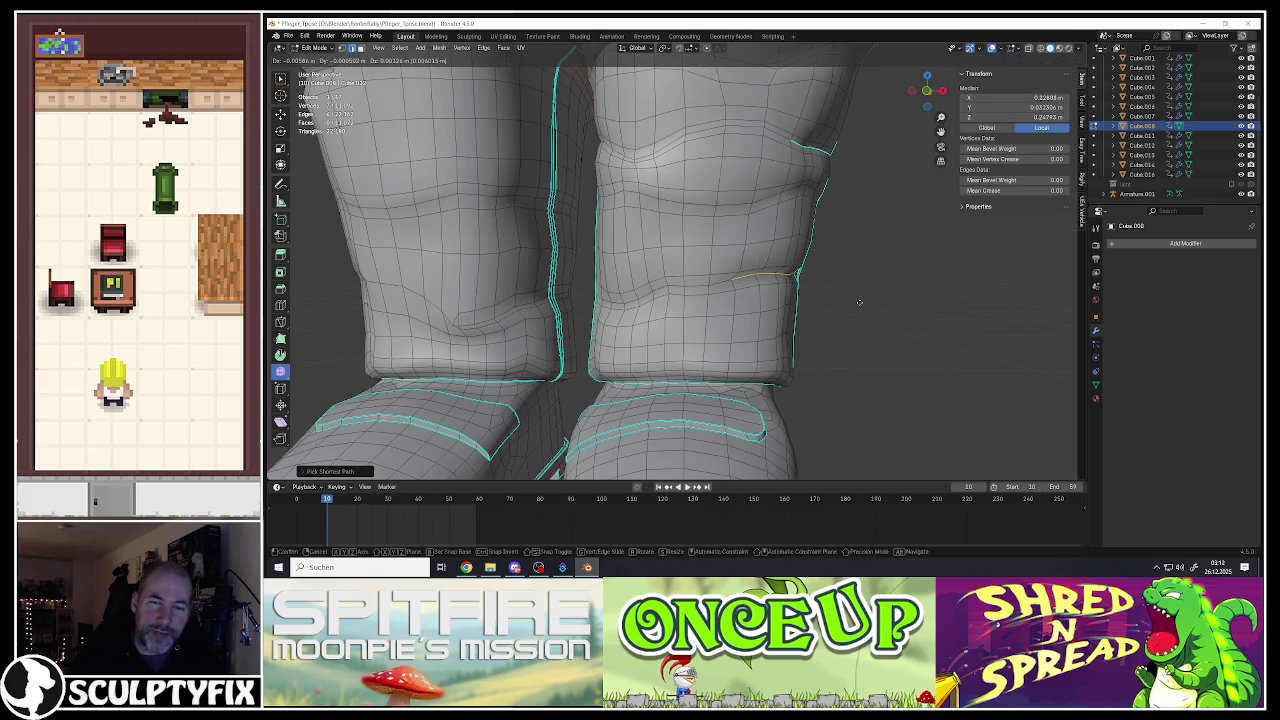
pyautogui.click(860, 301)
# Step: From a side view, shift the edge loop up to form a fold
pyautogui.moveTo(860, 301)
pyautogui.mouseDown(button='middle')
pyautogui.moveTo(893, 275)
pyautogui.moveTo(875, 310)
pyautogui.mouseUp(button='middle')
pyautogui.scroll(2, 875, 315)
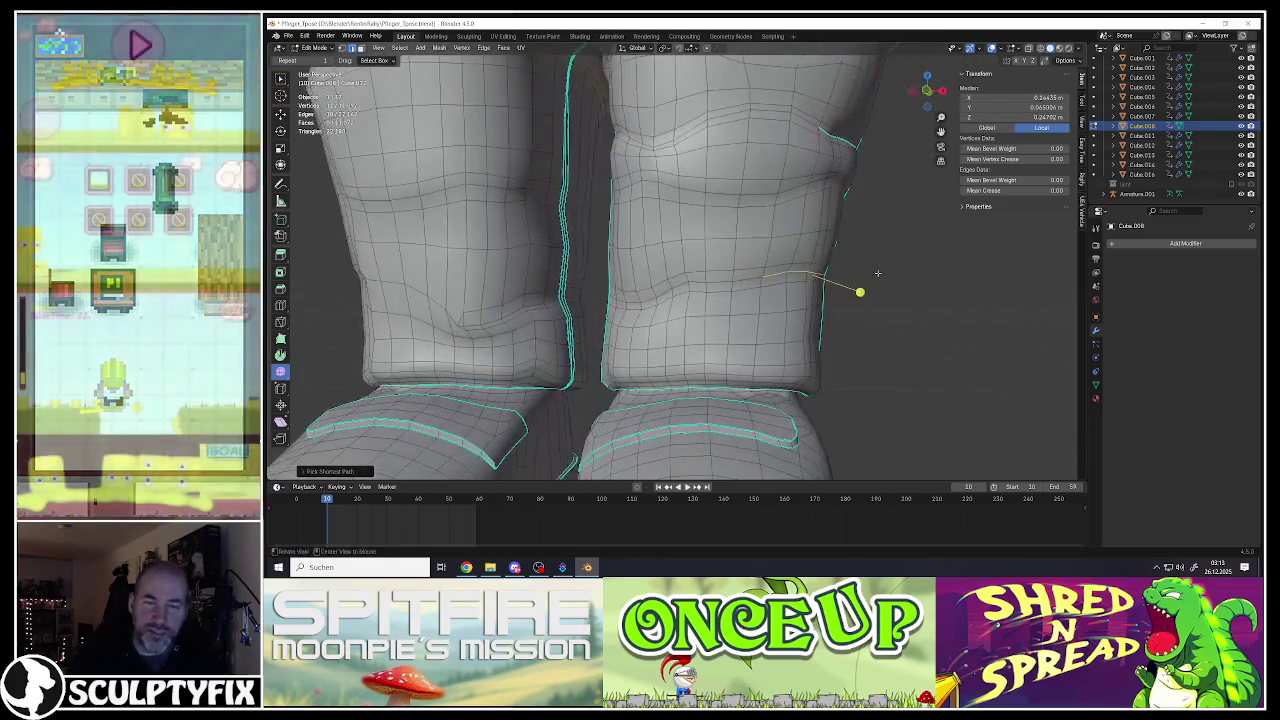
pyautogui.scroll(2, 875, 320)
pyautogui.scroll(2, 873, 330)
pyautogui.press('g')
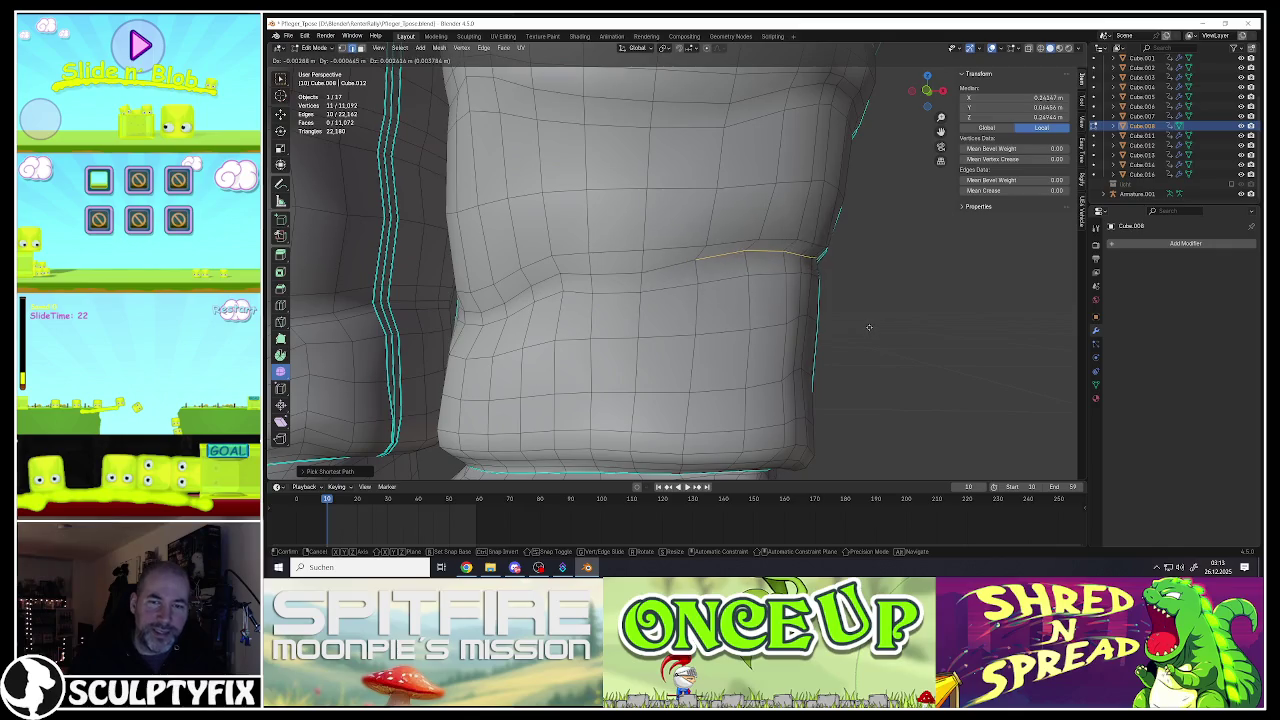
pyautogui.click(869, 326)
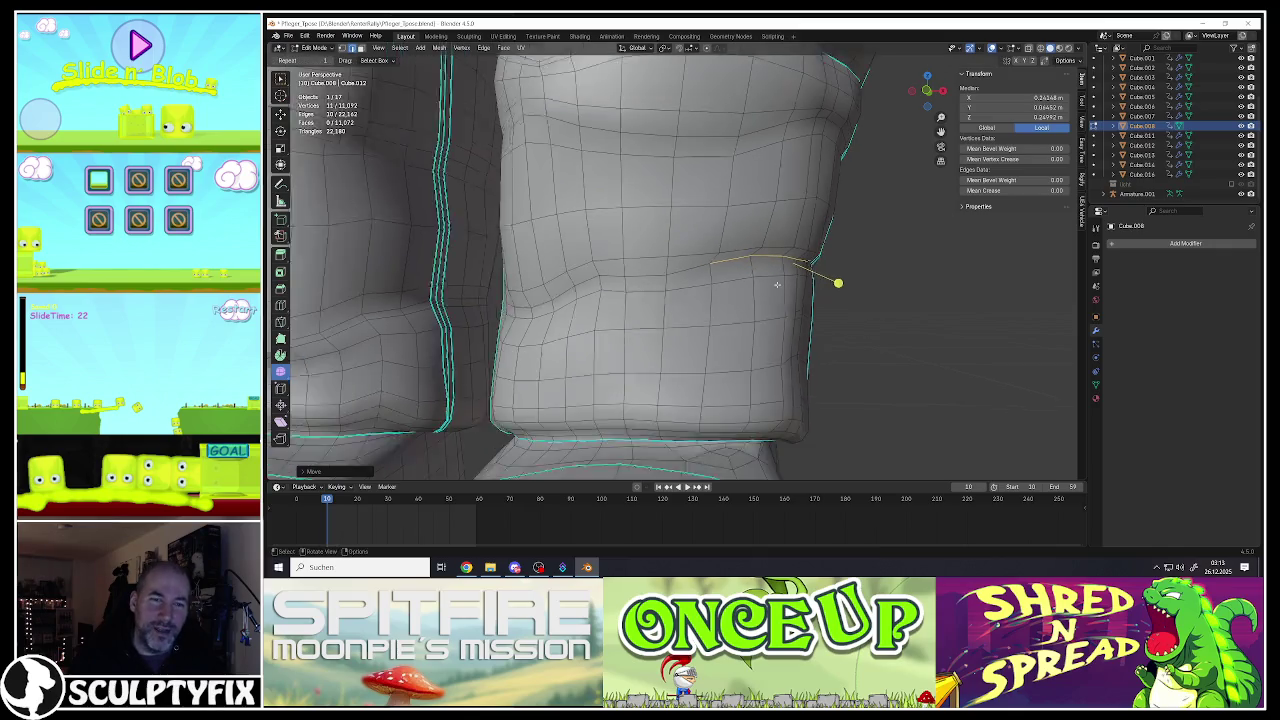
pyautogui.moveTo(841, 279); pyautogui.dragTo(874, 277, button='middle')
# Step: Try moving a single leg vertex, undo it, then move an edge path across the leg instead
pyautogui.click(632, 298)
pyautogui.press('g')
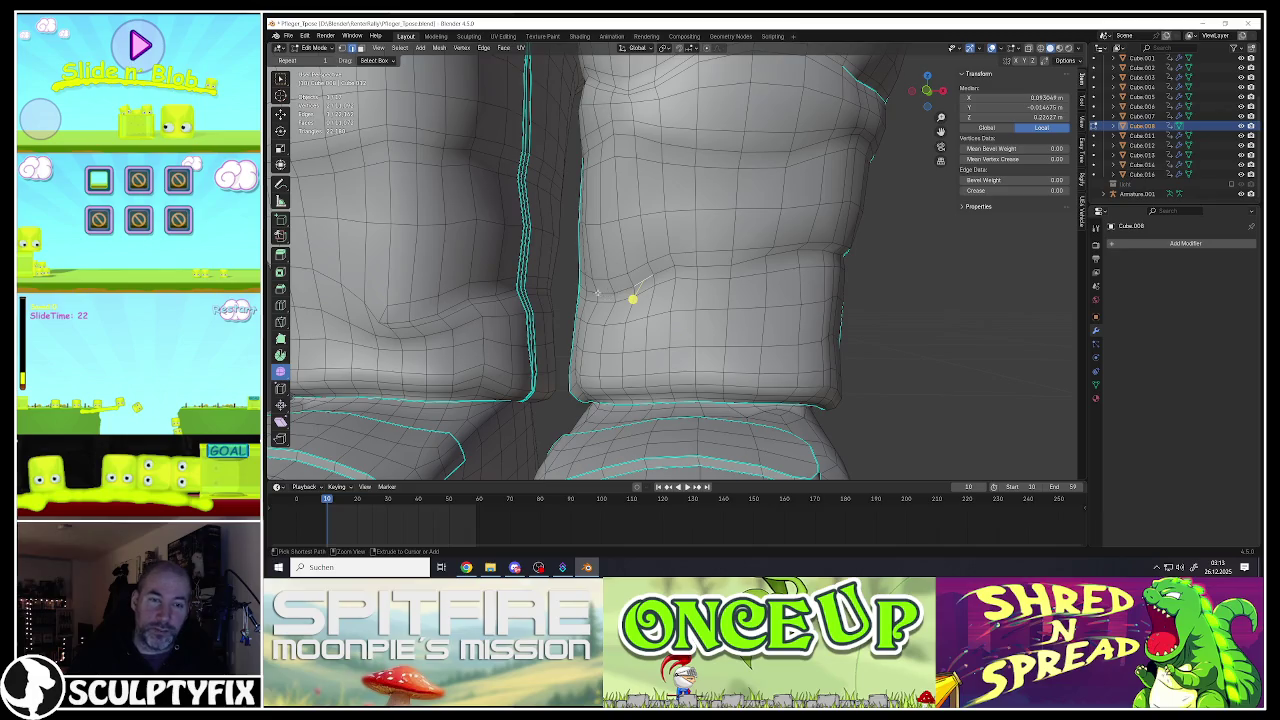
pyautogui.click(550, 293)
pyautogui.hotkey('ctrl', 'z')
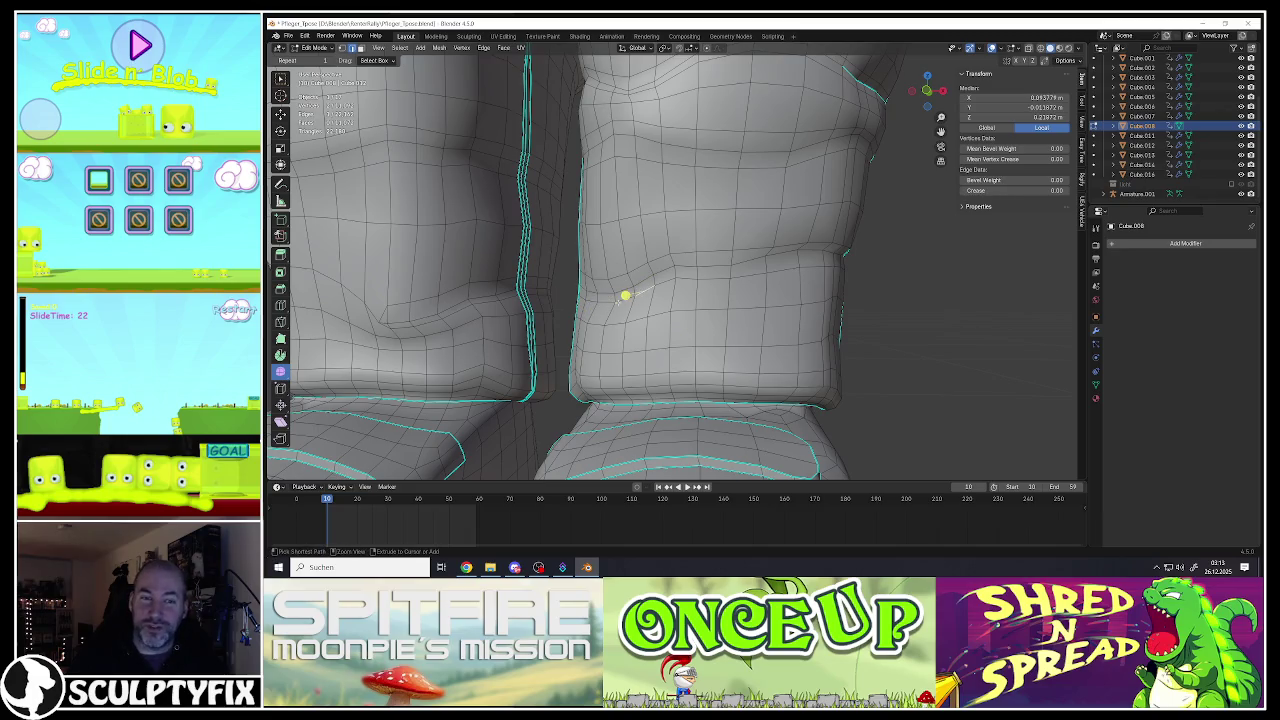
pyautogui.keyDown('ctrl'); pyautogui.click(596, 299); pyautogui.keyUp('ctrl')
pyautogui.moveTo(596, 299); pyautogui.dragTo(593, 298, button='middle')
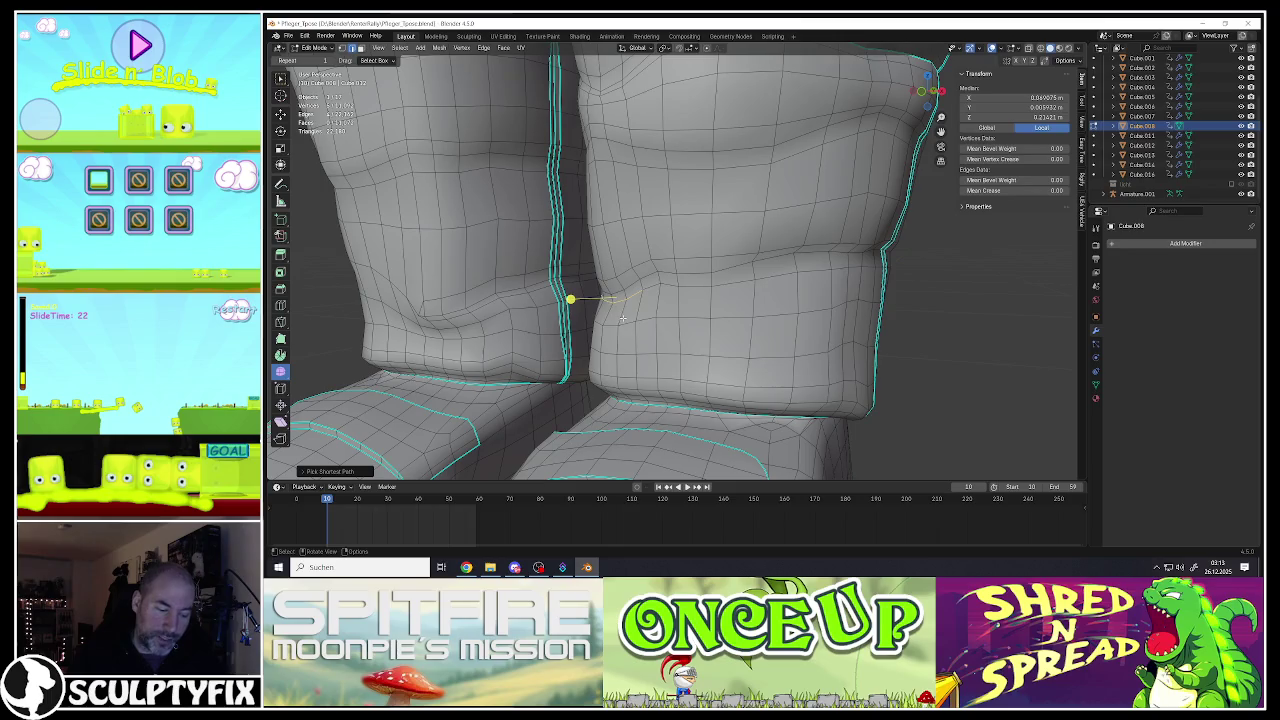
pyautogui.press('g')
pyautogui.click(628, 314)
# Step: Select an edge on the leg and zoom in to a front view of the crotch
pyautogui.moveTo(580, 306); pyautogui.dragTo(649, 302, button='middle')
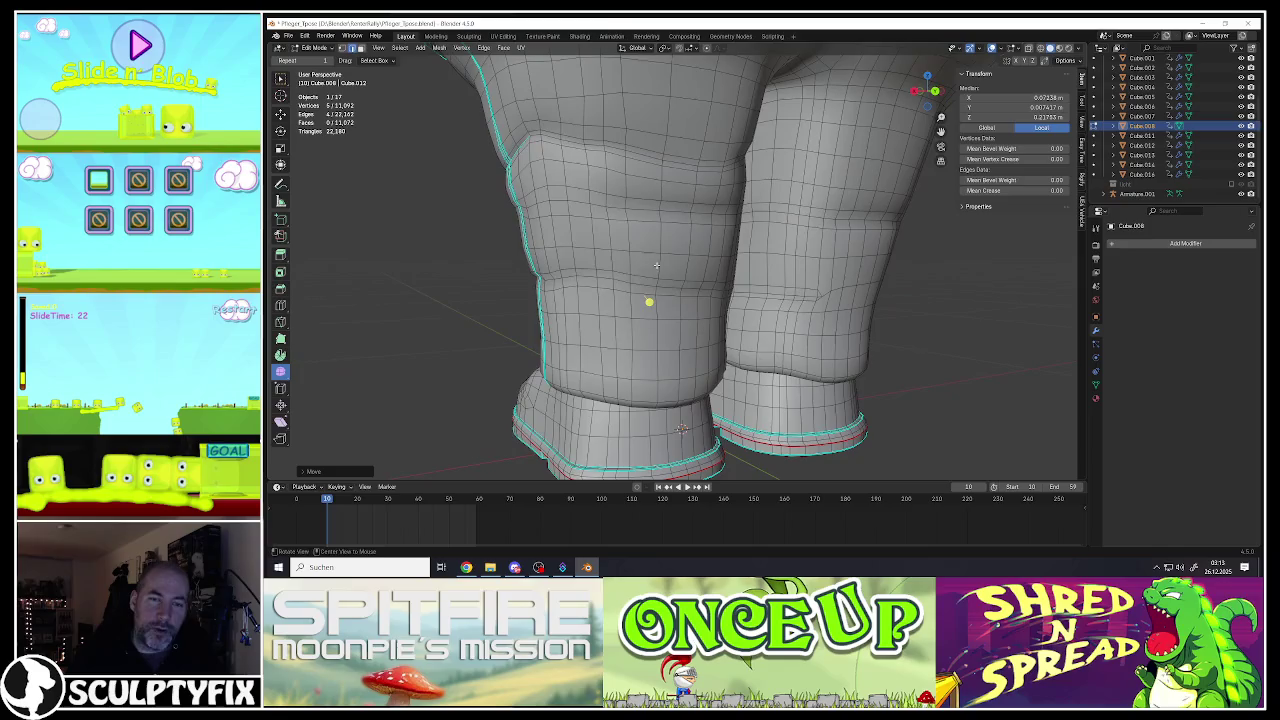
pyautogui.click(647, 204)
pyautogui.scroll(2, 664, 205)
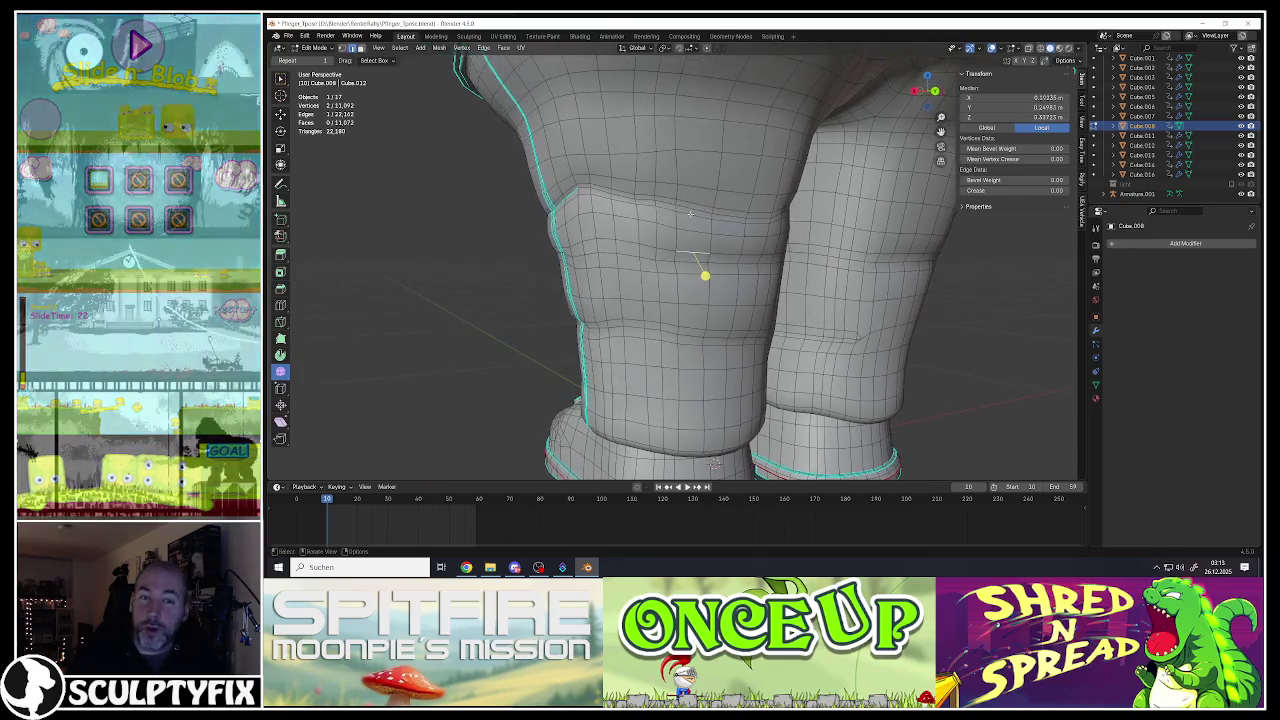
pyautogui.scroll(-2, 664, 205)
pyautogui.scroll(-3, 718, 212)
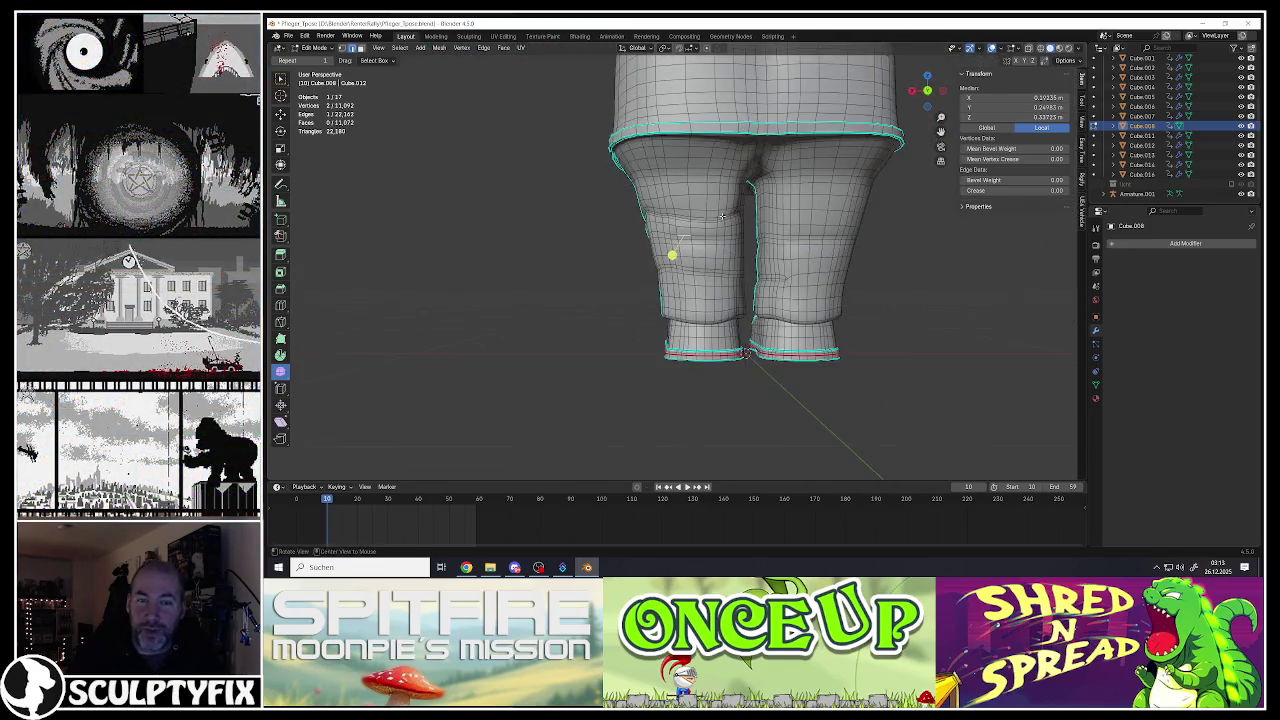
pyautogui.scroll(1, 718, 212)
pyautogui.scroll(1, 670, 263)
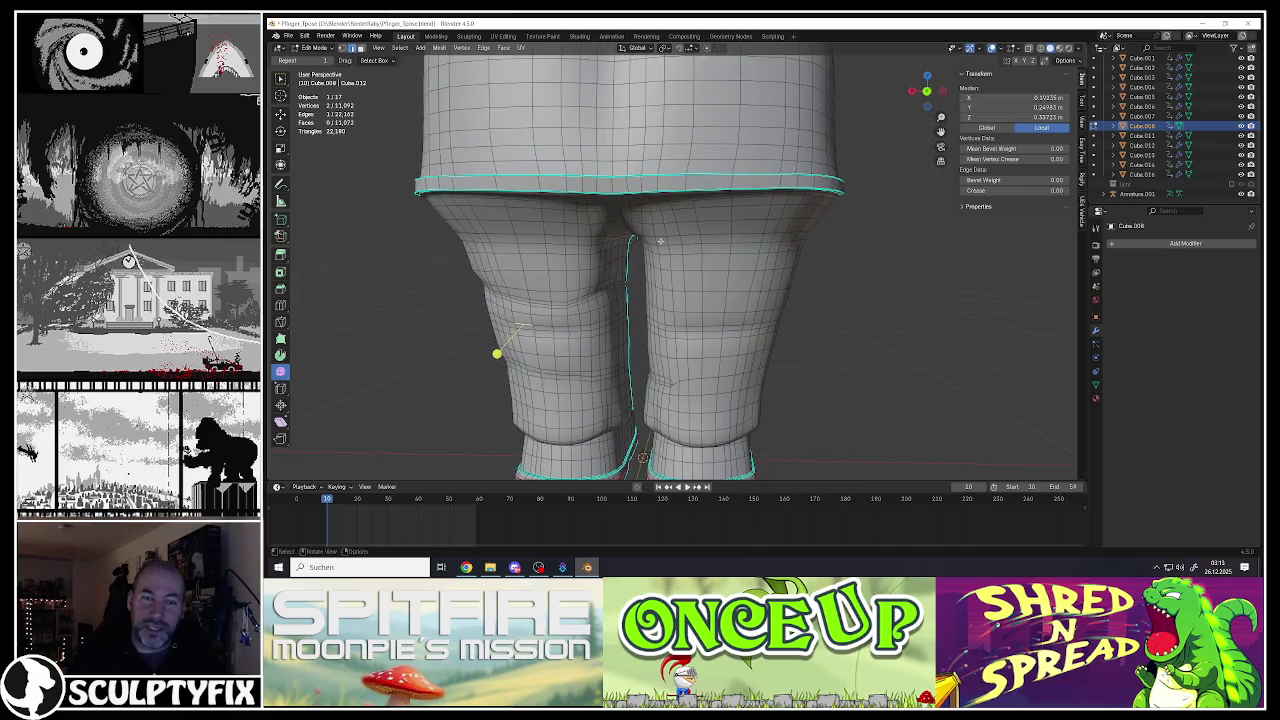
pyautogui.scroll(1, 660, 241)
pyautogui.scroll(2, 657, 242)
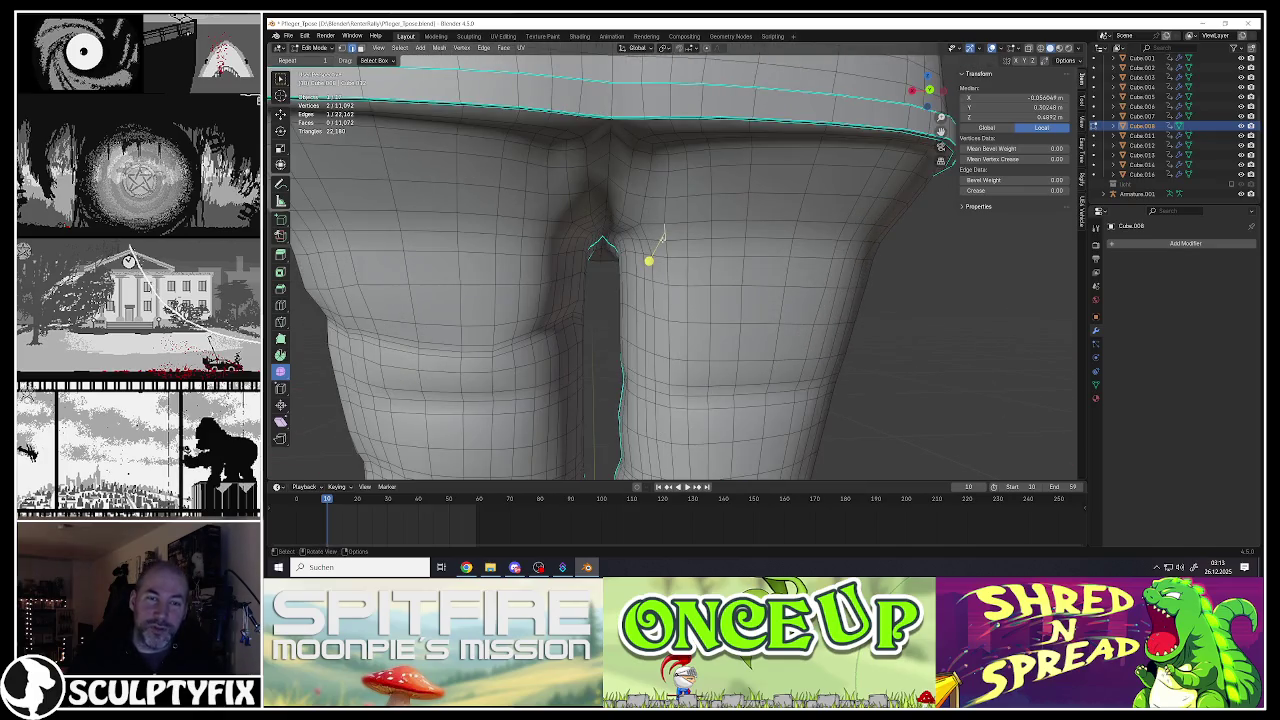
pyautogui.scroll(-3, 657, 230)
pyautogui.moveTo(657, 230); pyautogui.dragTo(654, 193, button='middle')
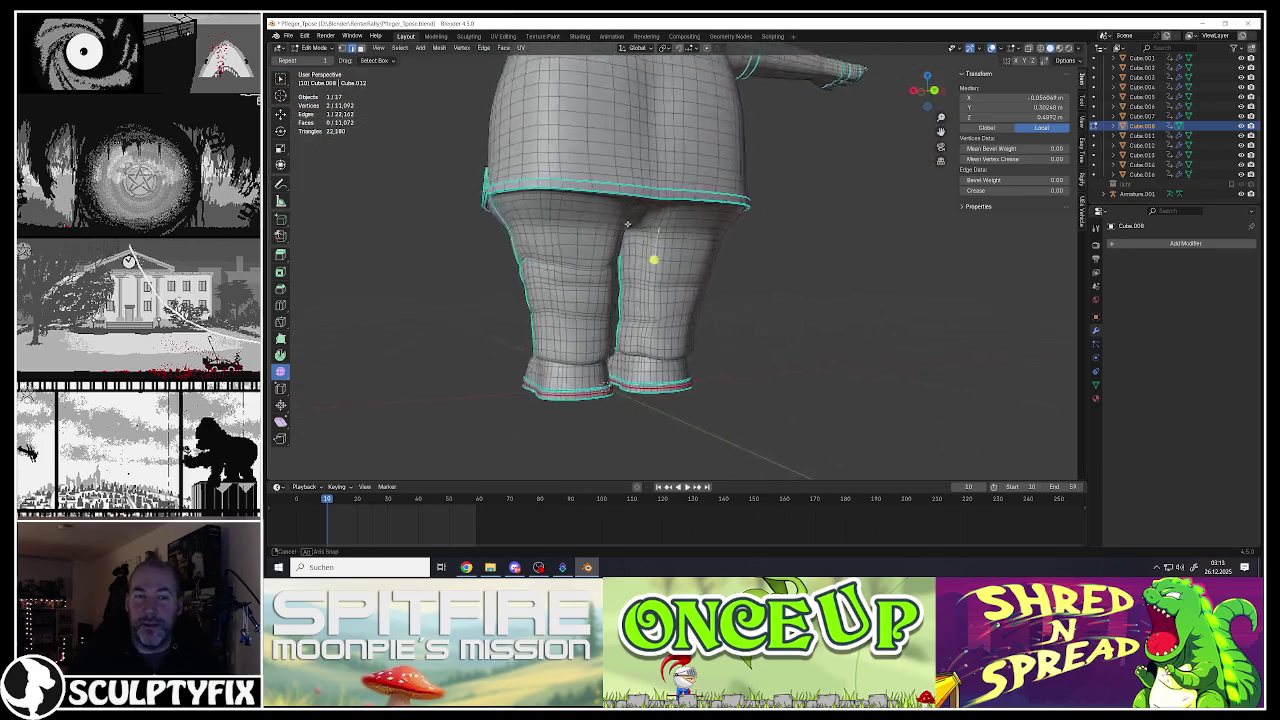
pyautogui.scroll(1, 656, 190)
pyautogui.scroll(1, 665, 182)
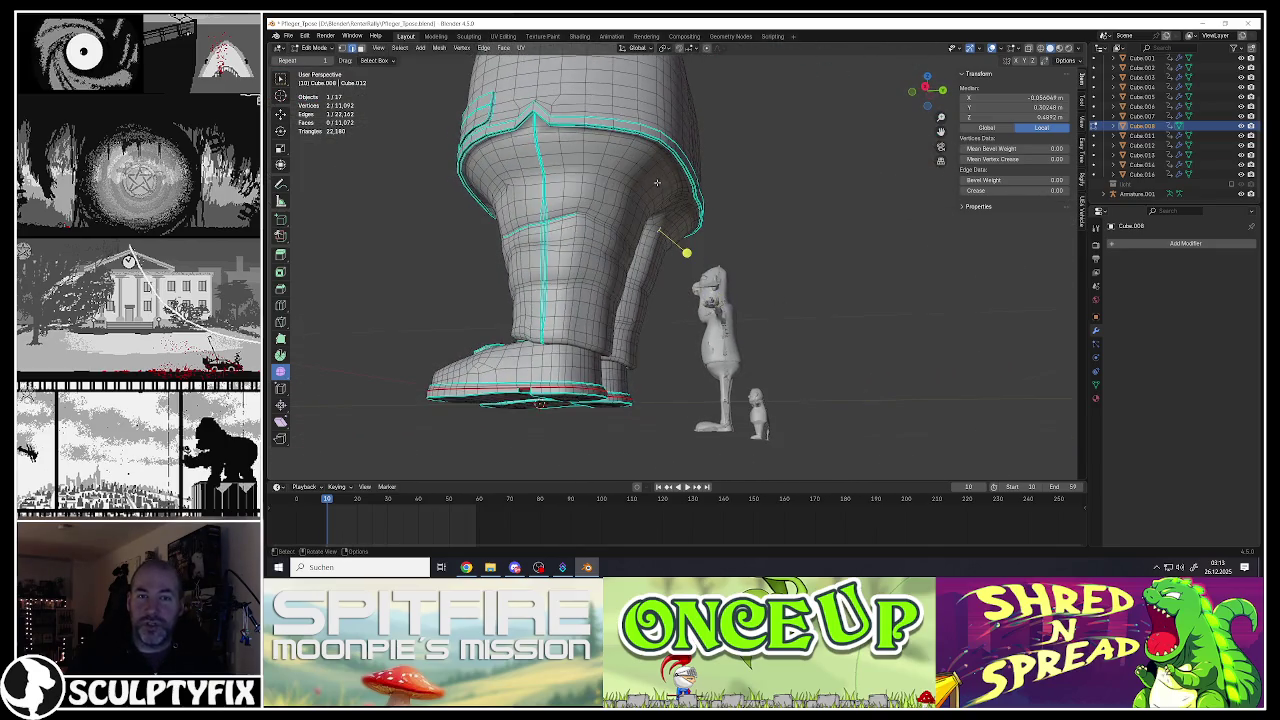
pyautogui.scroll(1, 673, 174)
pyautogui.scroll(-2, 665, 173)
pyautogui.moveTo(665, 173); pyautogui.dragTo(700, 200, button='middle')
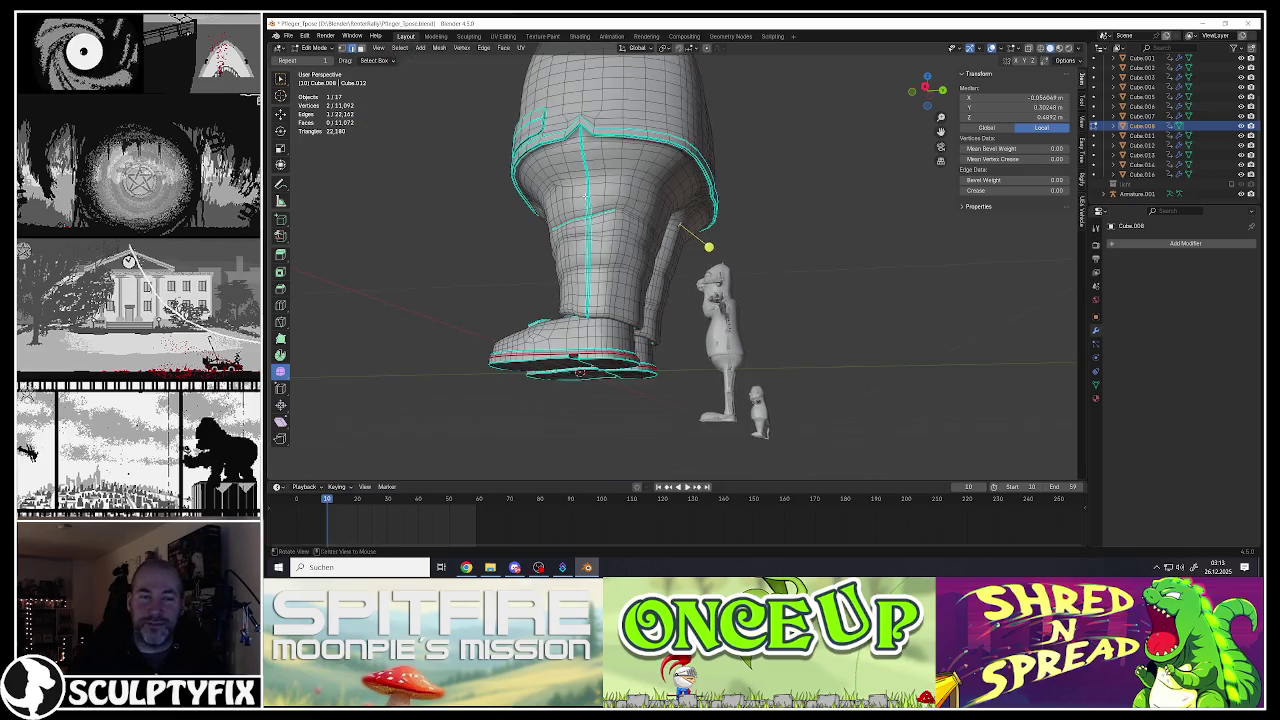
pyautogui.scroll(2, 700, 200)
pyautogui.scroll(1, 710, 183)
pyautogui.scroll(3, 721, 174)
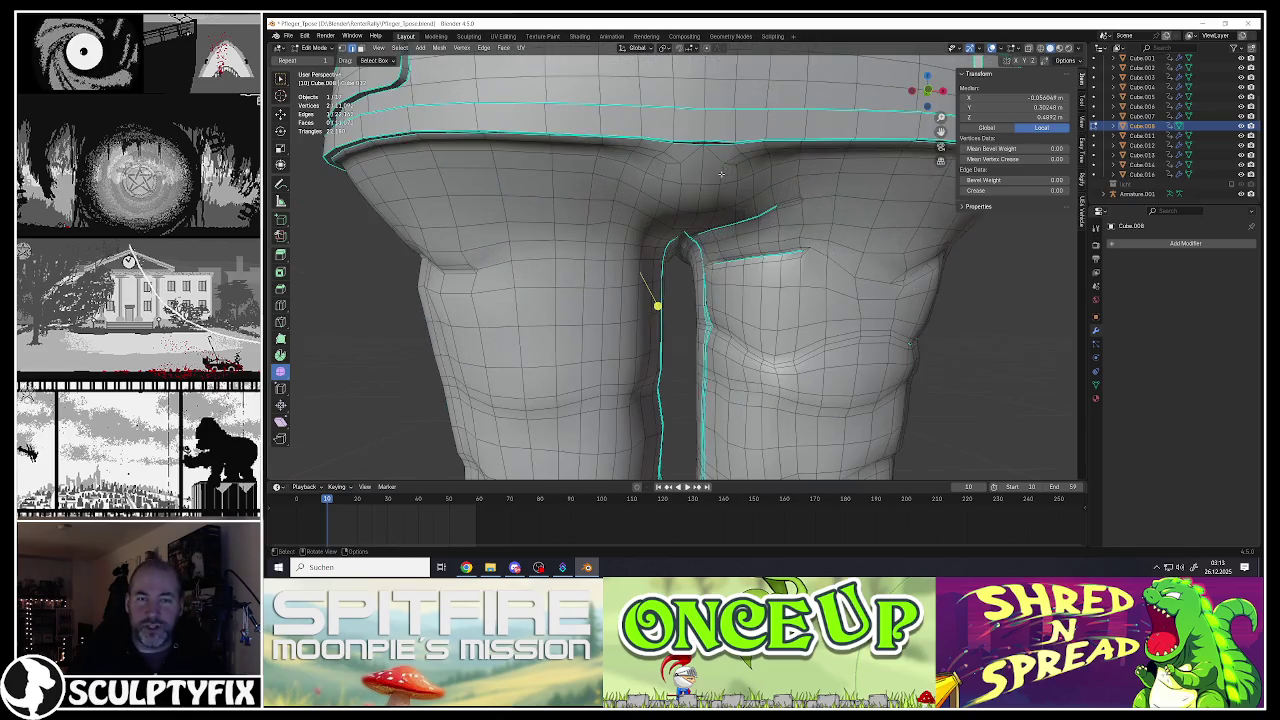
pyautogui.scroll(1, 690, 160)
pyautogui.scroll(3, 675, 152)
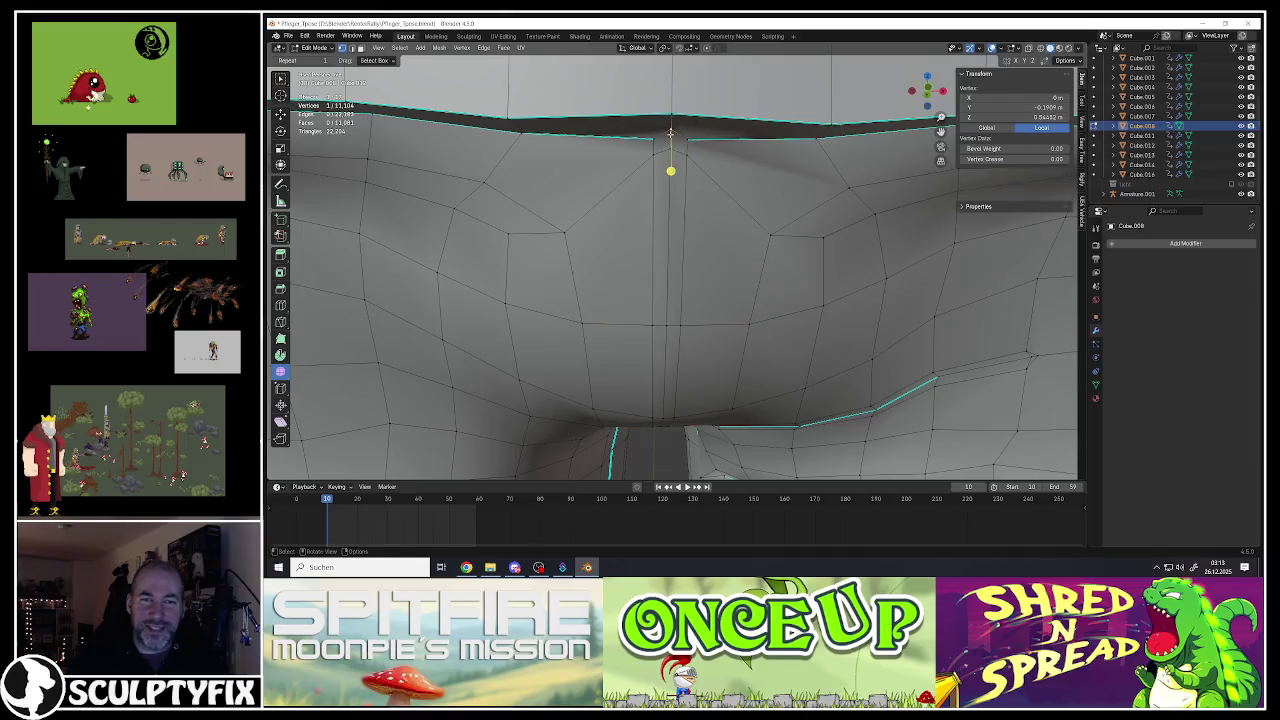
# Step: Mark the crotch seam edges sharp
pyautogui.click(664, 138)
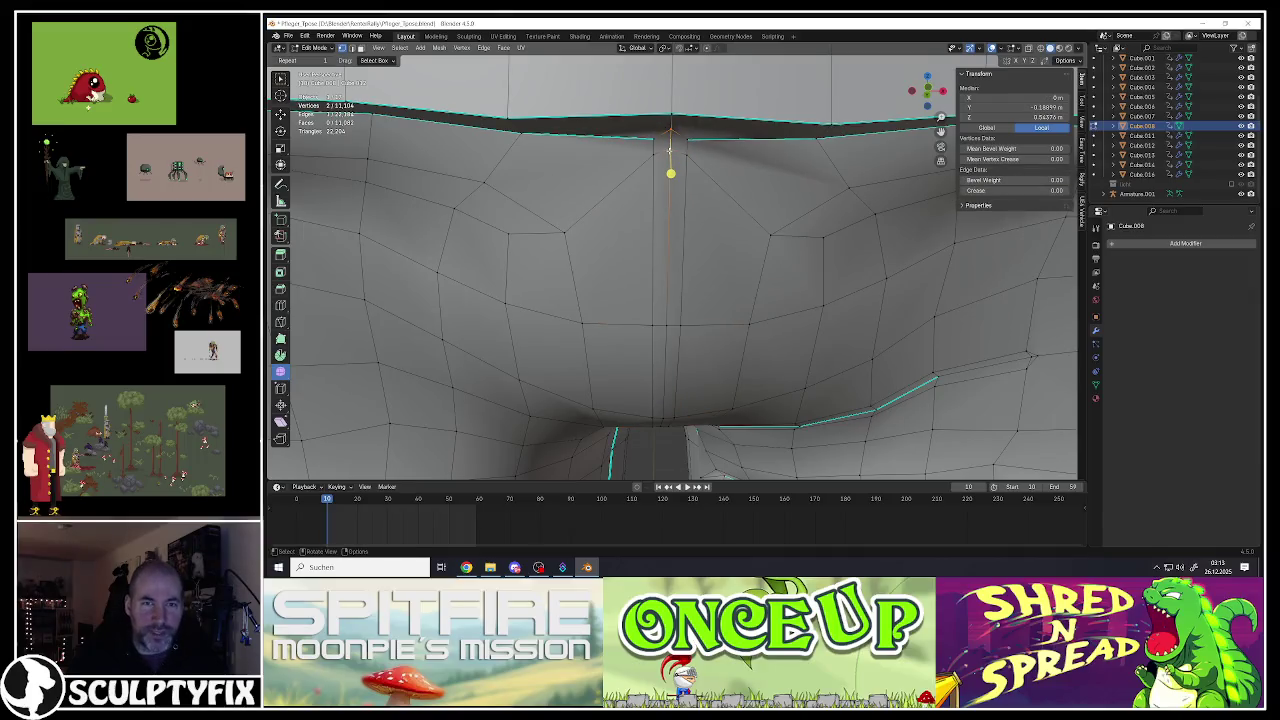
pyautogui.keyDown('shift'); pyautogui.click(661, 136); pyautogui.keyUp('shift')
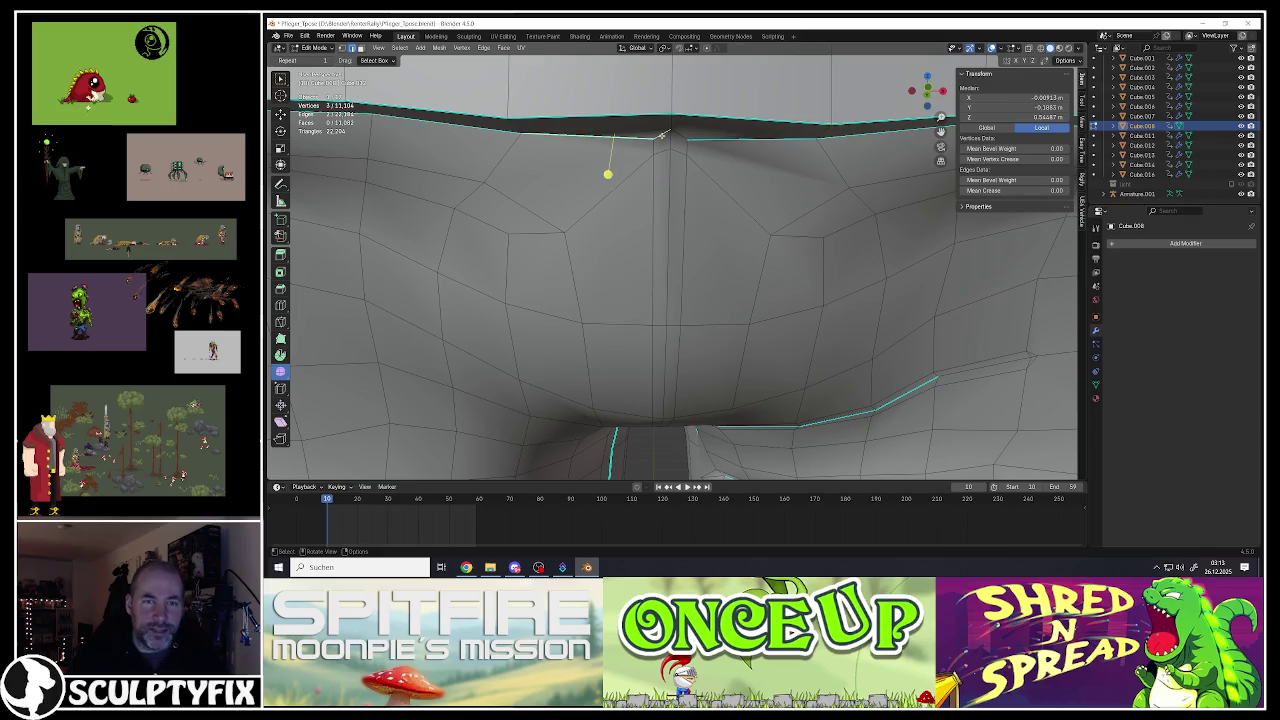
pyautogui.keyDown('shift'); pyautogui.click(677, 137); pyautogui.keyUp('shift')
pyautogui.hotkey('ctrl', 'e')
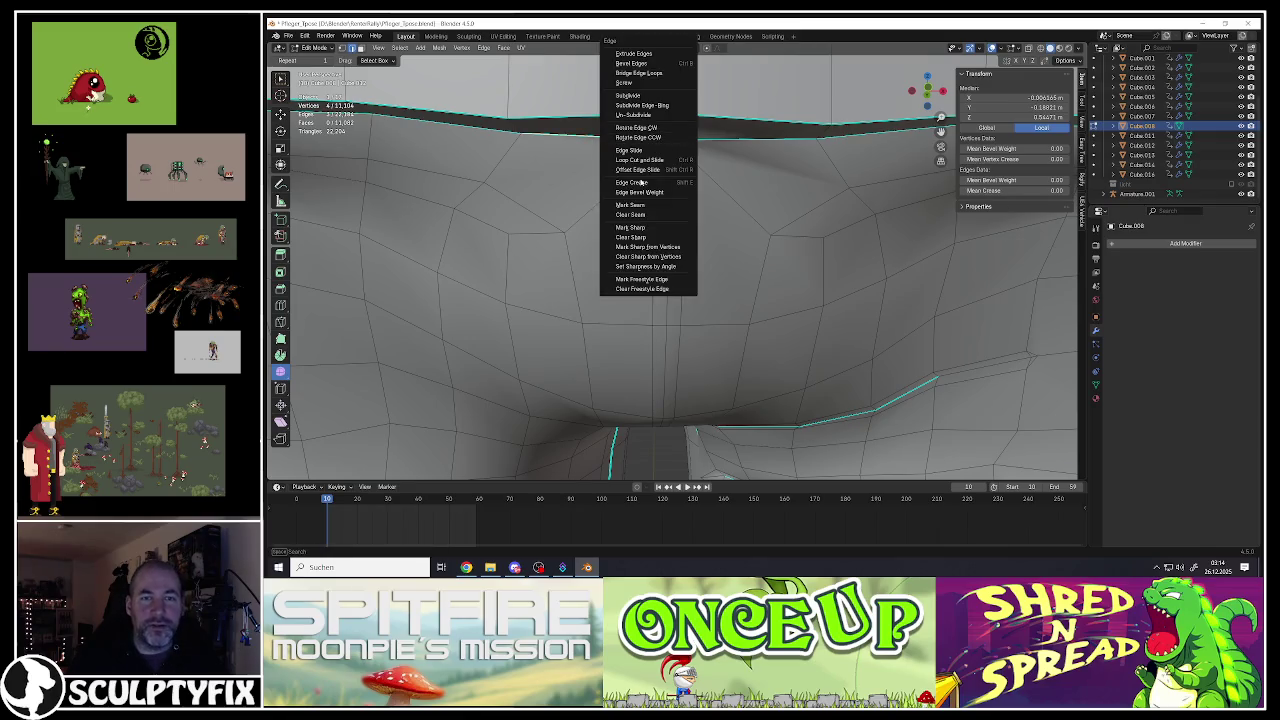
pyautogui.click(630, 228)
# Step: Move the crotch centre vertex along Y, then select edge paths running from it
pyautogui.click(663, 134)
pyautogui.scroll(3, 660, 131)
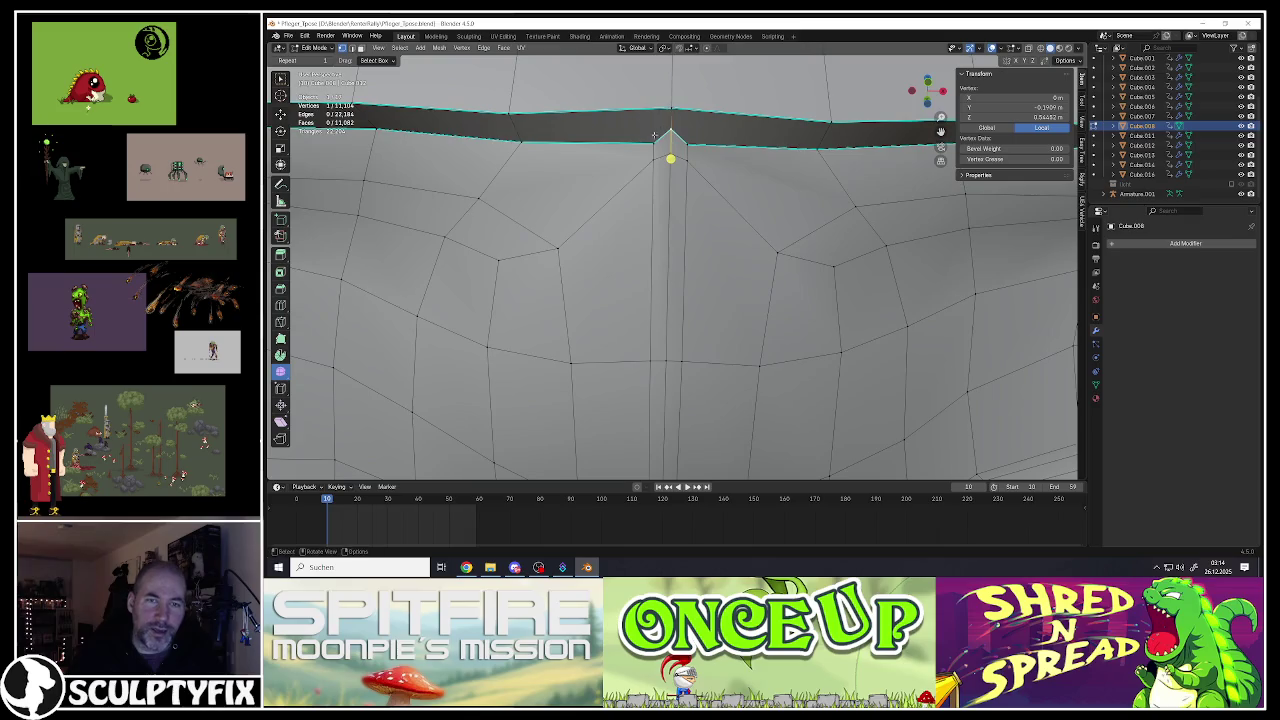
pyautogui.click(281, 113)
pyautogui.moveTo(660, 160)
pyautogui.mouseDown(button='middle')
pyautogui.moveTo(676, 198)
pyautogui.moveTo(698, 209)
pyautogui.moveTo(703, 247)
pyautogui.moveTo(663, 342)
pyautogui.moveTo(694, 289)
pyautogui.mouseUp(button='middle')
pyautogui.press('g')
pyautogui.press('y')
pyautogui.click(668, 215)
pyautogui.keyDown('ctrl'); pyautogui.click(726, 233); pyautogui.keyUp('ctrl')
pyautogui.keyDown('ctrl'); pyautogui.click(663, 342); pyautogui.keyUp('ctrl')
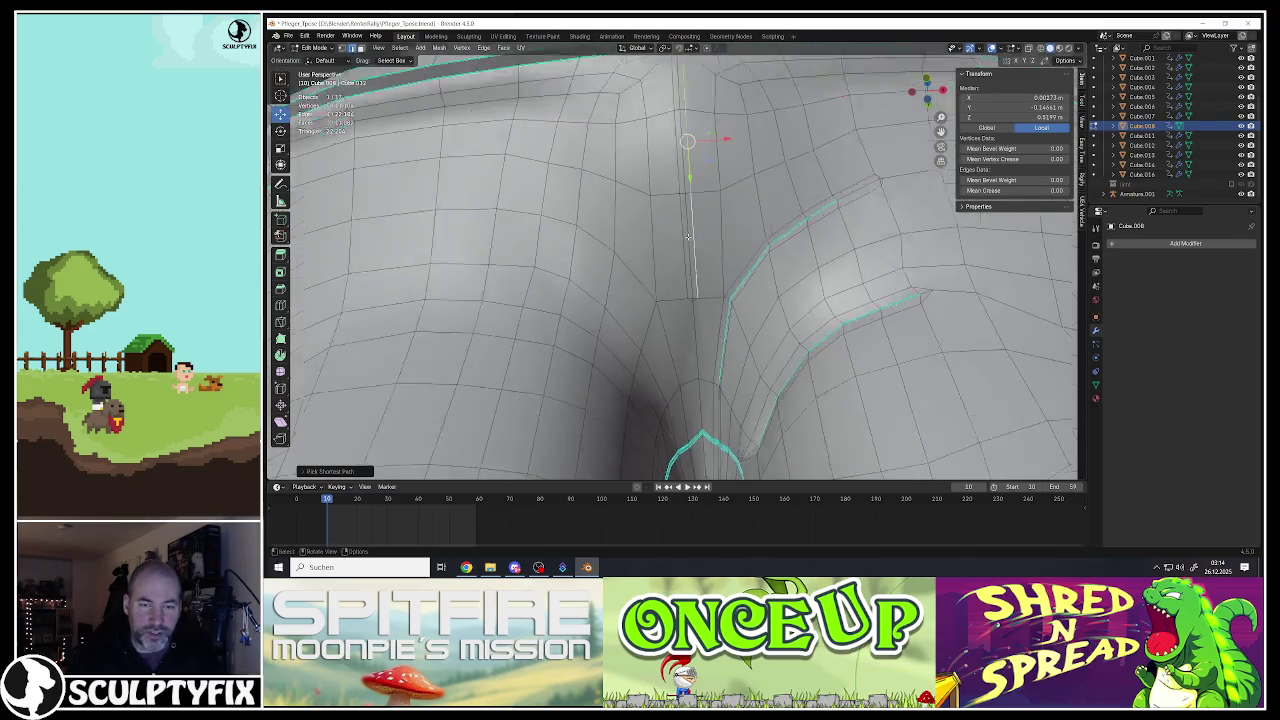
# Step: Nudge the crotch edge along Y and finish lifting the selected fold edges along Z
pyautogui.scroll(4, 694, 289)
pyautogui.moveTo(702, 239); pyautogui.dragTo(682, 405, button='middle')
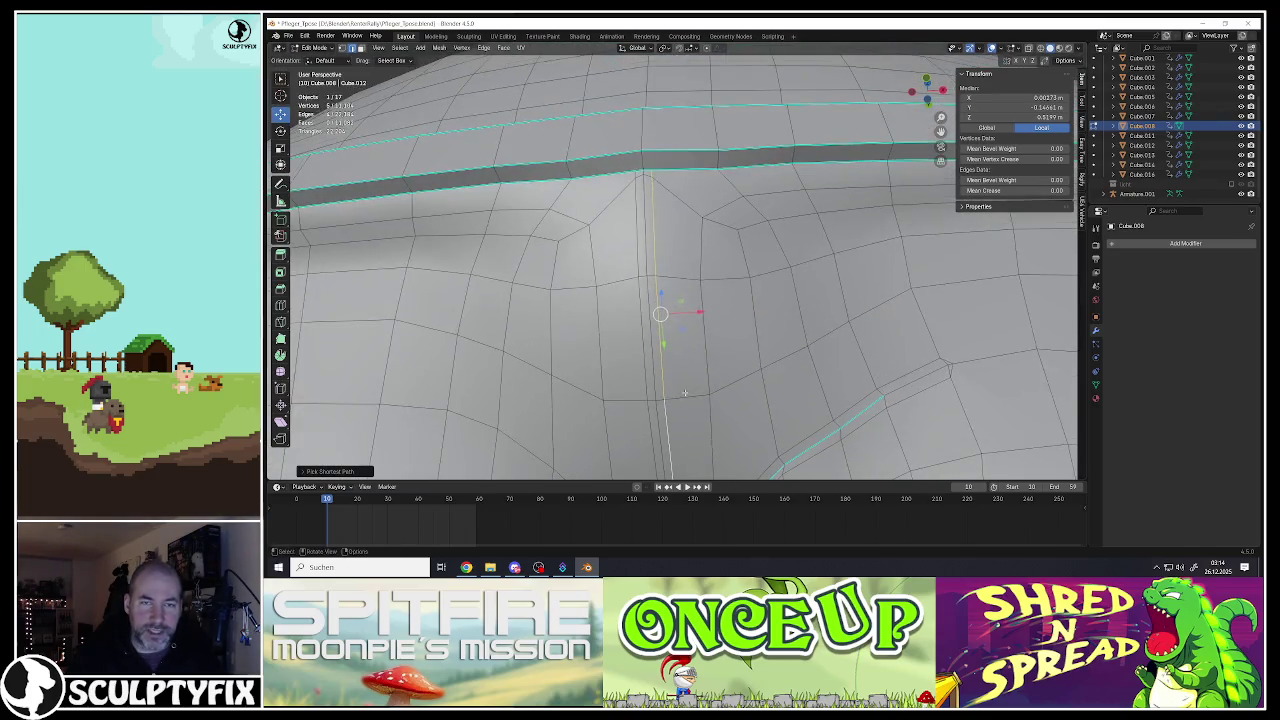
pyautogui.moveTo(668, 216); pyautogui.dragTo(685, 278, button='middle')
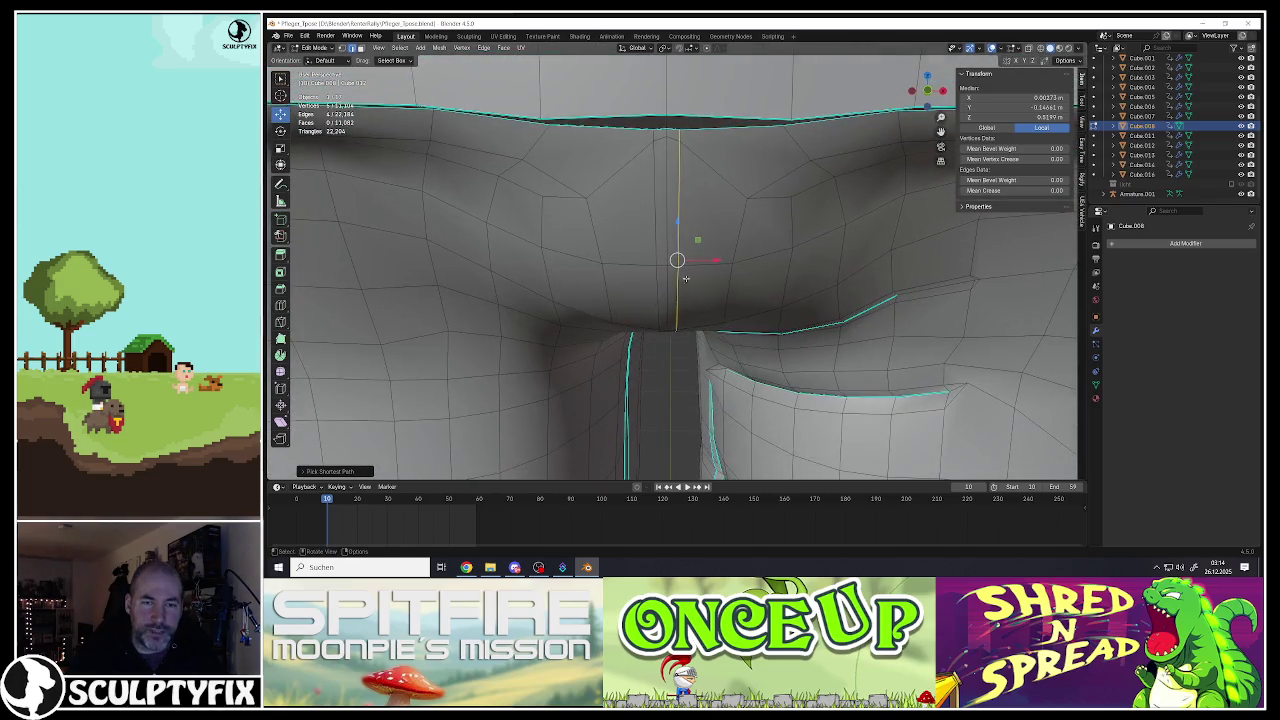
pyautogui.moveTo(710, 261); pyautogui.dragTo(661, 274, button='middle')
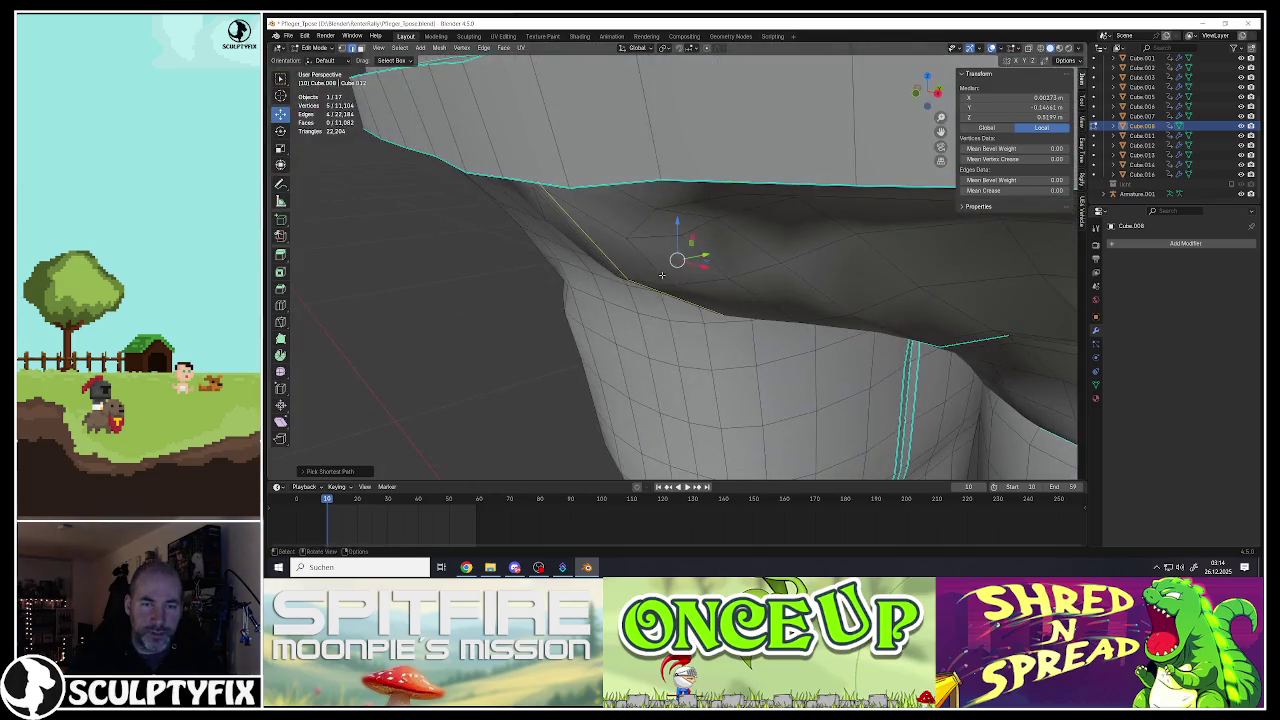
pyautogui.moveTo(703, 256); pyautogui.dragTo(706, 259)
pyautogui.press('KP_1')
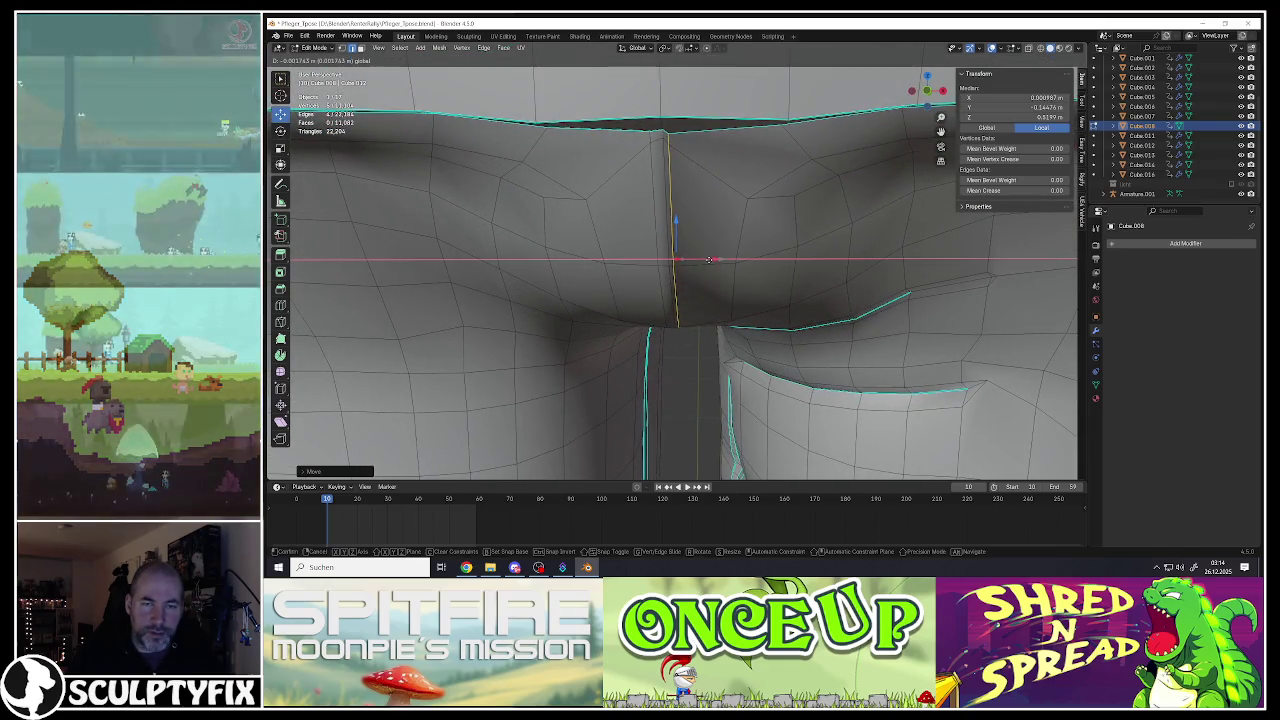
pyautogui.moveTo(706, 259)
pyautogui.mouseDown(button='middle')
pyautogui.moveTo(646, 275)
pyautogui.moveTo(659, 269)
pyautogui.mouseUp(button='middle')
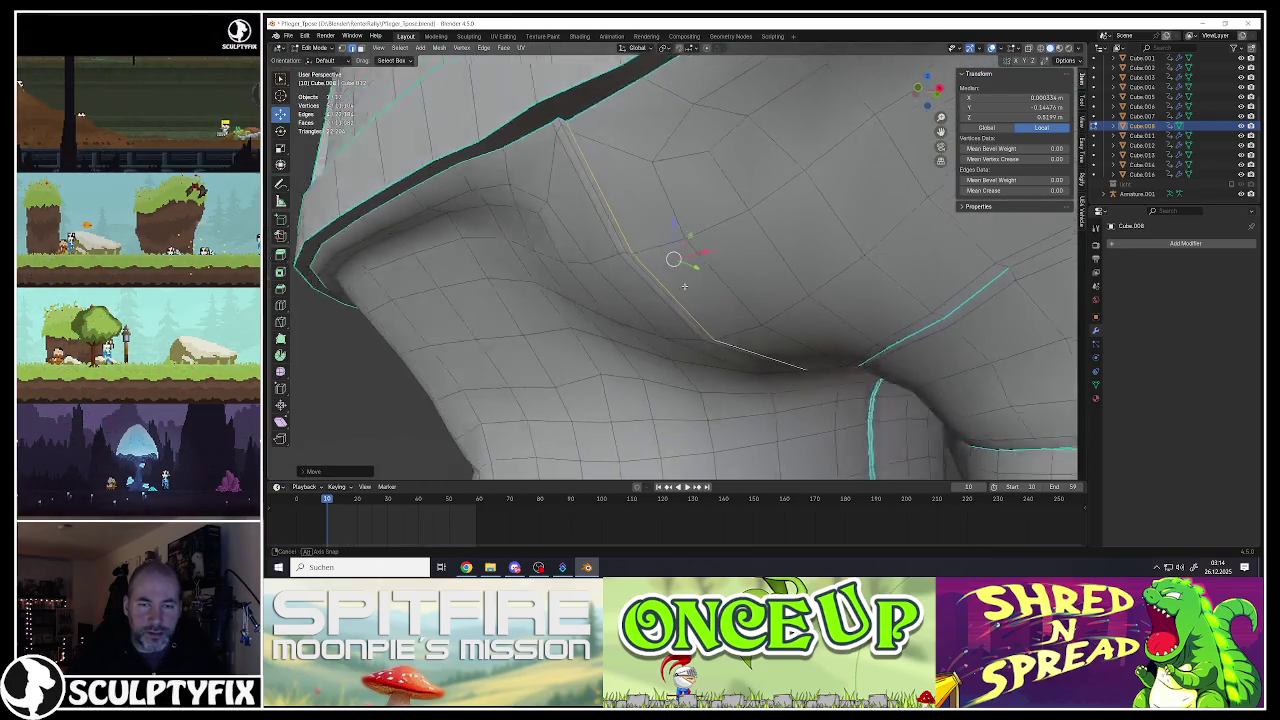
pyautogui.moveTo(673, 228); pyautogui.dragTo(675, 220)
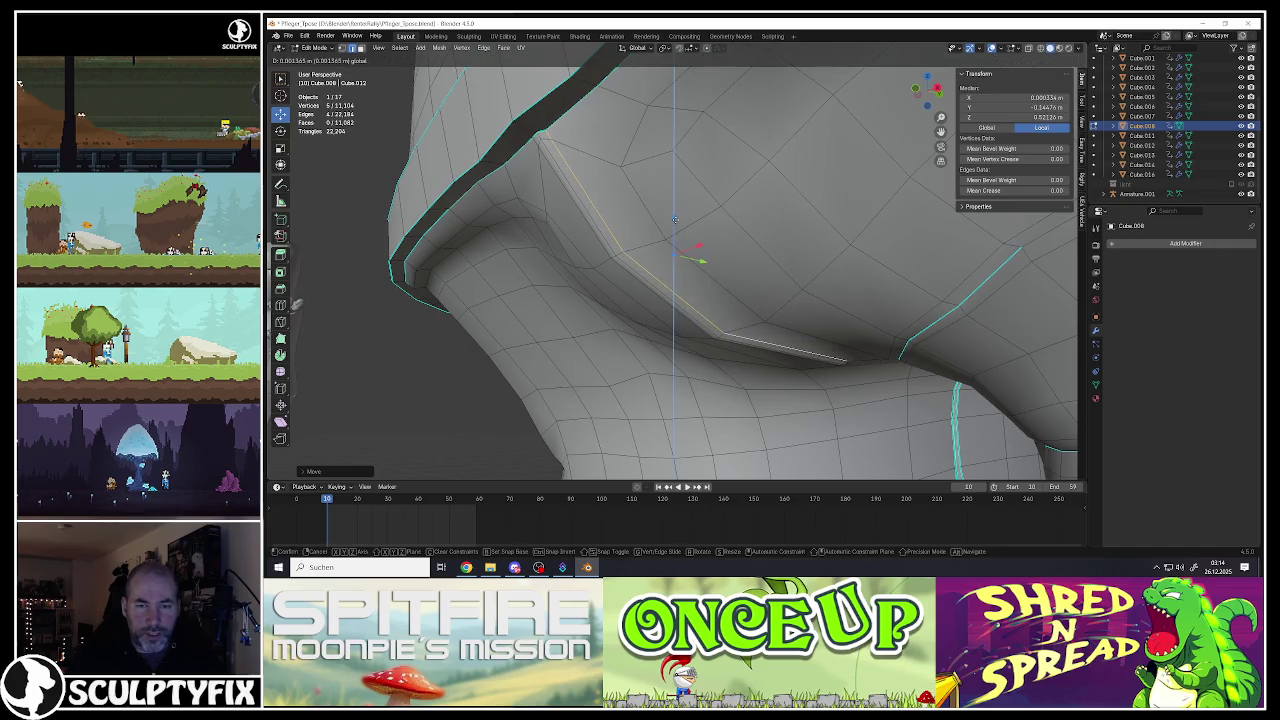
pyautogui.moveTo(675, 219); pyautogui.dragTo(673, 254, button='middle')
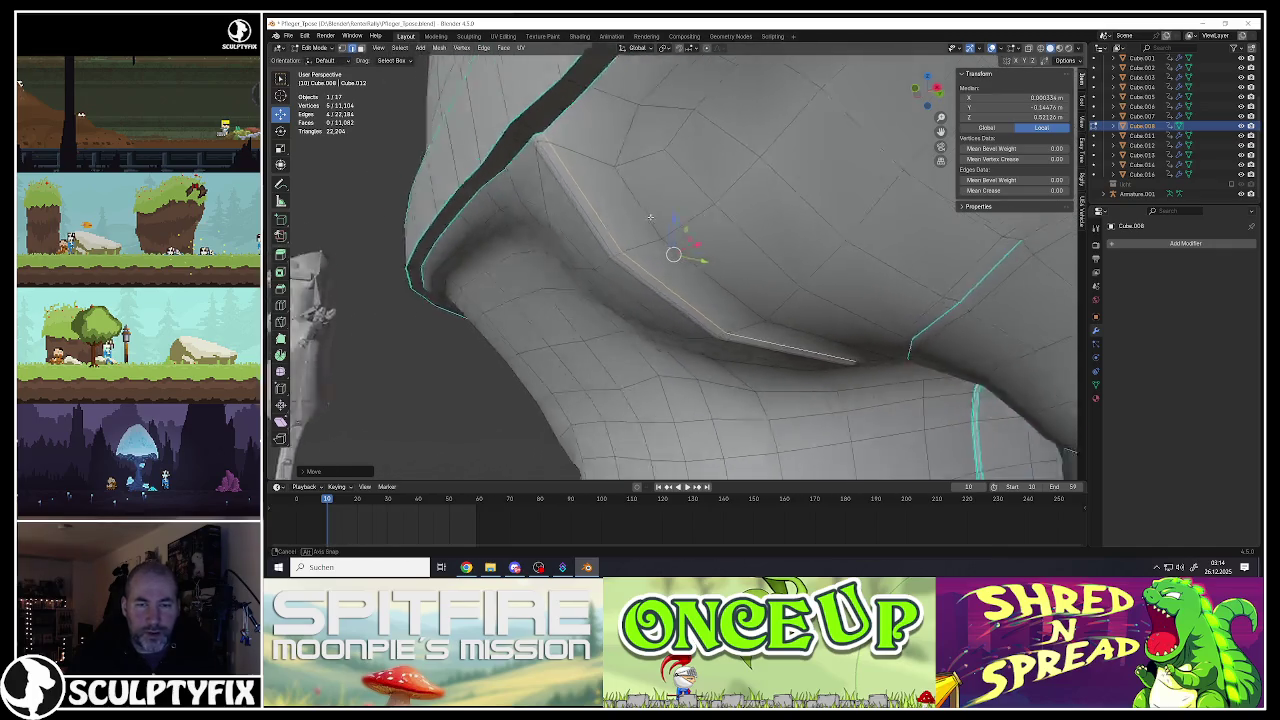
# Step: Extend the selection to the whole edge loop and add another edge to it
pyautogui.keyDown('alt'); pyautogui.keyDown('shift'); pyautogui.click(645, 272); pyautogui.keyUp('shift'); pyautogui.keyUp('alt')
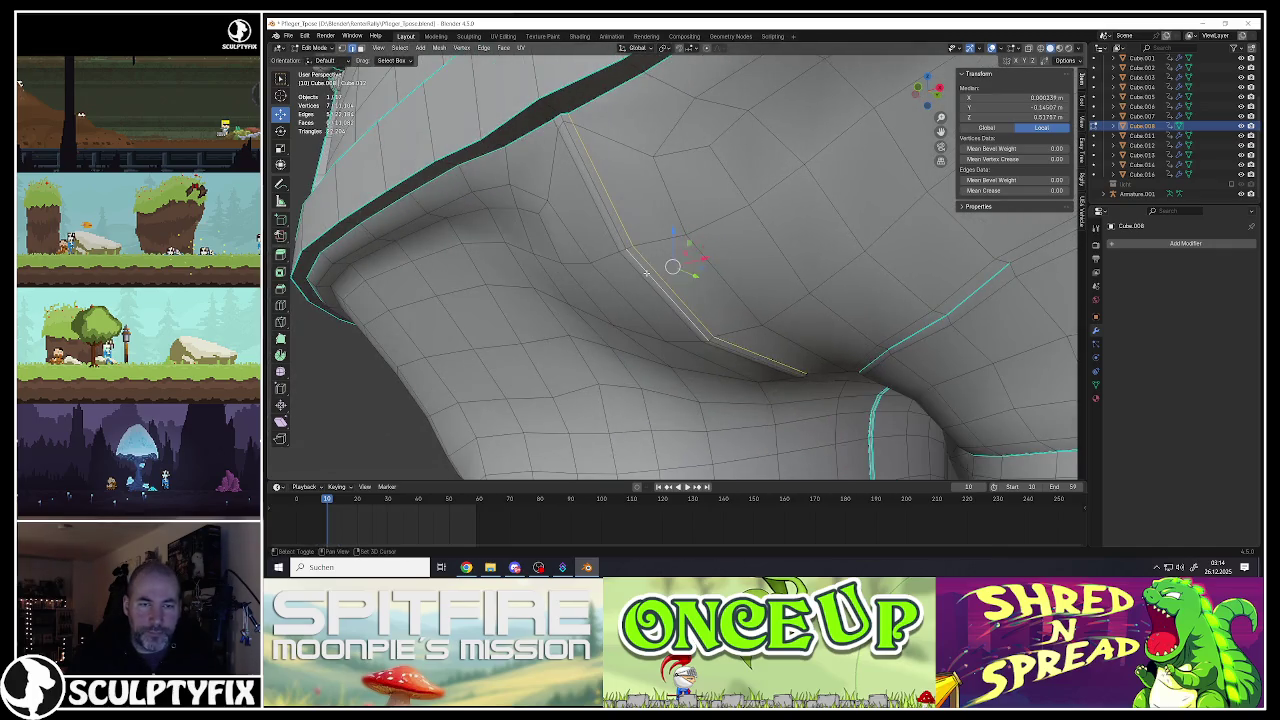
pyautogui.keyDown('shift'); pyautogui.click(584, 155); pyautogui.keyUp('shift')
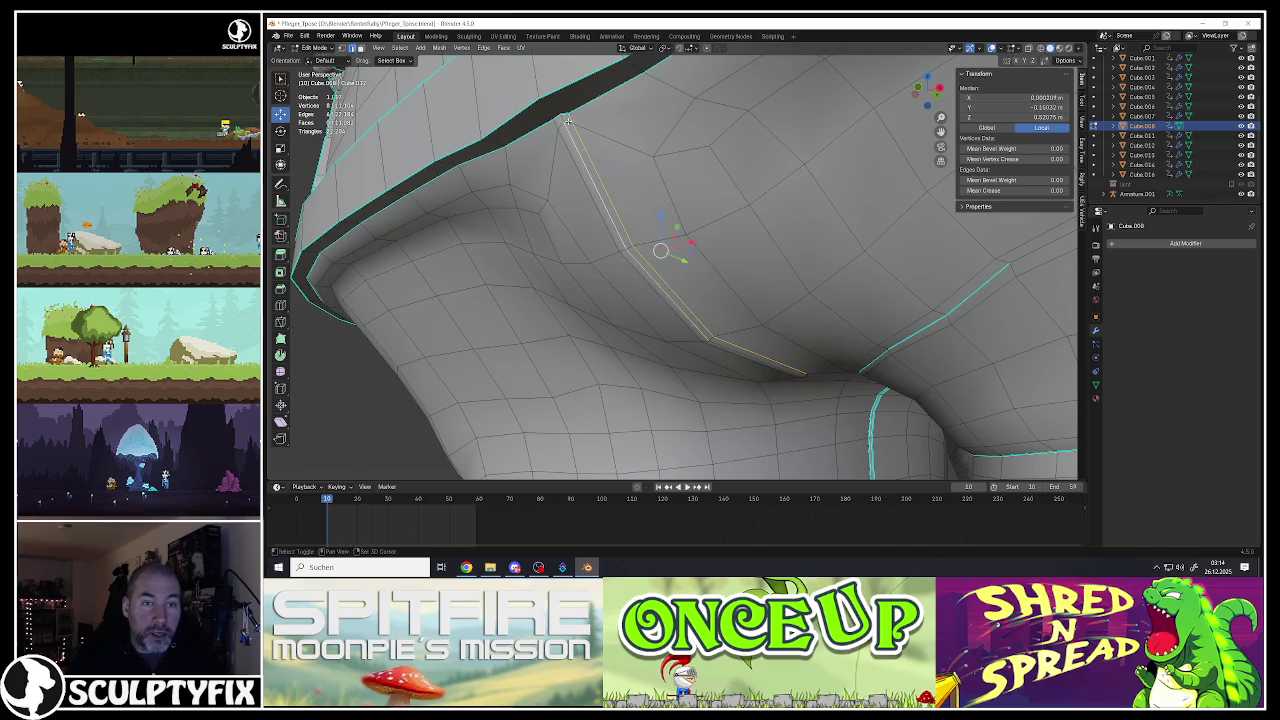
pyautogui.moveTo(634, 243); pyautogui.dragTo(686, 330, button='middle')
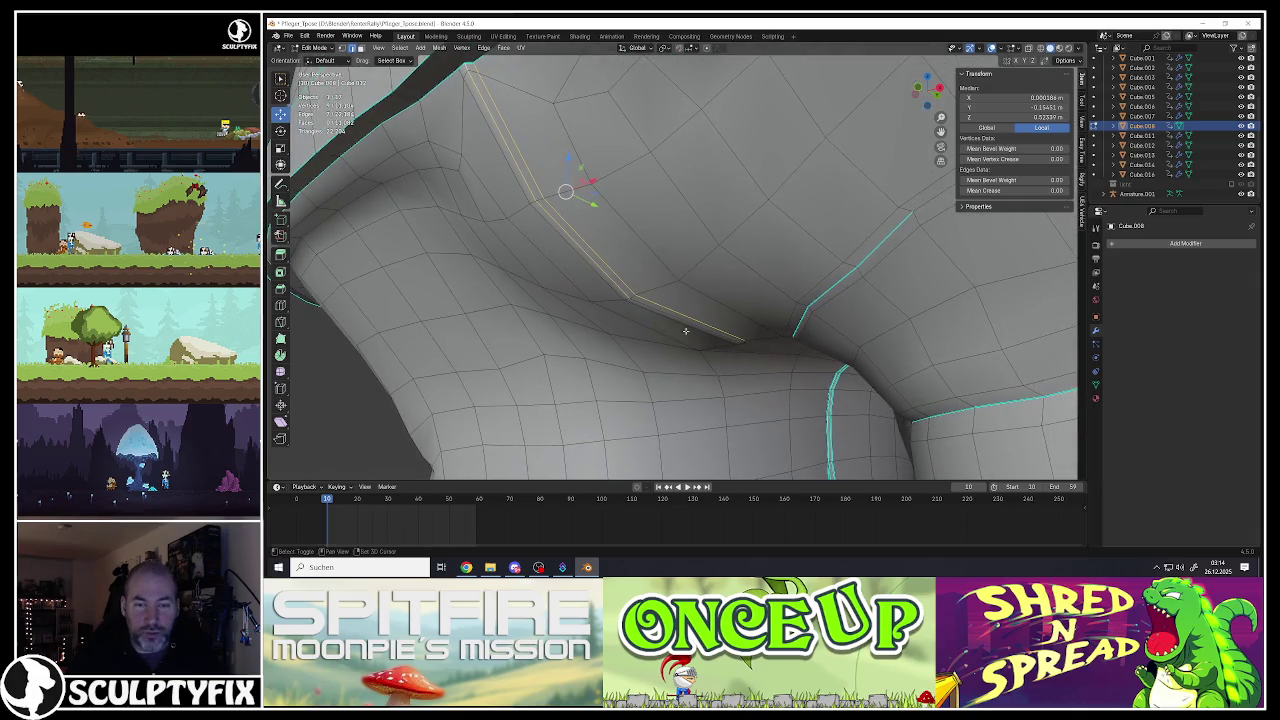
pyautogui.scroll(3, 700, 326)
pyautogui.scroll(3, 750, 326)
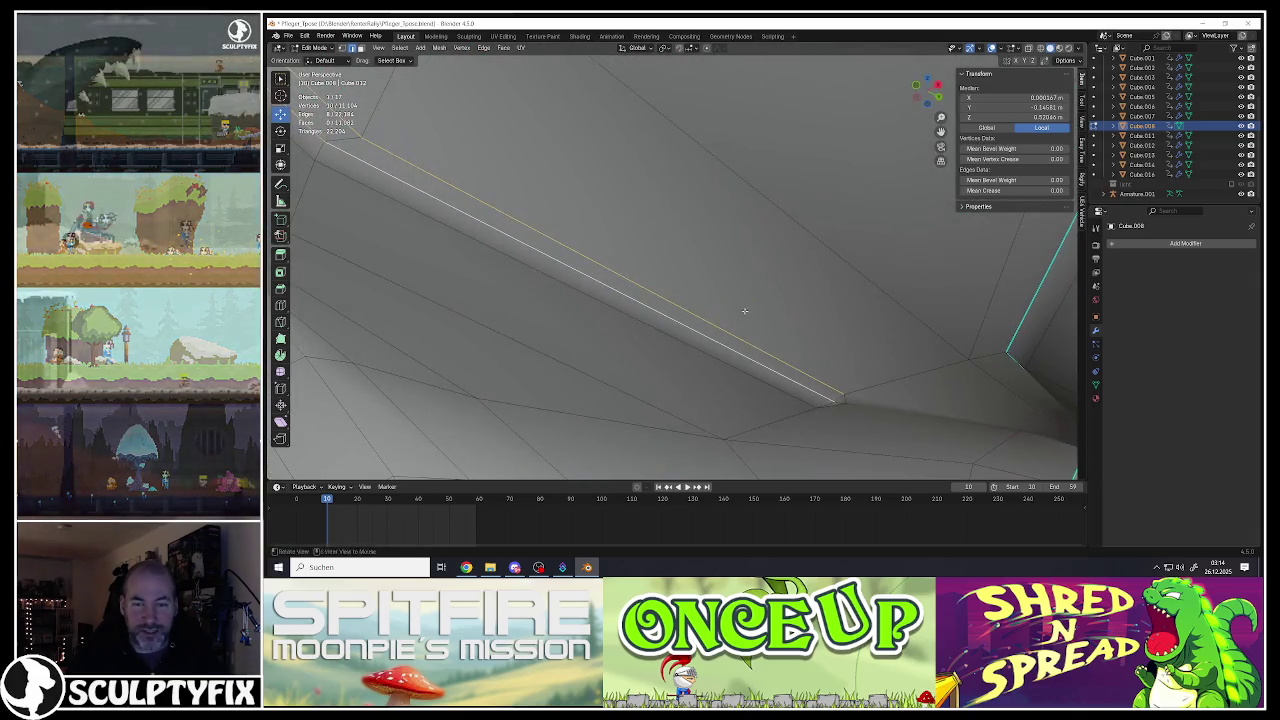
pyautogui.scroll(2, 848, 398)
pyautogui.keyDown('shift'); pyautogui.moveTo(848, 398); pyautogui.dragTo(774, 355, button='middle'); pyautogui.keyUp('shift')
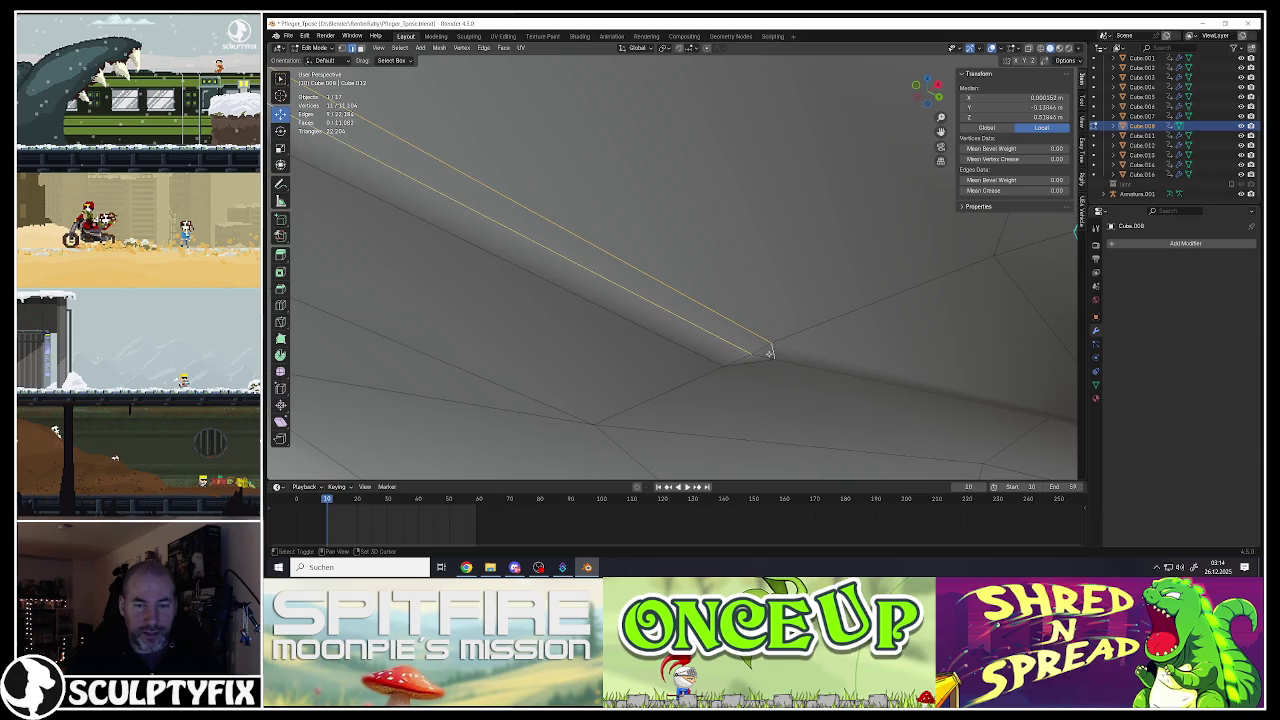
pyautogui.scroll(-3, 770, 353)
# Step: Select the shortest edge path running down the front crotch seam
pyautogui.moveTo(523, 146); pyautogui.dragTo(677, 257, button='middle')
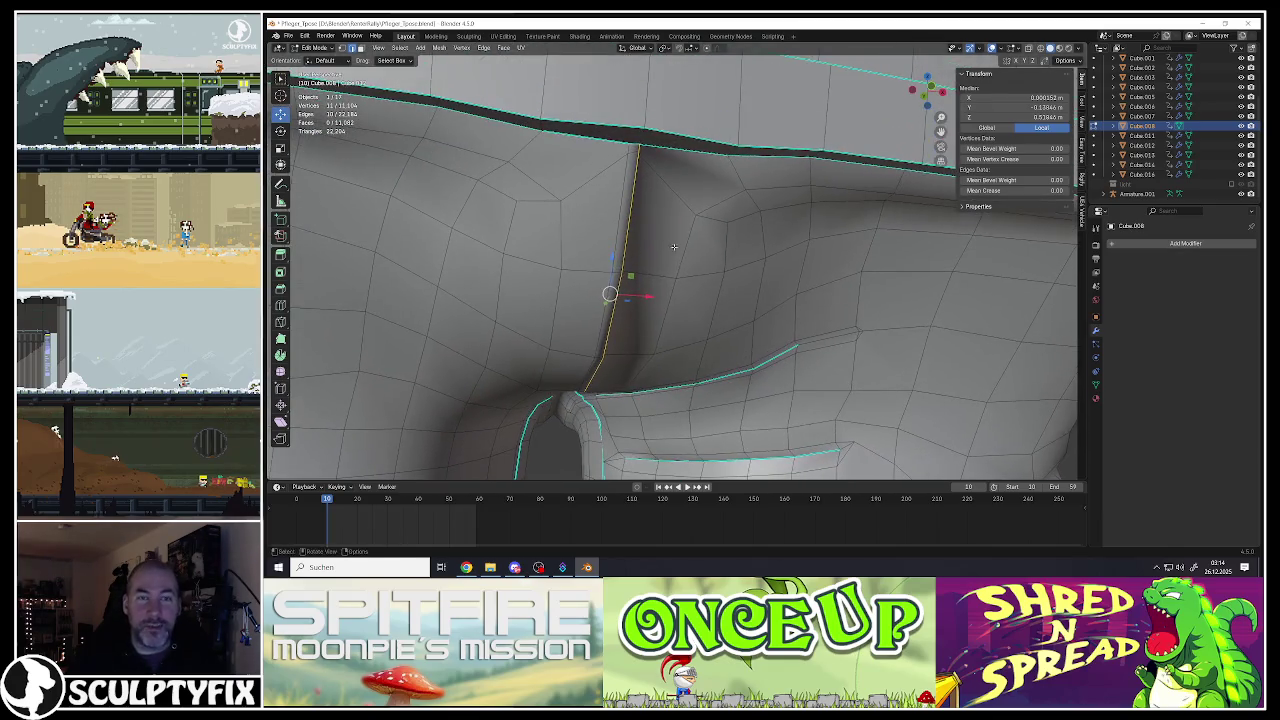
pyautogui.moveTo(628, 150)
pyautogui.mouseDown(button='middle')
pyautogui.moveTo(600, 316)
pyautogui.moveTo(628, 214)
pyautogui.mouseUp(button='middle')
pyautogui.keyDown('ctrl'); pyautogui.click(600, 316); pyautogui.keyUp('ctrl')
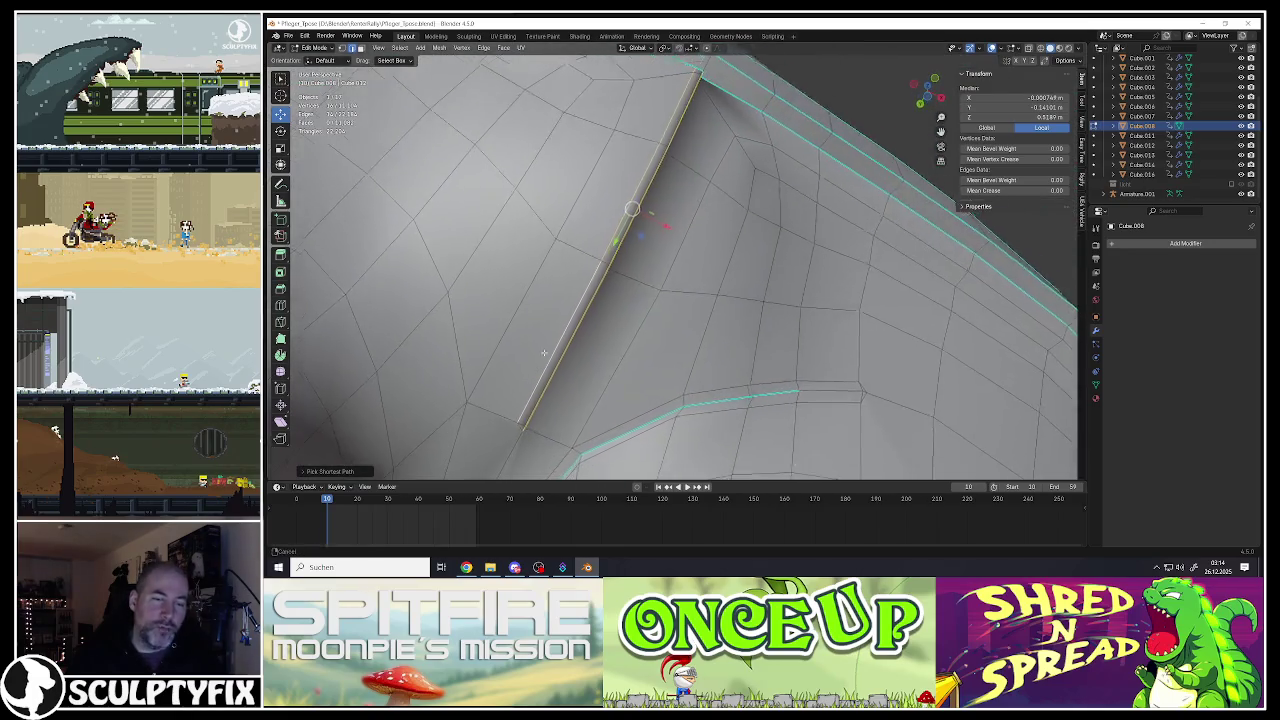
pyautogui.scroll(4, 589, 360)
pyautogui.moveTo(589, 360); pyautogui.dragTo(675, 237, button='middle')
pyautogui.scroll(-2, 594, 352)
pyautogui.scroll(-2, 658, 337)
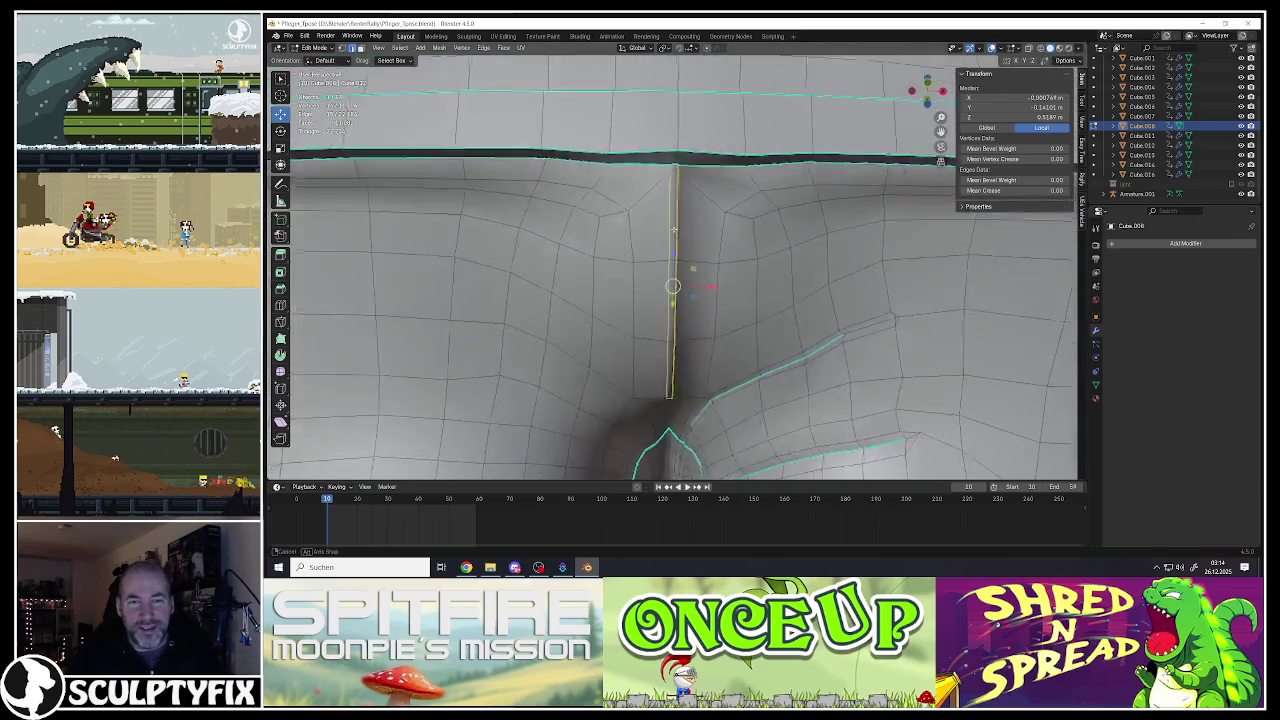
# Step: Mark the selected crotch seam edges as sharp and preview them outside Edit Mode
pyautogui.hotkey('ctrl', 'e')
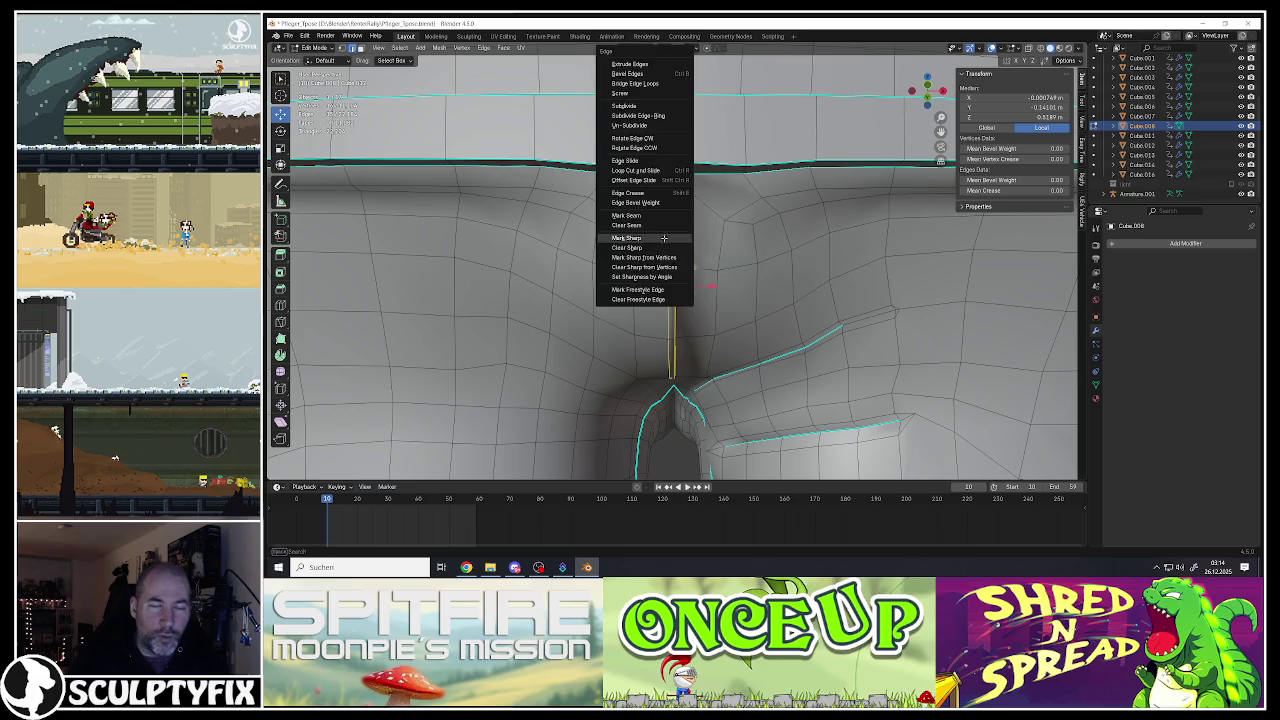
pyautogui.click(664, 241)
pyautogui.press('Tab')
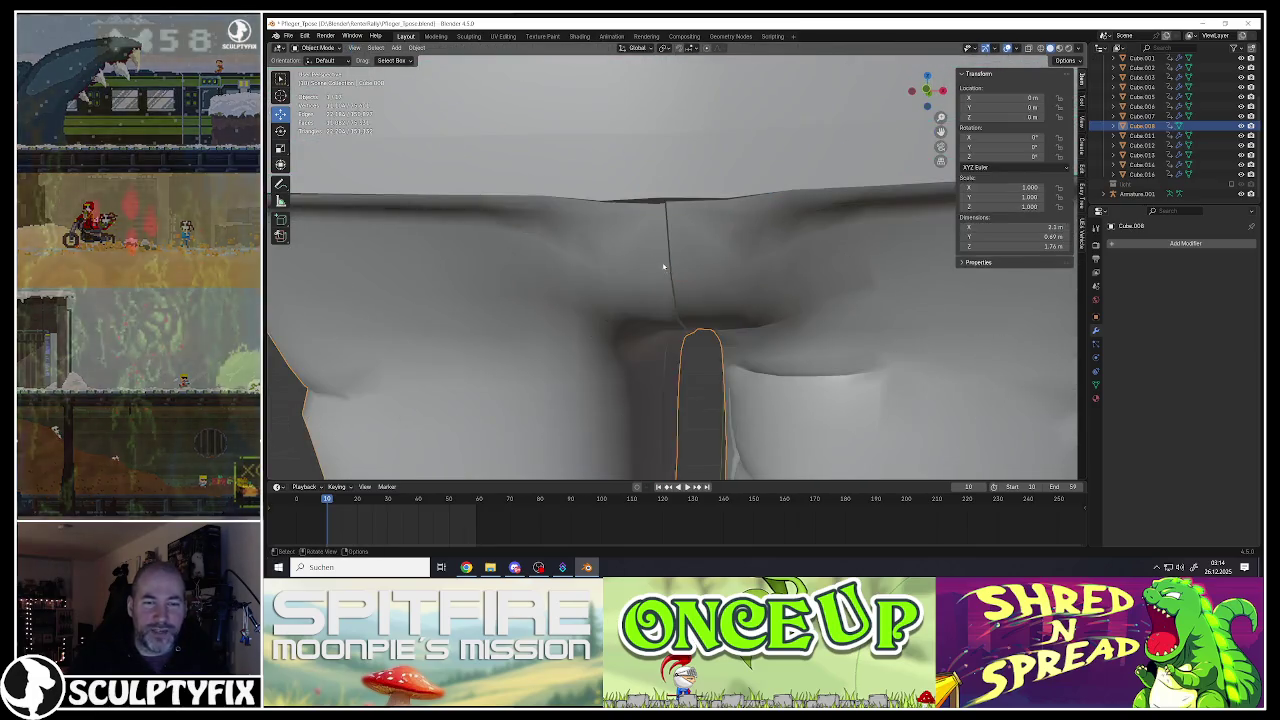
pyautogui.press('Tab')
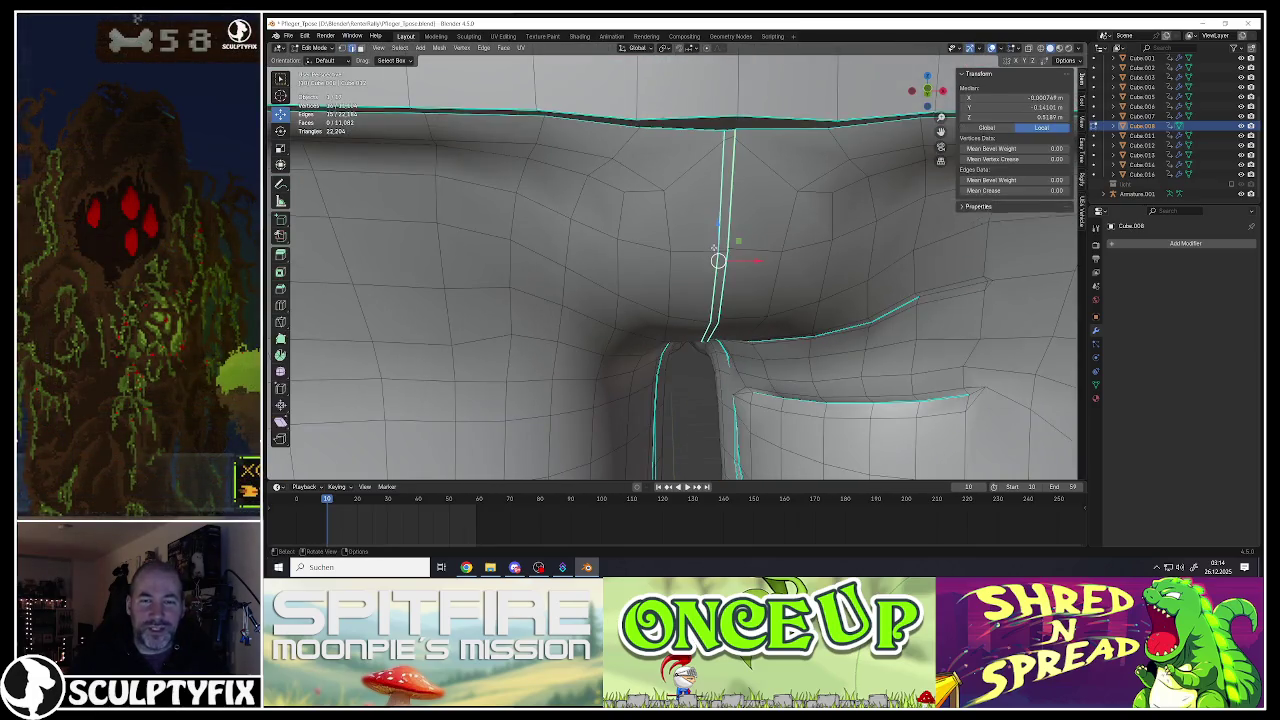
# Step: Select the seam's edge path and shift those edges to the left
pyautogui.moveTo(714, 246); pyautogui.dragTo(705, 160, button='middle')
pyautogui.keyDown('shift'); pyautogui.click(722, 176); pyautogui.keyUp('shift')
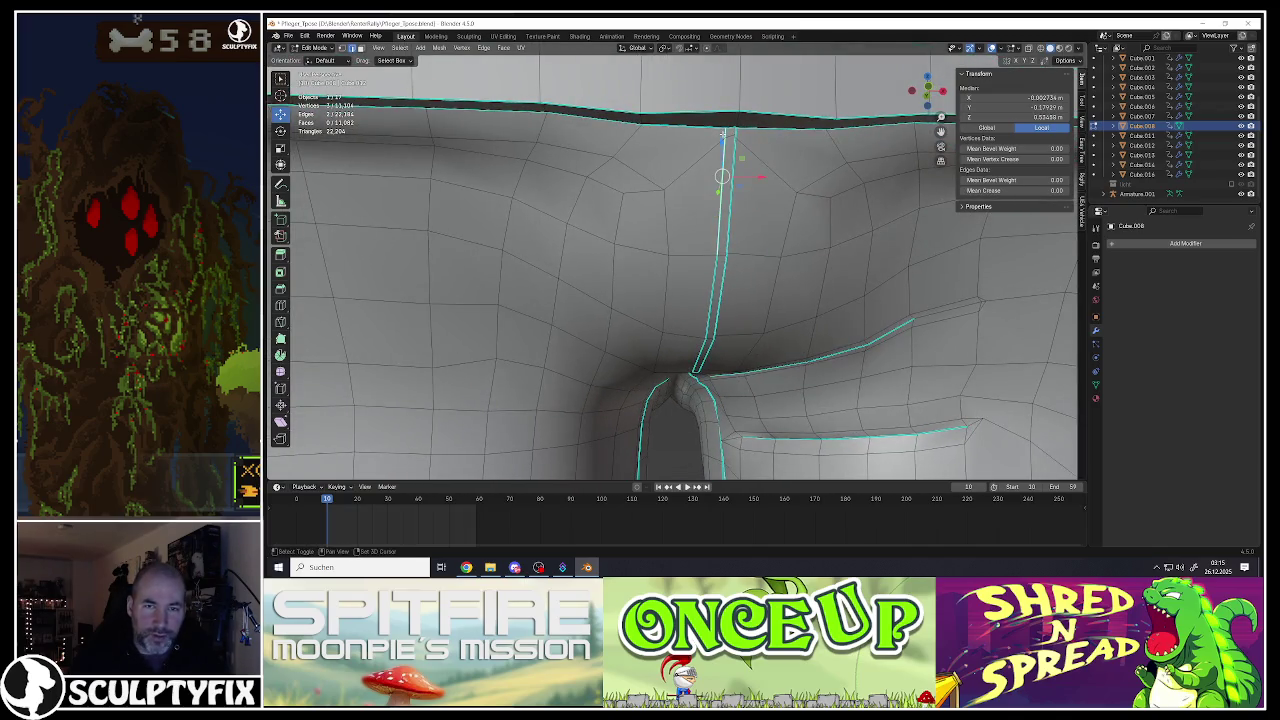
pyautogui.keyDown('ctrl'); pyautogui.click(697, 363); pyautogui.keyUp('ctrl')
pyautogui.moveTo(697, 363); pyautogui.dragTo(689, 296, button='middle')
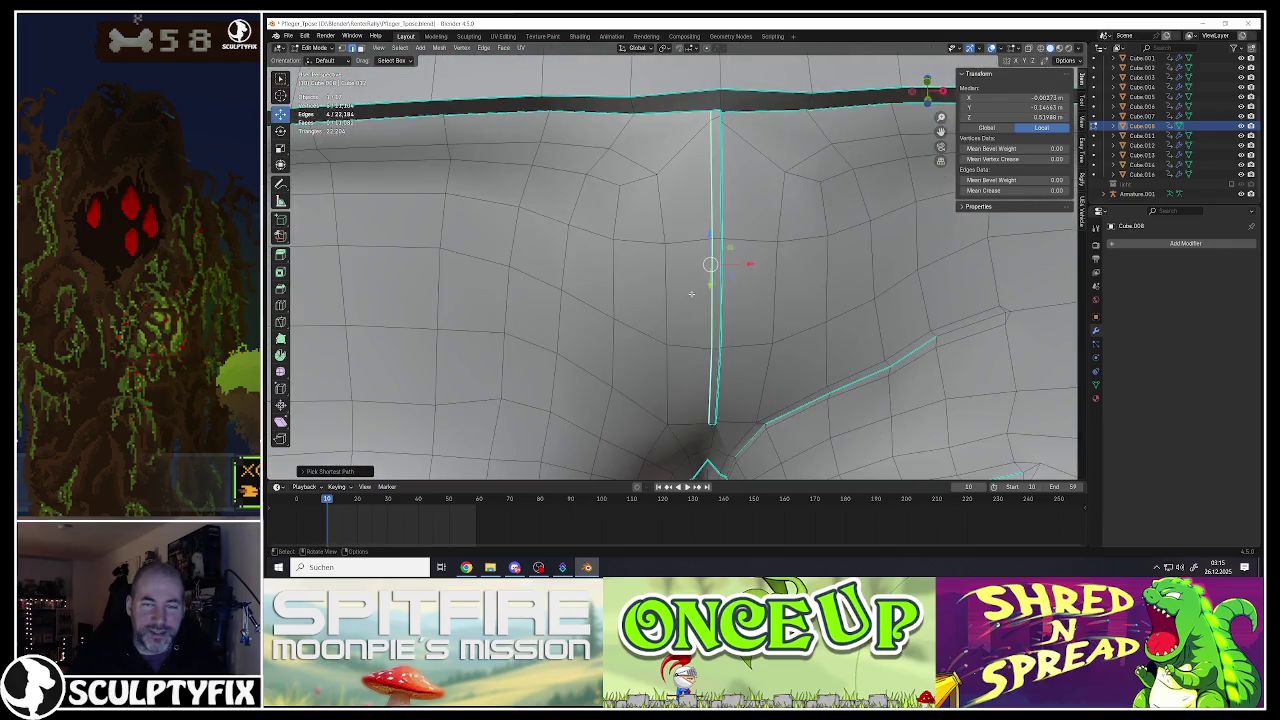
pyautogui.press('g')
pyautogui.click(725, 266)
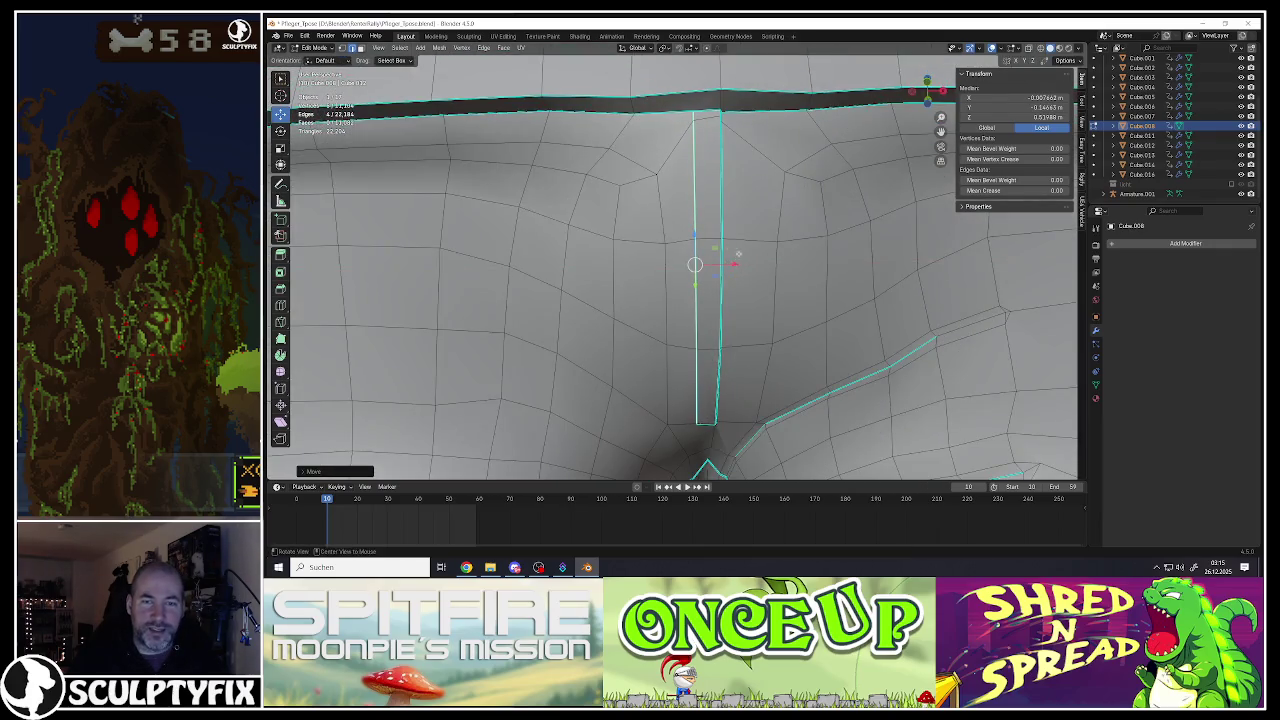
# Step: Select the fold's edge path up to the waistband and move it slightly along Y and upward
pyautogui.moveTo(725, 266); pyautogui.dragTo(696, 228, button='middle')
pyautogui.click(655, 158)
pyautogui.click(646, 136)
pyautogui.keyDown('ctrl'); pyautogui.click(796, 346); pyautogui.keyUp('ctrl')
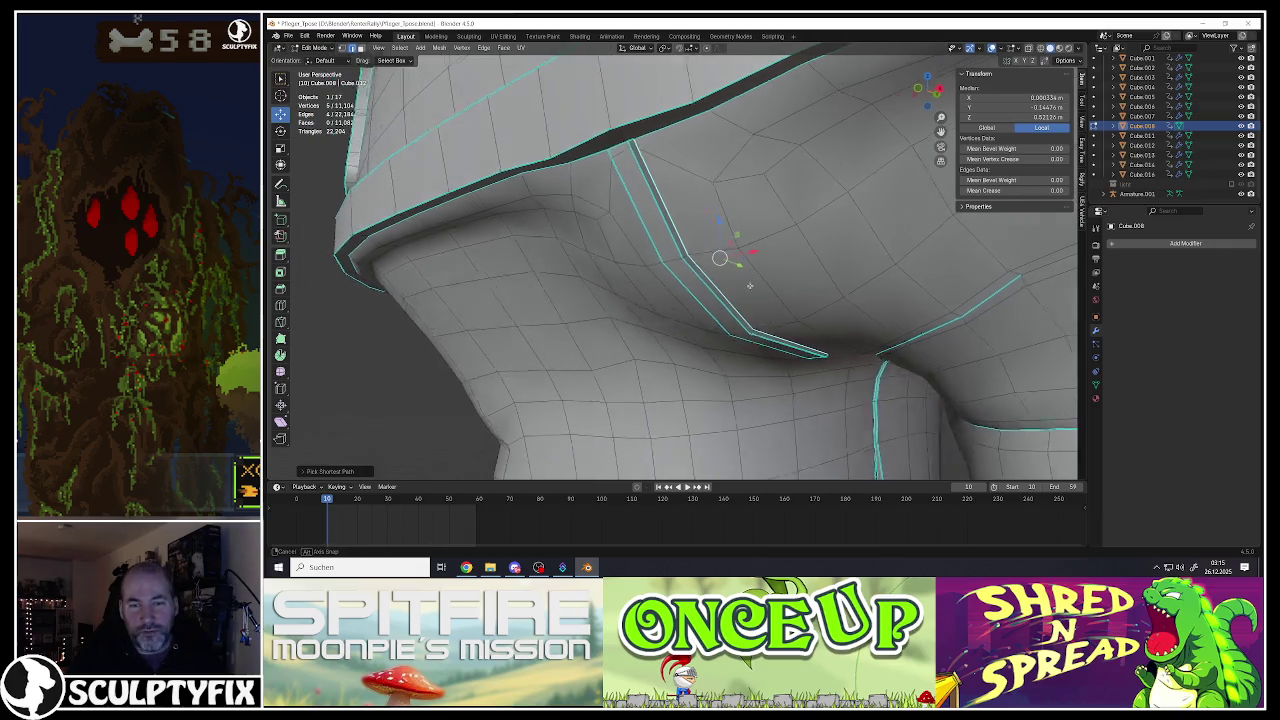
pyautogui.moveTo(796, 346); pyautogui.dragTo(725, 250, button='middle')
pyautogui.scroll(-3, 725, 250)
pyautogui.moveTo(752, 263); pyautogui.dragTo(756, 263)
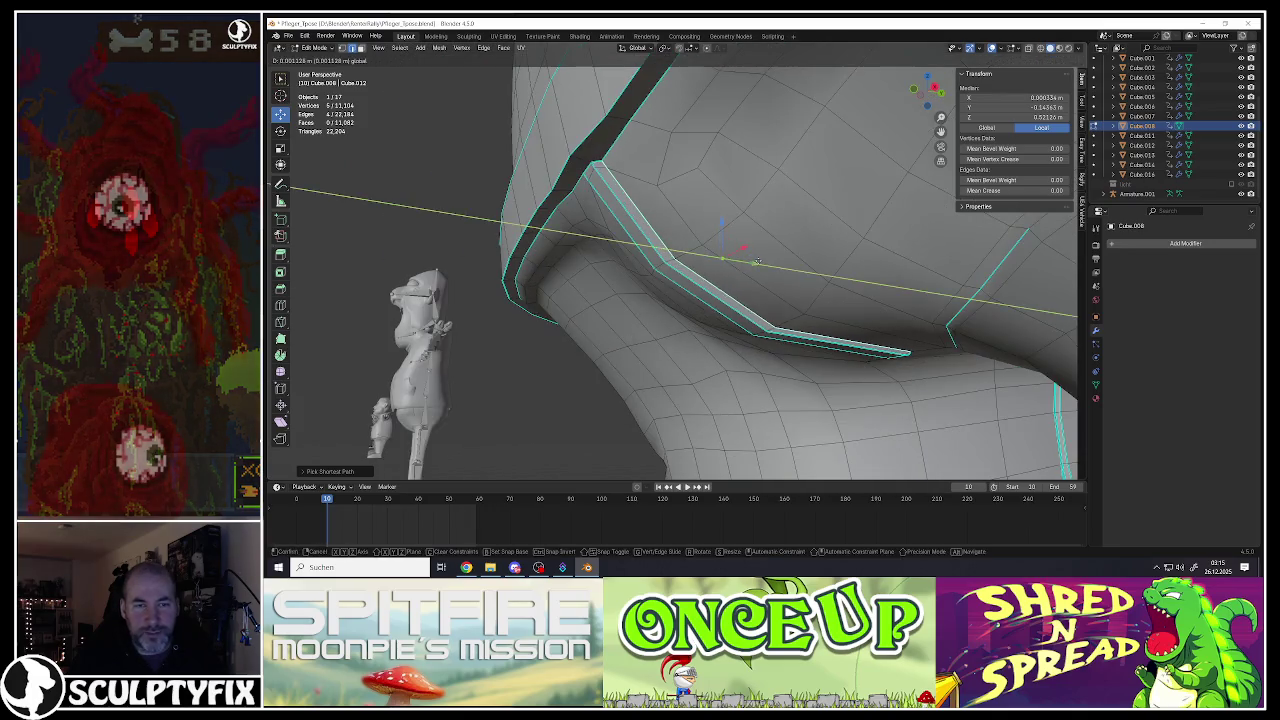
pyautogui.moveTo(723, 222); pyautogui.dragTo(722, 217)
pyautogui.moveTo(722, 217)
pyautogui.mouseDown(button='middle')
pyautogui.moveTo(752, 237)
pyautogui.moveTo(729, 249)
pyautogui.moveTo(737, 301)
pyautogui.moveTo(692, 298)
pyautogui.moveTo(701, 269)
pyautogui.mouseUp(button='middle')
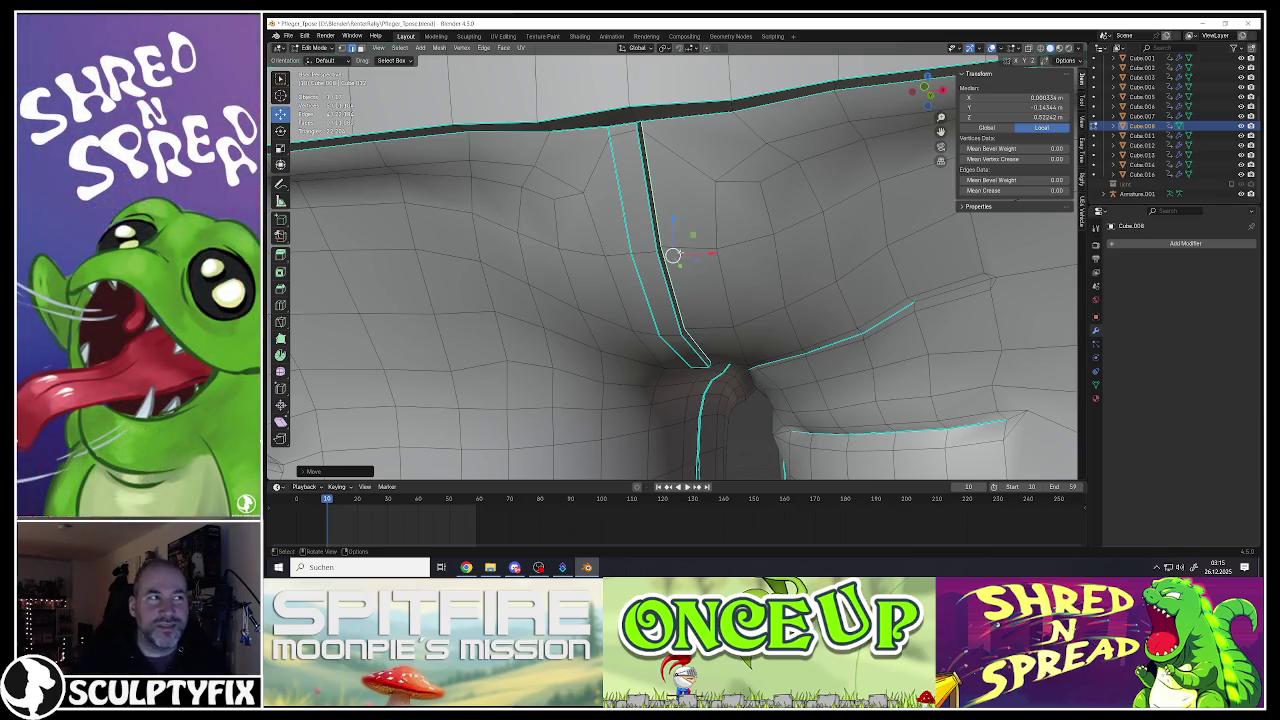
pyautogui.press('g')
pyautogui.press('g')
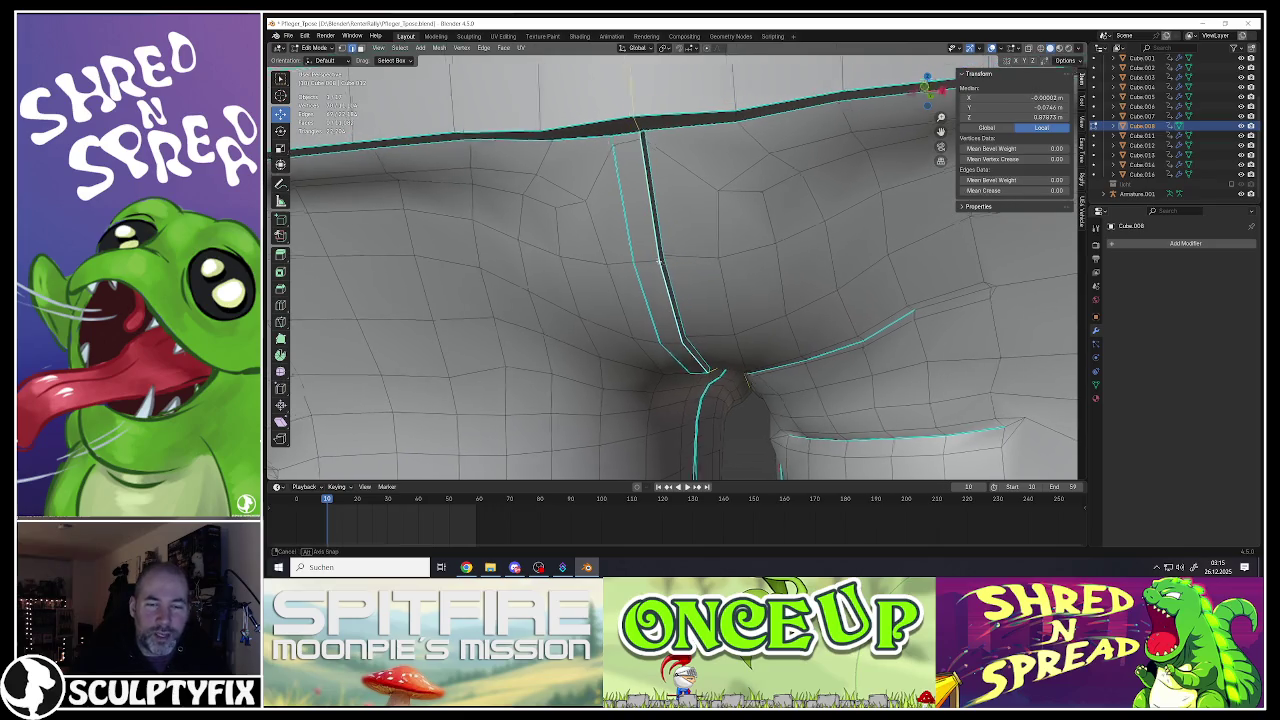
# Step: Confirm the edge slide of the seam loop along the surface
pyautogui.moveTo(657, 258); pyautogui.dragTo(690, 267, button='middle')
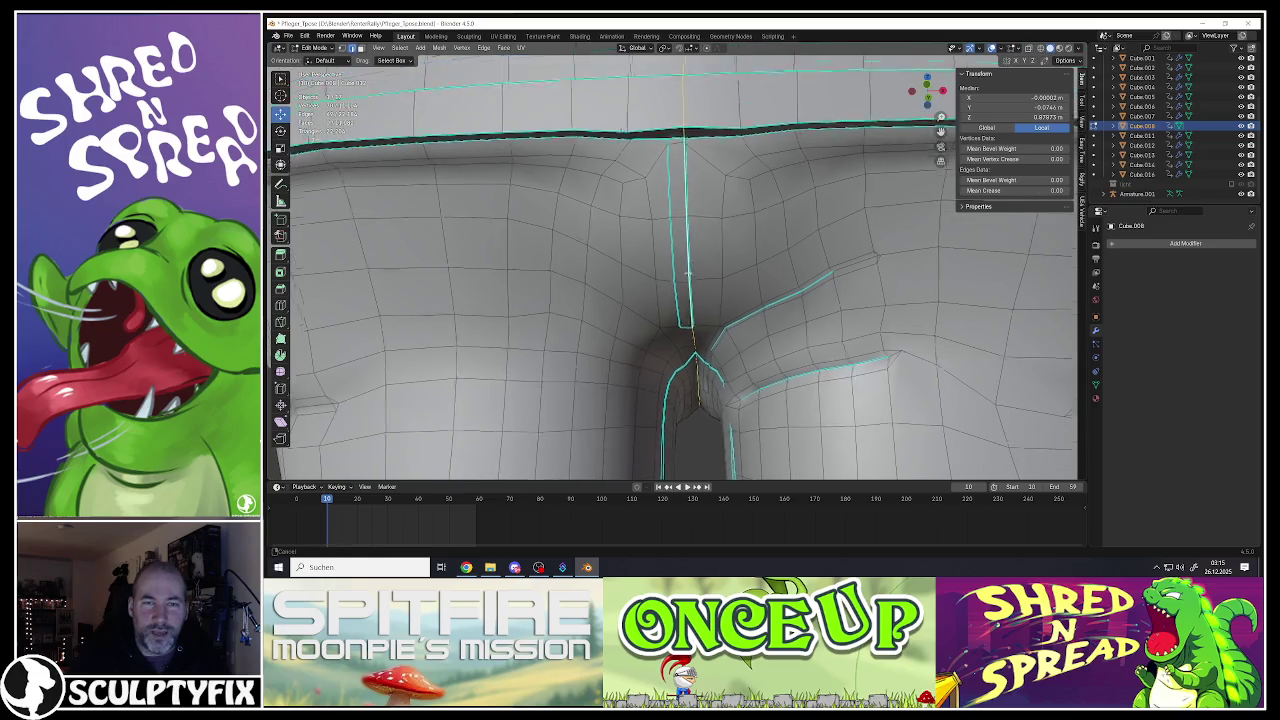
pyautogui.click(689, 268)
pyautogui.moveTo(682, 273); pyautogui.dragTo(682, 280, button='middle')
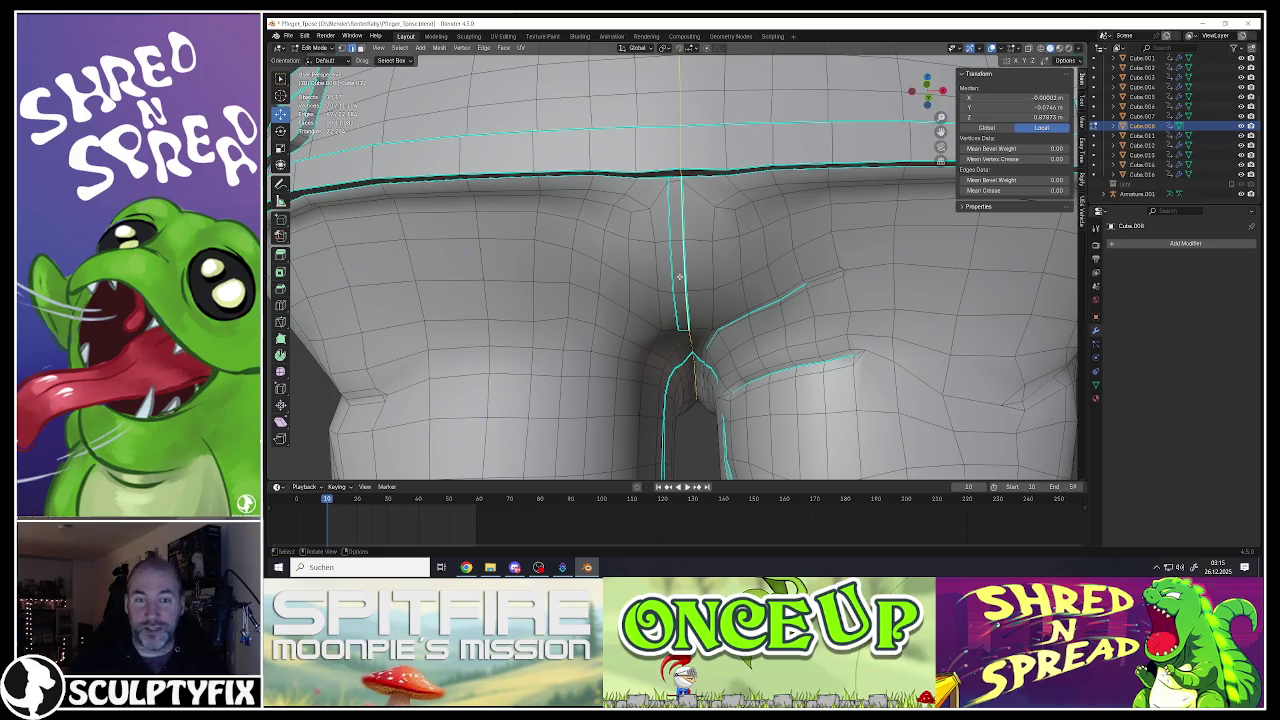
pyautogui.scroll(4, 681, 270)
pyautogui.scroll(3, 681, 268)
pyautogui.moveTo(681, 268)
pyautogui.mouseDown(button='middle')
pyautogui.moveTo(738, 361)
pyautogui.moveTo(745, 267)
pyautogui.mouseUp(button='middle')
pyautogui.scroll(-3, 745, 267)
pyautogui.scroll(-1, 745, 267)
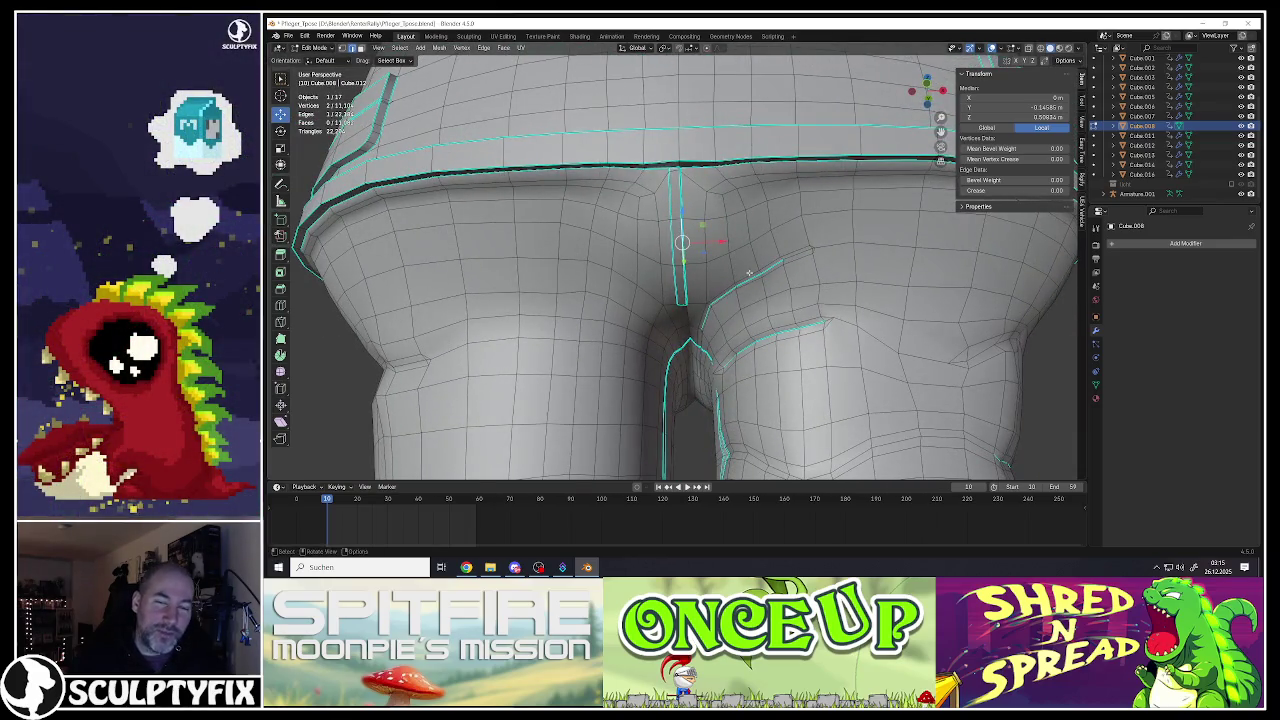
pyautogui.scroll(3, 748, 272)
pyautogui.scroll(2, 790, 255)
# Step: Select two neighbouring edges of the thigh fold
pyautogui.click(816, 246)
pyautogui.keyDown('shift'); pyautogui.click(818, 240); pyautogui.keyUp('shift')
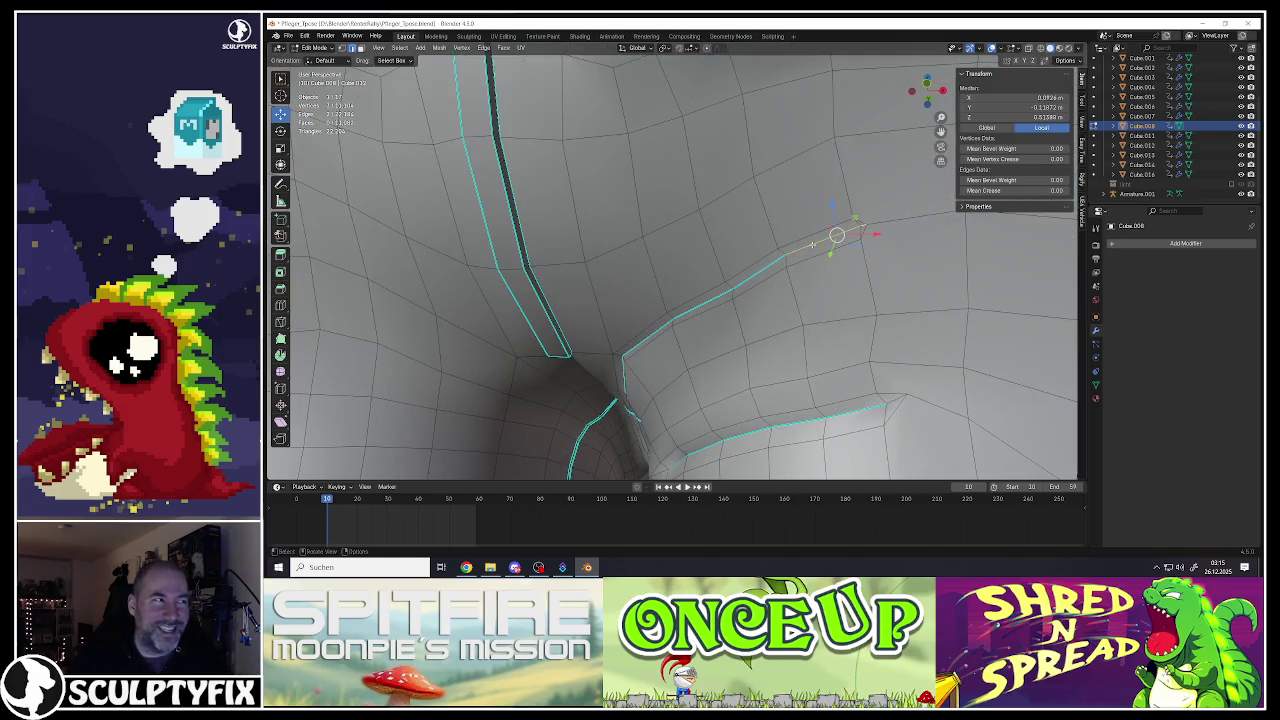
pyautogui.moveTo(804, 246)
pyautogui.mouseDown(button='middle')
pyautogui.moveTo(846, 229)
pyautogui.moveTo(826, 231)
pyautogui.moveTo(814, 259)
pyautogui.mouseUp(button='middle')
pyautogui.scroll(-2, 776, 259)
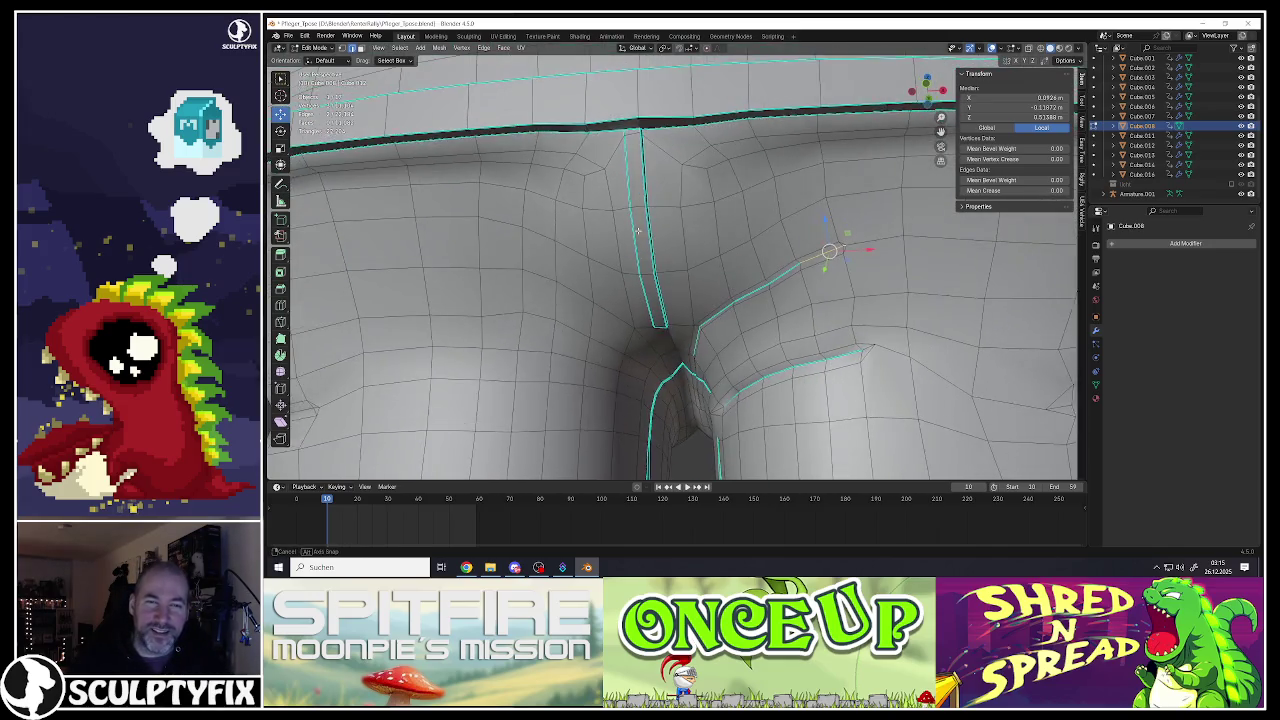
pyautogui.scroll(-3, 661, 283)
pyautogui.scroll(3, 662, 280)
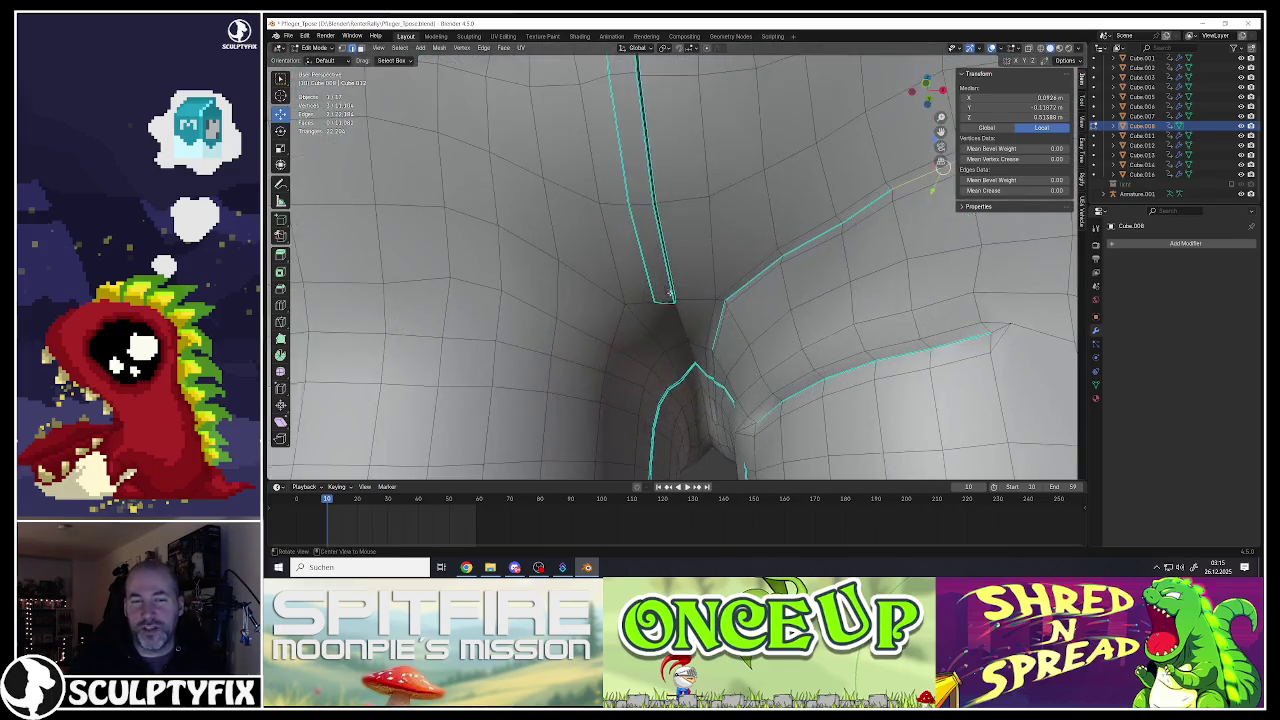
pyautogui.scroll(2, 650, 310)
pyautogui.scroll(2, 632, 355)
# Step: Move the vertex at the seam's bottom end along Y to meet the crotch
pyautogui.click(631, 355)
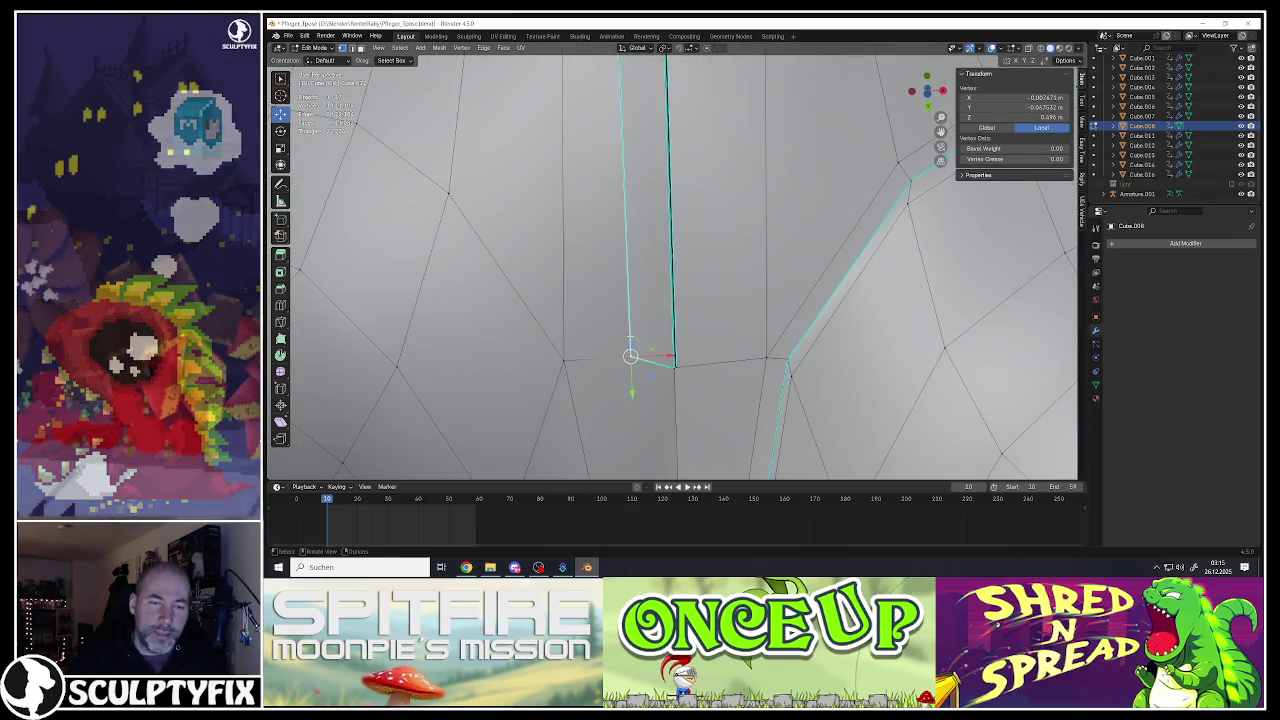
pyautogui.press('g')
pyautogui.press('y')
pyautogui.click(630, 364)
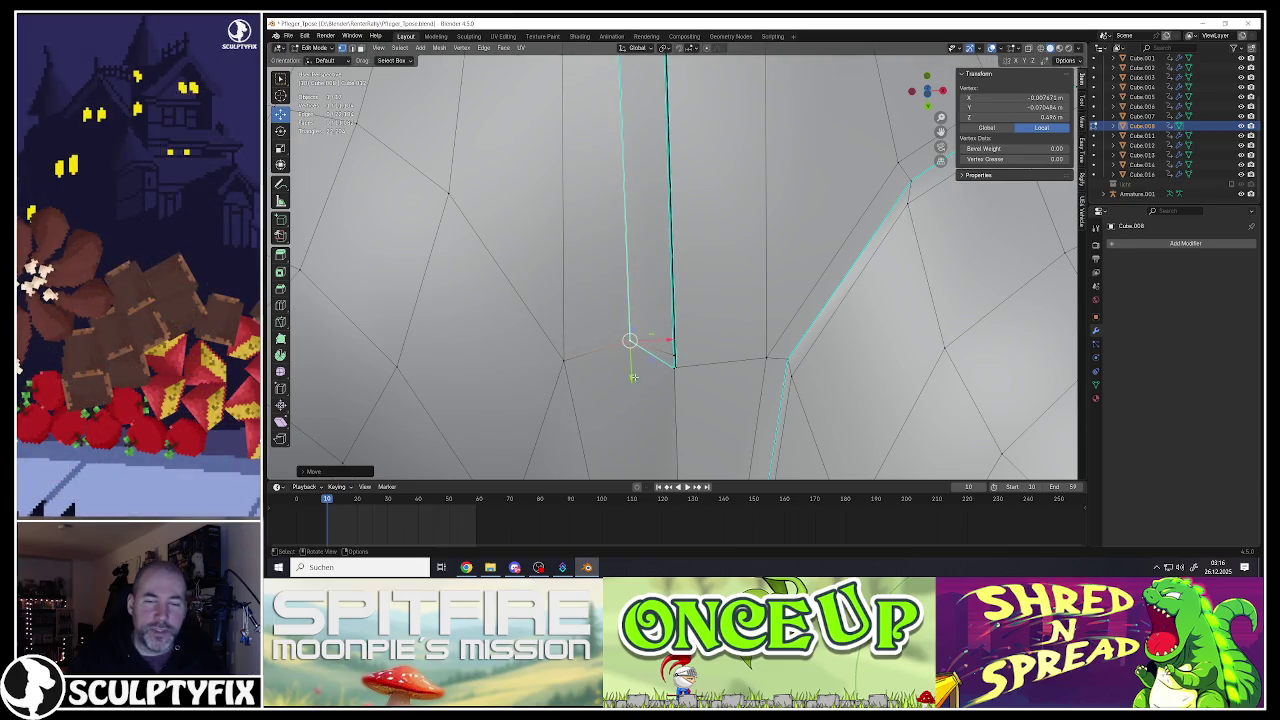
pyautogui.scroll(-3, 629, 355)
pyautogui.moveTo(629, 355)
pyautogui.mouseDown(button='middle')
pyautogui.moveTo(626, 337)
pyautogui.moveTo(651, 334)
pyautogui.moveTo(651, 320)
pyautogui.mouseUp(button='middle')
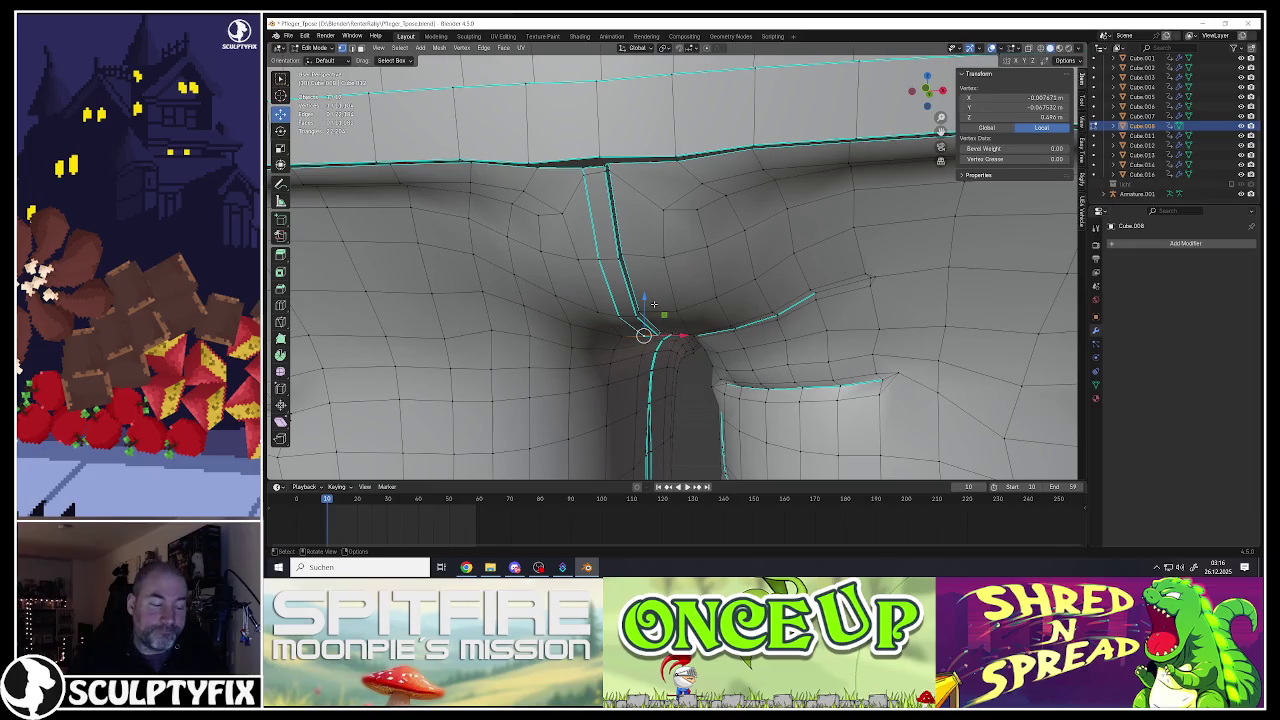
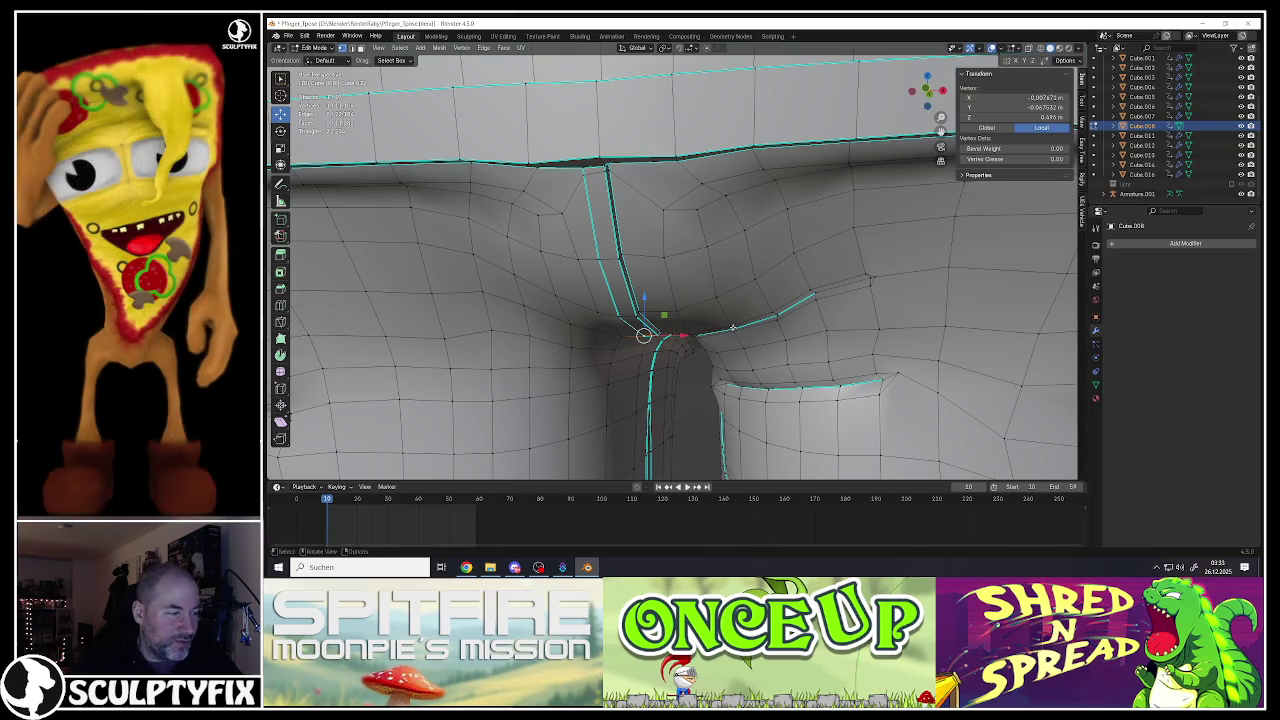
# Step: Select the vertical back seam edges of the shorts as a shortest-path chain
pyautogui.scroll(-4, 722, 301)
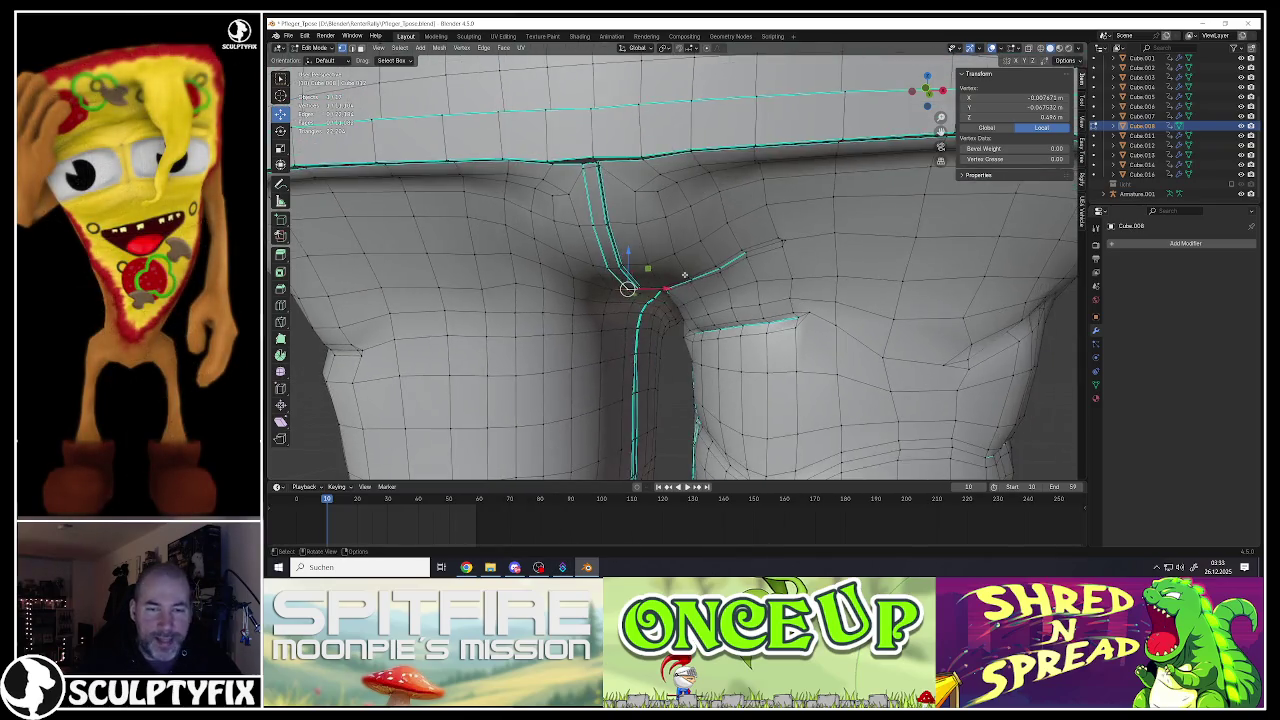
pyautogui.moveTo(722, 301); pyautogui.dragTo(700, 330, button='middle')
pyautogui.scroll(3, 660, 280)
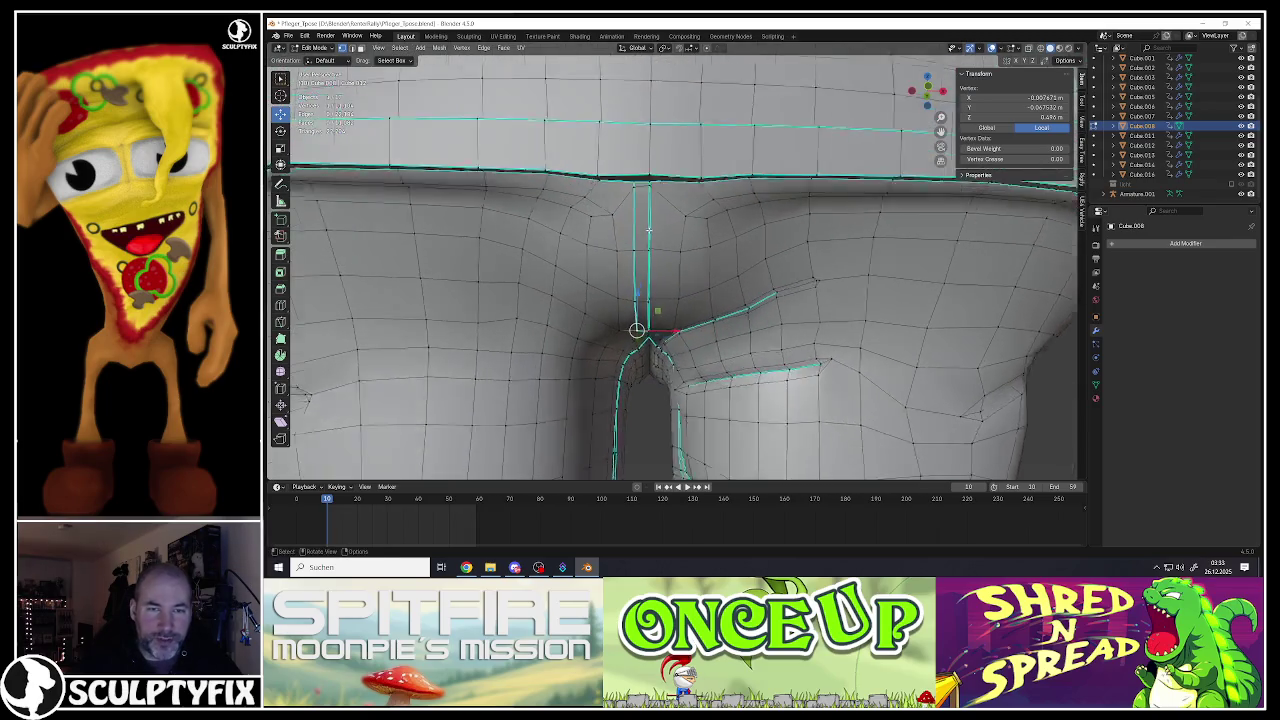
pyautogui.moveTo(660, 280); pyautogui.dragTo(660, 240, button='middle')
pyautogui.keyDown('shift'); pyautogui.click(648, 200); pyautogui.keyUp('shift')
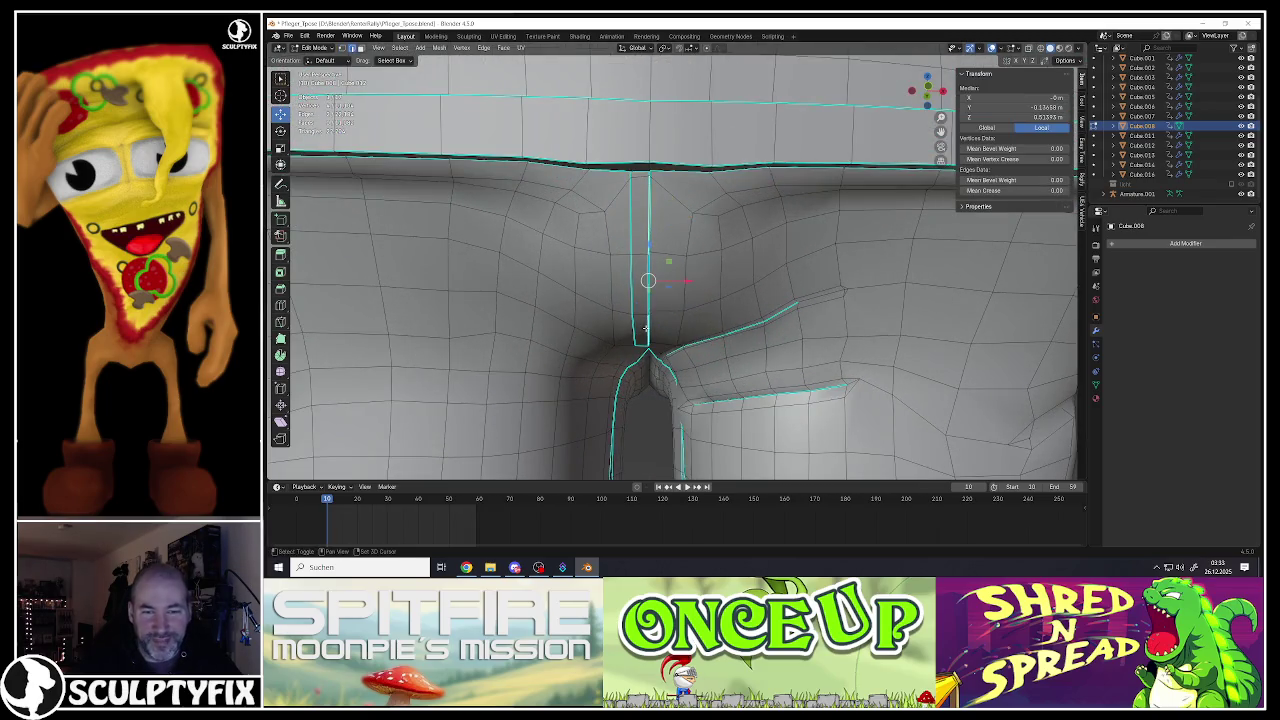
pyautogui.moveTo(645, 328); pyautogui.dragTo(651, 296, button='middle')
pyautogui.moveTo(647, 220); pyautogui.dragTo(622, 208, button='middle')
pyautogui.click(609, 197)
pyautogui.keyDown('ctrl'); pyautogui.click(662, 328); pyautogui.keyUp('ctrl')
pyautogui.moveTo(651, 272); pyautogui.dragTo(644, 265, button='middle')
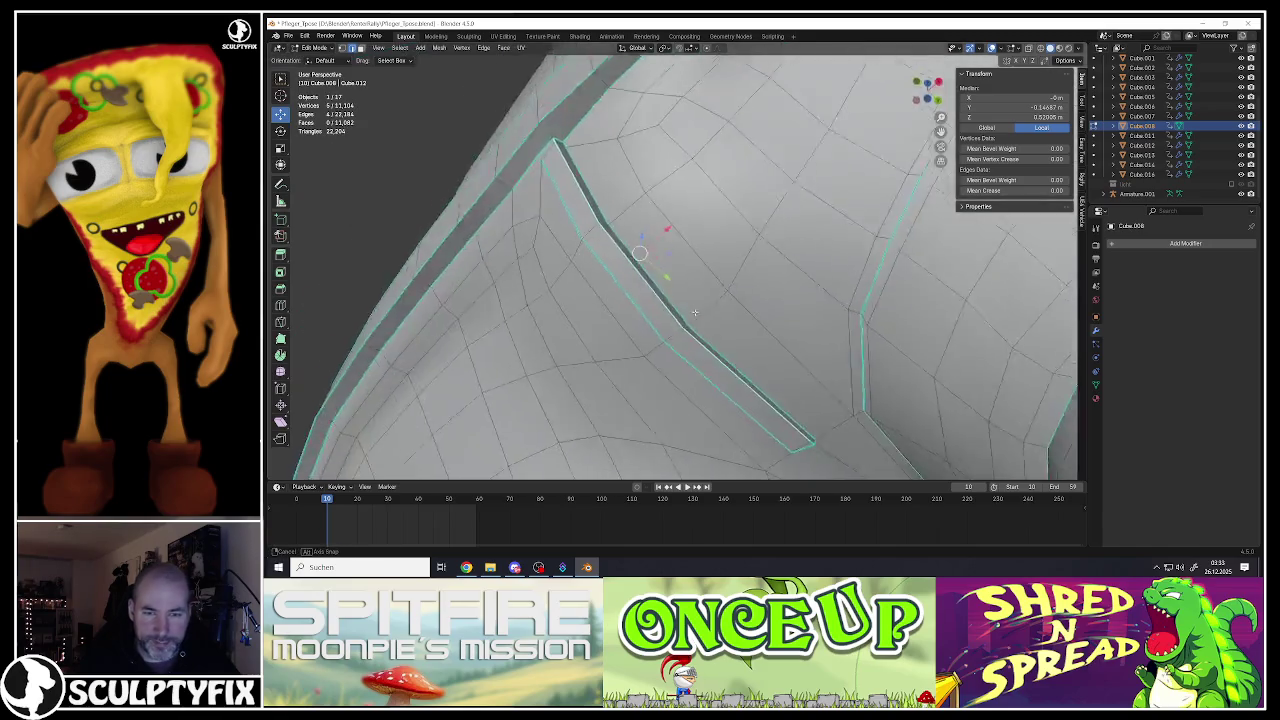
pyautogui.scroll(3, 652, 290)
pyautogui.moveTo(652, 290)
pyautogui.mouseDown(button='middle')
pyautogui.moveTo(926, 348)
pyautogui.moveTo(660, 290)
pyautogui.mouseUp(button='middle')
pyautogui.scroll(-2, 926, 348)
pyautogui.scroll(2, 730, 311)
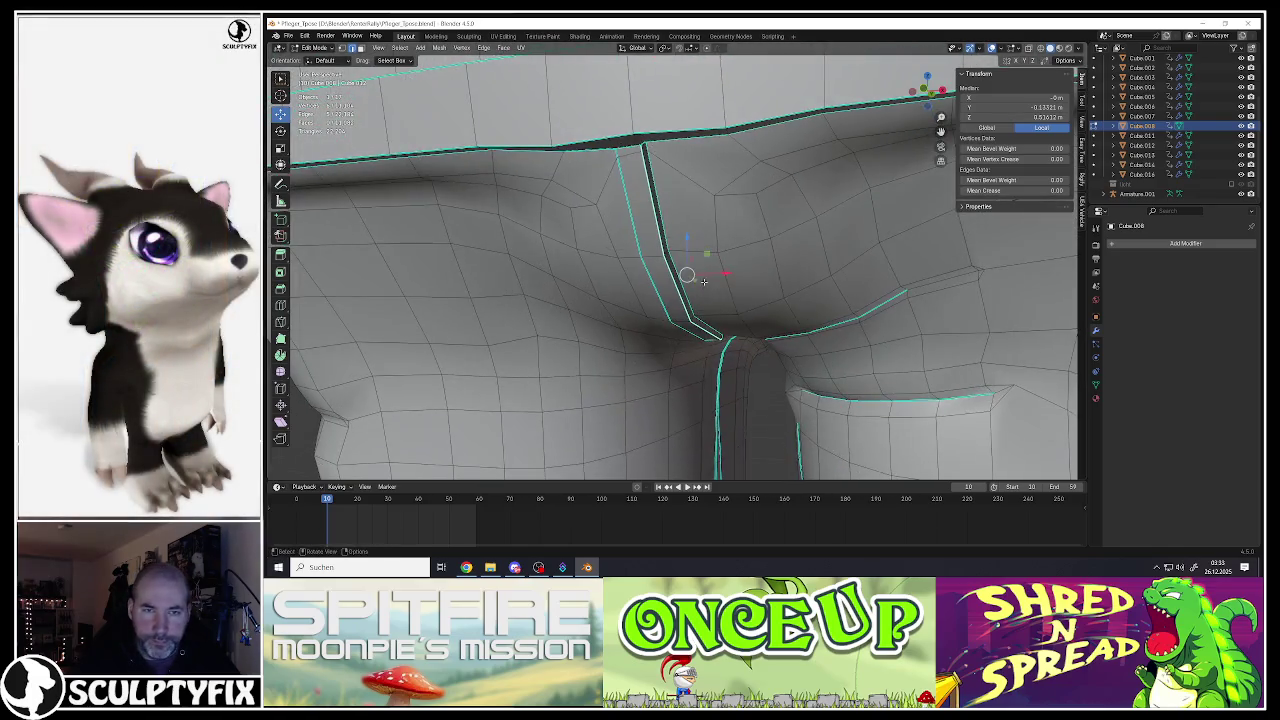
# Step: Mark the selected seam edges sharp and bevel them into a narrow strip
pyautogui.hotkey('ctrl', 'e')
pyautogui.click(660, 290)
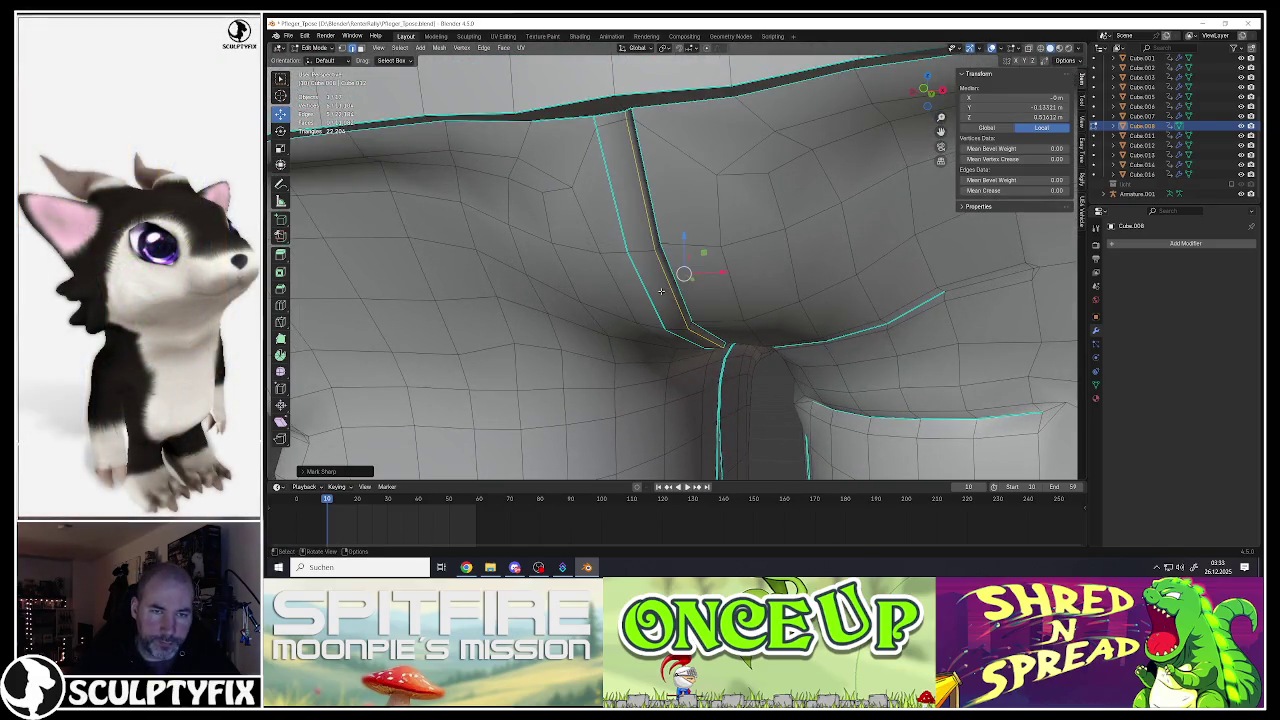
pyautogui.hotkey('ctrl', 'b')
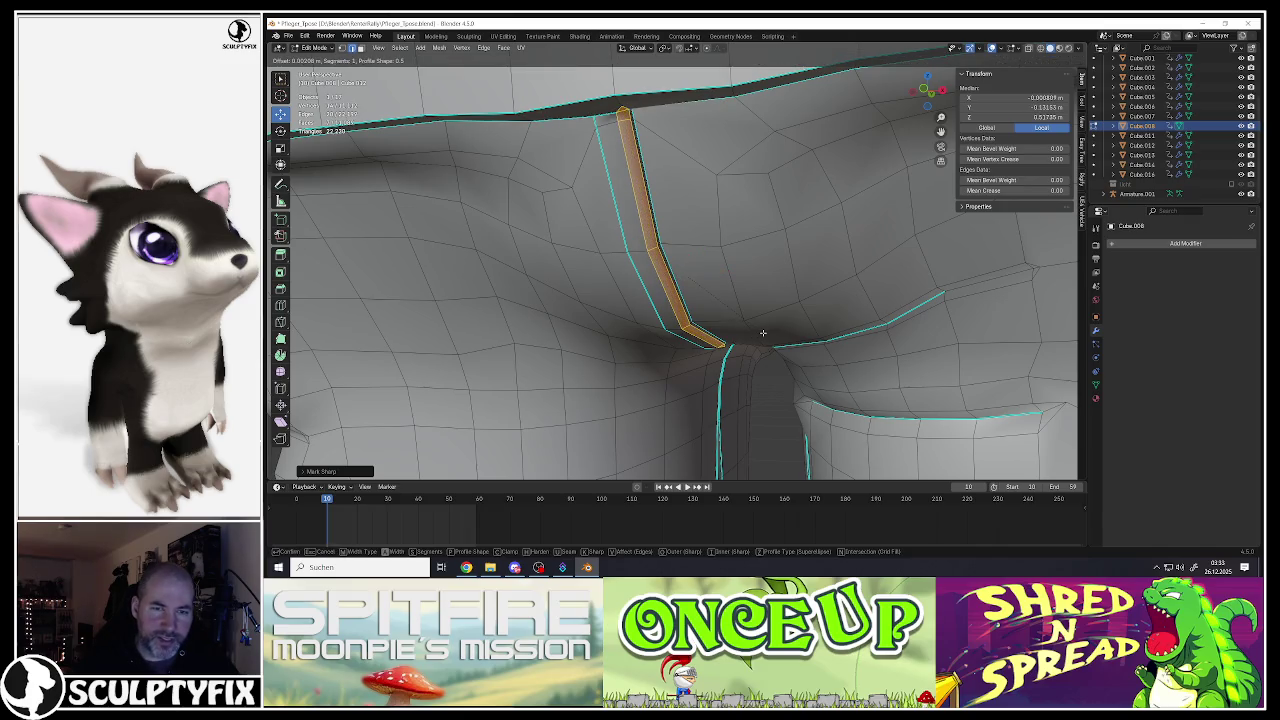
pyautogui.click(761, 333)
pyautogui.moveTo(761, 333); pyautogui.dragTo(683, 271, button='middle')
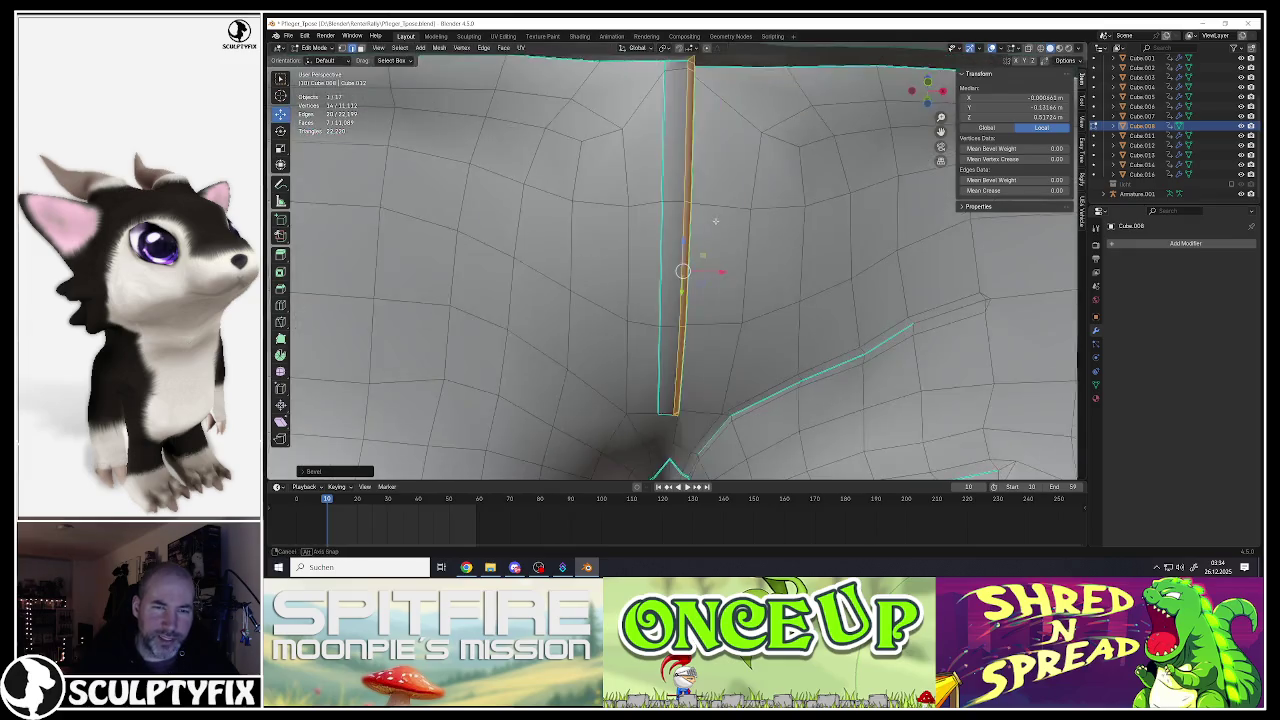
# Step: Inspect the beveled seam in Object Mode, then return to Edit Mode
pyautogui.press('Tab')
pyautogui.scroll(-4, 711, 221)
pyautogui.scroll(-2, 713, 280)
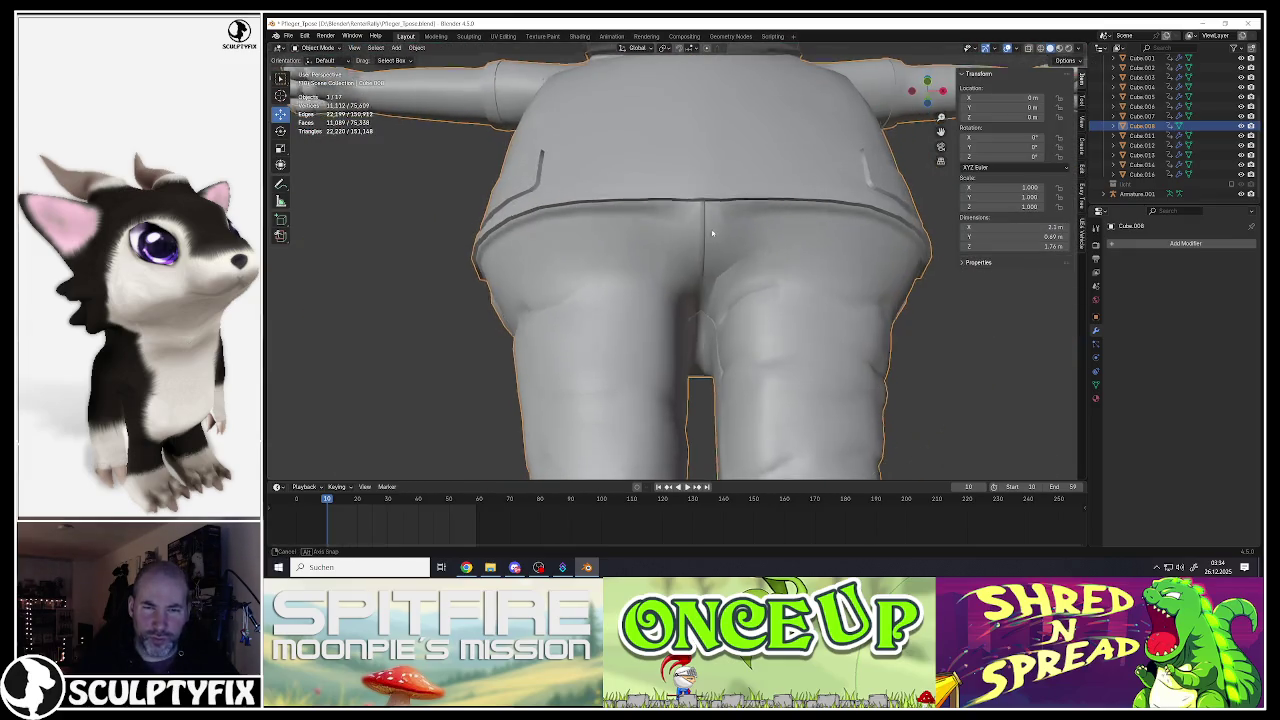
pyautogui.scroll(-2, 715, 338)
pyautogui.scroll(3, 715, 338)
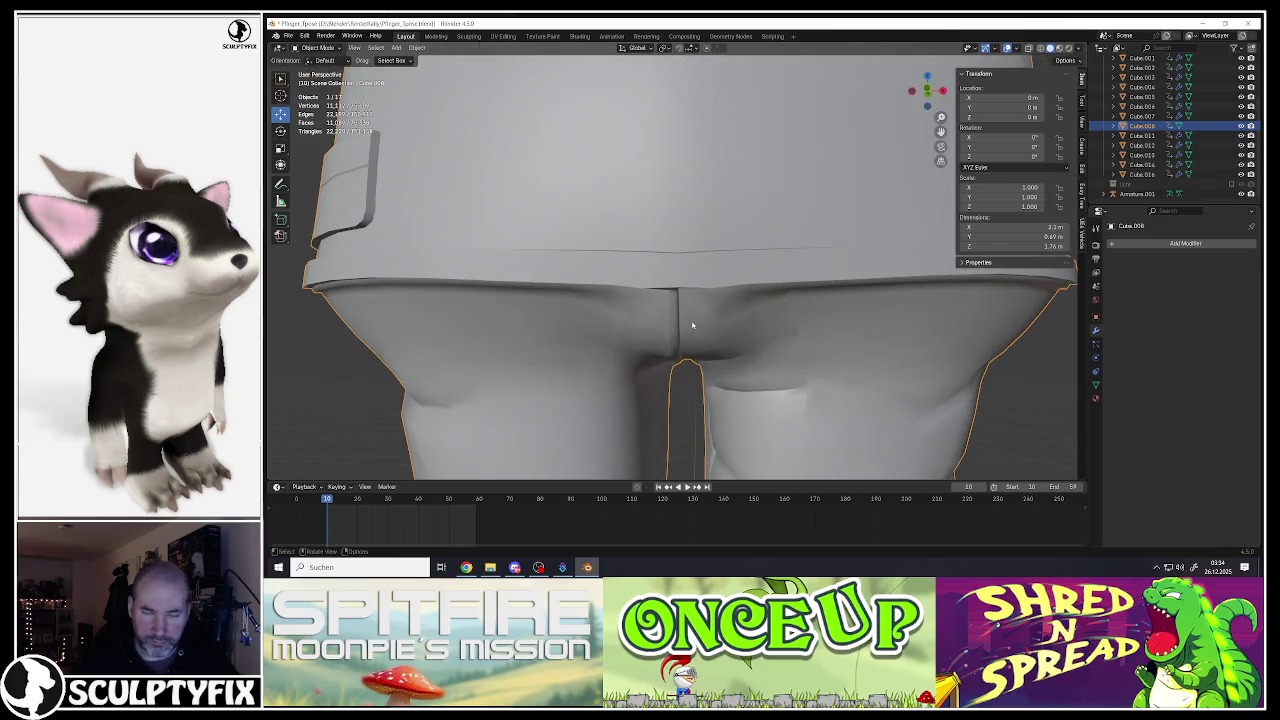
pyautogui.moveTo(692, 325); pyautogui.dragTo(677, 269, button='middle')
pyautogui.press('Tab')
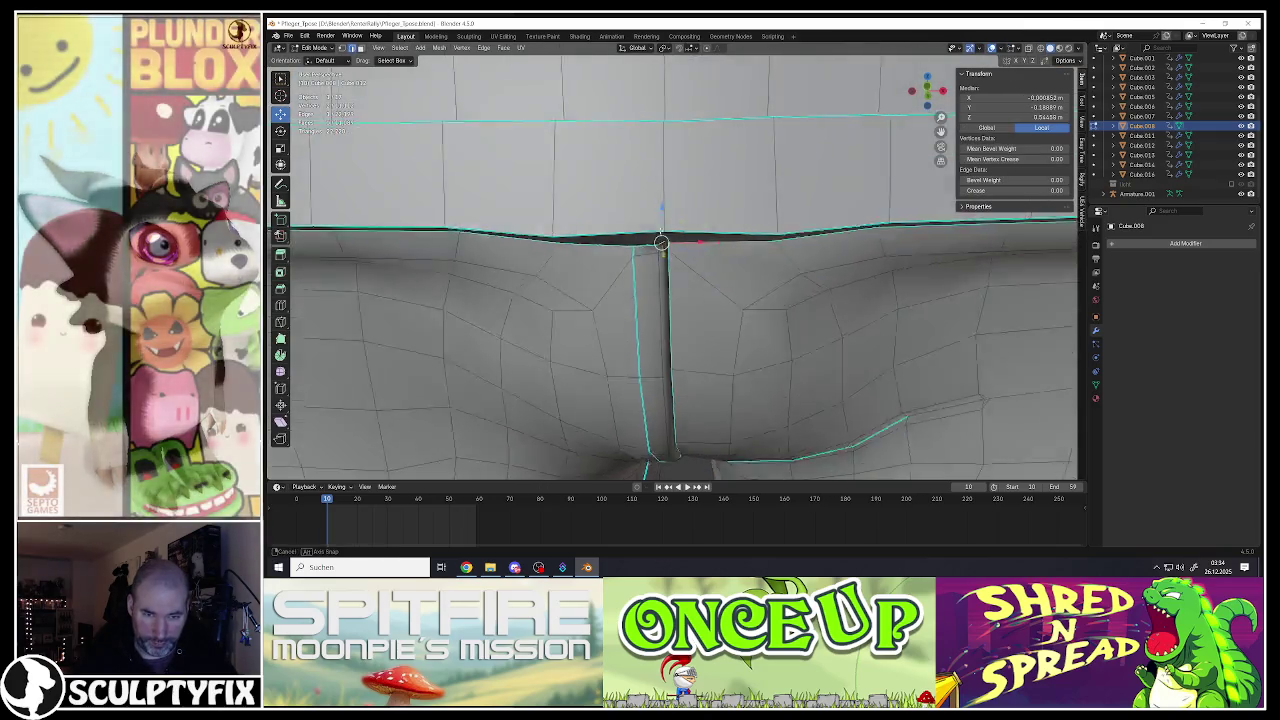
# Step: Mark the waistband seam edges as sharp
pyautogui.scroll(2, 661, 242)
pyautogui.scroll(2, 662, 250)
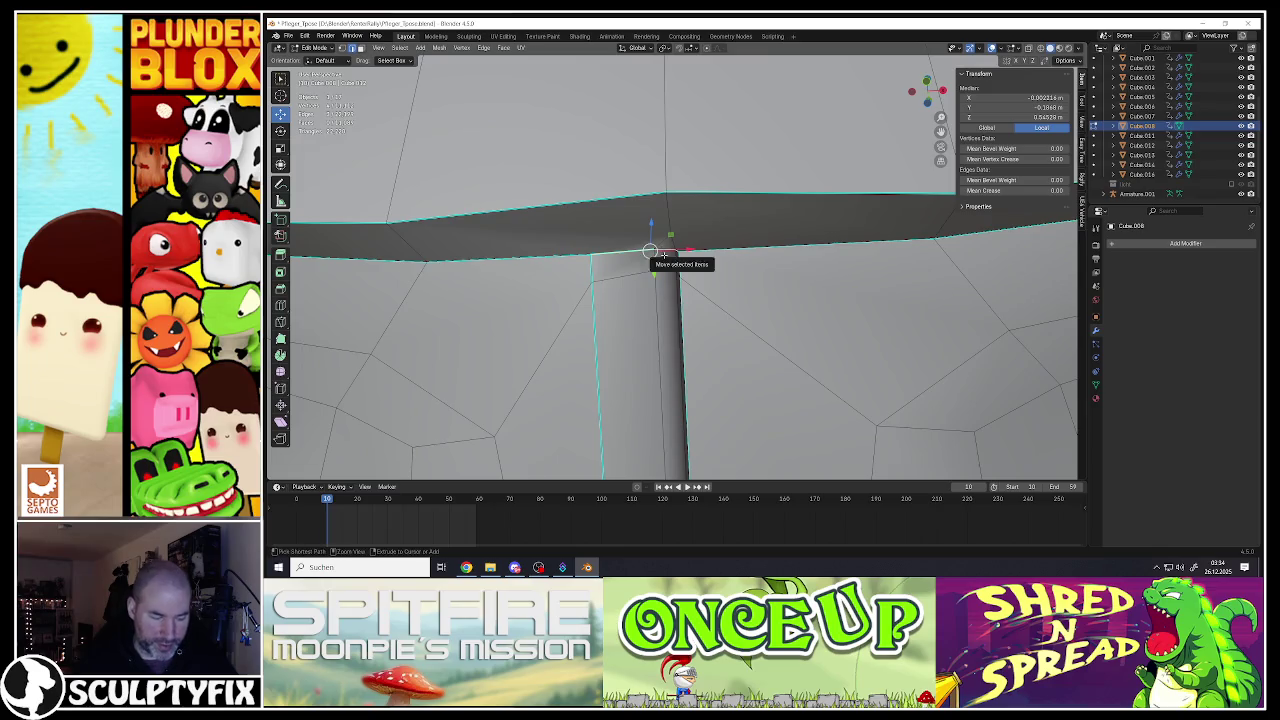
pyautogui.hotkey('ctrl', 'e')
pyautogui.click(650, 250)
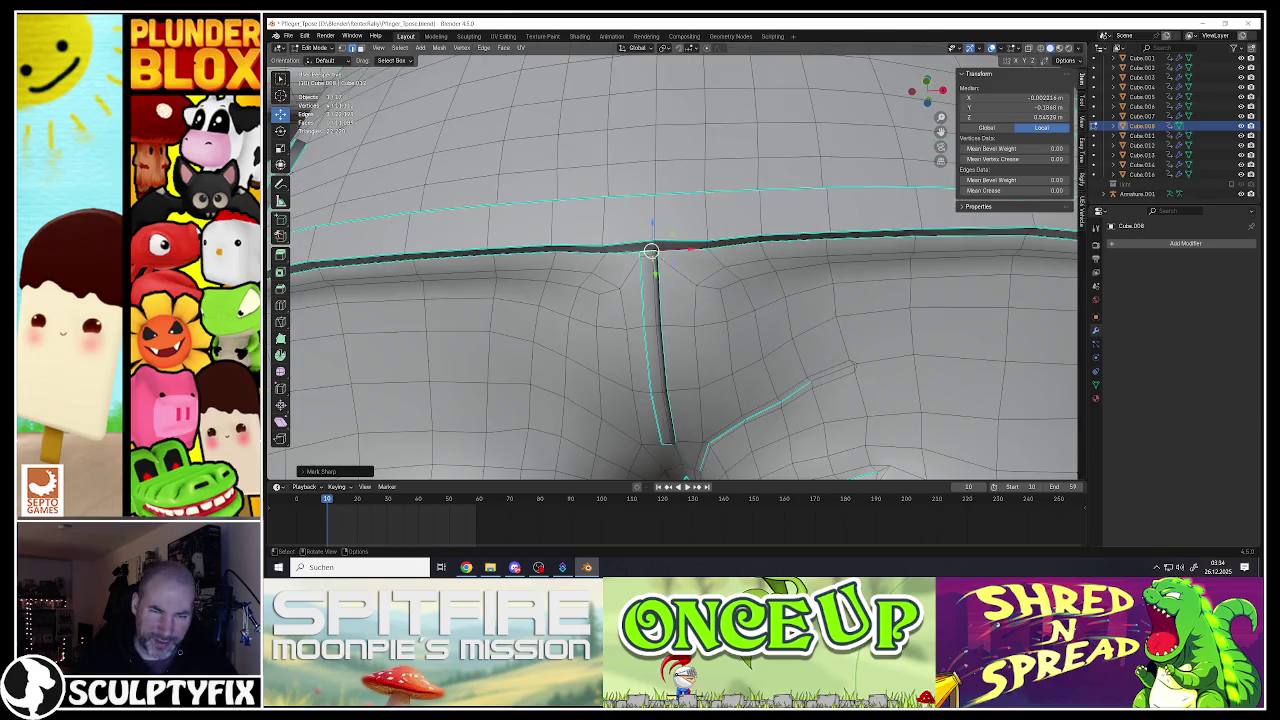
pyautogui.moveTo(650, 250); pyautogui.dragTo(630, 330, button='middle')
# Step: Mark the selected vertical seam edges as sharp
pyautogui.scroll(3, 622, 350)
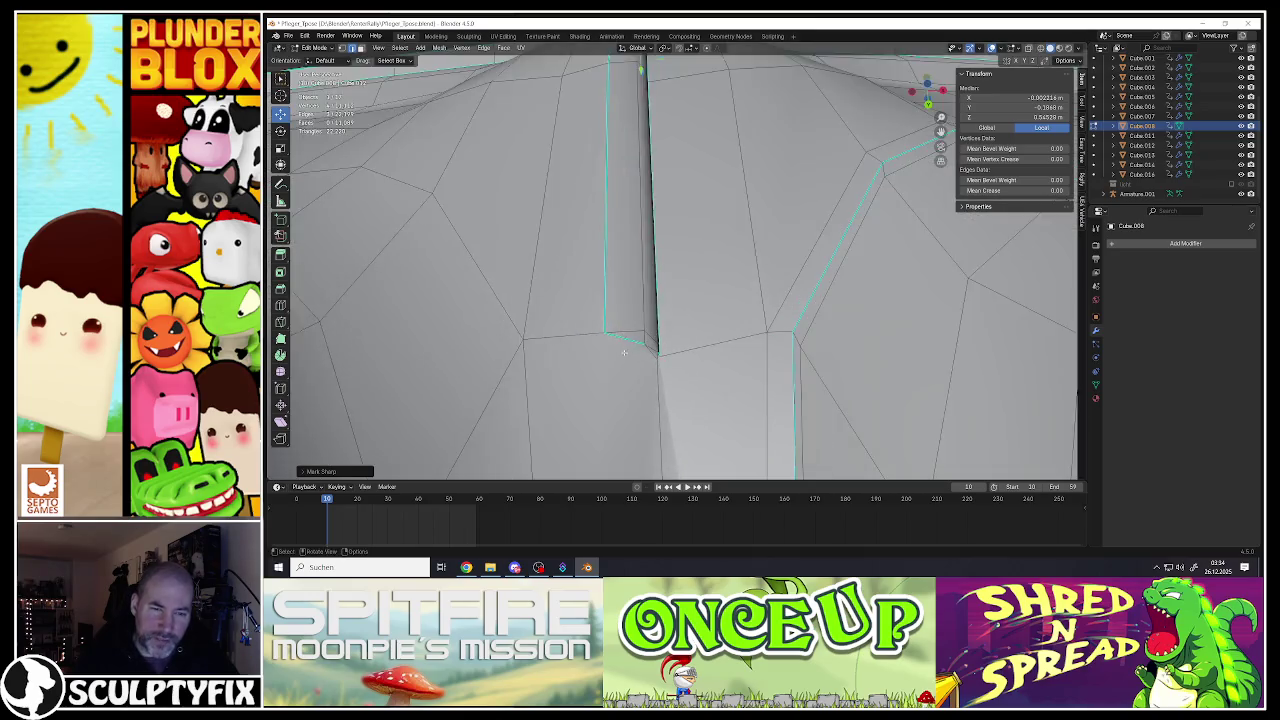
pyautogui.moveTo(660, 337); pyautogui.dragTo(600, 378, button='middle')
pyautogui.hotkey('ctrl', 'e')
pyautogui.click(599, 375)
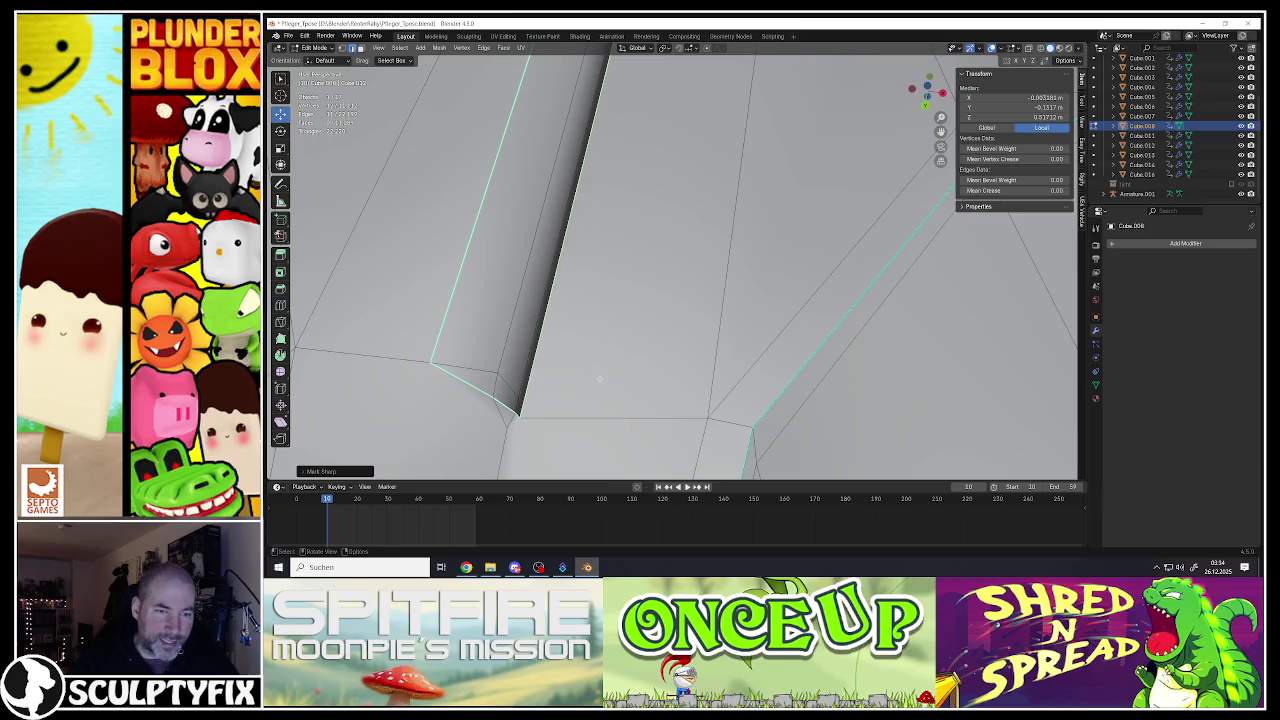
pyautogui.scroll(-3, 599, 378)
pyautogui.scroll(3, 595, 372)
pyautogui.moveTo(595, 372)
pyautogui.mouseDown(button='middle')
pyautogui.moveTo(684, 339)
pyautogui.moveTo(577, 356)
pyautogui.moveTo(614, 385)
pyautogui.moveTo(637, 315)
pyautogui.mouseUp(button='middle')
# Step: Select the vertical seam path and shift it slightly sideways along X
pyautogui.scroll(-10, 633, 356)
pyautogui.scroll(10, 637, 315)
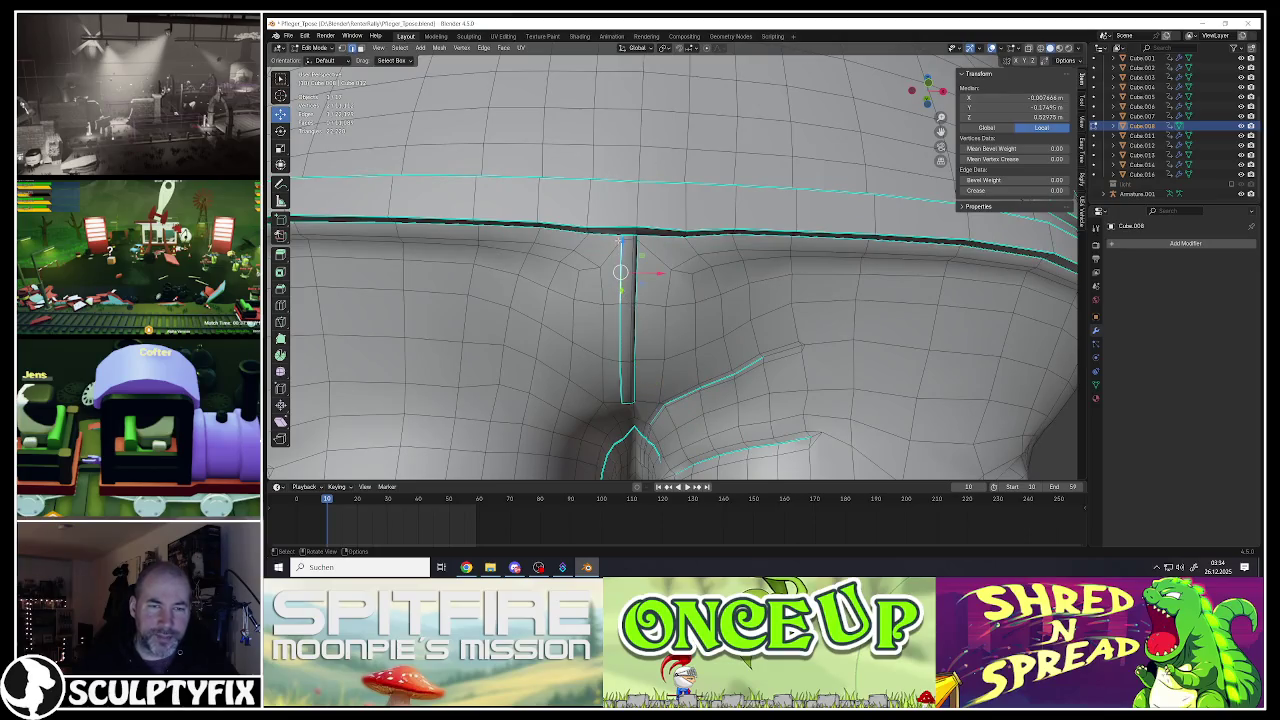
pyautogui.scroll(3, 617, 316)
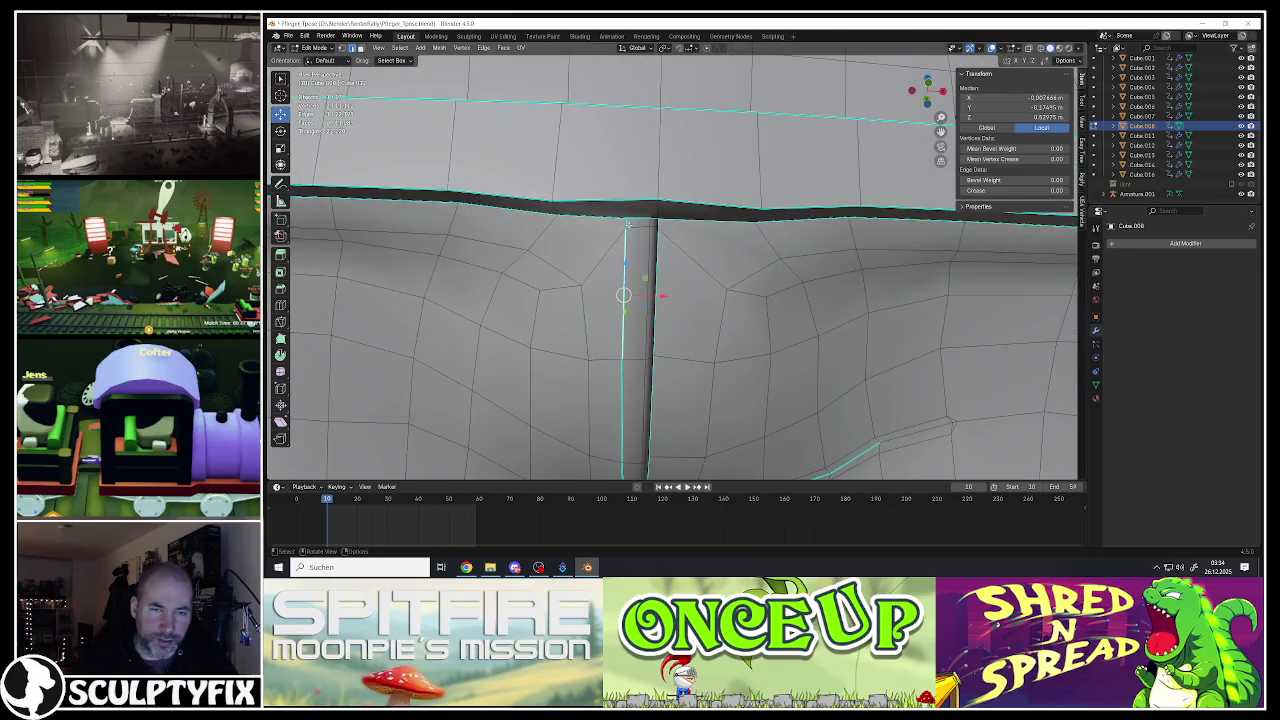
pyautogui.scroll(-5, 634, 347)
pyautogui.moveTo(634, 347); pyautogui.dragTo(646, 289, button='middle')
pyautogui.scroll(5, 634, 340)
pyautogui.keyDown('ctrl'); pyautogui.click(634, 357); pyautogui.keyUp('ctrl')
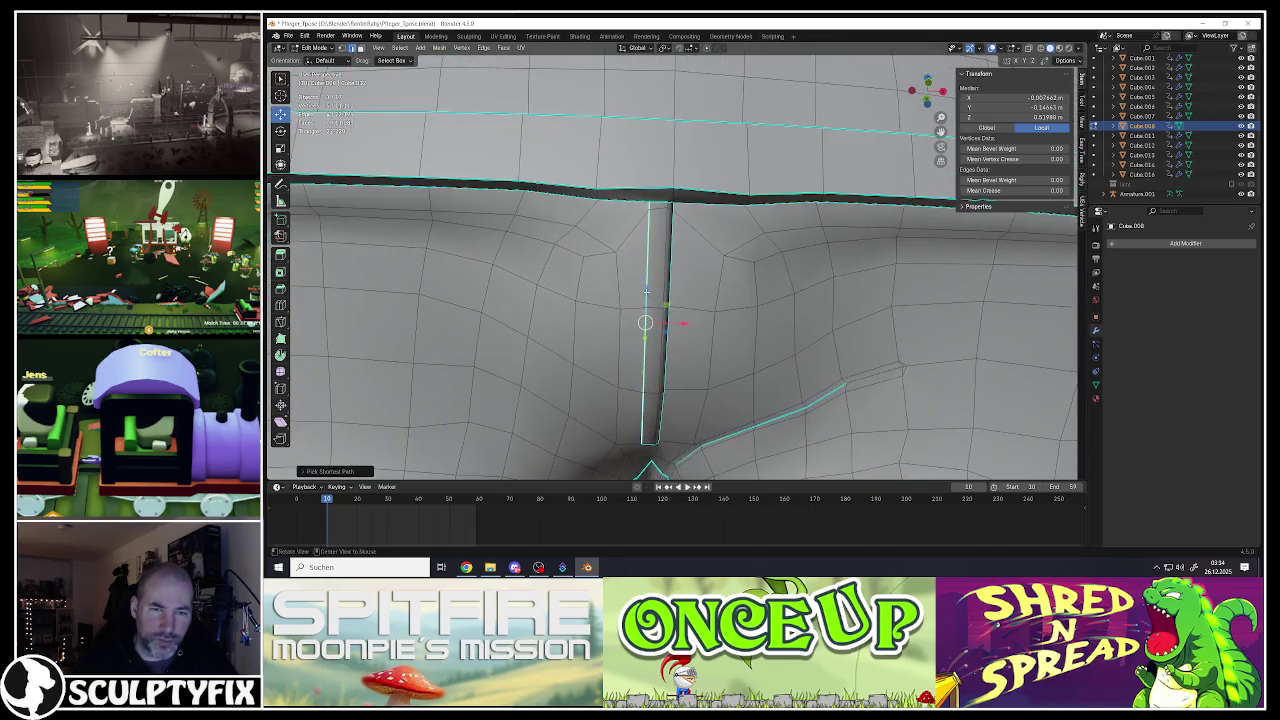
pyautogui.press('g')
pyautogui.press('x')
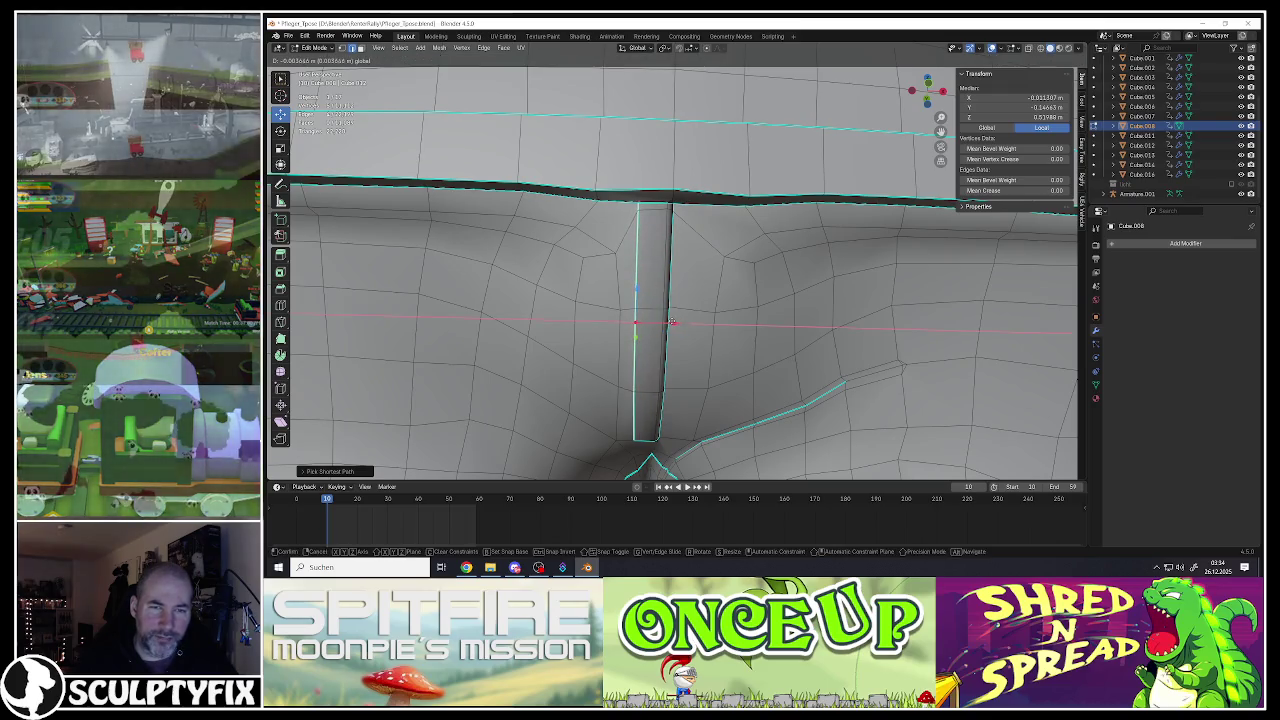
pyautogui.click(674, 314)
# Step: Orbit around the shorts to inspect the seam from below and the side
pyautogui.moveTo(674, 314)
pyautogui.mouseDown(button='middle')
pyautogui.moveTo(666, 272)
pyautogui.moveTo(670, 321)
pyautogui.moveTo(660, 290)
pyautogui.moveTo(640, 280)
pyautogui.moveTo(645, 289)
pyautogui.mouseUp(button='middle')
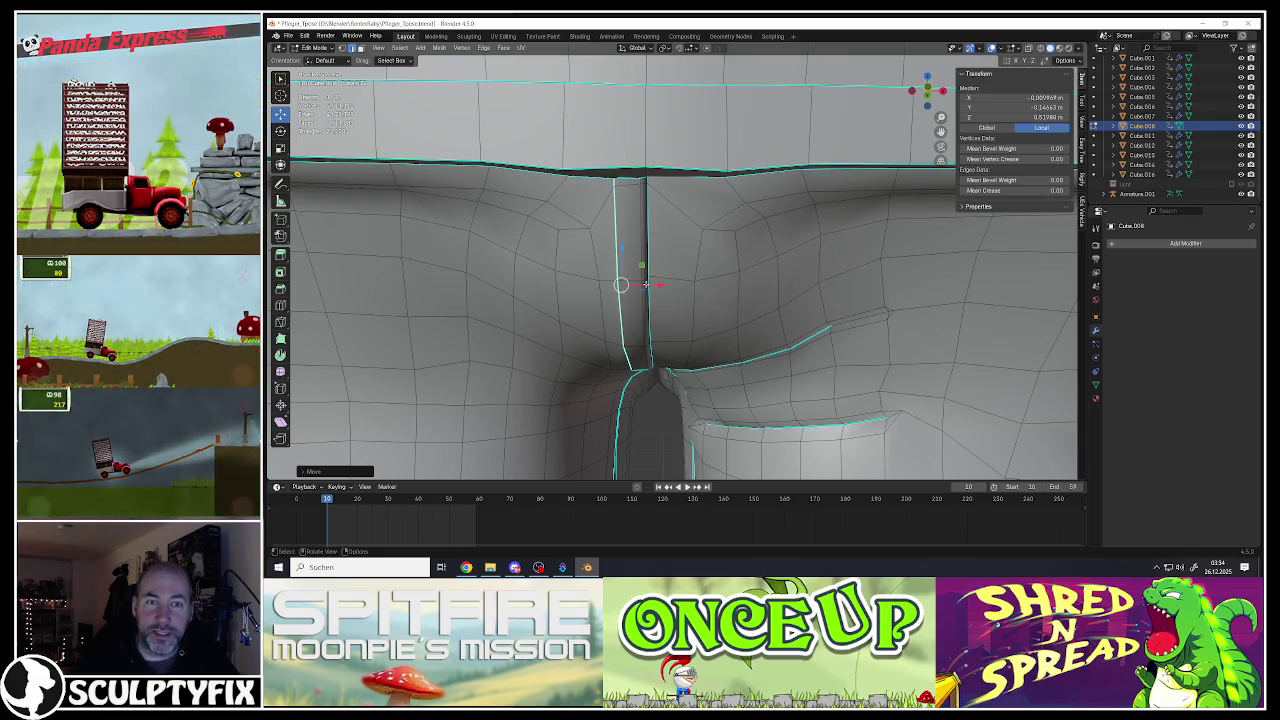
pyautogui.moveTo(655, 315); pyautogui.dragTo(662, 287, button='middle')
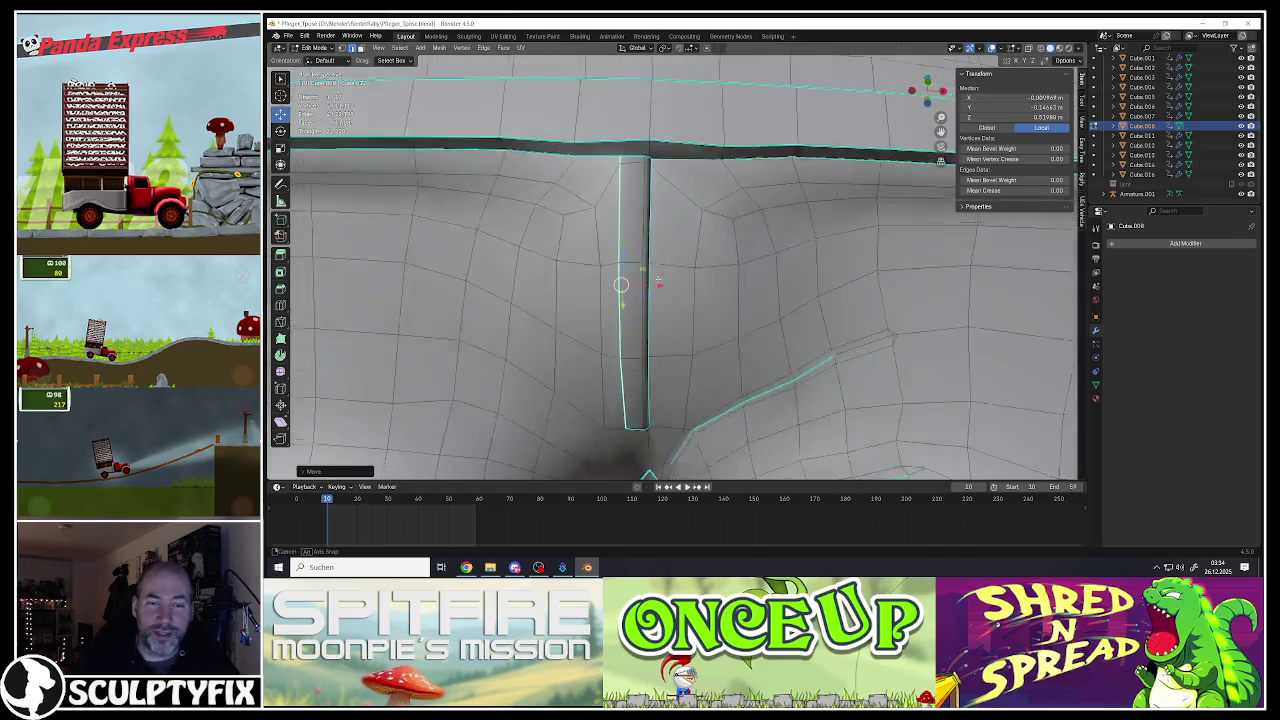
pyautogui.scroll(-4, 661, 287)
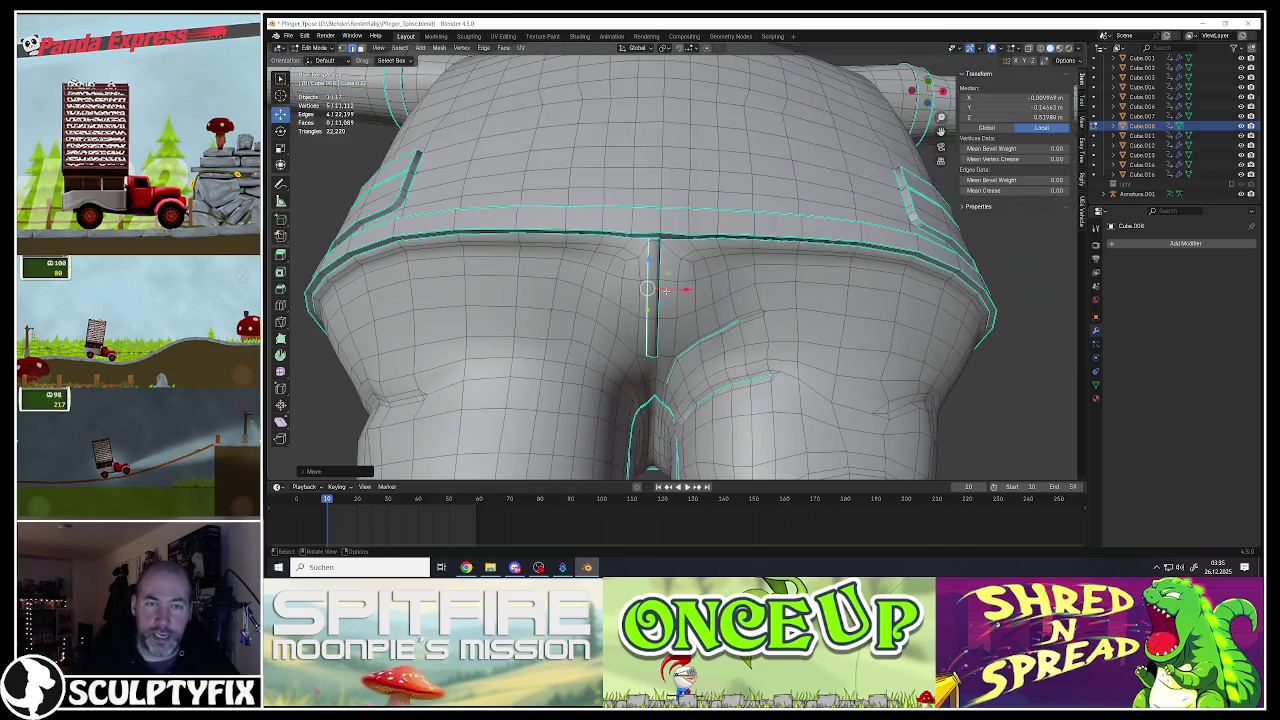
pyautogui.moveTo(672, 312); pyautogui.dragTo(655, 240, button='middle')
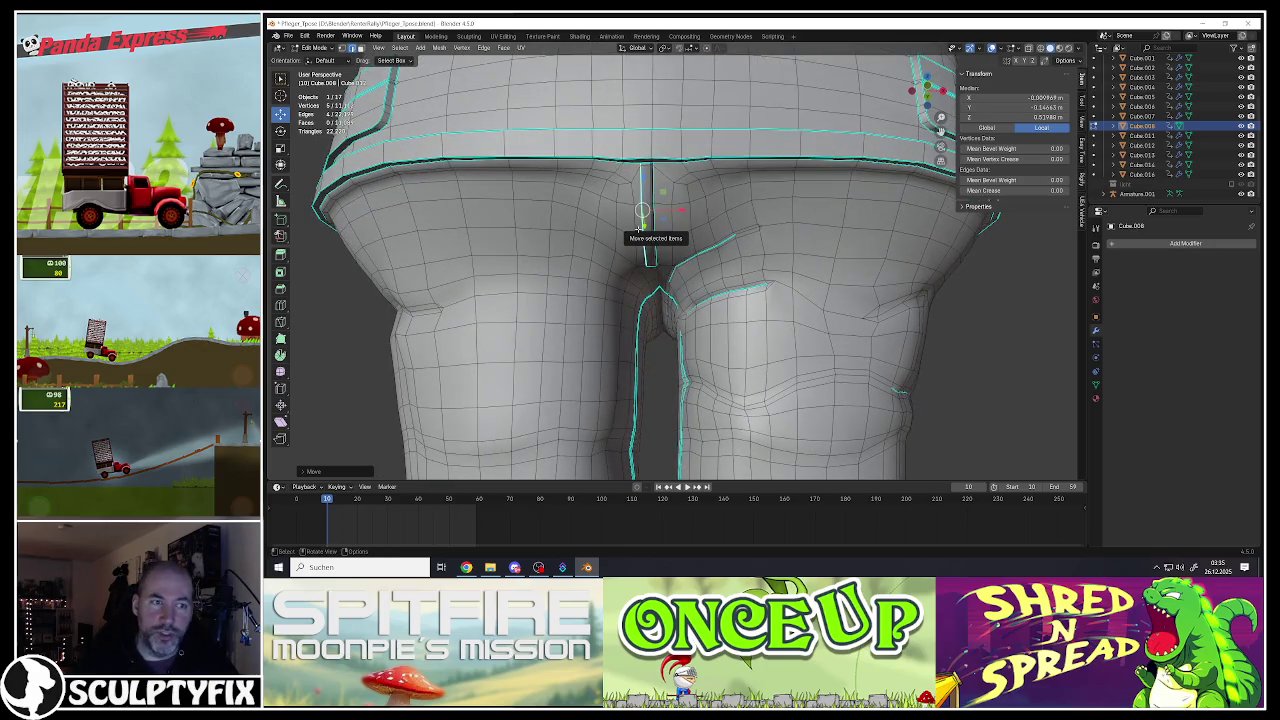
pyautogui.moveTo(640, 229); pyautogui.dragTo(701, 228, button='middle')
pyautogui.scroll(2, 693, 218)
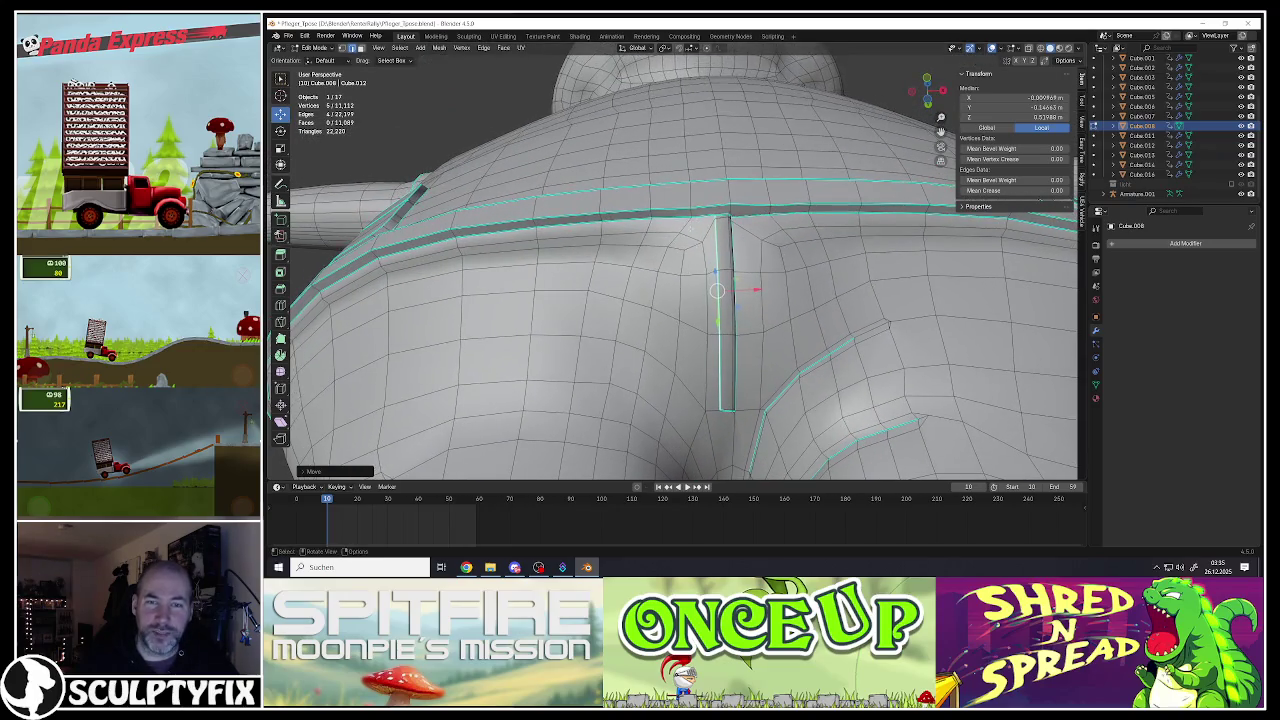
pyautogui.scroll(-2, 690, 228)
pyautogui.scroll(-2, 688, 230)
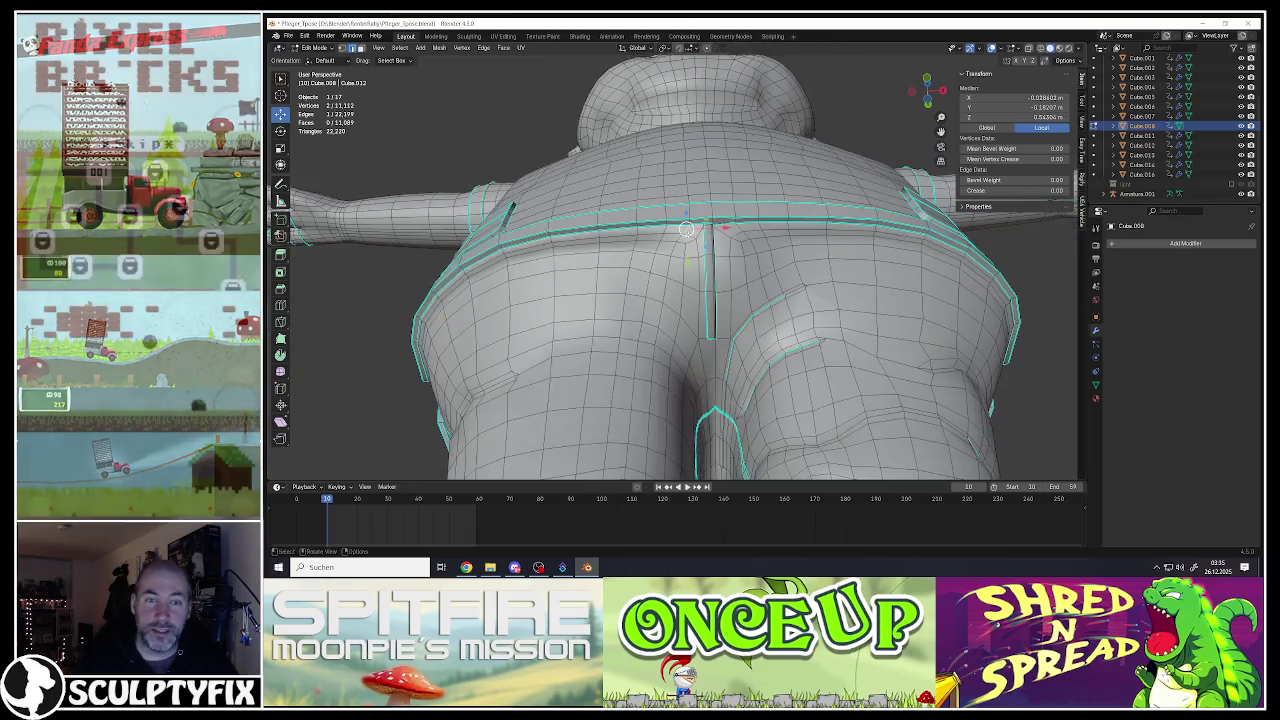
pyautogui.moveTo(686, 230)
pyautogui.mouseDown(button='middle')
pyautogui.moveTo(669, 222)
pyautogui.moveTo(736, 242)
pyautogui.moveTo(834, 196)
pyautogui.moveTo(819, 183)
pyautogui.mouseUp(button='middle')
pyautogui.scroll(2, 669, 222)
pyautogui.scroll(2, 672, 228)
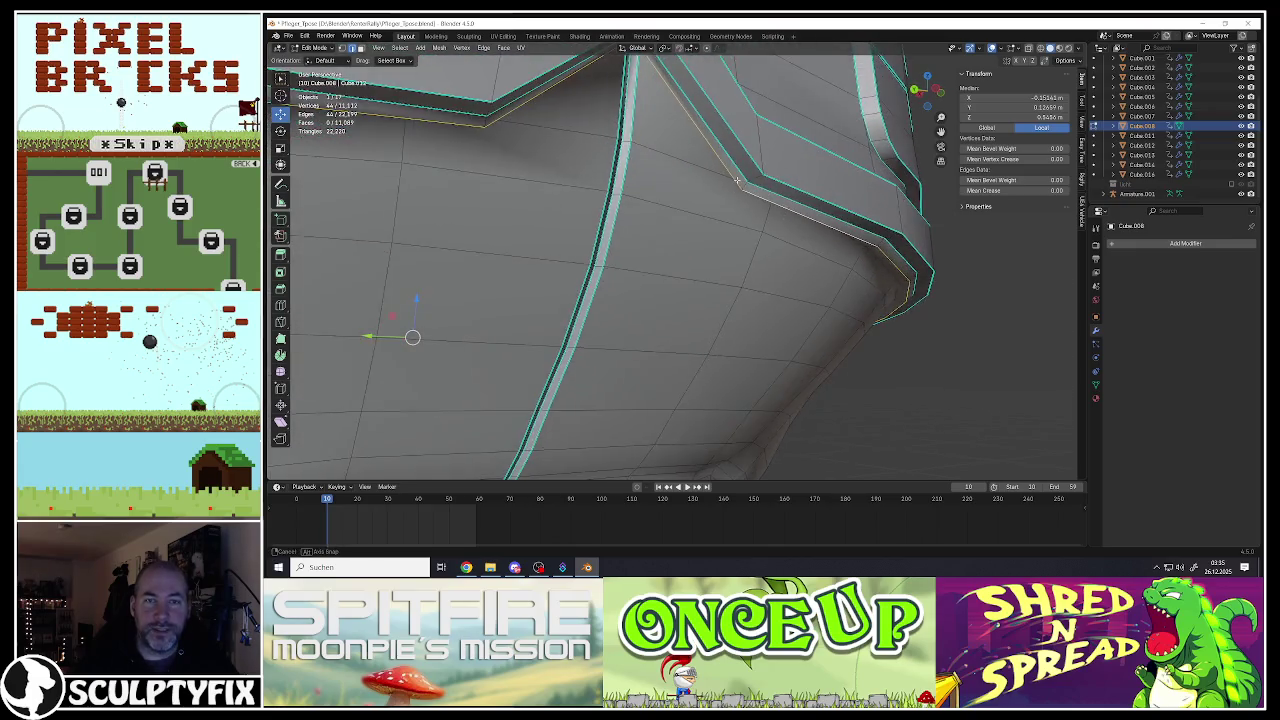
# Step: Mark the selected hip edges at the top of the leg as sharp
pyautogui.moveTo(819, 183); pyautogui.dragTo(732, 185, button='middle')
pyautogui.hotkey('ctrl', 'e')
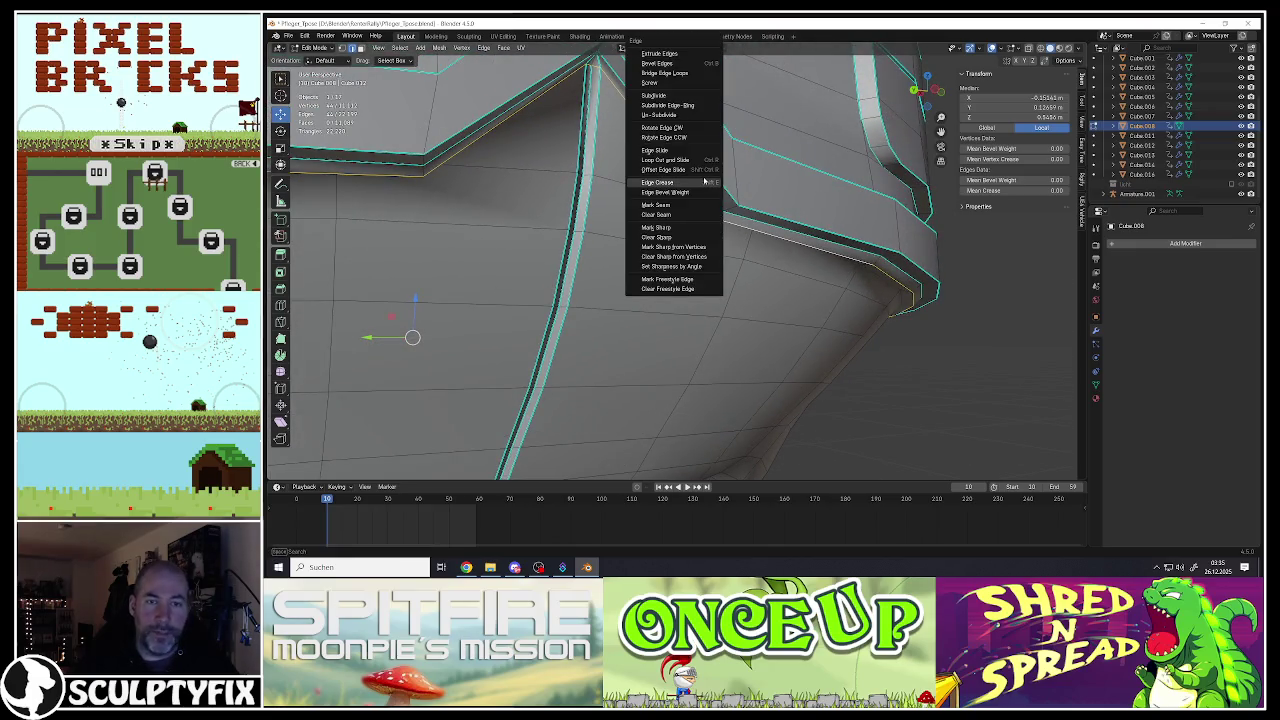
pyautogui.click(675, 228)
pyautogui.moveTo(675, 228)
pyautogui.mouseDown(button='middle')
pyautogui.moveTo(727, 215)
pyautogui.moveTo(598, 184)
pyautogui.moveTo(648, 177)
pyautogui.moveTo(664, 238)
pyautogui.mouseUp(button='middle')
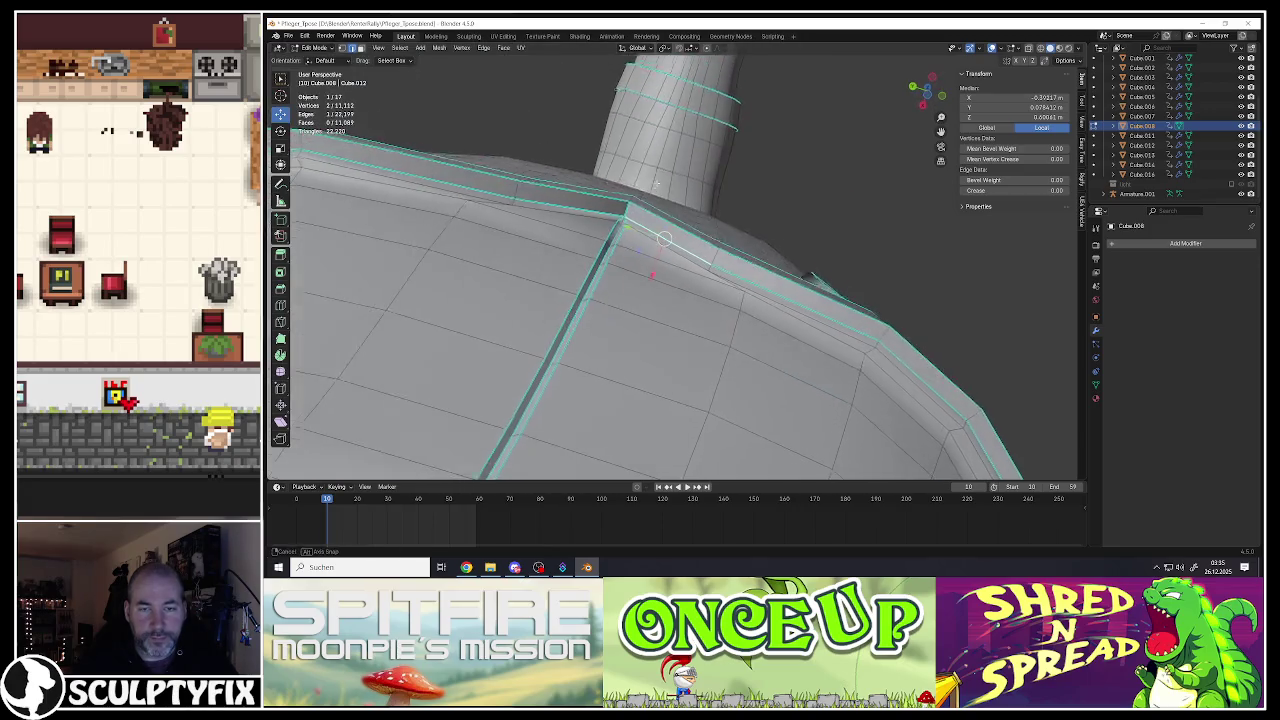
pyautogui.moveTo(589, 218)
pyautogui.mouseDown(button='middle')
pyautogui.moveTo(535, 226)
pyautogui.moveTo(645, 199)
pyautogui.mouseUp(button='middle')
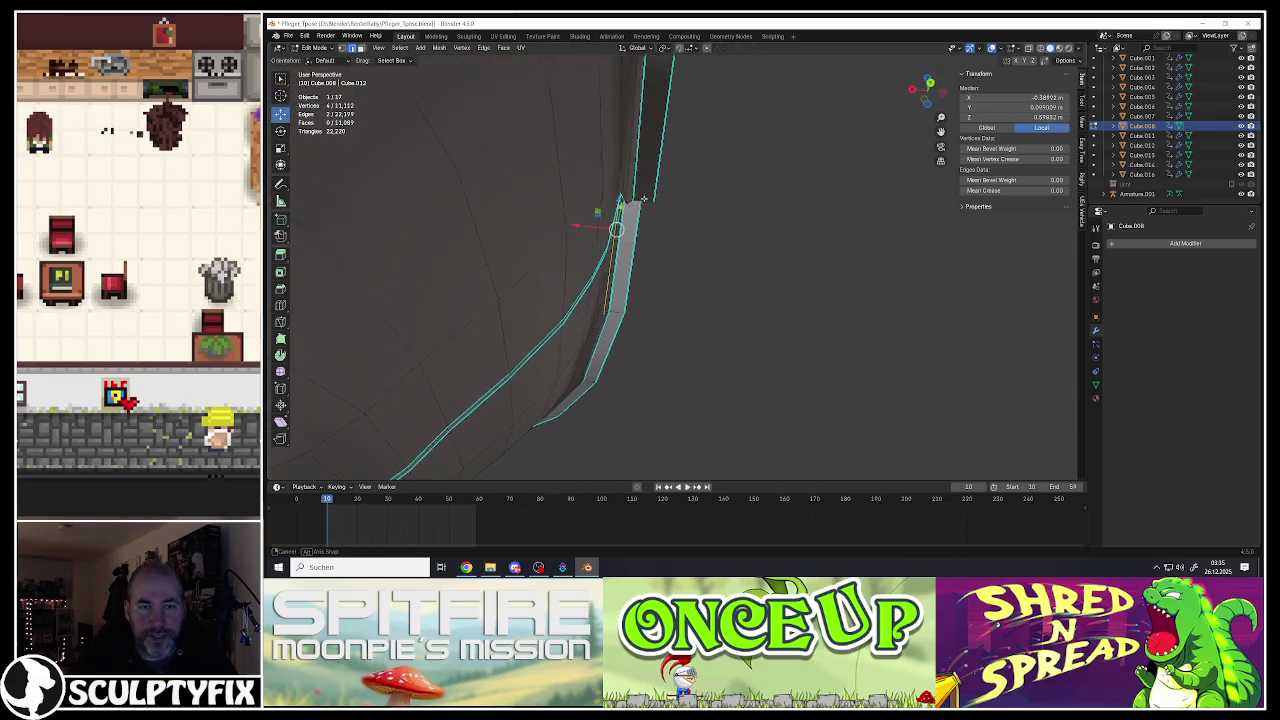
pyautogui.moveTo(645, 199); pyautogui.dragTo(599, 221, button='middle')
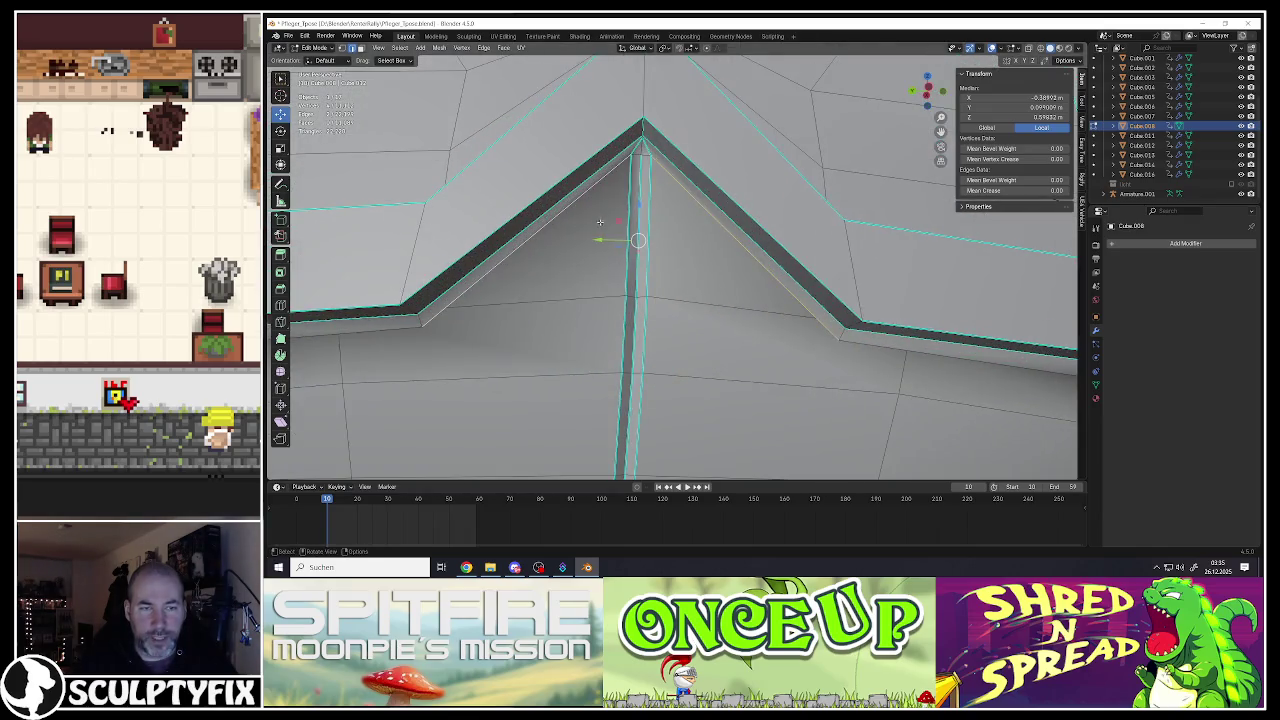
# Step: Nudge the selected seam vertex at the peak slightly
pyautogui.press('g')
pyautogui.click(598, 233)
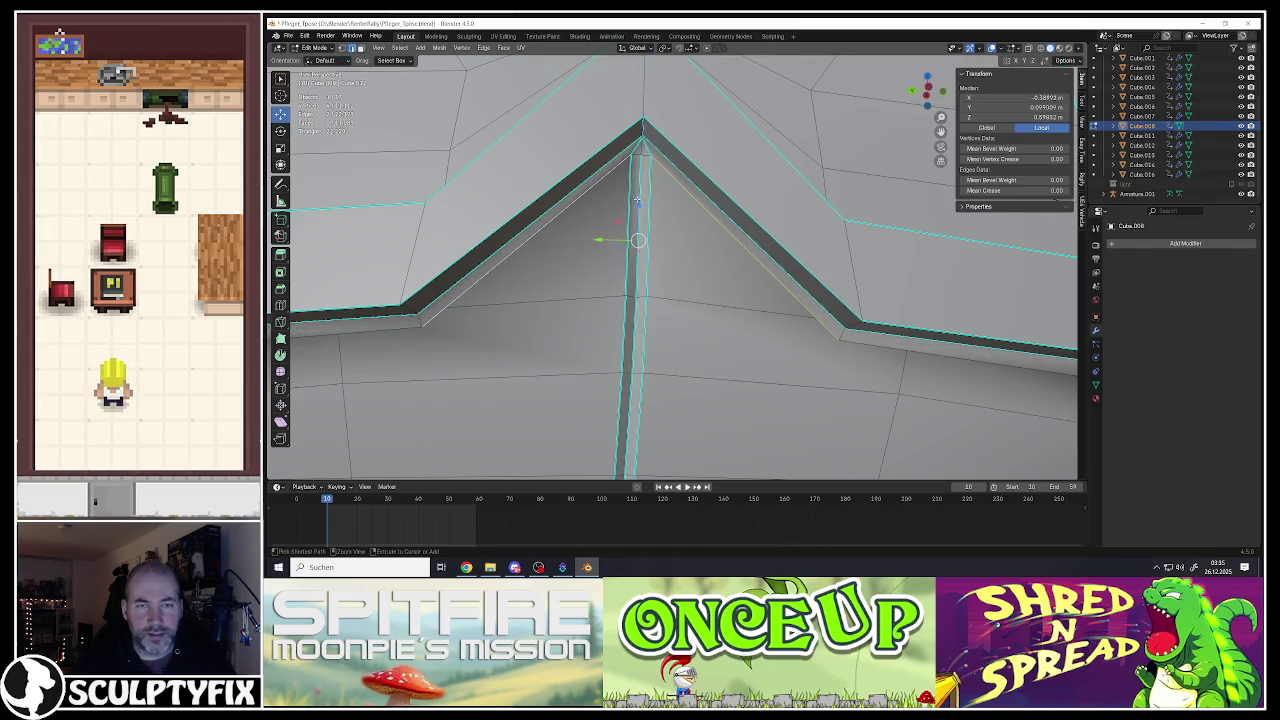
pyautogui.scroll(-6, 598, 233)
pyautogui.moveTo(656, 409); pyautogui.dragTo(649, 190, button='middle')
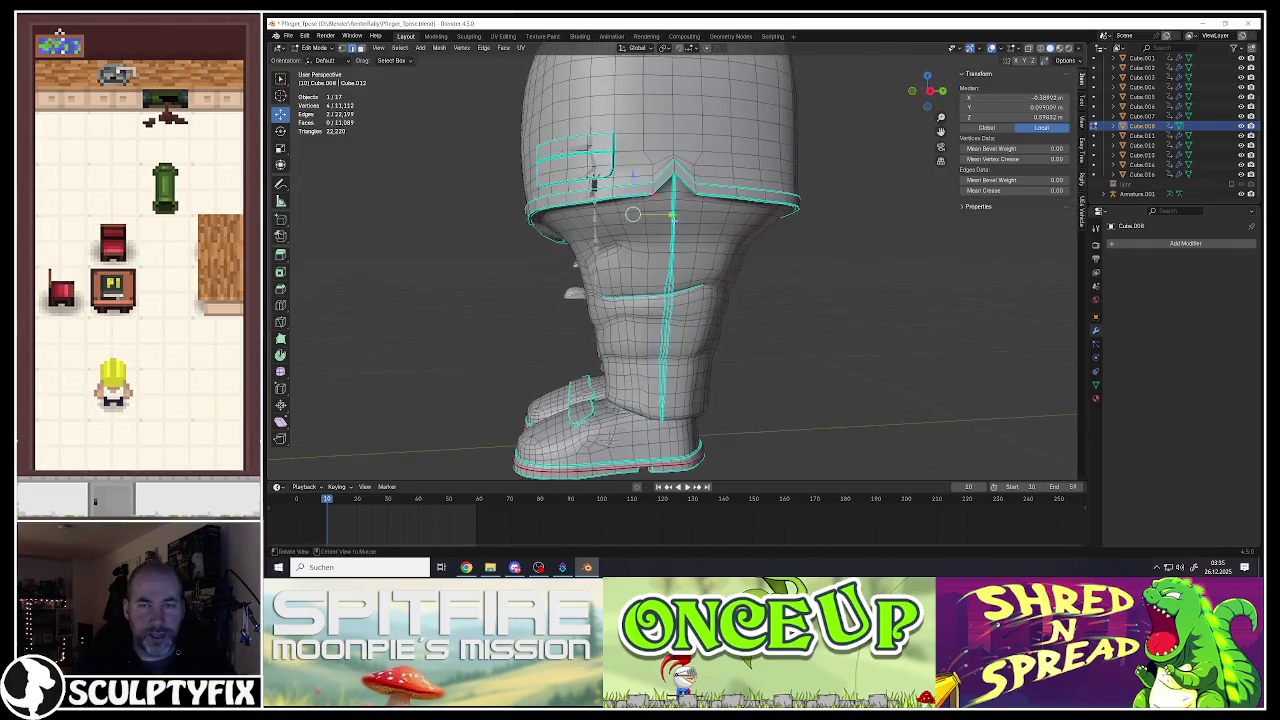
pyautogui.scroll(6, 649, 190)
pyautogui.scroll(3, 649, 190)
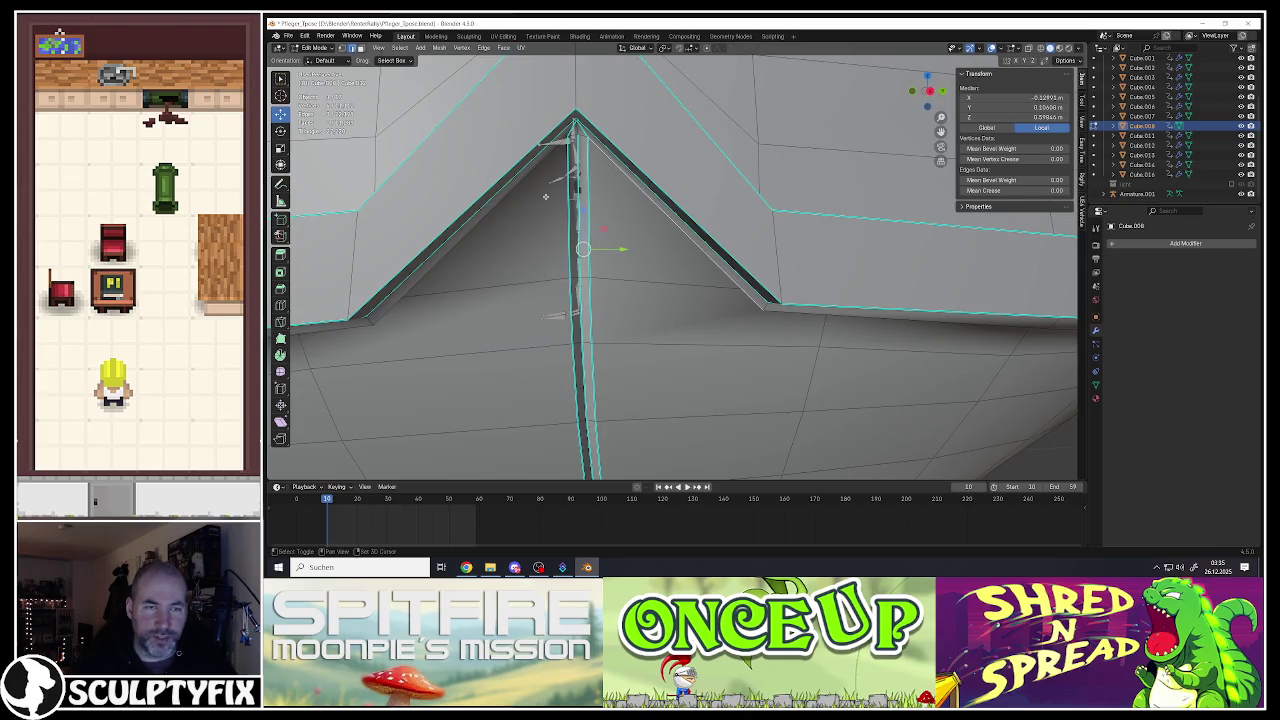
# Step: Move the edge on the peak's left slope, then check other seam edges
pyautogui.keyDown('shift'); pyautogui.click(513, 197); pyautogui.keyUp('shift')
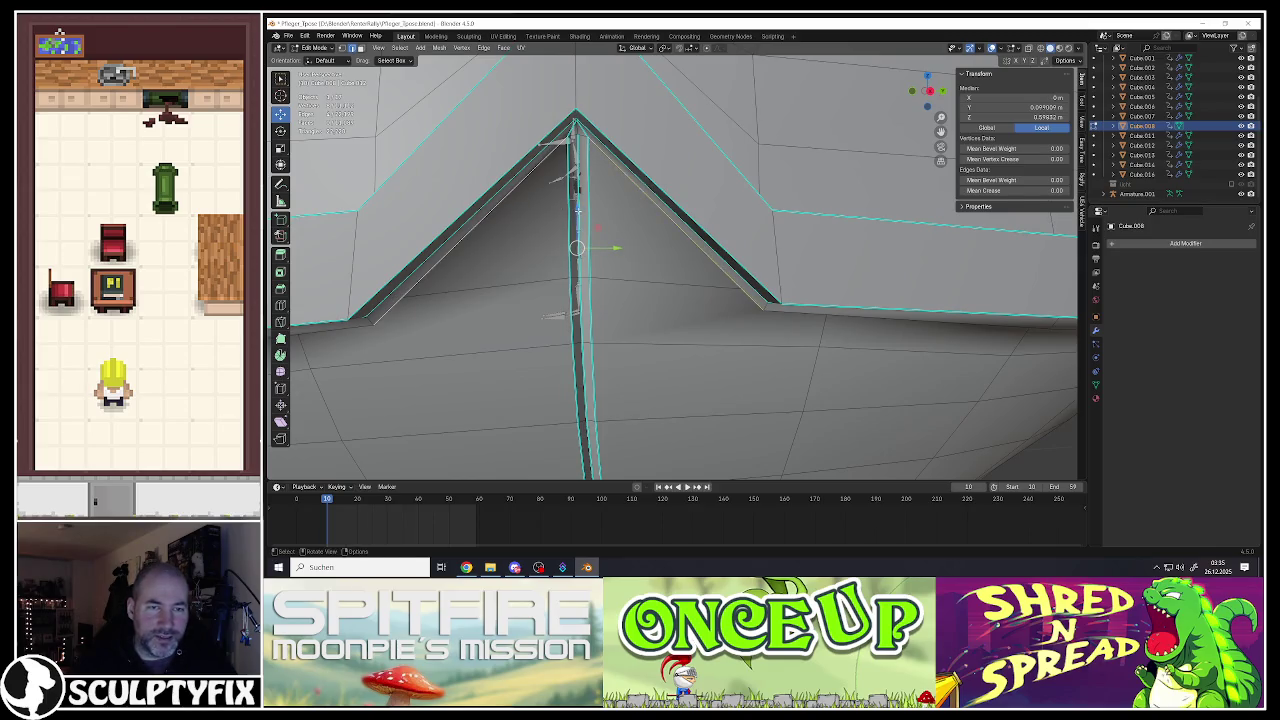
pyautogui.press('g')
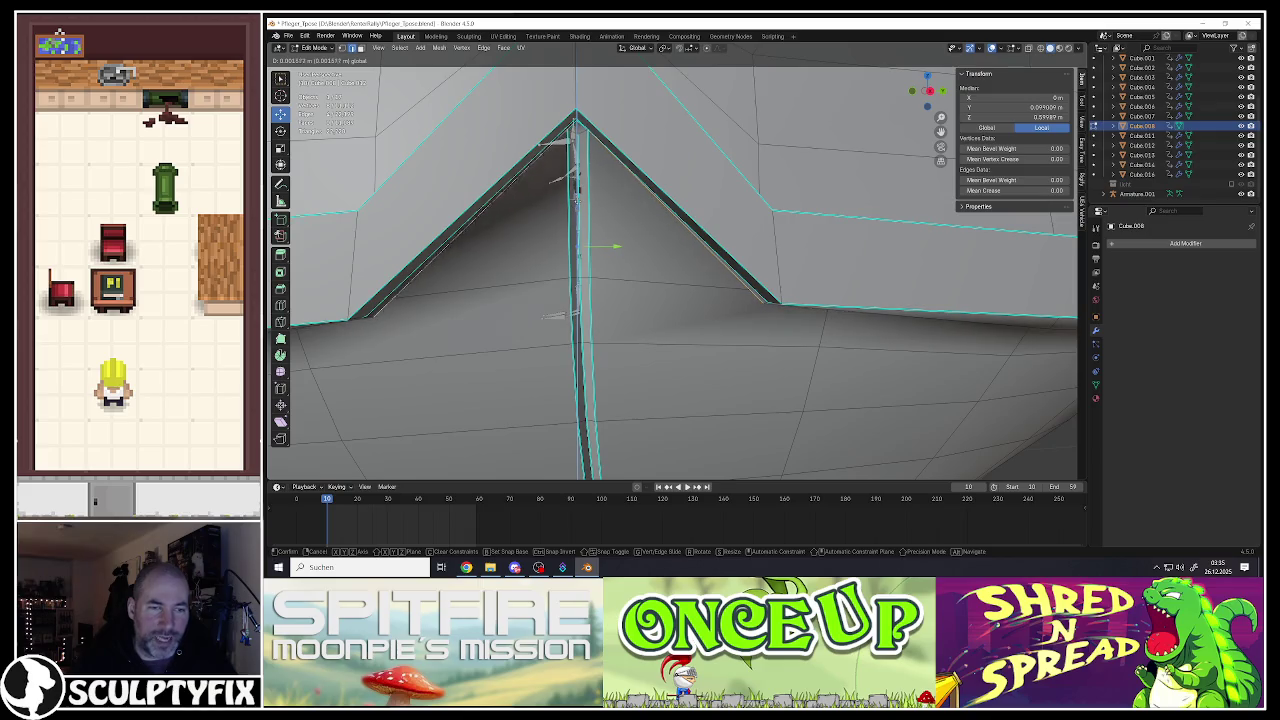
pyautogui.click(576, 200)
pyautogui.moveTo(576, 200); pyautogui.dragTo(558, 214, button='middle')
pyautogui.click(886, 133)
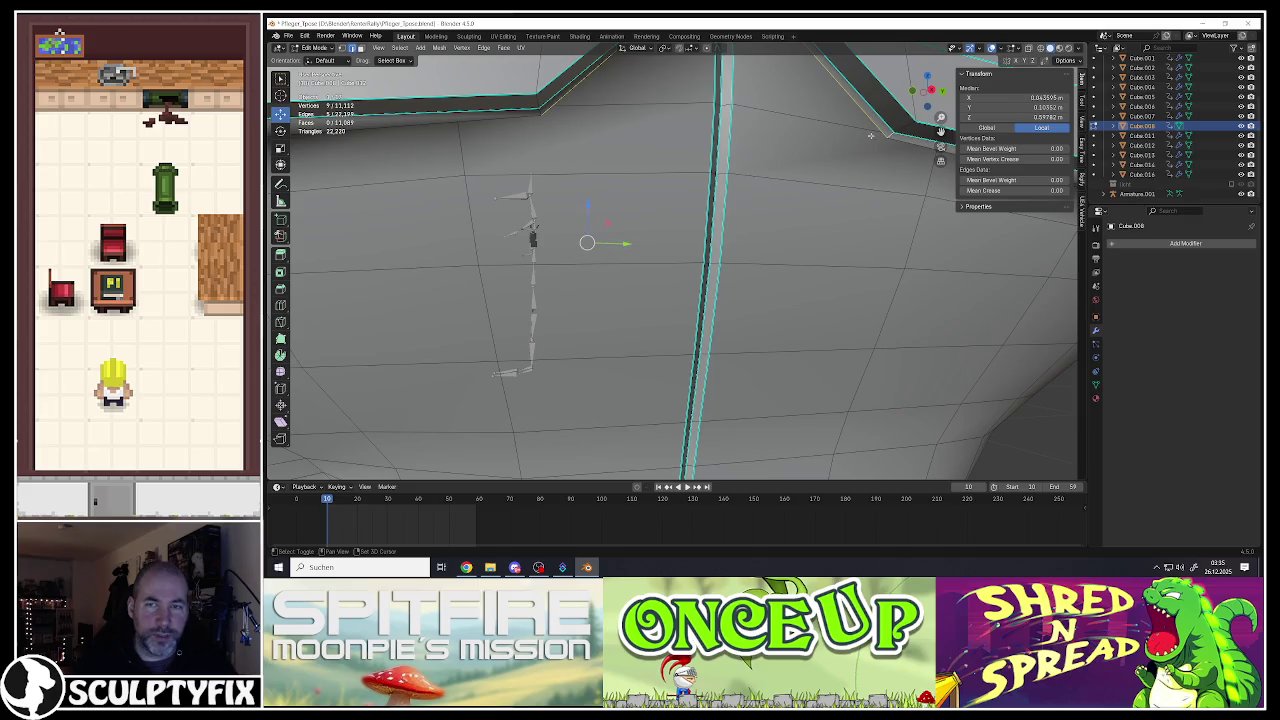
pyautogui.moveTo(886, 133); pyautogui.dragTo(525, 150, button='middle')
pyautogui.keyDown('shift'); pyautogui.click(524, 147); pyautogui.keyUp('shift')
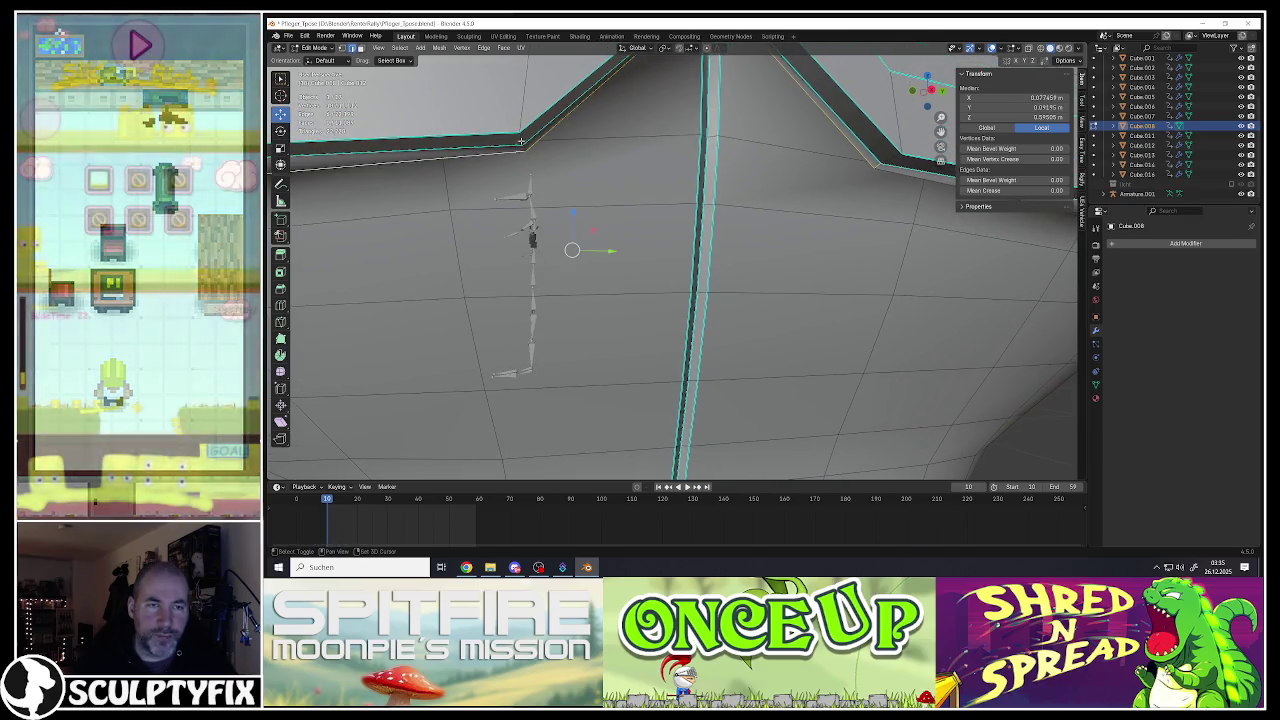
pyautogui.keyDown('shift'); pyautogui.click(524, 146); pyautogui.keyUp('shift')
# Step: Mark the ridge edge of the V-shaped peak as sharp
pyautogui.moveTo(524, 147)
pyautogui.mouseDown(button='middle')
pyautogui.moveTo(795, 184)
pyautogui.moveTo(760, 164)
pyautogui.mouseUp(button='middle')
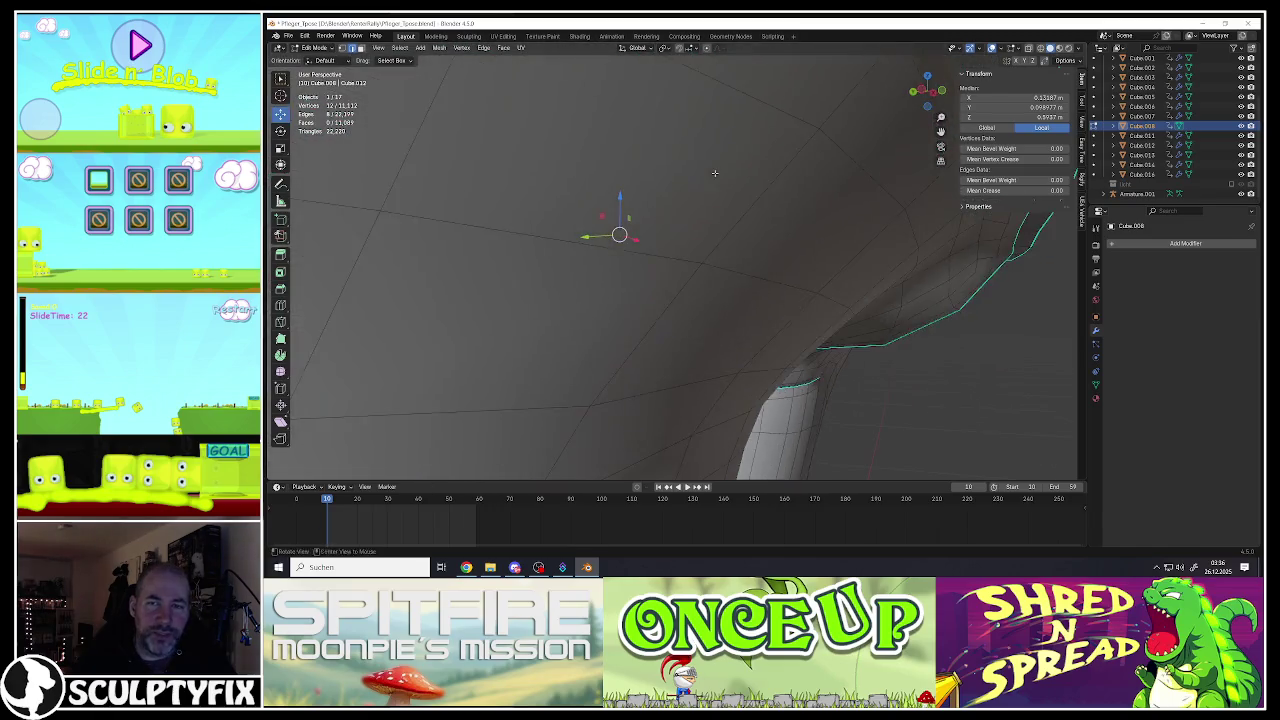
pyautogui.moveTo(760, 164)
pyautogui.mouseDown(button='middle')
pyautogui.moveTo(693, 163)
pyautogui.moveTo(740, 104)
pyautogui.mouseUp(button='middle')
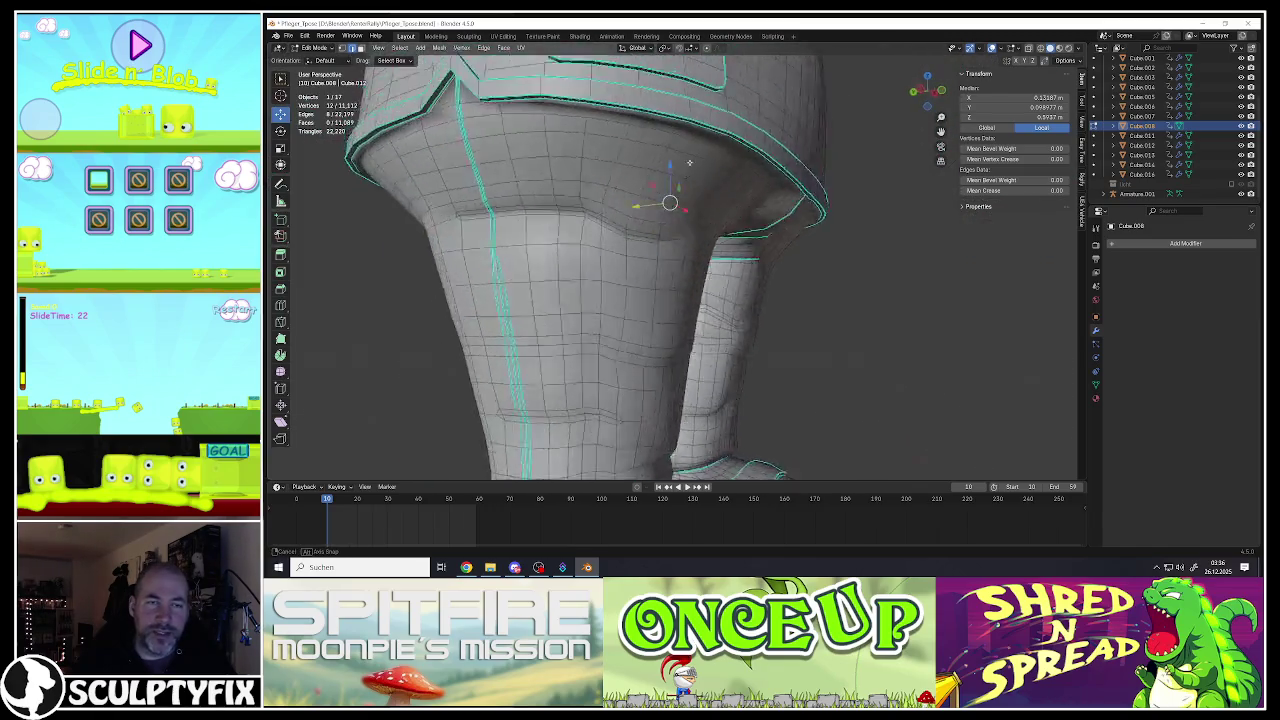
pyautogui.scroll(2, 740, 104)
pyautogui.scroll(2, 720, 130)
pyautogui.scroll(2, 700, 155)
pyautogui.scroll(2, 686, 170)
pyautogui.scroll(1, 684, 168)
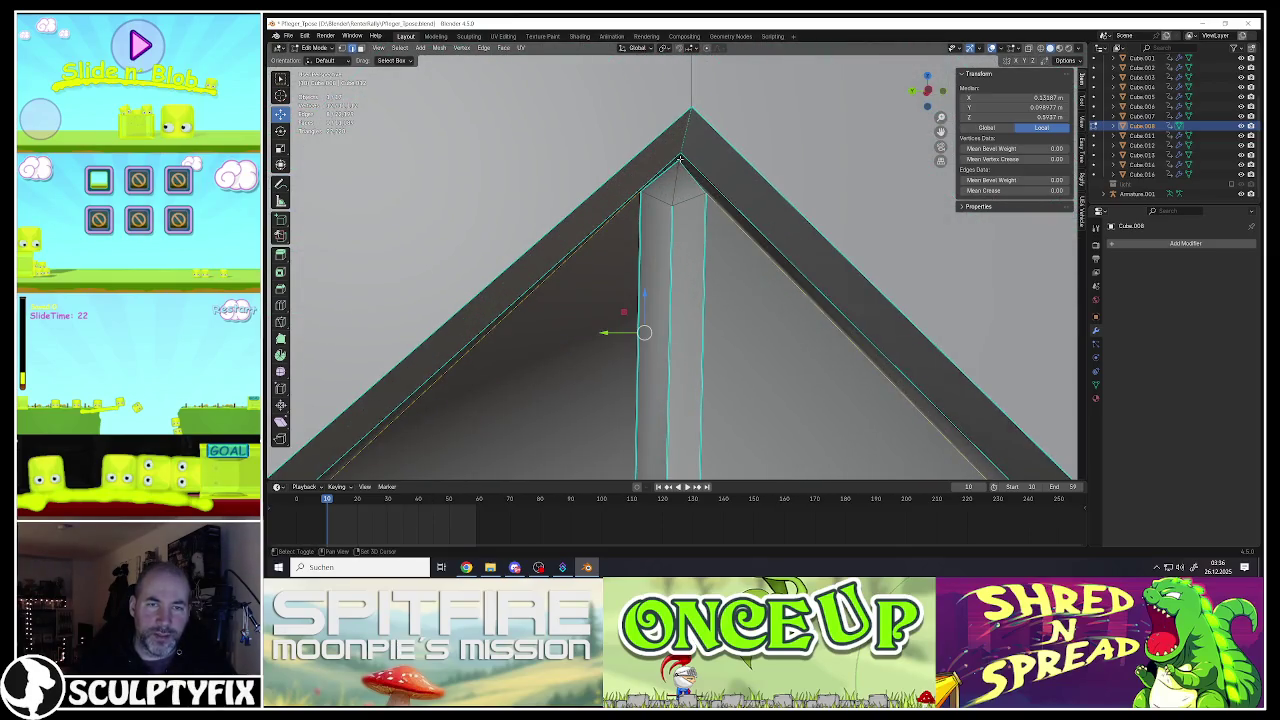
pyautogui.moveTo(679, 158); pyautogui.dragTo(595, 151, button='middle')
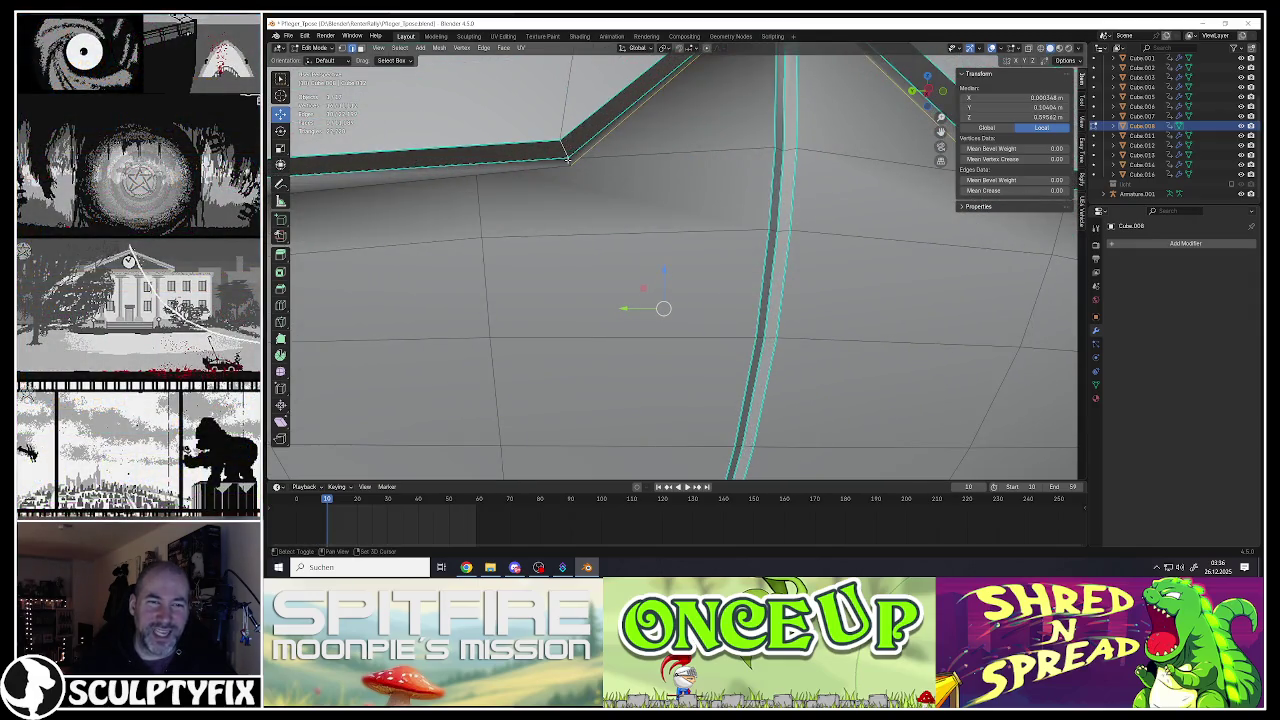
pyautogui.moveTo(722, 178); pyautogui.dragTo(872, 262, button='middle')
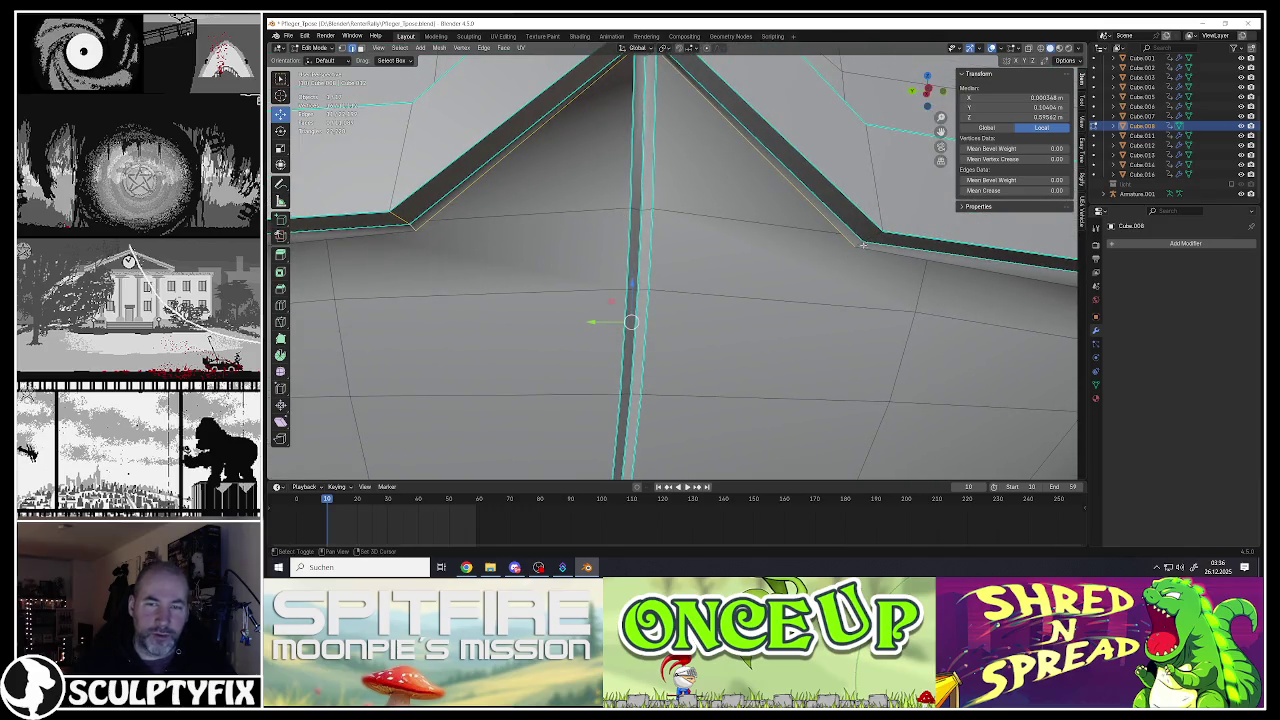
pyautogui.scroll(-1, 725, 237)
pyautogui.scroll(-2, 725, 237)
pyautogui.scroll(-1, 725, 237)
pyautogui.hotkey('ctrl', 'e')
pyautogui.click(716, 241)
# Step: Select the dark ridge edge and place the 3D cursor on it
pyautogui.scroll(-3, 680, 230)
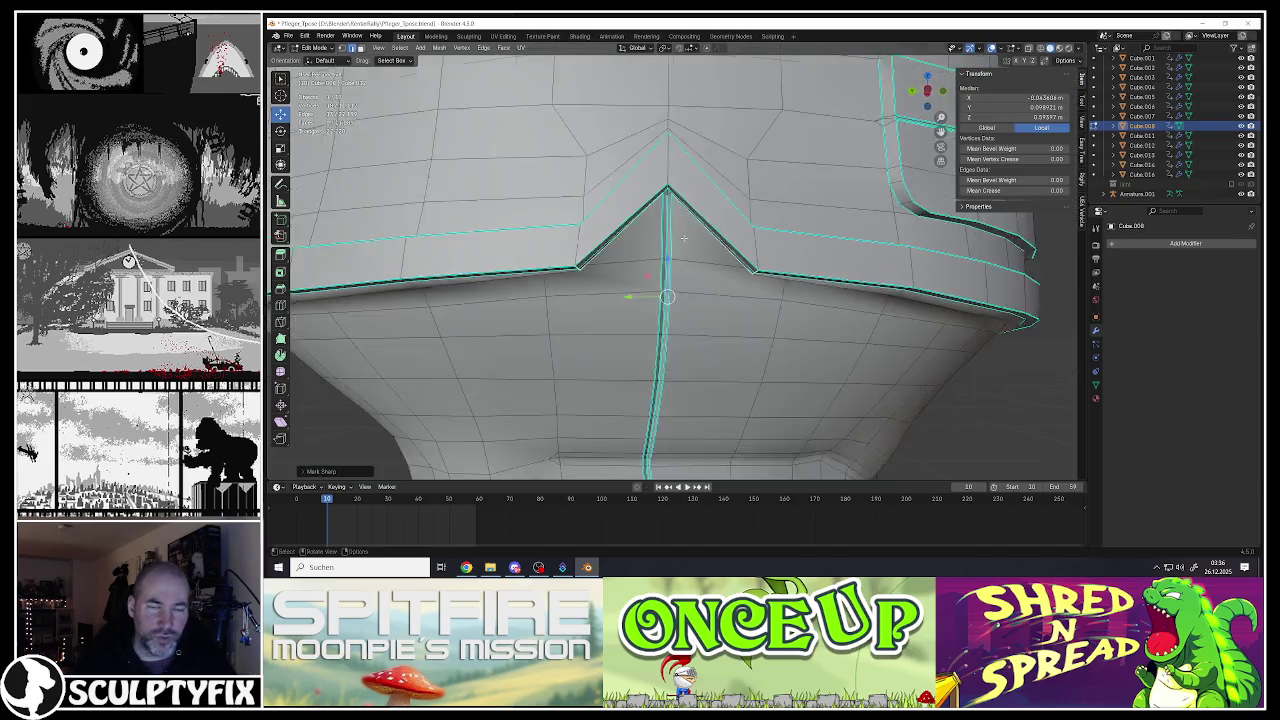
pyautogui.scroll(-3, 660, 220)
pyautogui.moveTo(650, 235)
pyautogui.mouseDown(button='middle')
pyautogui.moveTo(646, 213)
pyautogui.moveTo(671, 175)
pyautogui.moveTo(680, 210)
pyautogui.mouseUp(button='middle')
pyautogui.scroll(2, 646, 213)
pyautogui.scroll(3, 670, 190)
pyautogui.scroll(2, 691, 161)
pyautogui.scroll(-3, 670, 175)
pyautogui.scroll(3, 681, 218)
pyautogui.keyDown('shift'); pyautogui.click(680, 218); pyautogui.keyUp('shift')
pyautogui.keyDown('shift'); pyautogui.rightClick(705, 224); pyautogui.keyUp('shift')
# Step: Select the collar edge at the centre peak, cancelling a trial move
pyautogui.scroll(-3, 929, 255)
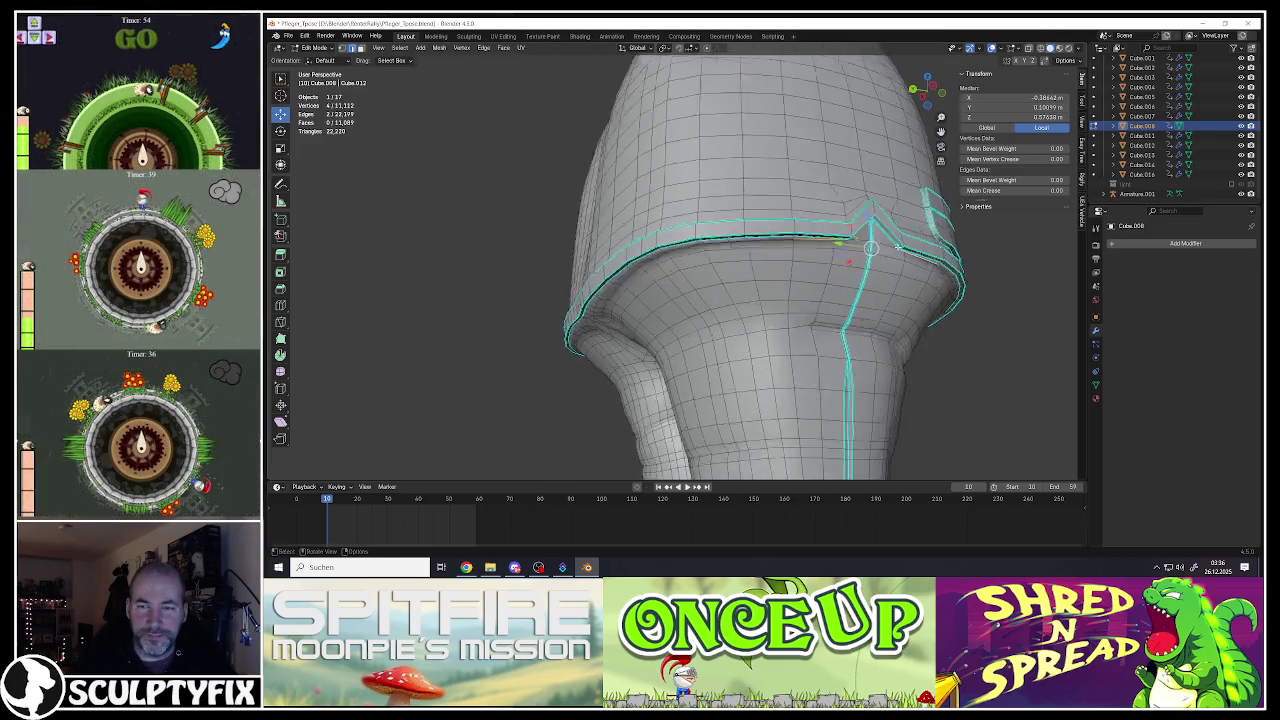
pyautogui.moveTo(929, 255); pyautogui.dragTo(760, 200, button='middle')
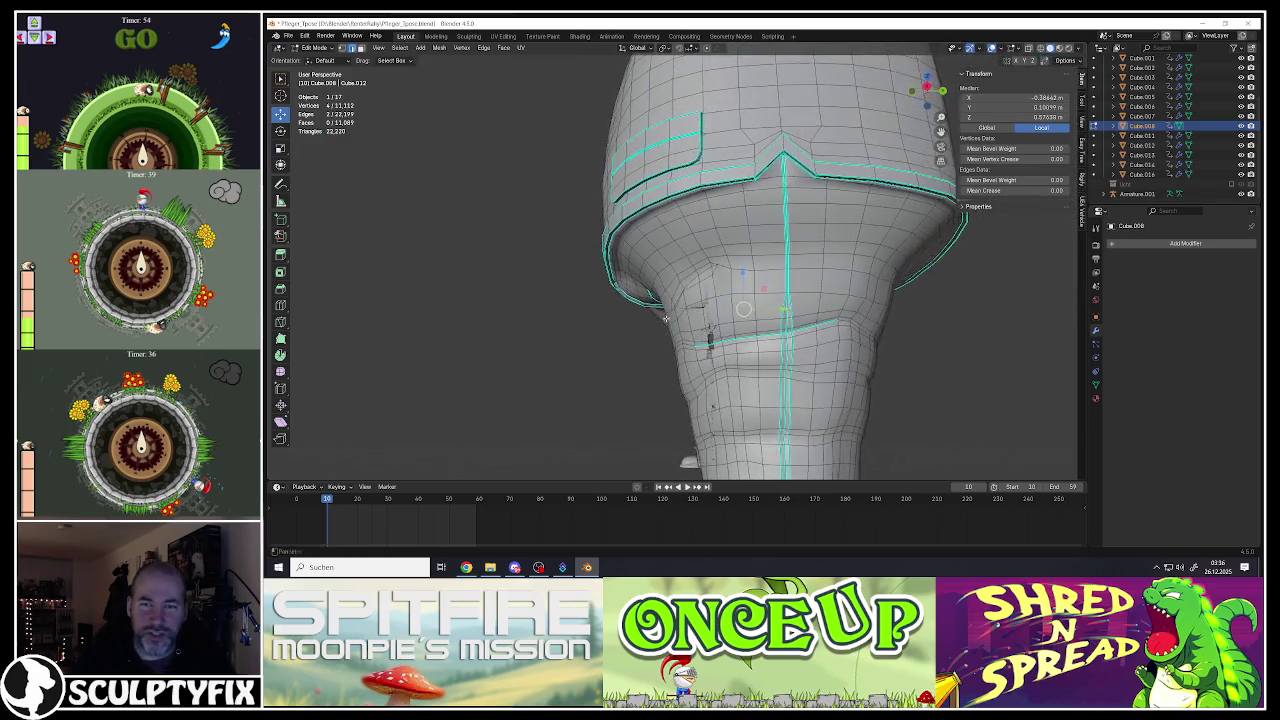
pyautogui.scroll(2, 750, 195)
pyautogui.scroll(2, 735, 183)
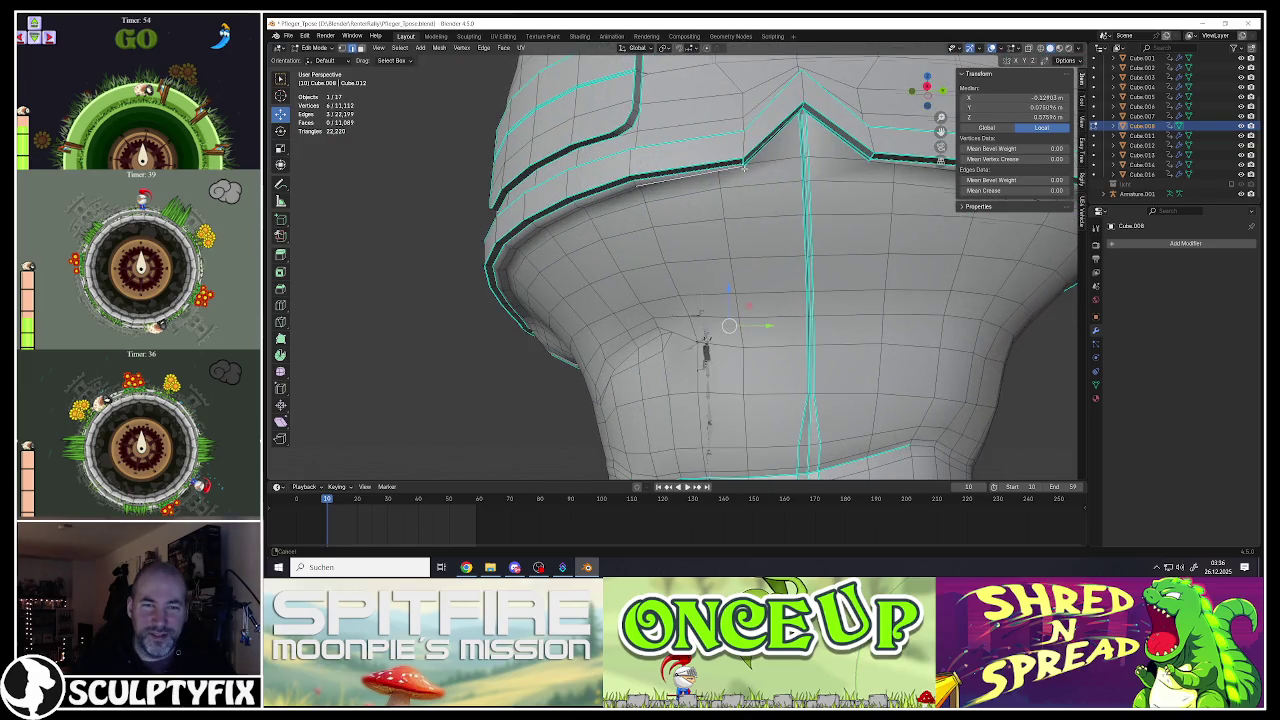
pyautogui.scroll(2, 860, 201)
pyautogui.scroll(2, 860, 201)
pyautogui.keyDown('shift'); pyautogui.click(861, 197); pyautogui.keyUp('shift')
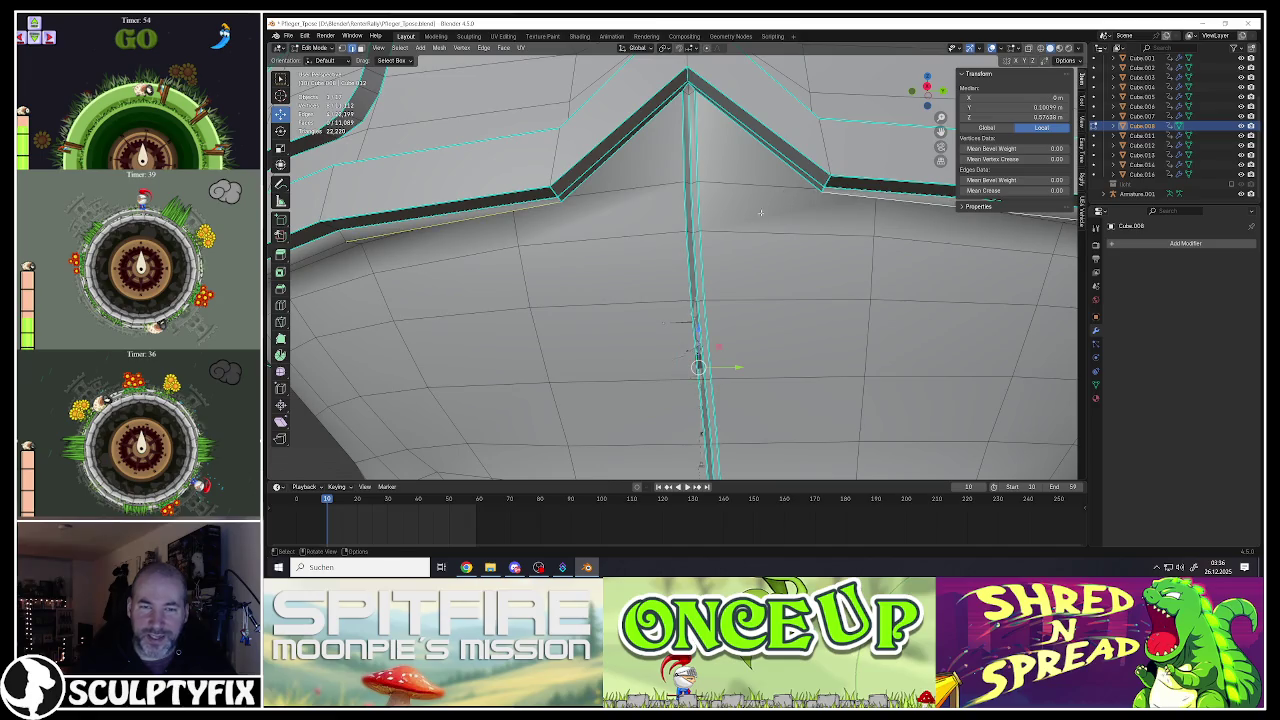
pyautogui.moveTo(713, 311); pyautogui.dragTo(716, 299, button='middle')
pyautogui.press('g')
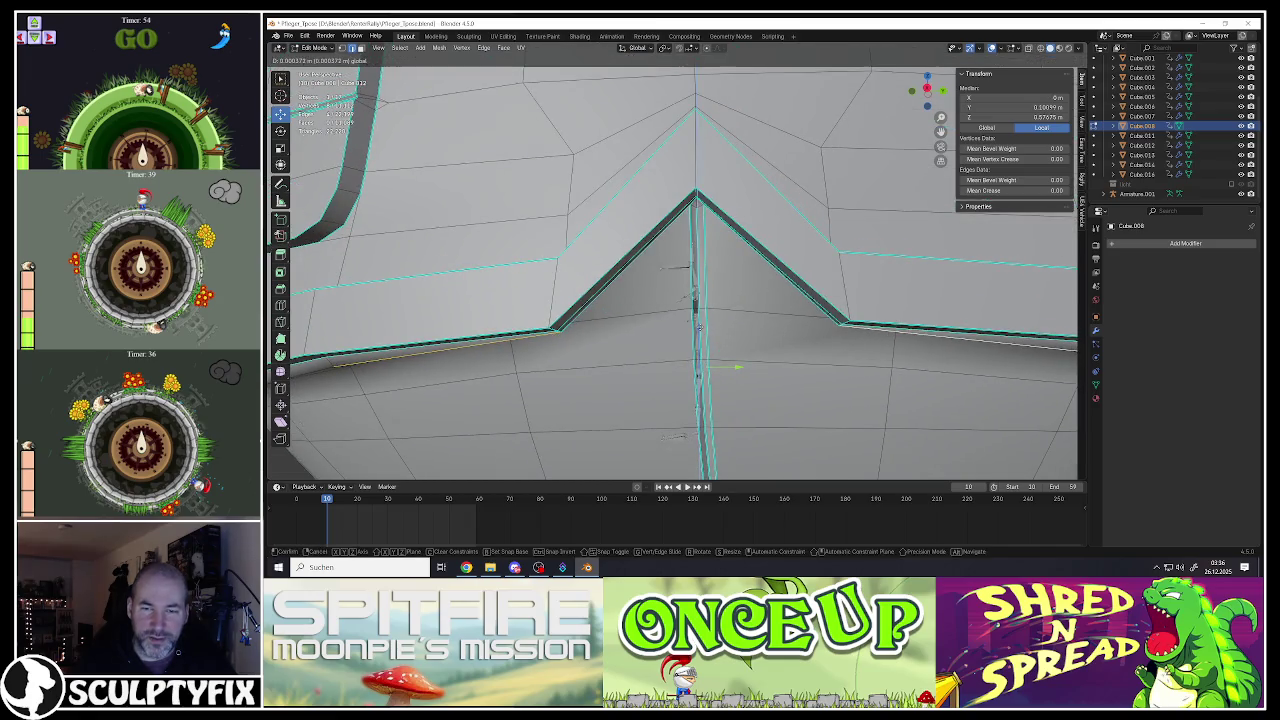
pyautogui.rightClick(699, 327)
# Step: Add another vertex and move the selection vertically along Z
pyautogui.scroll(-3, 695, 315)
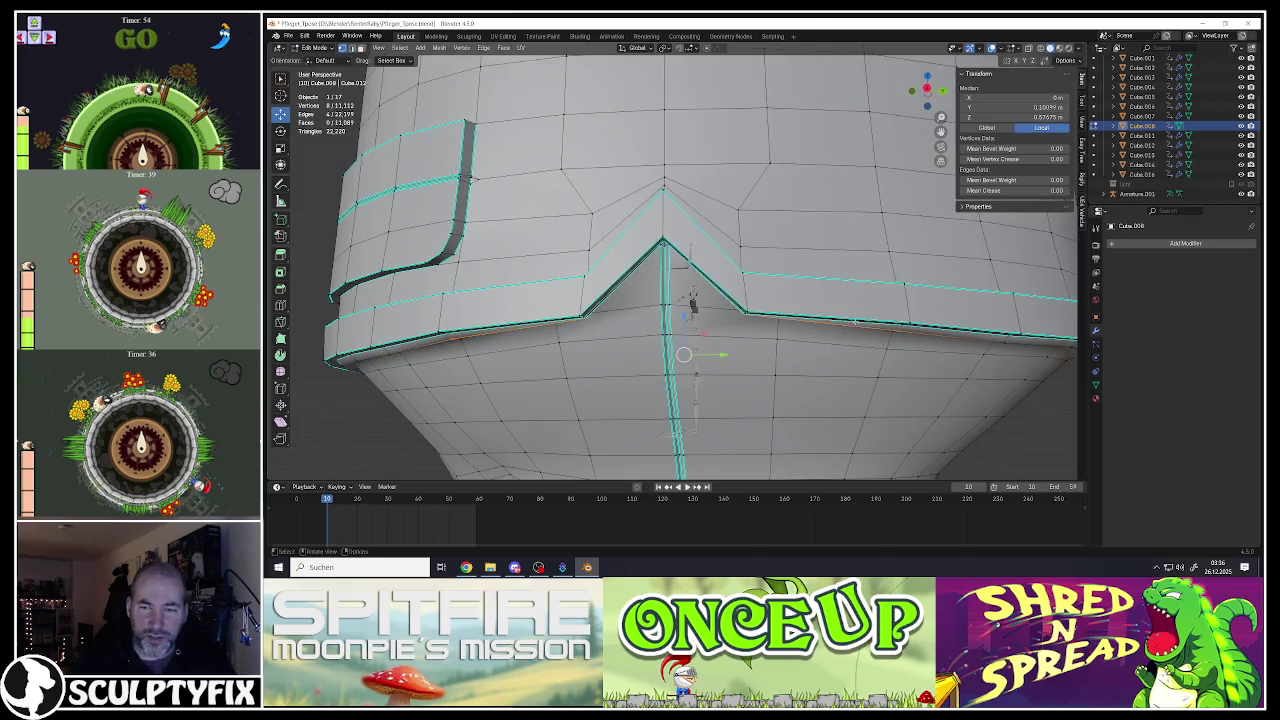
pyautogui.keyDown('shift'); pyautogui.click(692, 302); pyautogui.keyUp('shift')
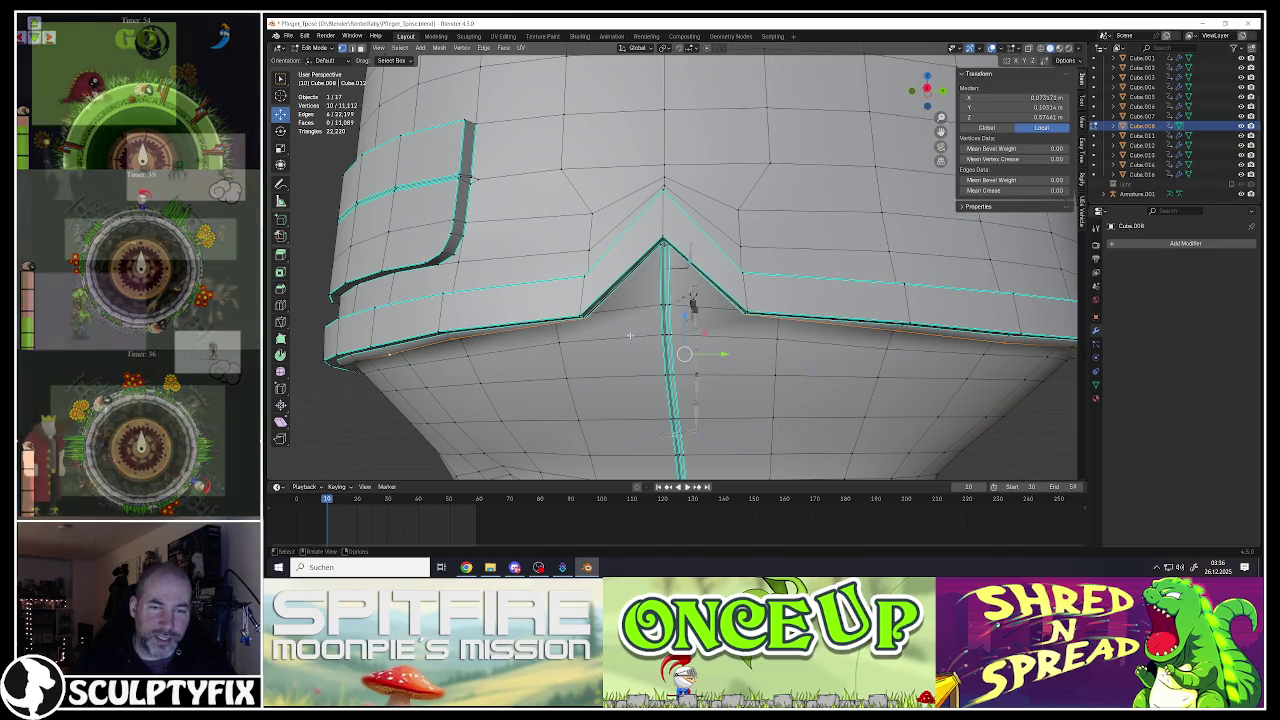
pyautogui.press('g')
pyautogui.press('z')
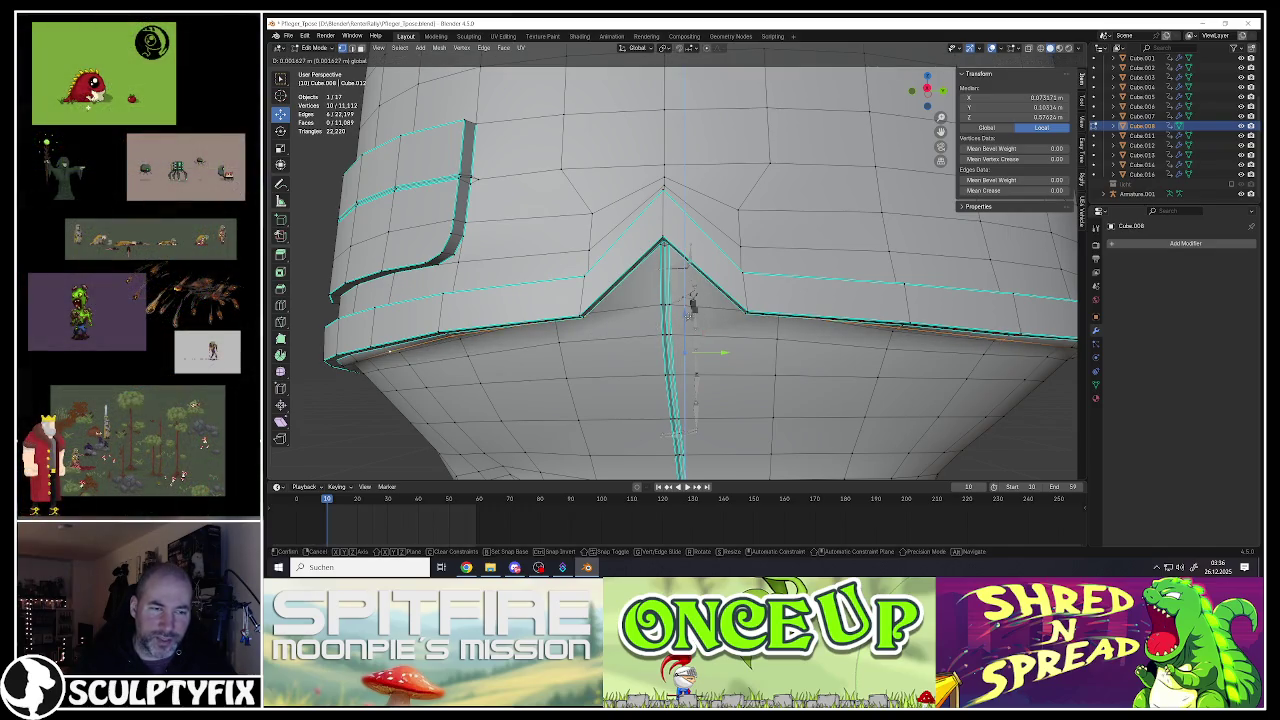
pyautogui.click(687, 315)
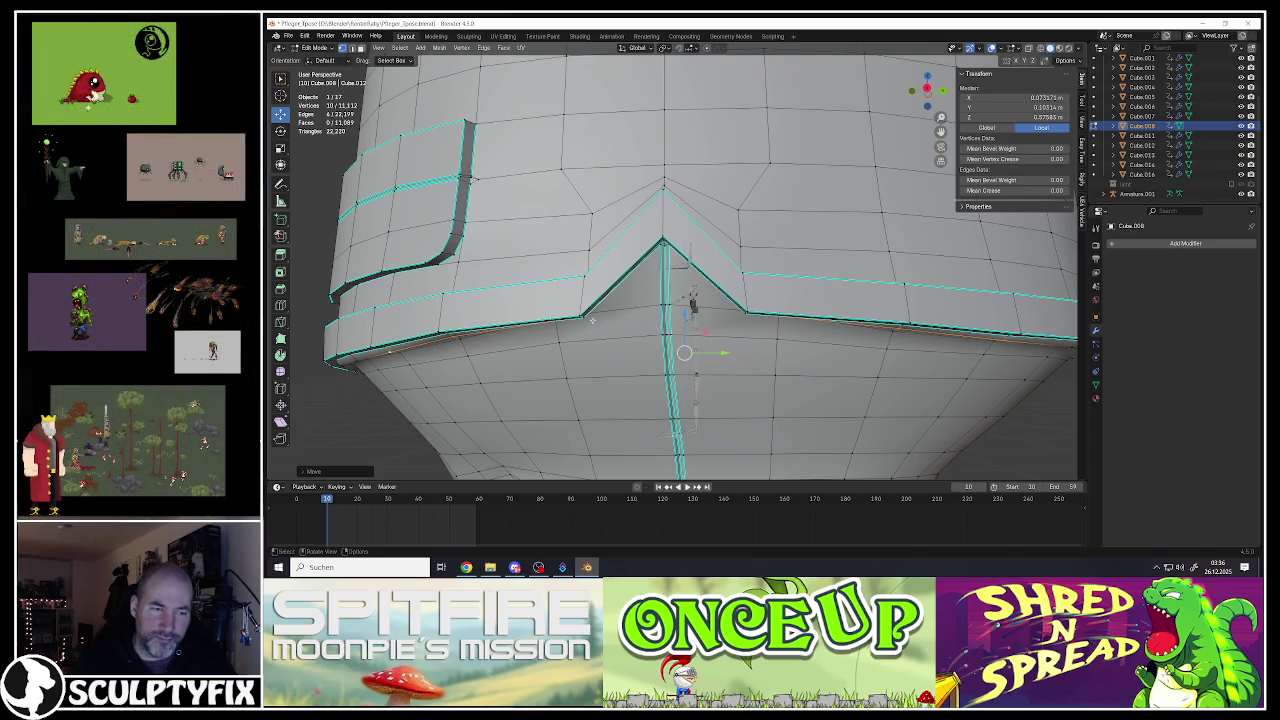
# Step: Move two waistband vertices vertically along Z to even the peak
pyautogui.click(390, 350)
pyautogui.keyDown('shift'); pyautogui.click(1000, 339); pyautogui.keyUp('shift')
pyautogui.press('g')
pyautogui.press('z')
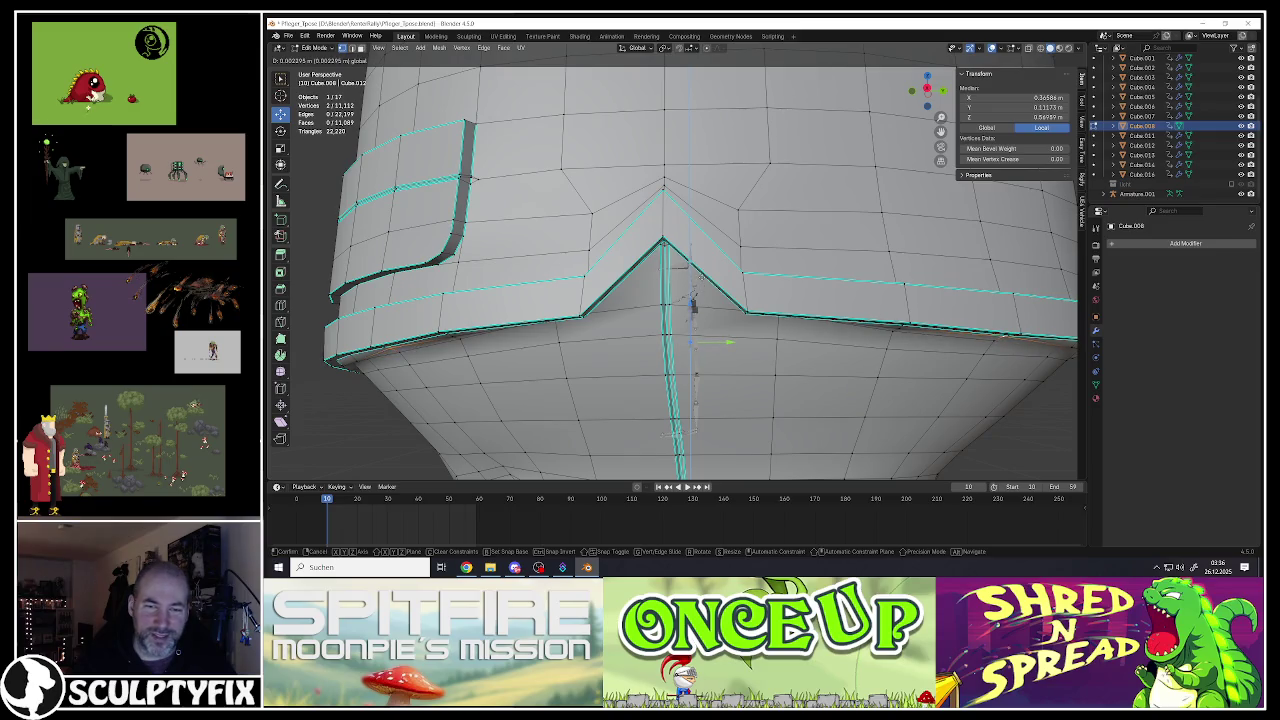
pyautogui.click(693, 305)
# Step: Switch to edge select and select the edge loops below the waistband
pyautogui.moveTo(693, 305)
pyautogui.mouseDown(button='middle')
pyautogui.moveTo(638, 268)
pyautogui.moveTo(708, 246)
pyautogui.mouseUp(button='middle')
pyautogui.press('2')
pyautogui.keyDown('alt'); pyautogui.click(638, 268); pyautogui.keyUp('alt')
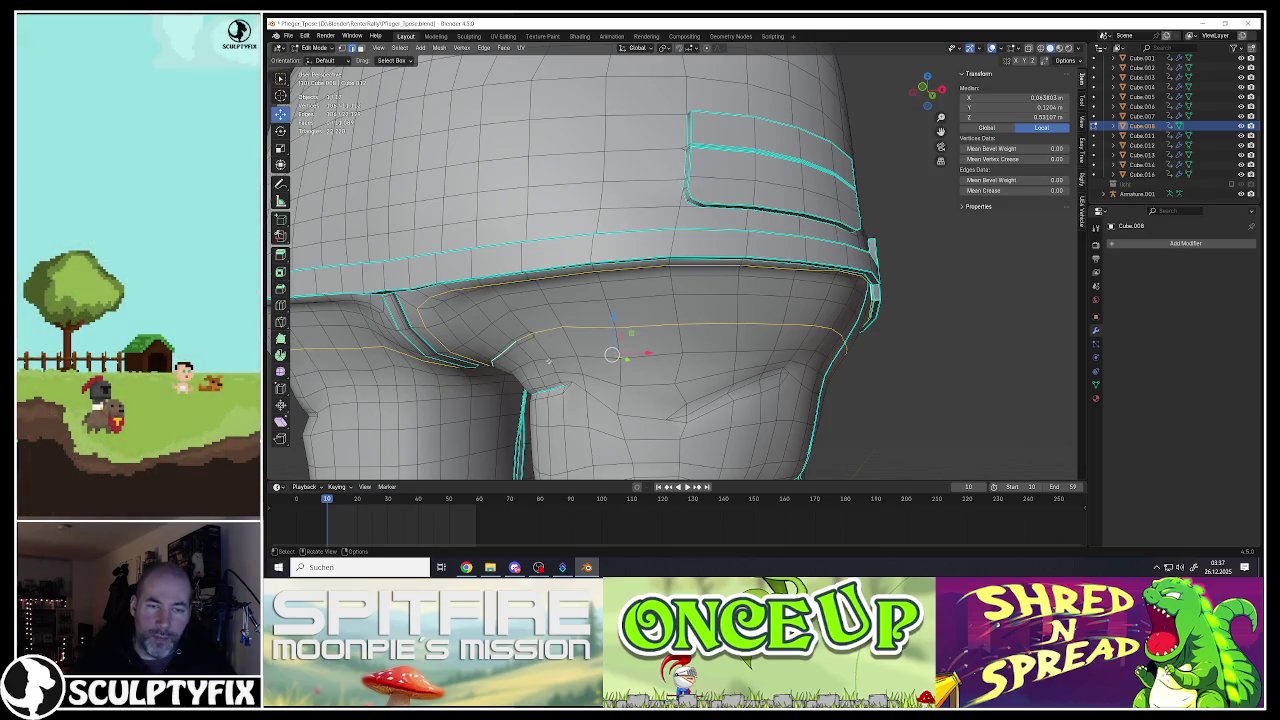
# Step: Smooth the selected edge loops on the trousers with the smooth-vertices tool
pyautogui.click(280, 372)
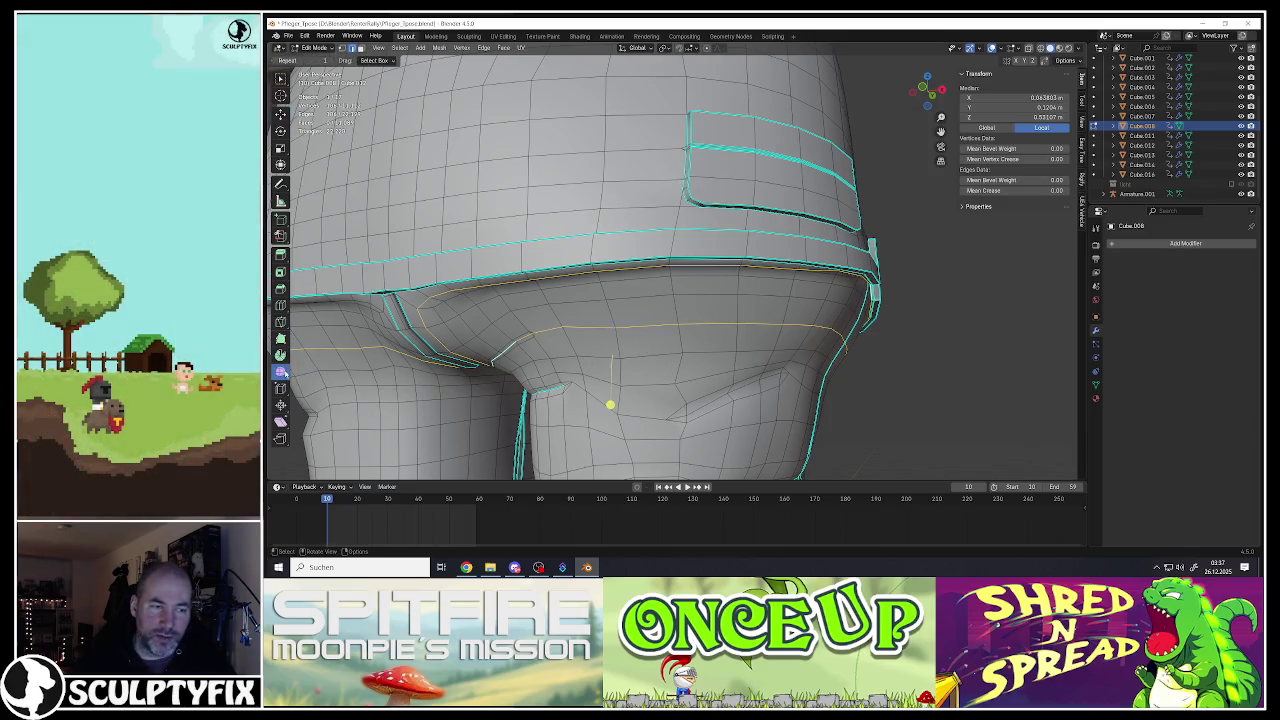
pyautogui.moveTo(610, 405); pyautogui.dragTo(868, 409)
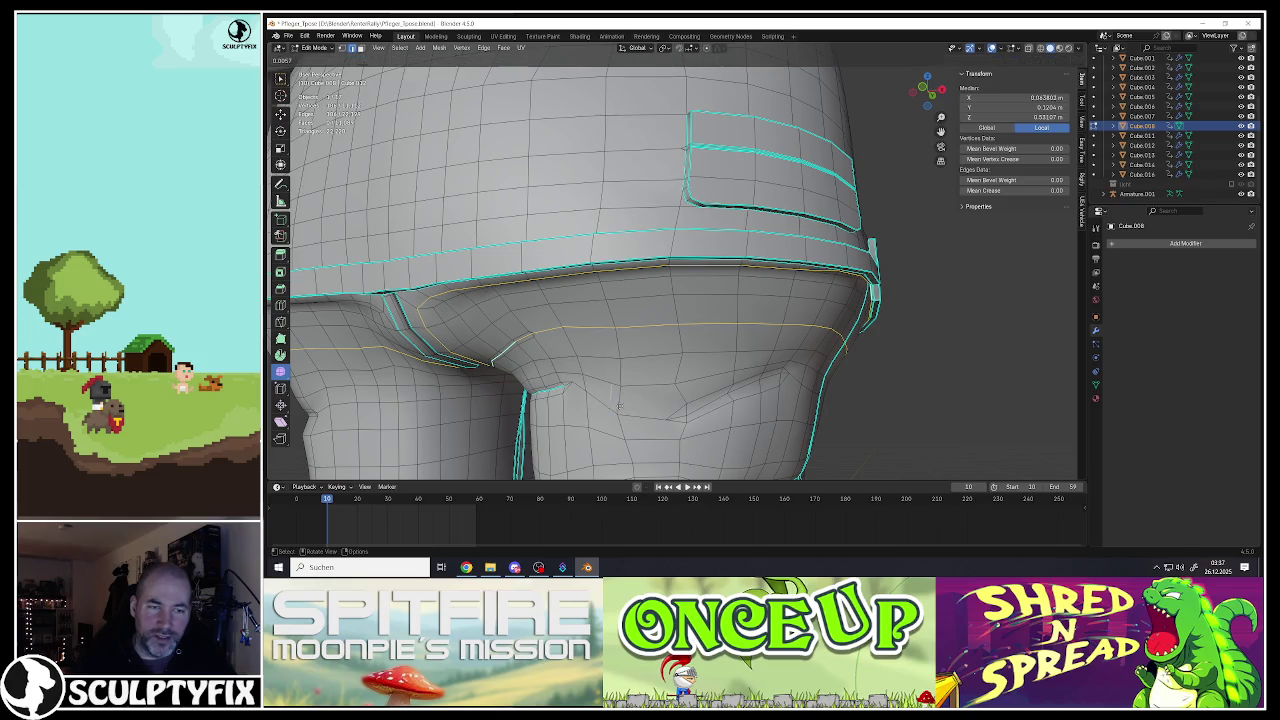
pyautogui.click(822, 399)
pyautogui.moveTo(822, 399); pyautogui.dragTo(701, 340, button='middle')
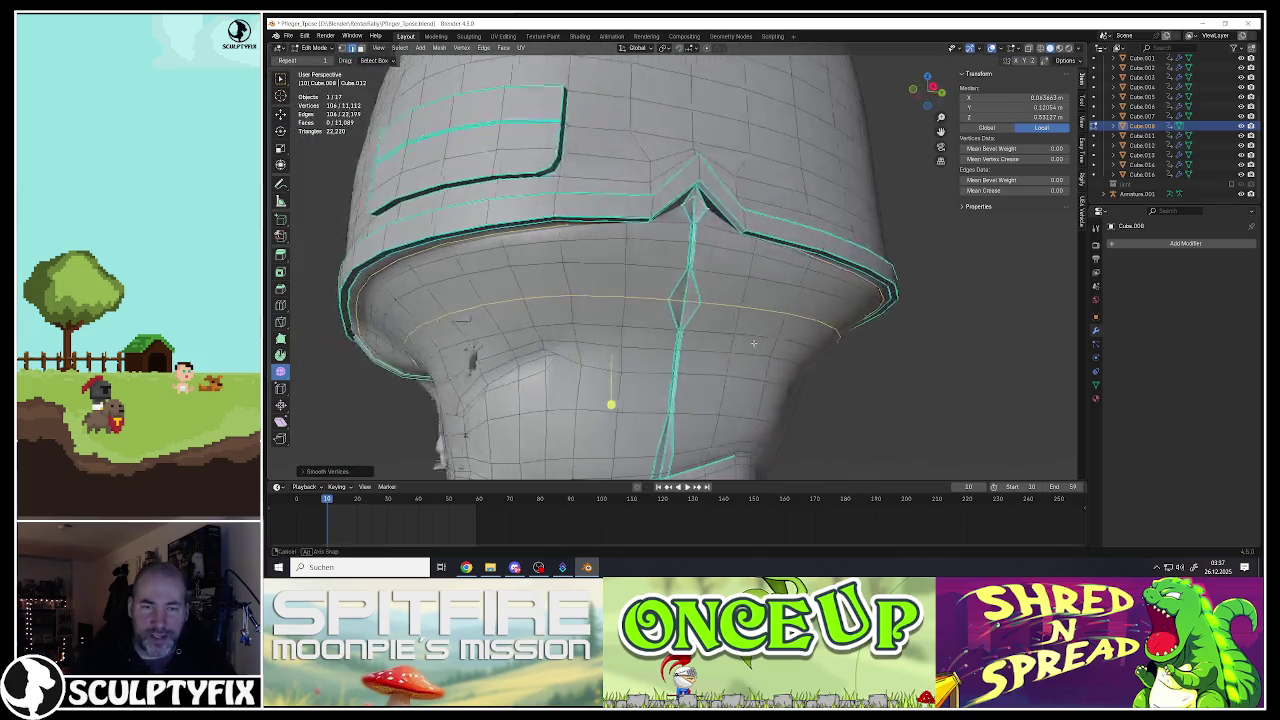
pyautogui.scroll(-1, 701, 340)
# Step: Add a loop cut down the trouser centre front and scale it into a tight crease
pyautogui.press('Tab')
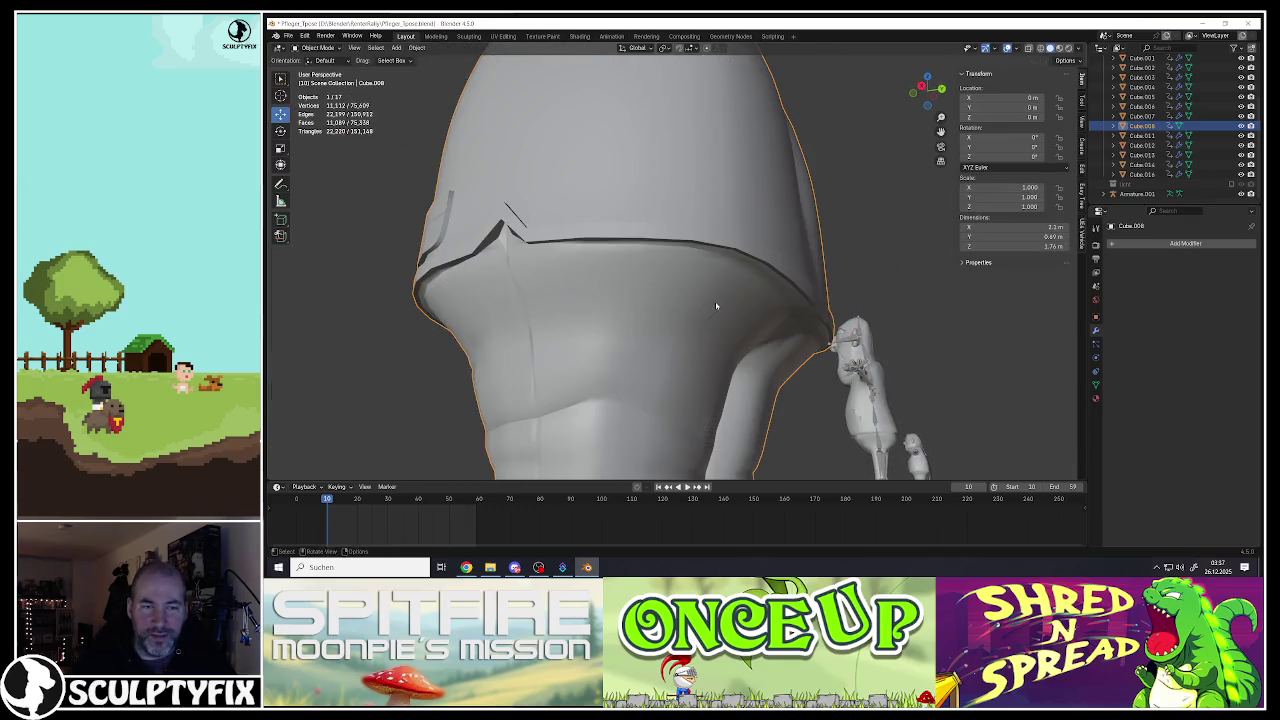
pyautogui.moveTo(650, 268); pyautogui.dragTo(665, 300, button='middle')
pyautogui.press('Tab')
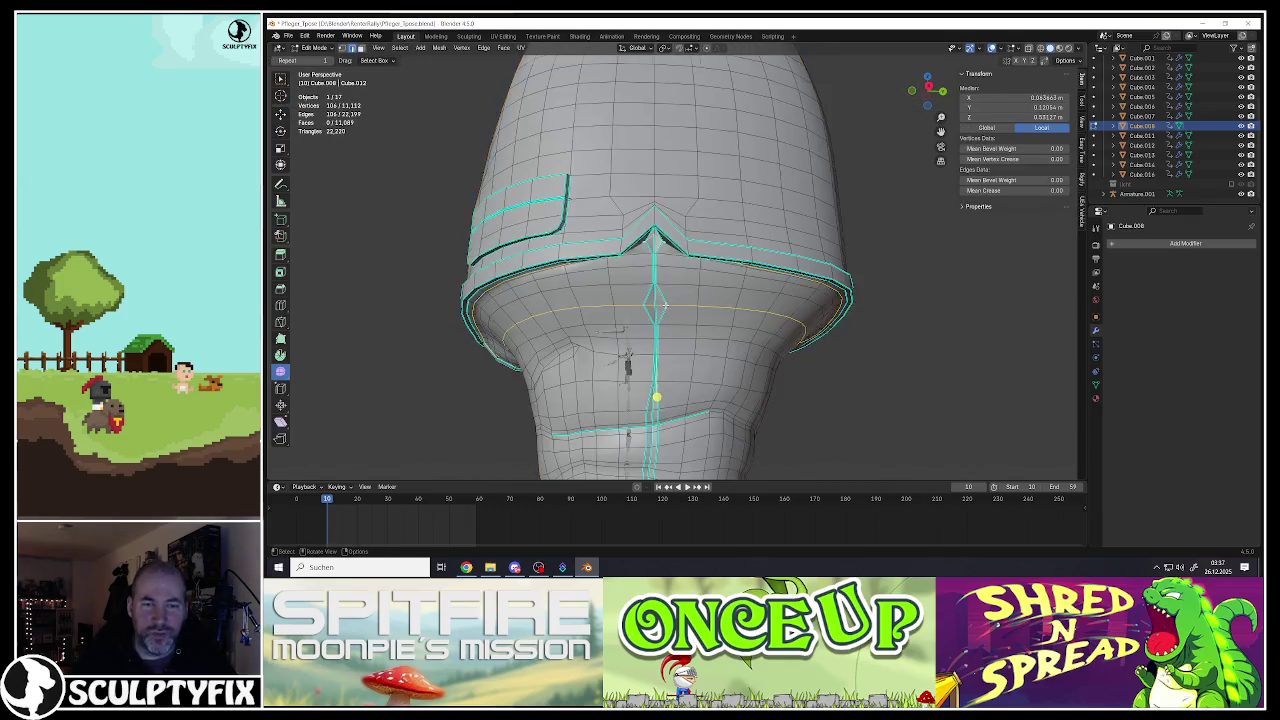
pyautogui.scroll(2, 665, 302)
pyautogui.click(665, 302)
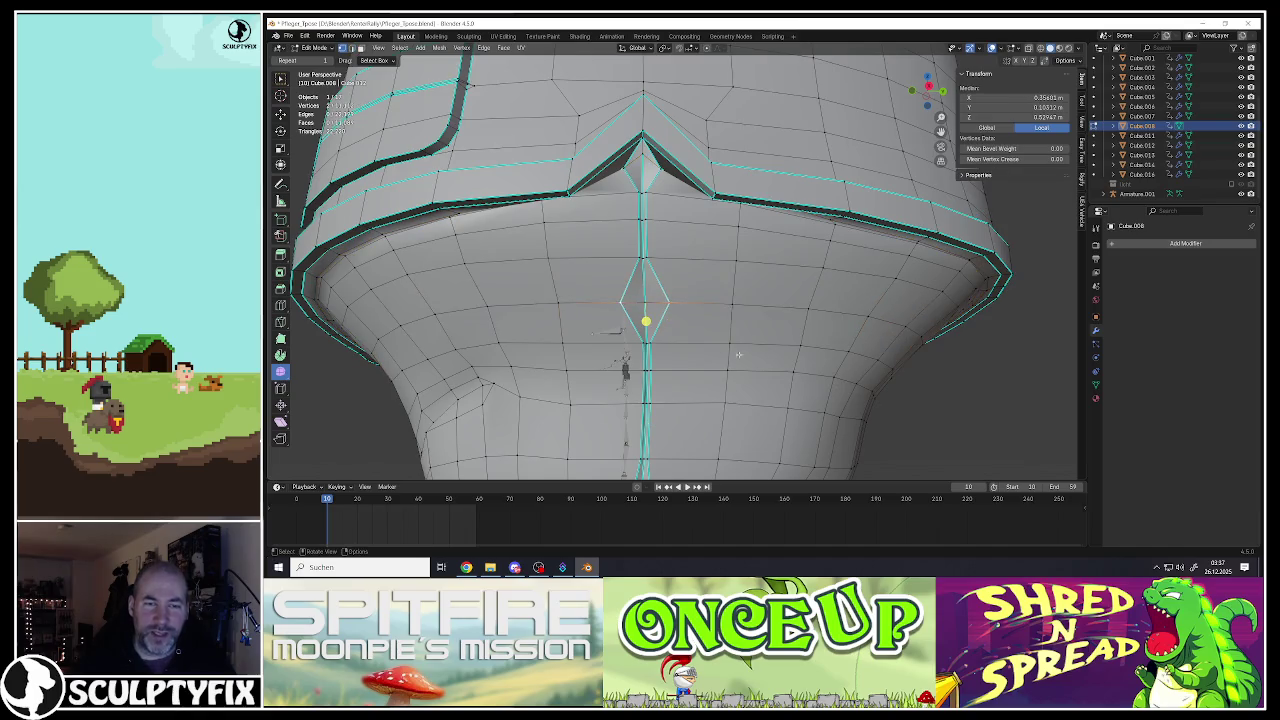
pyautogui.press('s')
pyautogui.click(655, 306)
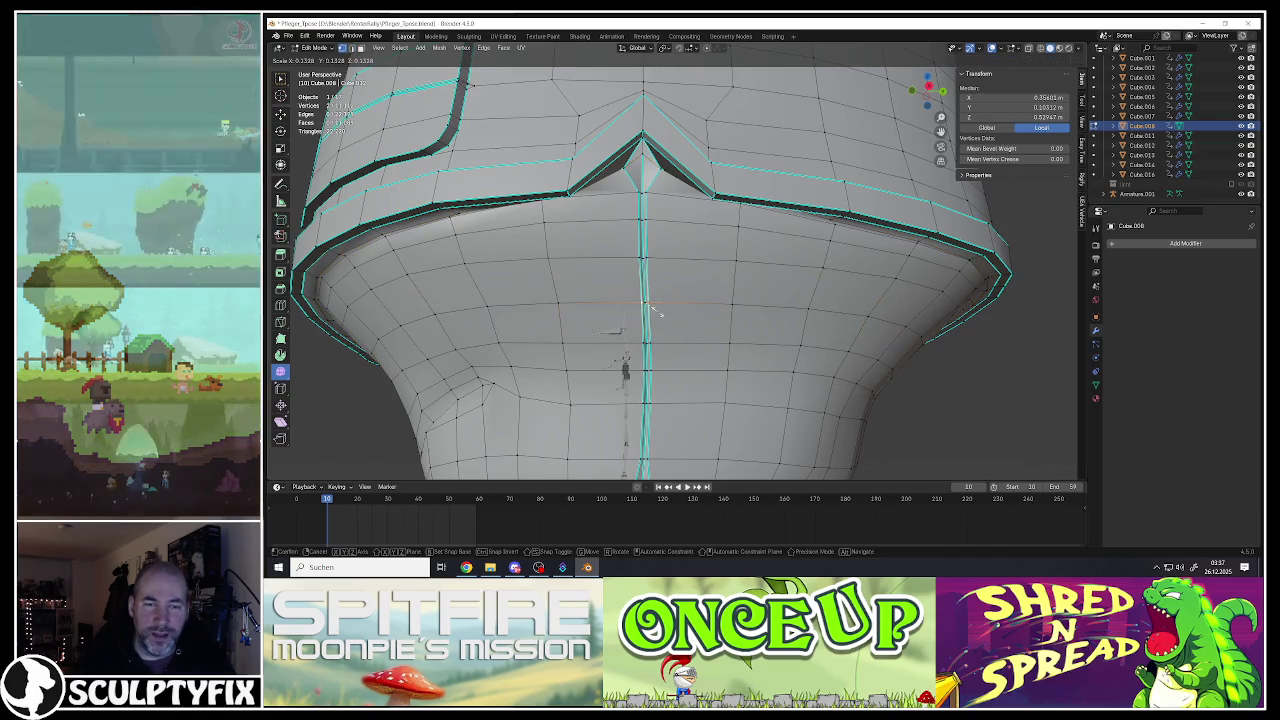
# Step: Select the vertices along the upper-leg crease and scale them tighter
pyautogui.scroll(-2, 661, 309)
pyautogui.scroll(2, 661, 309)
pyautogui.scroll(-3, 661, 309)
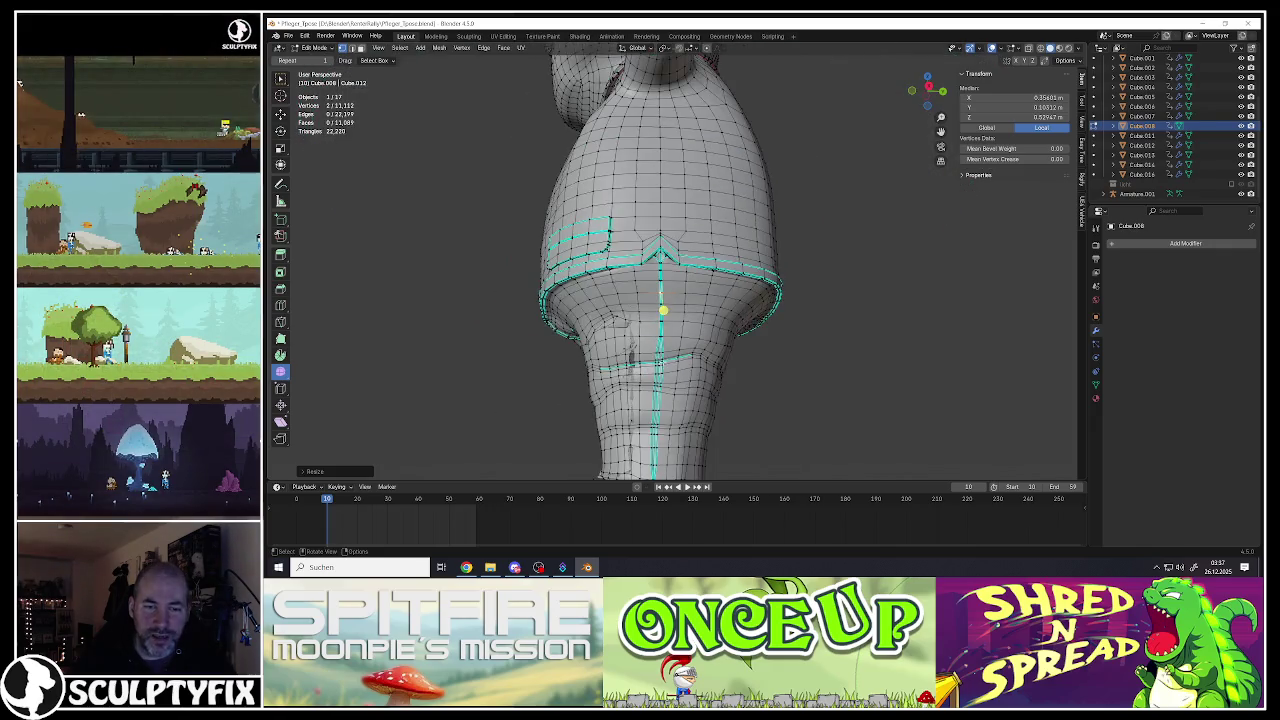
pyautogui.moveTo(661, 309); pyautogui.dragTo(686, 250, button='middle')
pyautogui.moveTo(686, 195); pyautogui.dragTo(694, 203, button='middle')
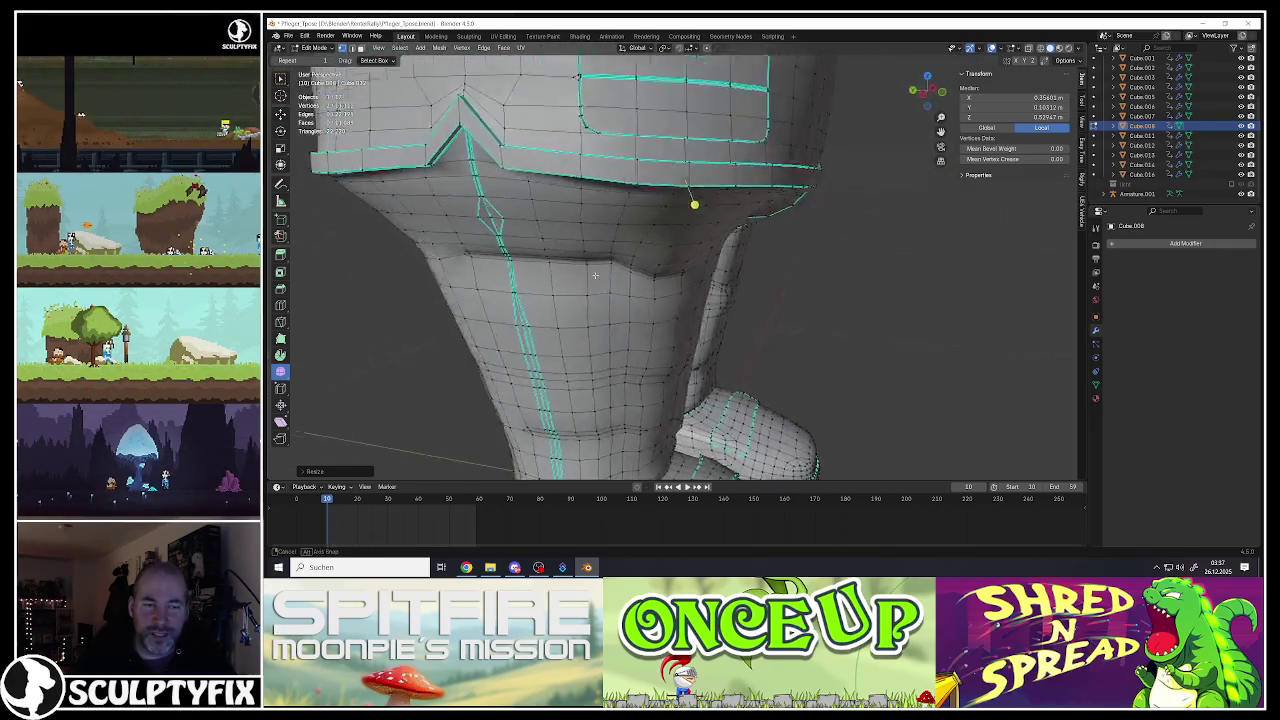
pyautogui.scroll(3, 677, 205)
pyautogui.moveTo(628, 273); pyautogui.dragTo(615, 276, button='middle')
pyautogui.click(687, 229)
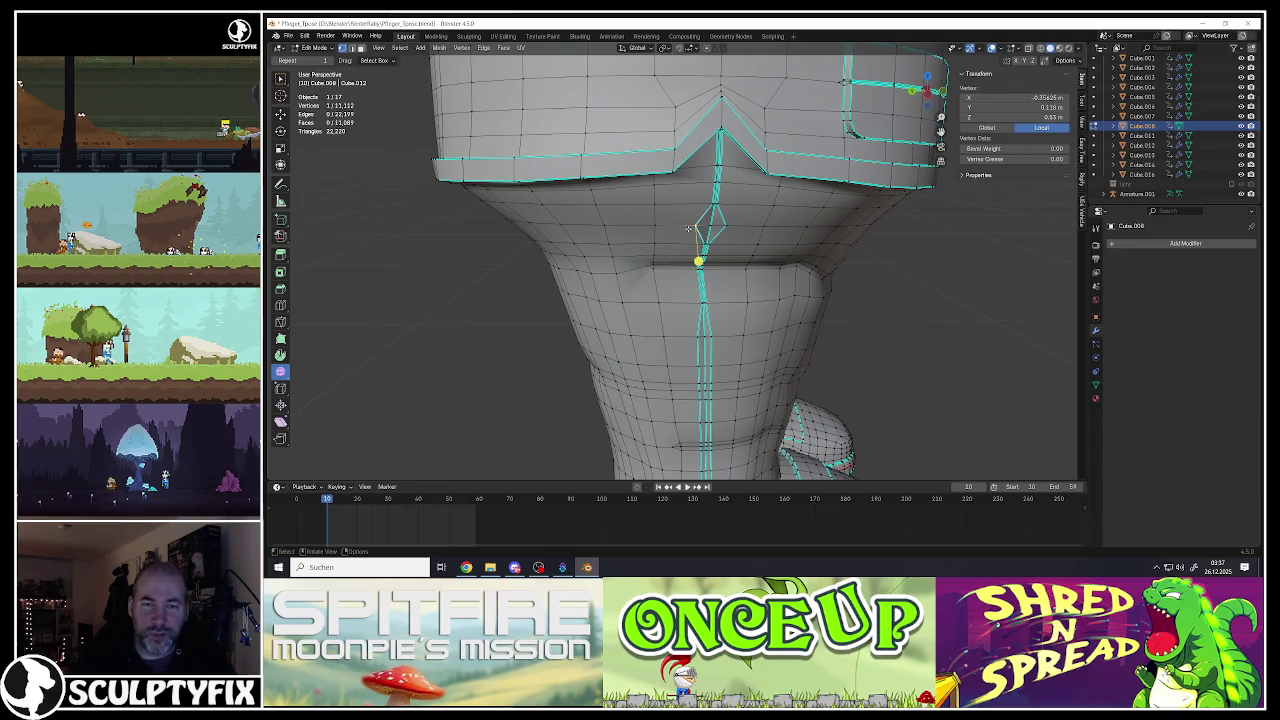
pyautogui.scroll(2, 695, 228)
pyautogui.keyDown('shift'); pyautogui.click(723, 257); pyautogui.keyUp('shift')
pyautogui.press('s')
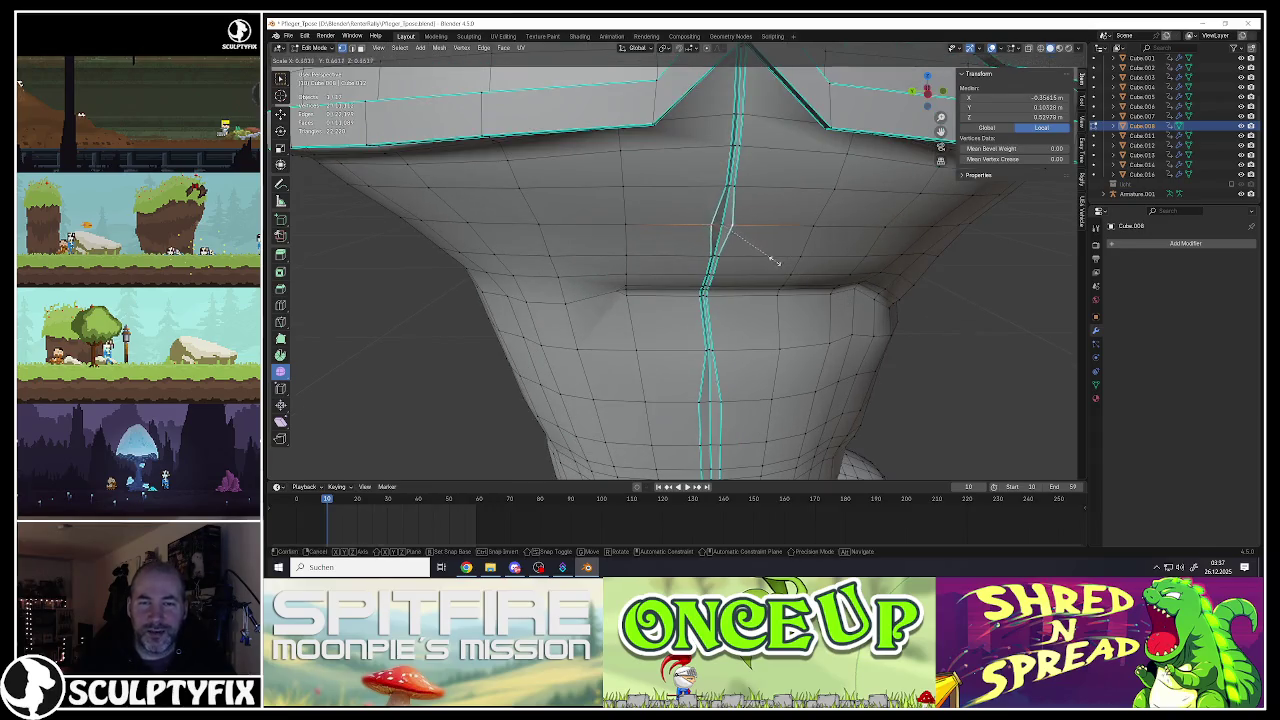
pyautogui.click(745, 244)
# Step: Return to Object Mode to view the shorts with the new crease
pyautogui.moveTo(745, 244)
pyautogui.mouseDown(button='middle')
pyautogui.moveTo(700, 231)
pyautogui.moveTo(611, 243)
pyautogui.moveTo(654, 246)
pyautogui.moveTo(656, 233)
pyautogui.moveTo(738, 287)
pyautogui.mouseUp(button='middle')
pyautogui.press('Tab')
pyautogui.scroll(-5, 700, 231)
pyautogui.scroll(4, 640, 250)
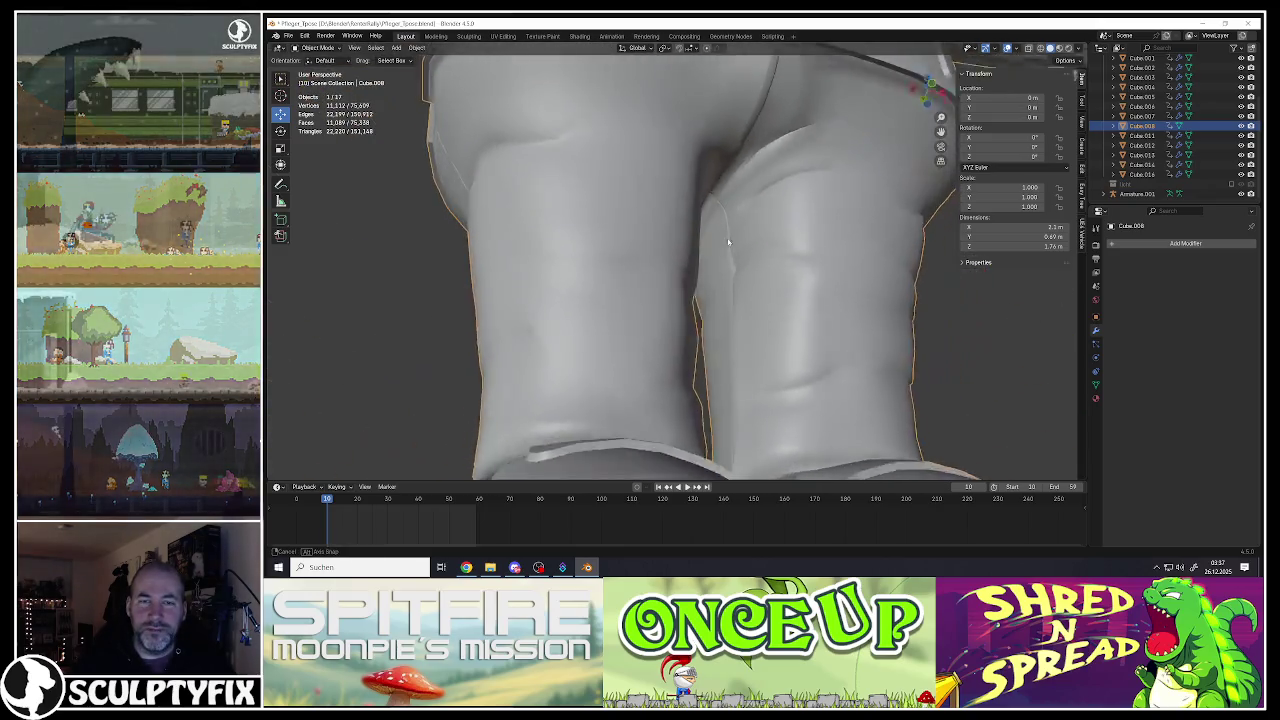
# Step: Zoom in and out around the legs to inspect the trouser creases
pyautogui.scroll(-3, 738, 287)
pyautogui.scroll(-2, 738, 287)
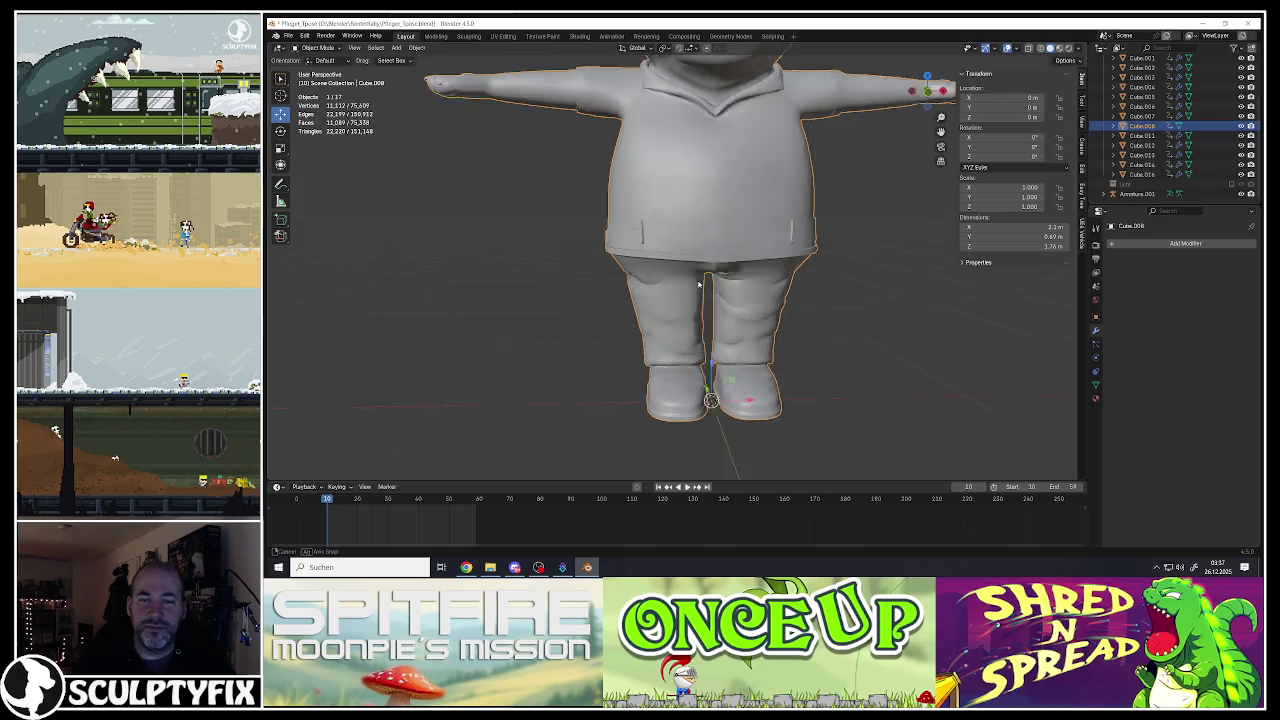
pyautogui.scroll(-2, 706, 273)
pyautogui.scroll(1, 706, 273)
pyautogui.scroll(2, 720, 270)
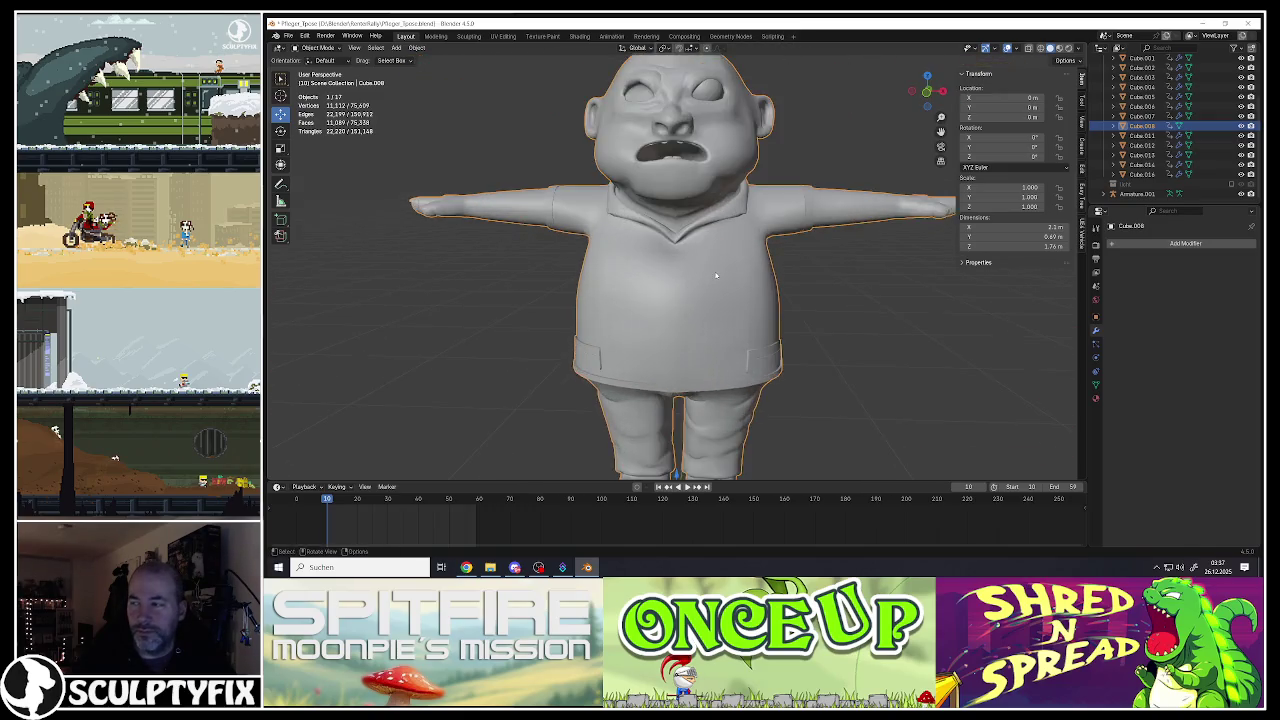
pyautogui.scroll(2, 735, 269)
pyautogui.scroll(2, 740, 265)
# Step: Enter Edit Mode on the torso and start a loop cut on the chest
pyautogui.press('Tab')
pyautogui.scroll(-2, 746, 258)
pyautogui.hotkey('ctrl', 'r')
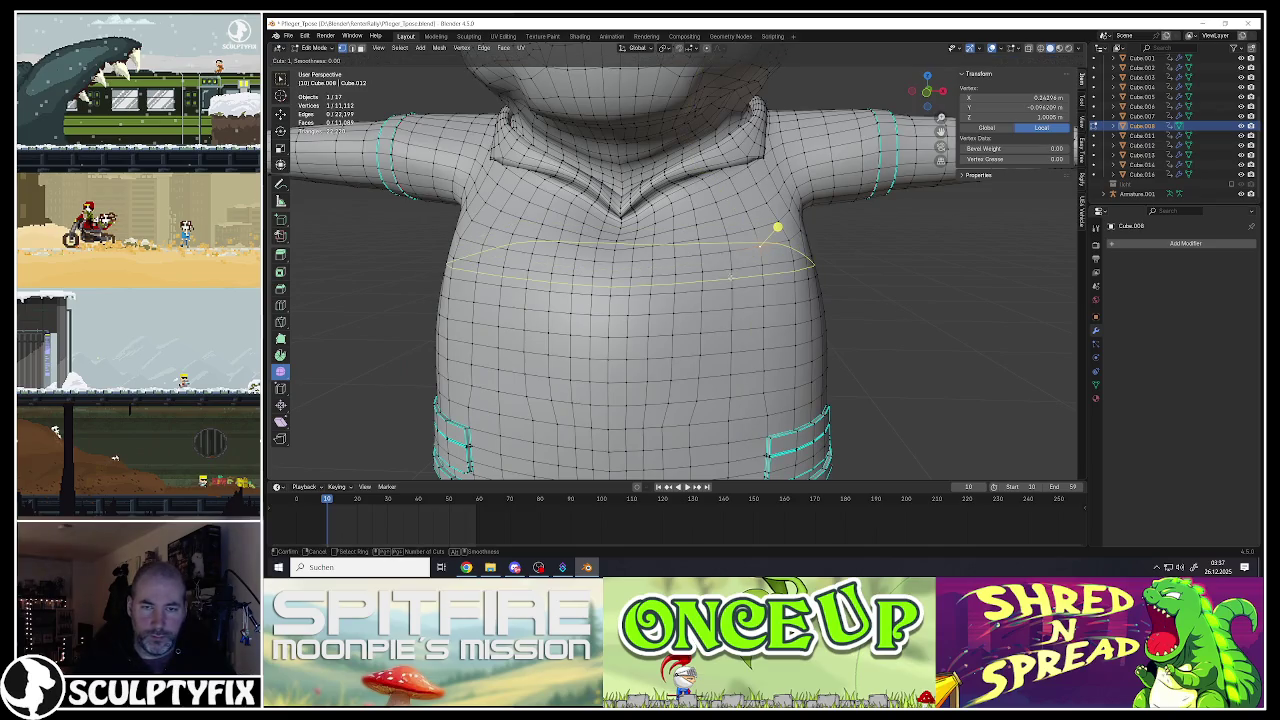
# Step: Cancel the loop cut, select fold edges on the shirt's side, and nudge them left
pyautogui.rightClick(760, 240)
pyautogui.click(758, 238)
pyautogui.keyDown('shift'); pyautogui.click(762, 283); pyautogui.keyUp('shift')
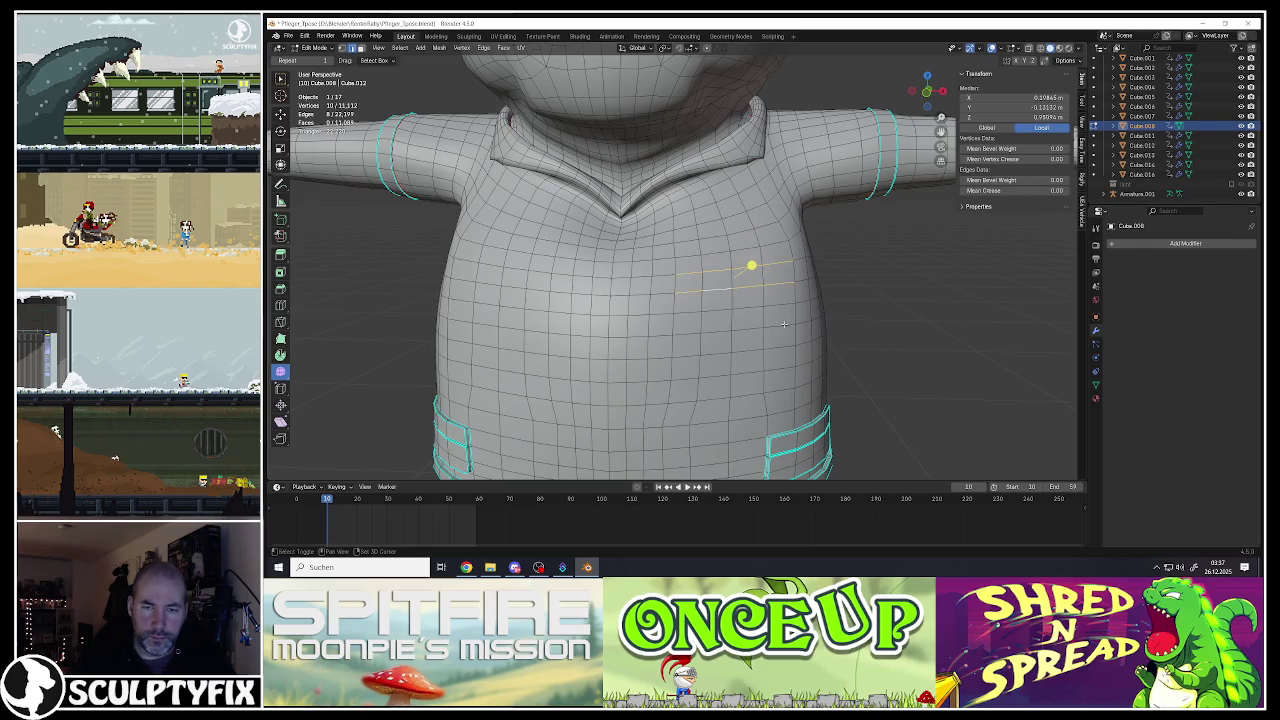
pyautogui.moveTo(699, 335)
pyautogui.mouseDown(button='middle')
pyautogui.moveTo(807, 313)
pyautogui.moveTo(677, 245)
pyautogui.mouseUp(button='middle')
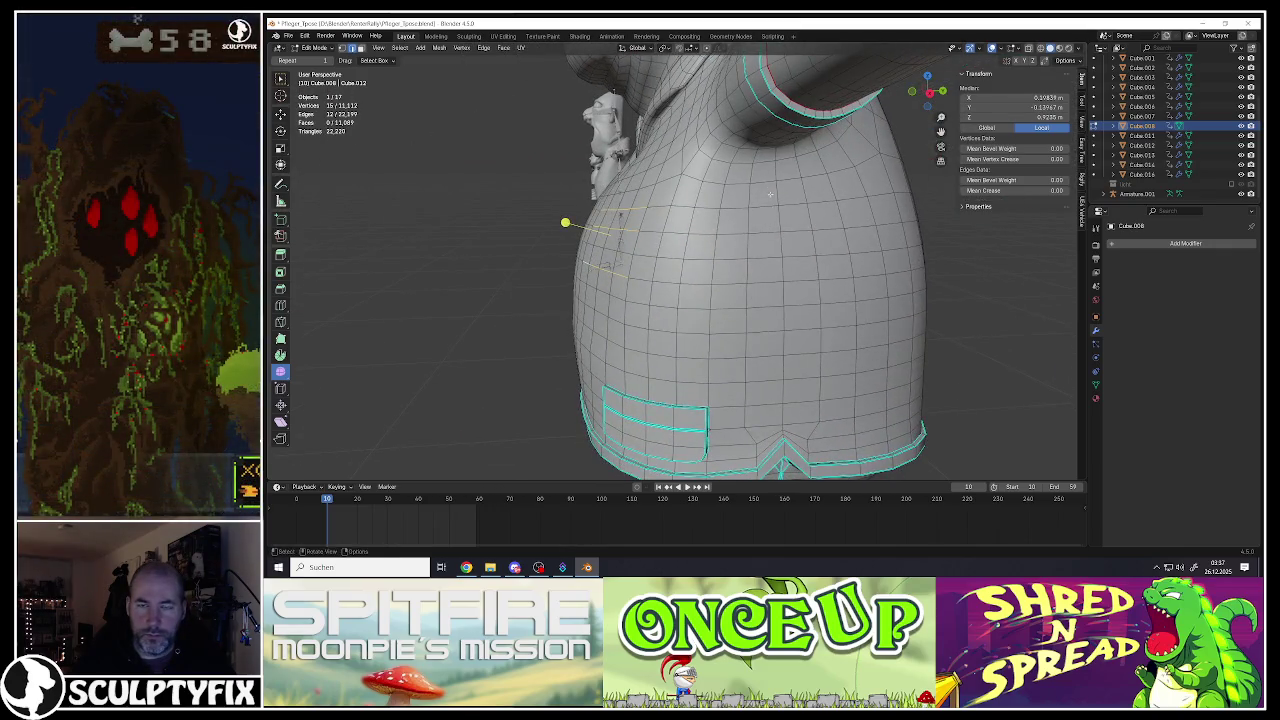
pyautogui.moveTo(770, 183); pyautogui.dragTo(735, 214, button='middle')
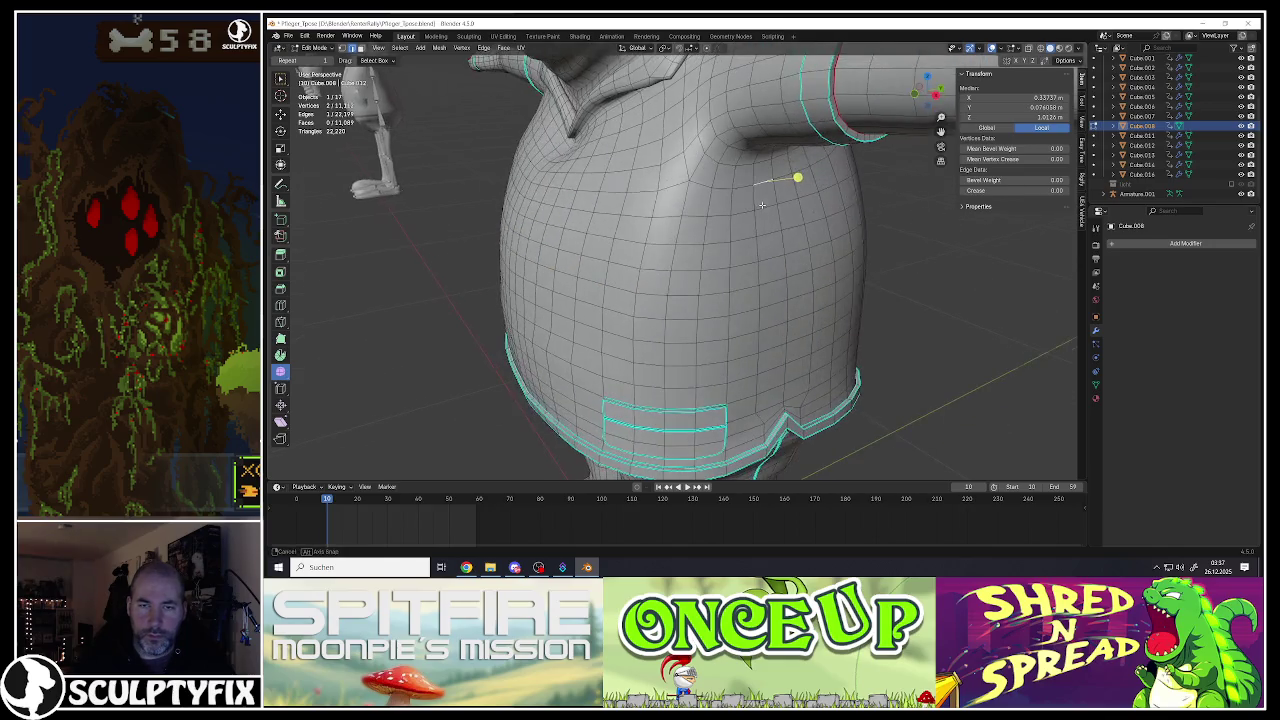
pyautogui.moveTo(734, 213); pyautogui.dragTo(710, 216)
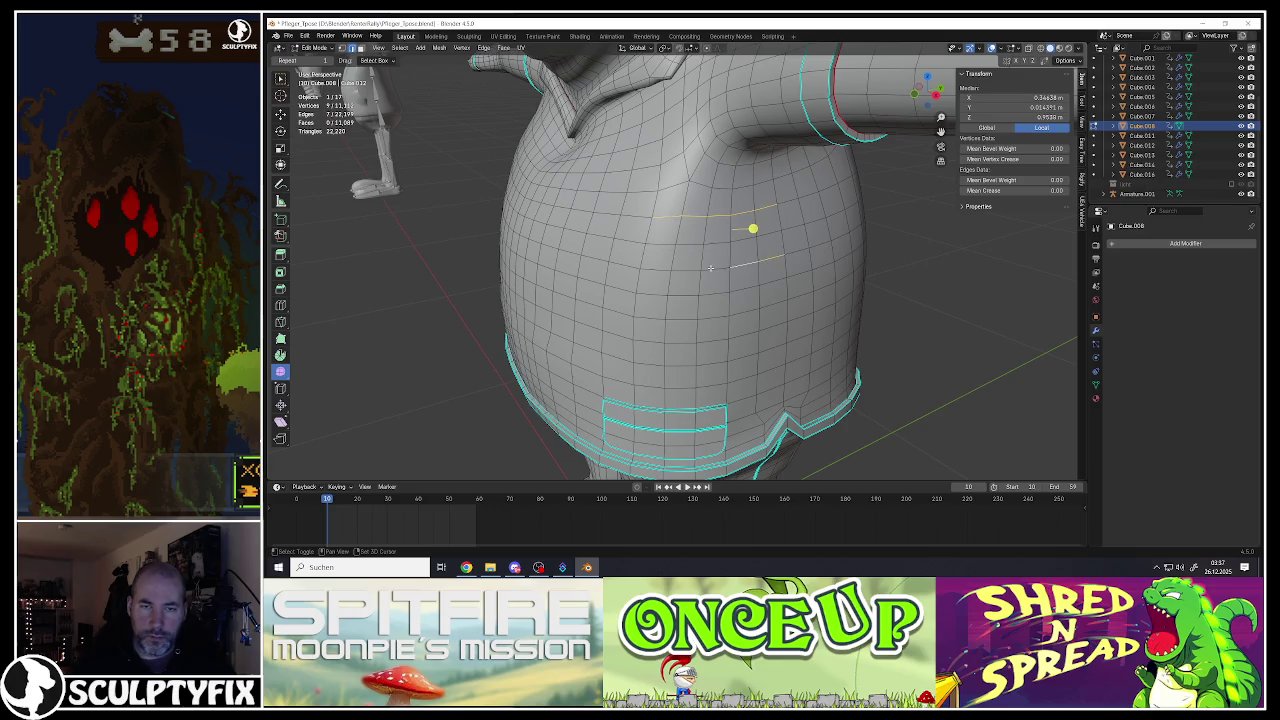
pyautogui.scroll(2, 667, 269)
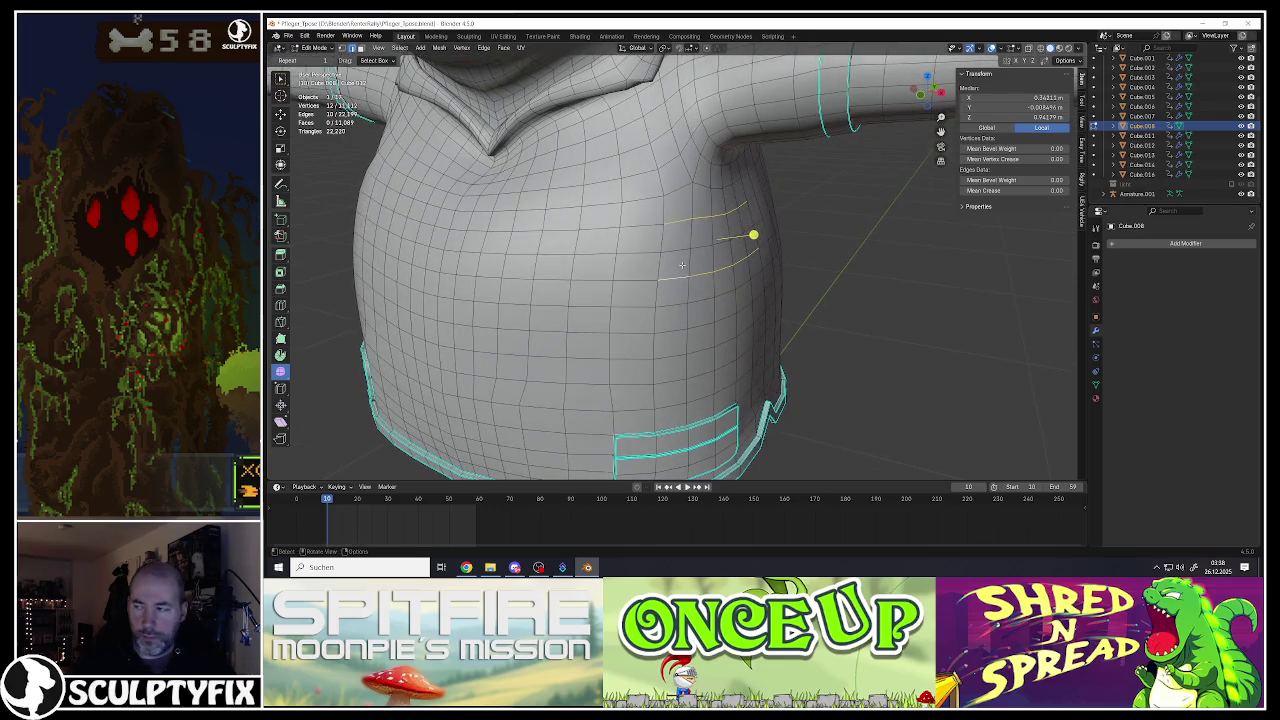
pyautogui.moveTo(667, 269); pyautogui.dragTo(634, 216, button='middle')
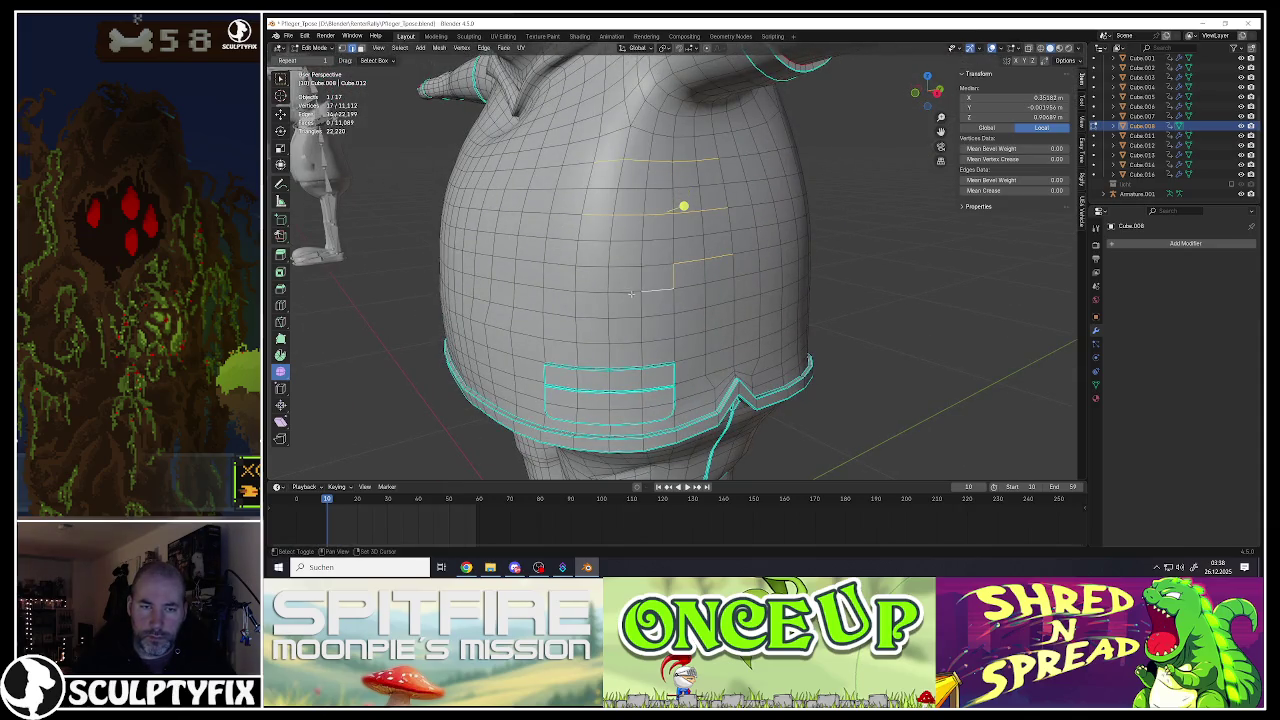
pyautogui.moveTo(606, 310); pyautogui.dragTo(713, 304, button='middle')
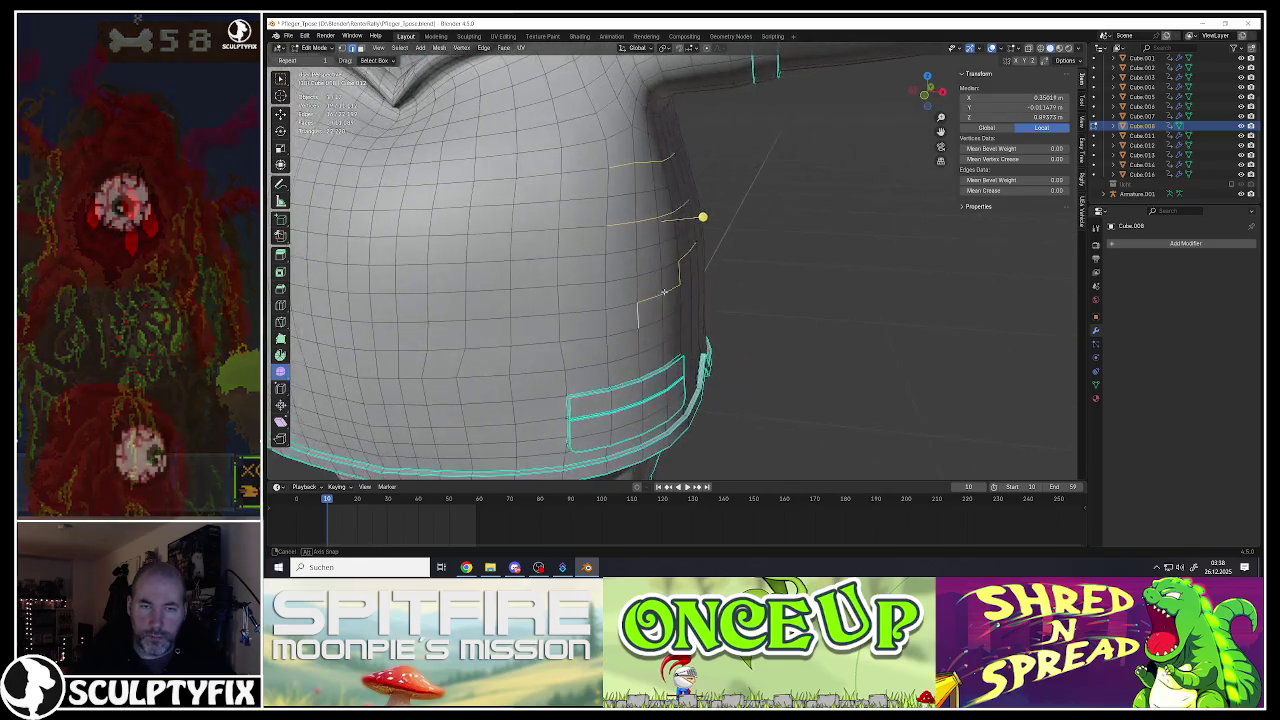
# Step: Bevel the selected fold edges with 2 segments, then select a vertex on the shirt's side
pyautogui.hotkey('ctrl', 'b')
pyautogui.scroll(1, 716, 305)
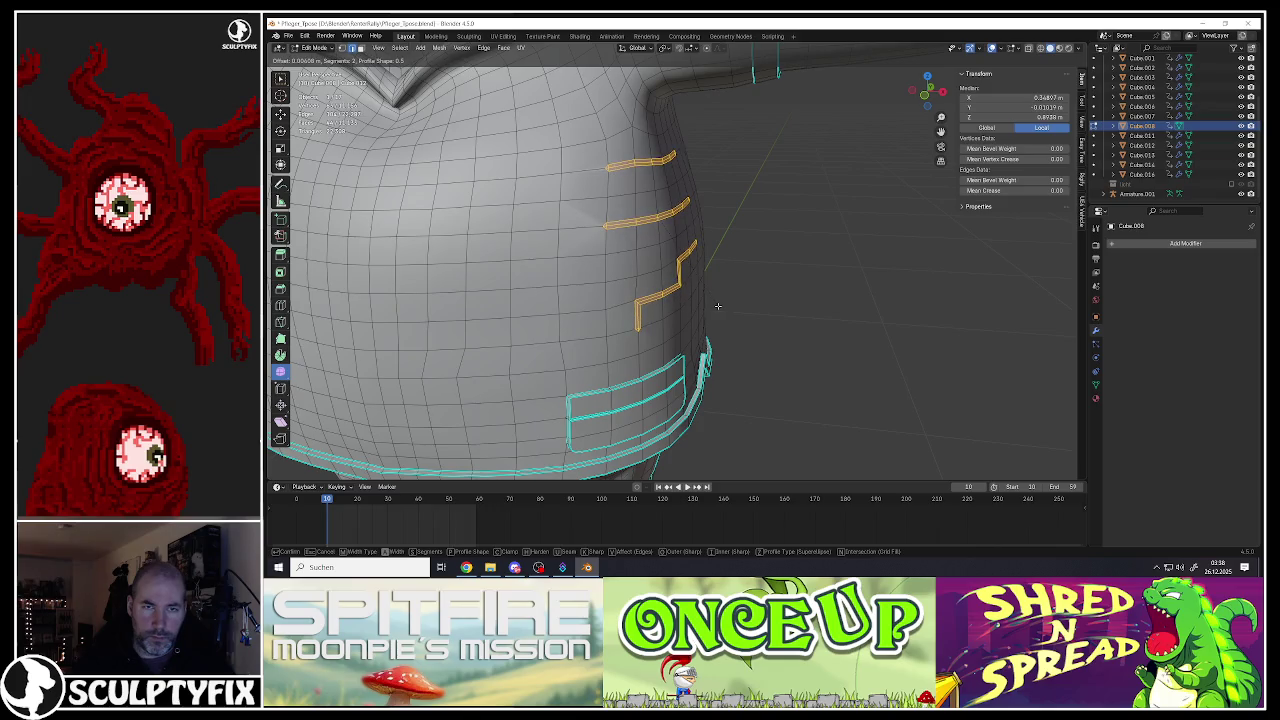
pyautogui.click(702, 216)
pyautogui.moveTo(704, 218); pyautogui.dragTo(609, 237, button='middle')
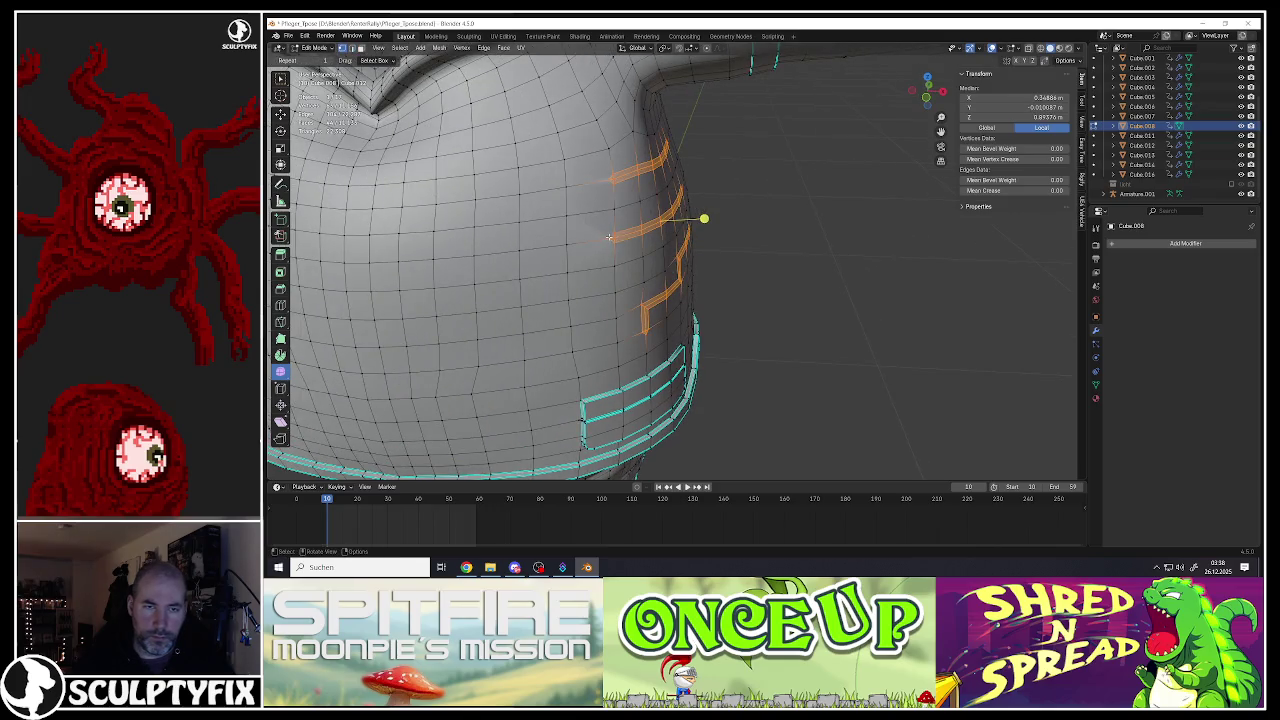
pyautogui.click(609, 237)
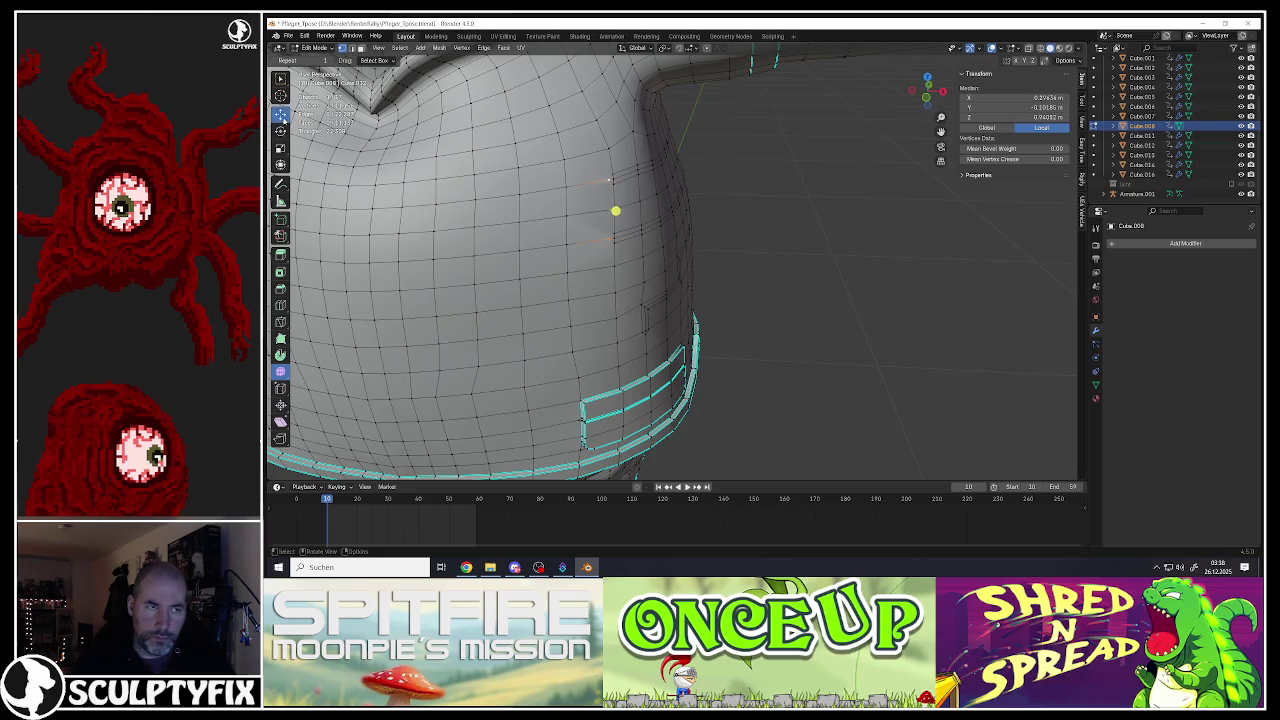
pyautogui.click(610, 210)
pyautogui.moveTo(604, 165); pyautogui.dragTo(620, 120, button='middle')
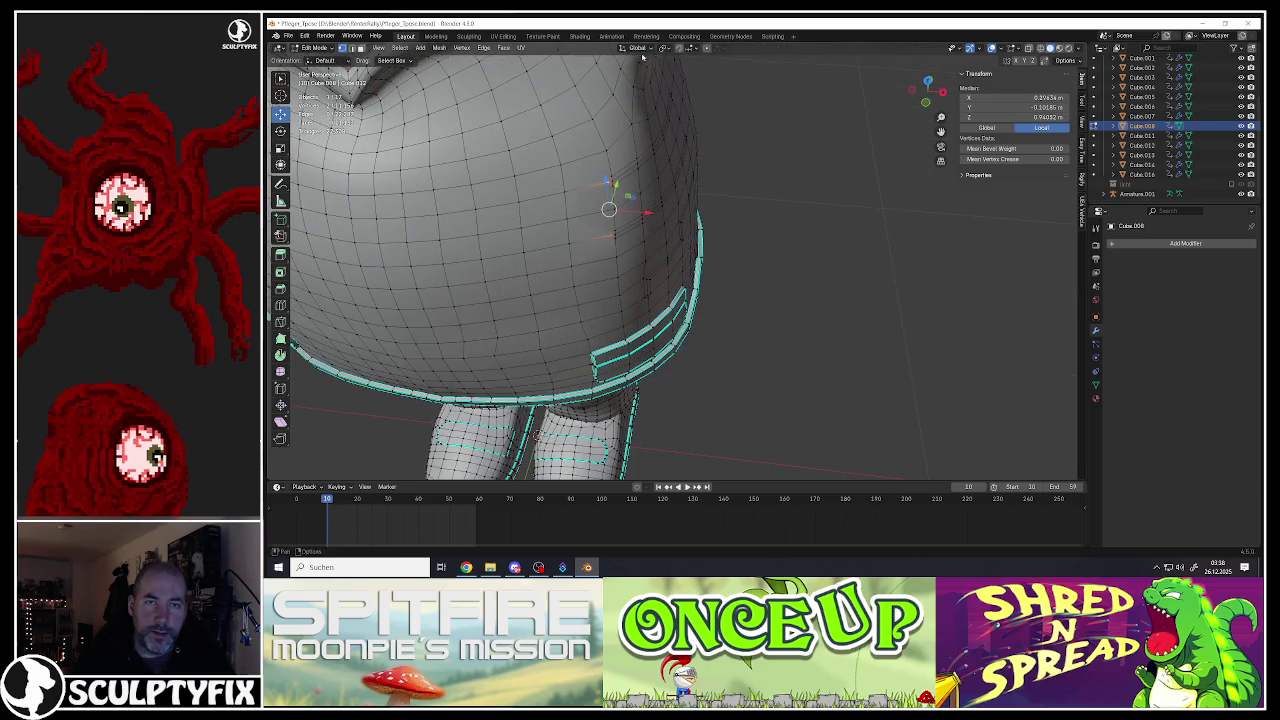
# Step: Set transform orientation to Normal and move the selected vertex along X, then its normal
pyautogui.click(636, 48)
pyautogui.click(628, 98)
pyautogui.press('g')
pyautogui.press('x')
pyautogui.click(586, 206)
pyautogui.moveTo(586, 206)
pyautogui.mouseDown(button='middle')
pyautogui.moveTo(609, 223)
pyautogui.moveTo(788, 181)
pyautogui.mouseUp(button='middle')
pyautogui.press('g')
pyautogui.press('z')
pyautogui.click(614, 230)
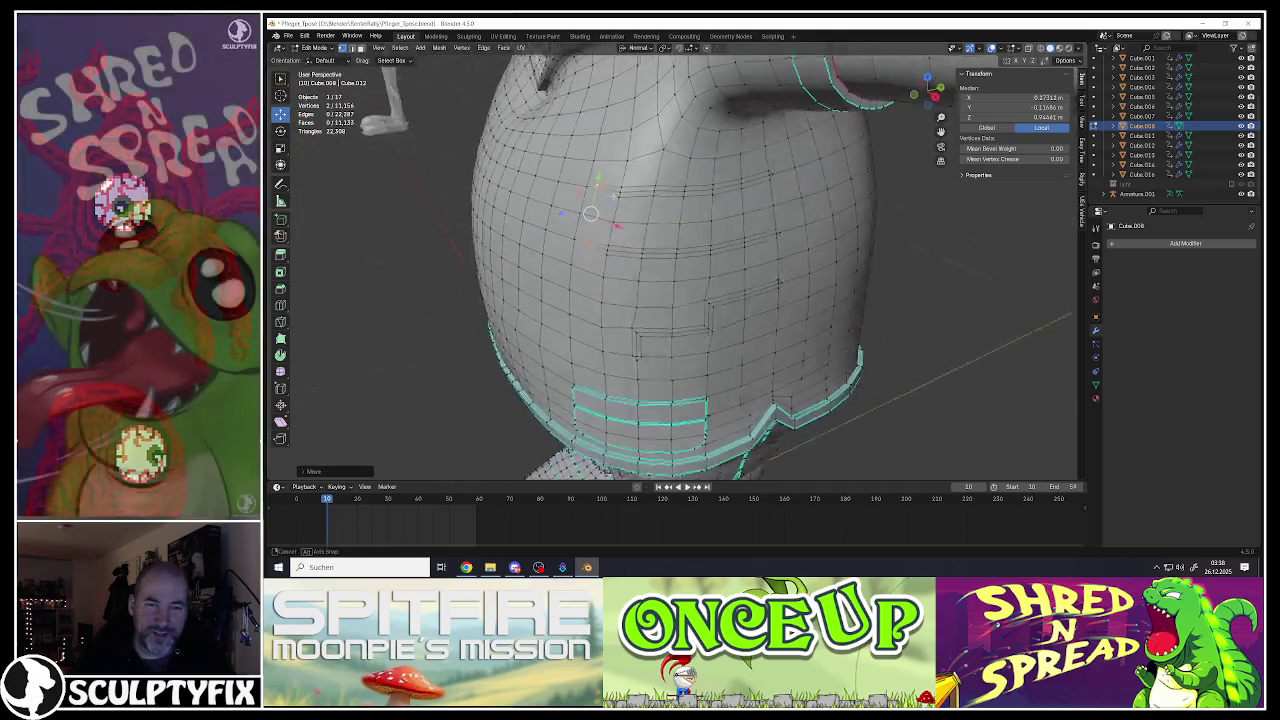
# Step: Move a pair of shirt vertices, then shift a single fold vertex along X
pyautogui.click(786, 182)
pyautogui.keyDown('shift'); pyautogui.click(791, 244); pyautogui.keyUp('shift')
pyautogui.moveTo(808, 214)
pyautogui.mouseDown(button='middle')
pyautogui.moveTo(729, 205)
pyautogui.moveTo(775, 238)
pyautogui.mouseUp(button='middle')
pyautogui.press('g')
pyautogui.click(770, 212)
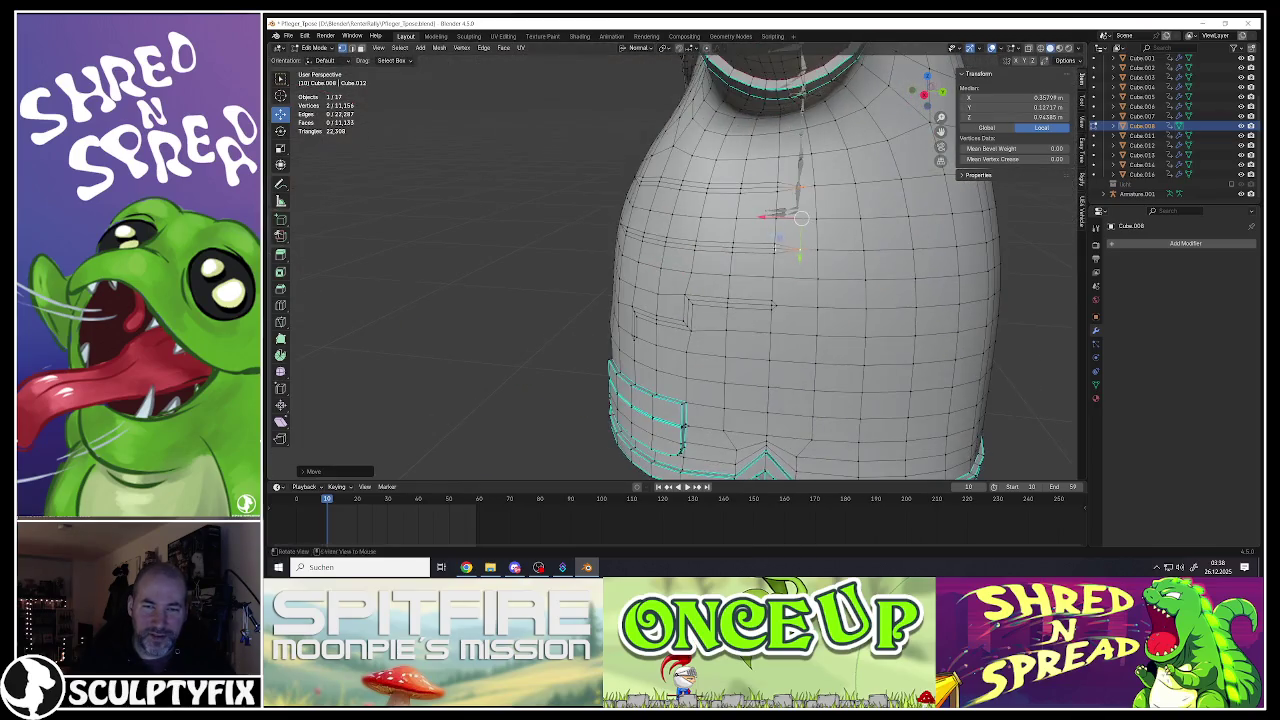
pyautogui.click(780, 302)
pyautogui.press('g')
pyautogui.press('x')
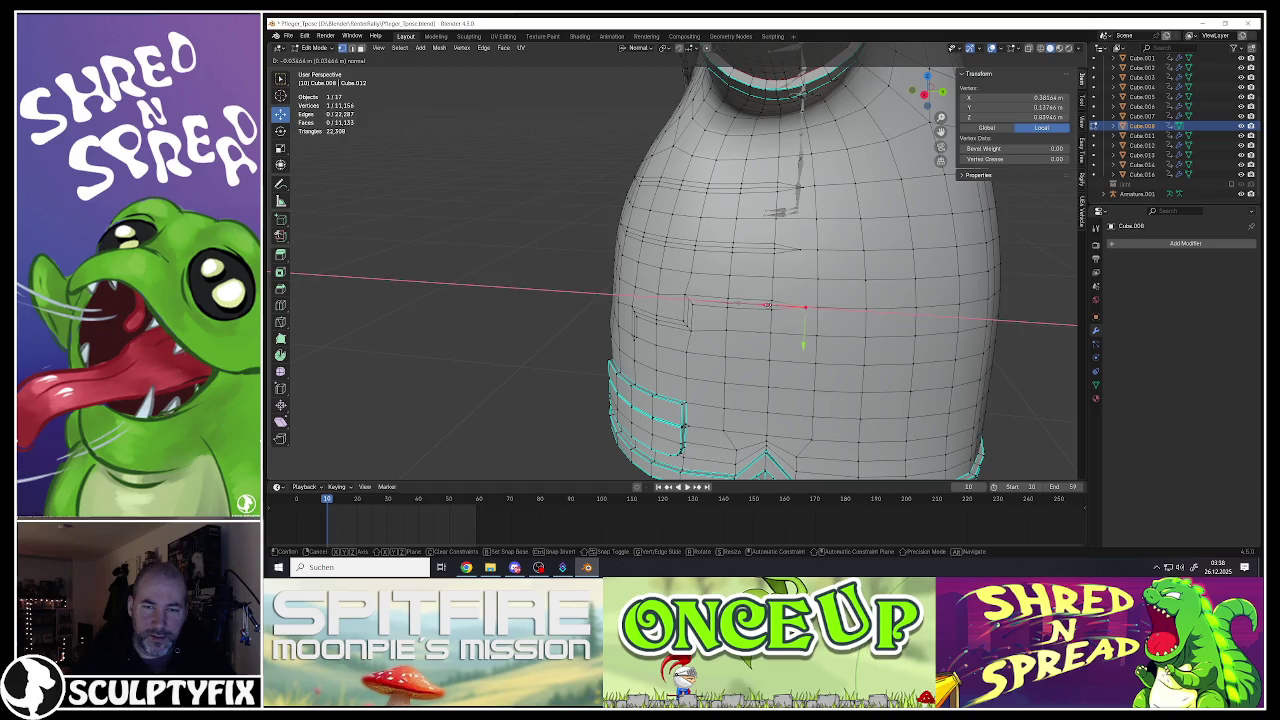
pyautogui.click(767, 305)
pyautogui.moveTo(767, 305); pyautogui.dragTo(686, 277, button='middle')
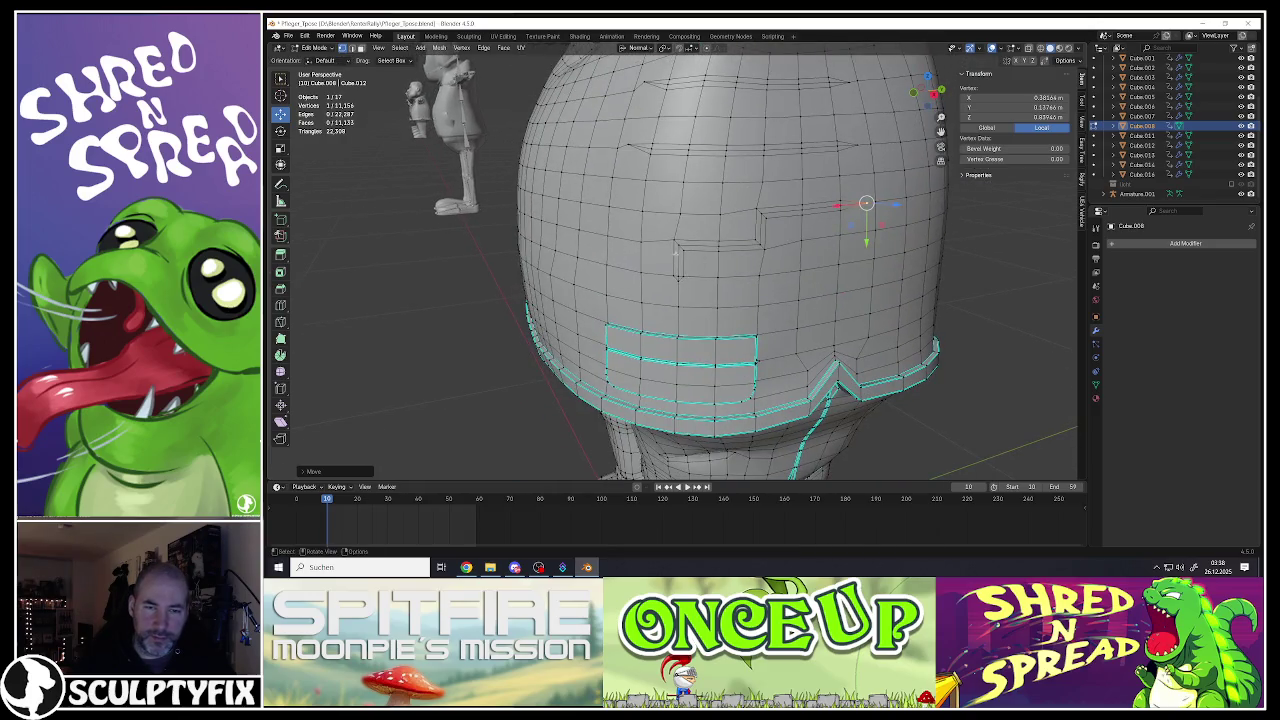
# Step: Push a short vertex path inward along the normal and raise the crease-end vertex
pyautogui.click(676, 252)
pyautogui.keyDown('ctrl'); pyautogui.click(694, 263); pyautogui.keyUp('ctrl')
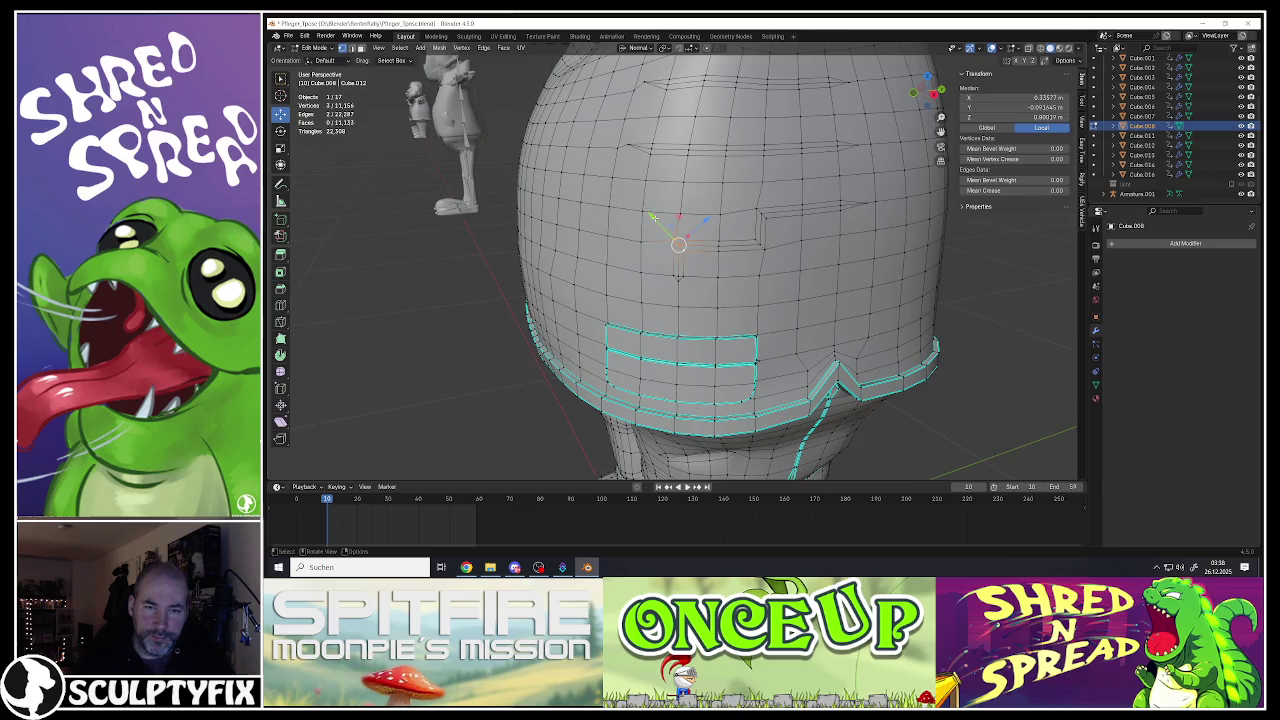
pyautogui.press('g')
pyautogui.press('z')
pyautogui.press('z')
pyautogui.click(745, 244)
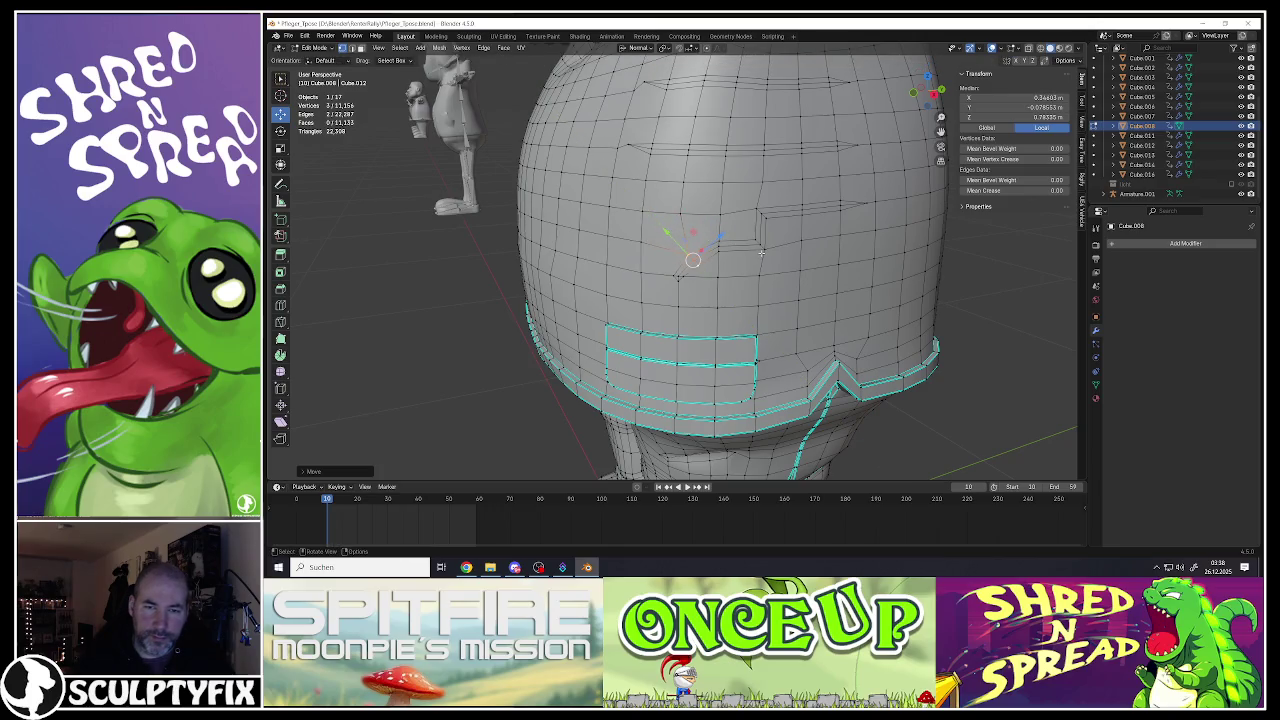
pyautogui.click(760, 245)
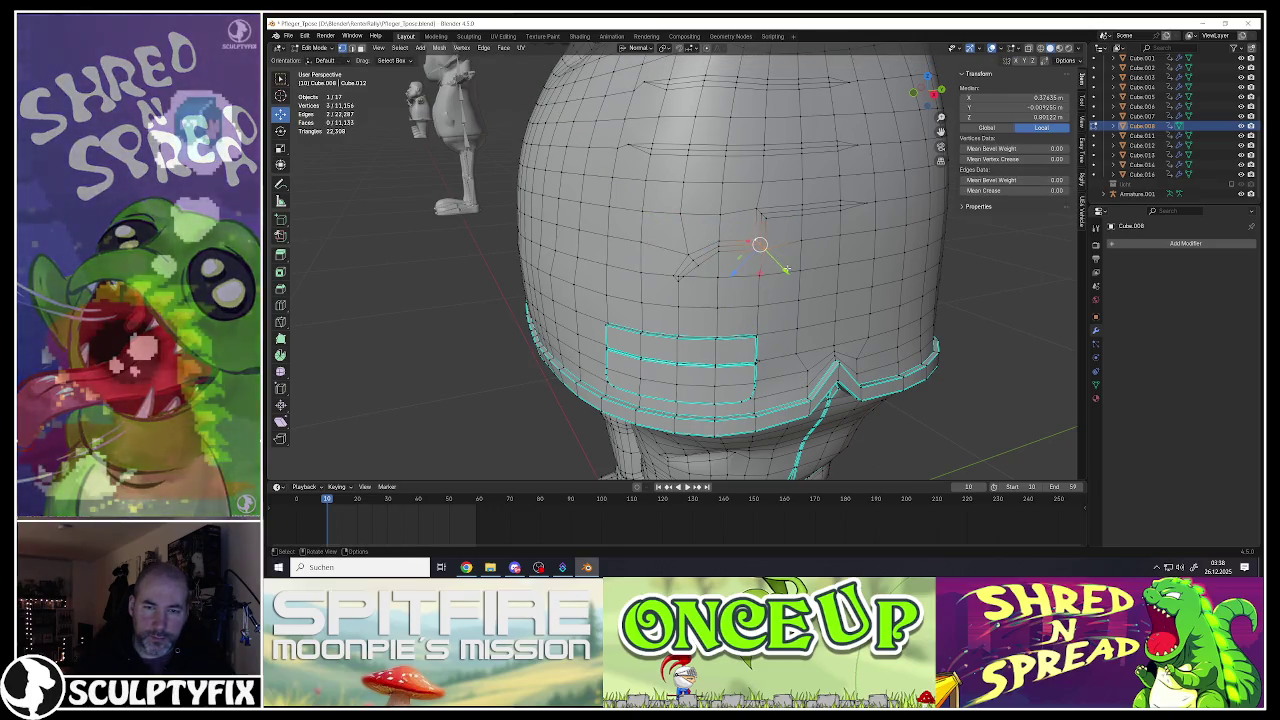
pyautogui.press('g')
pyautogui.click(769, 256)
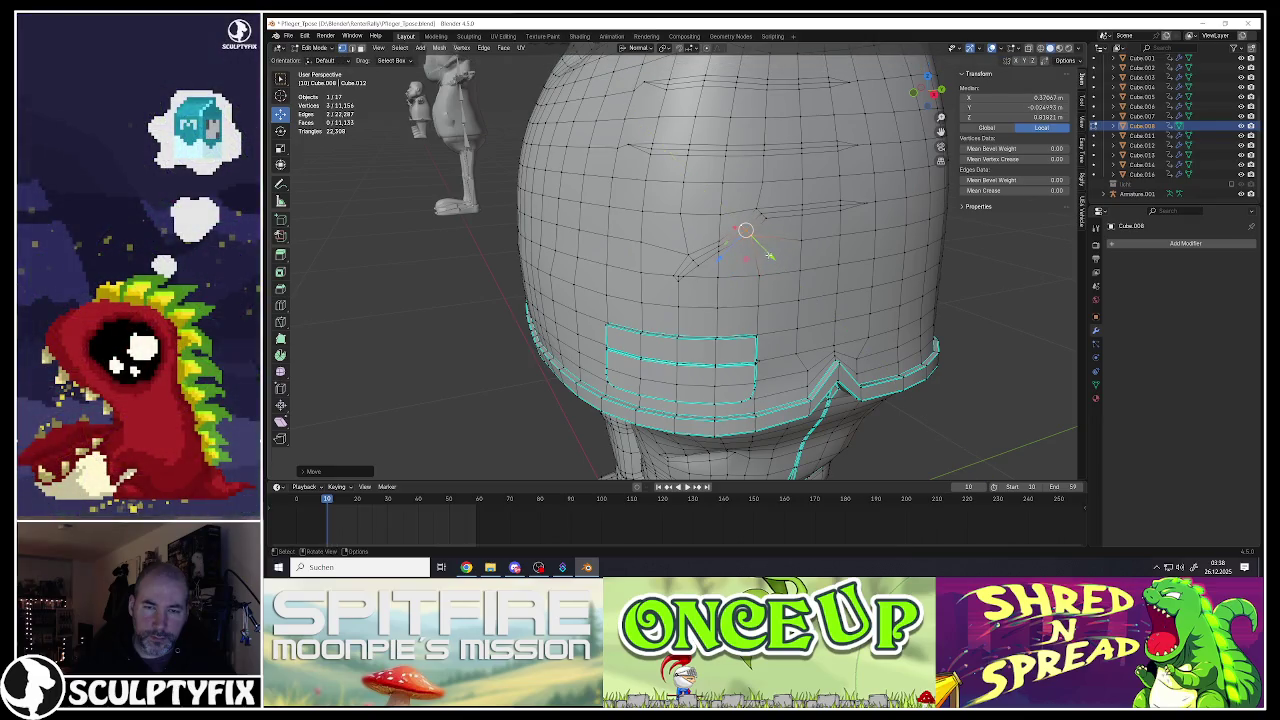
pyautogui.click(801, 210)
pyautogui.press('g')
pyautogui.click(801, 205)
pyautogui.moveTo(790, 210); pyautogui.dragTo(704, 206, button='middle')
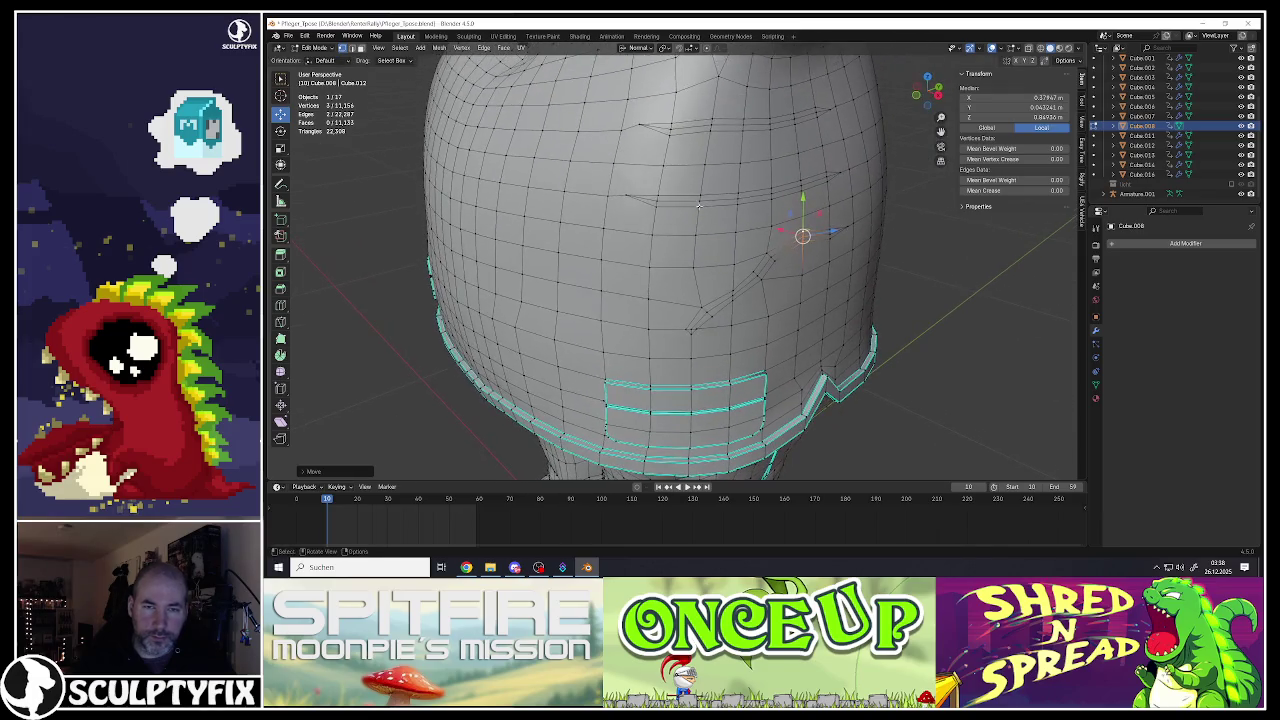
# Step: Soft-move a crease vertex along Y with proportional falloff, then lift another fold vertex upward
pyautogui.click(626, 195)
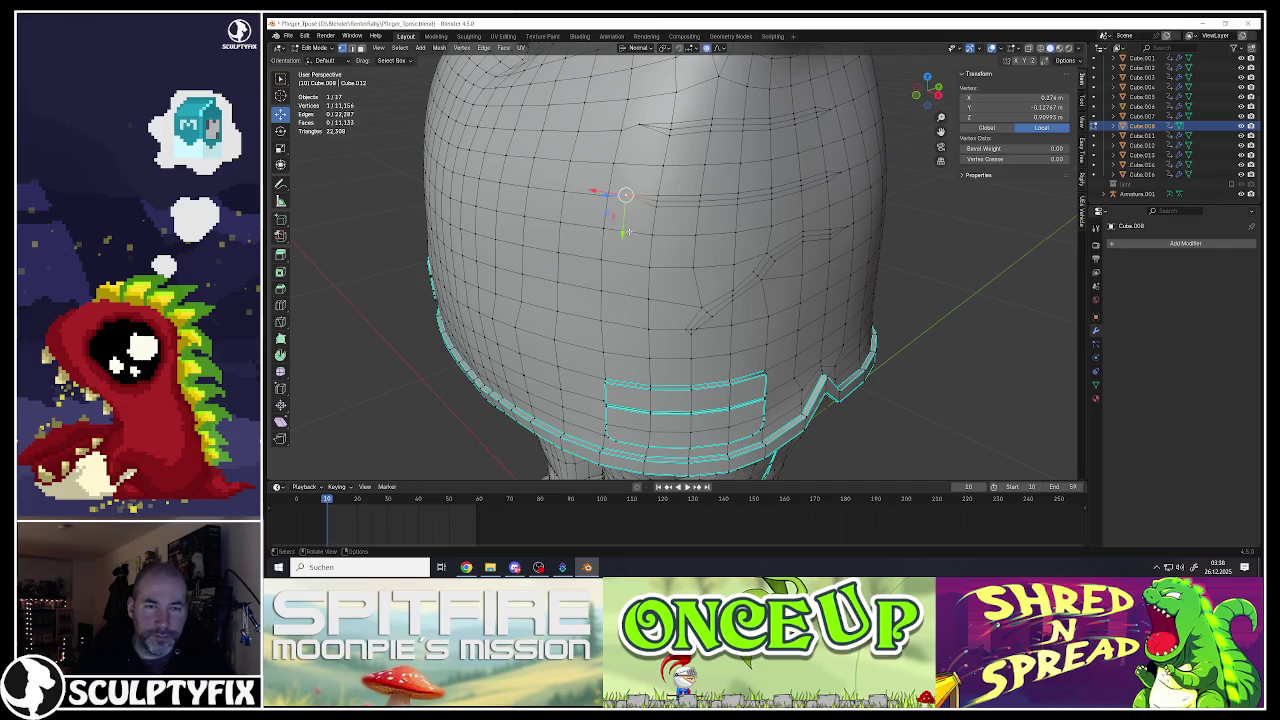
pyautogui.press('g')
pyautogui.press('y')
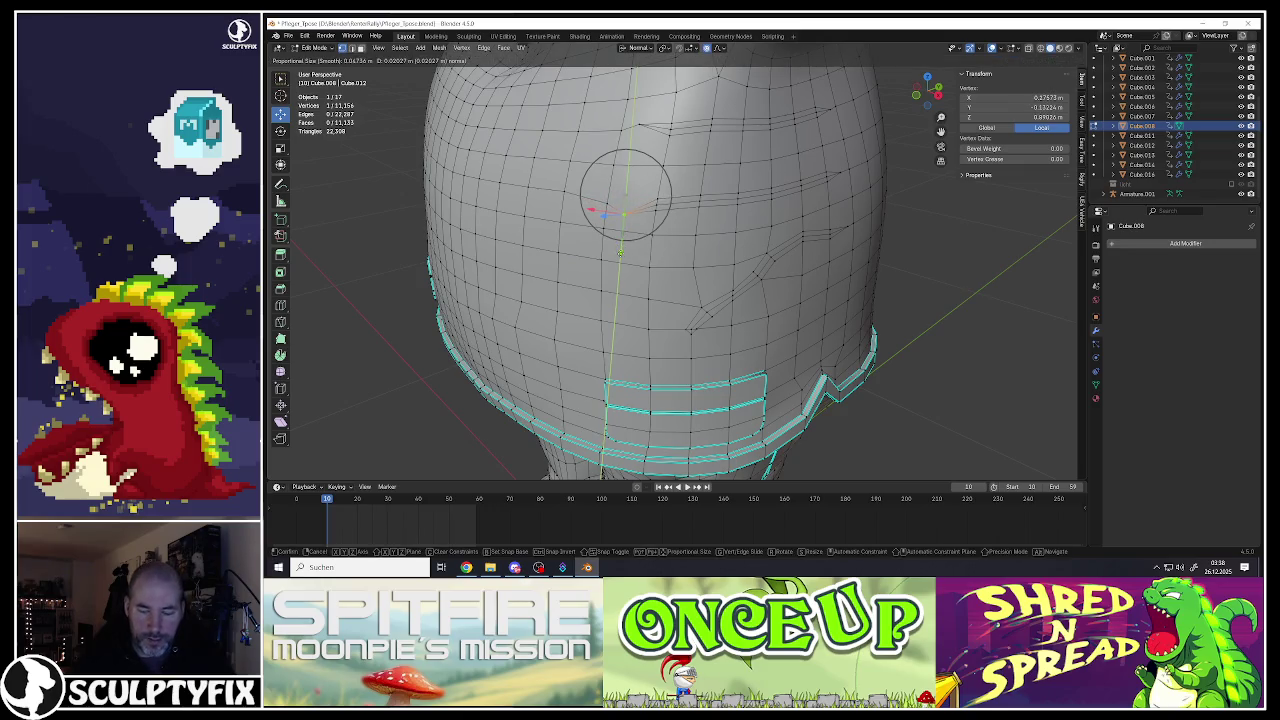
pyautogui.scroll(-3, 620, 252)
pyautogui.scroll(-3, 620, 252)
pyautogui.click(744, 212)
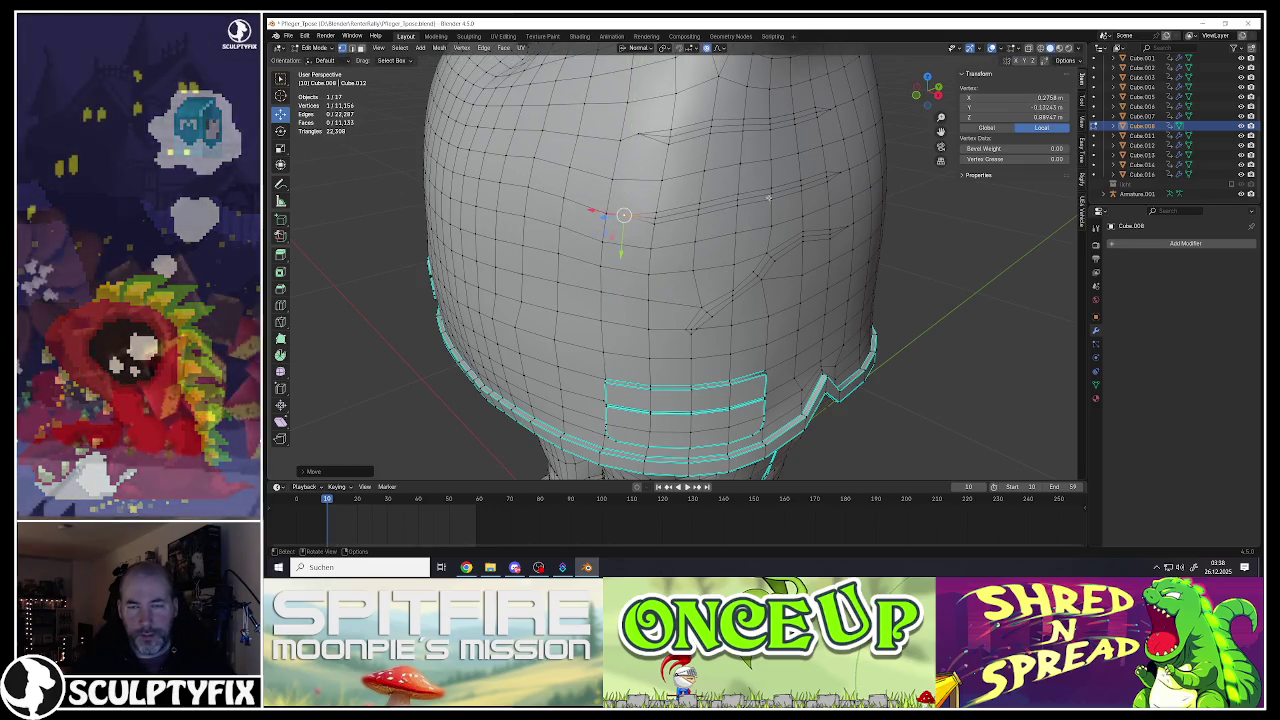
pyautogui.click(838, 172)
pyautogui.press('r')
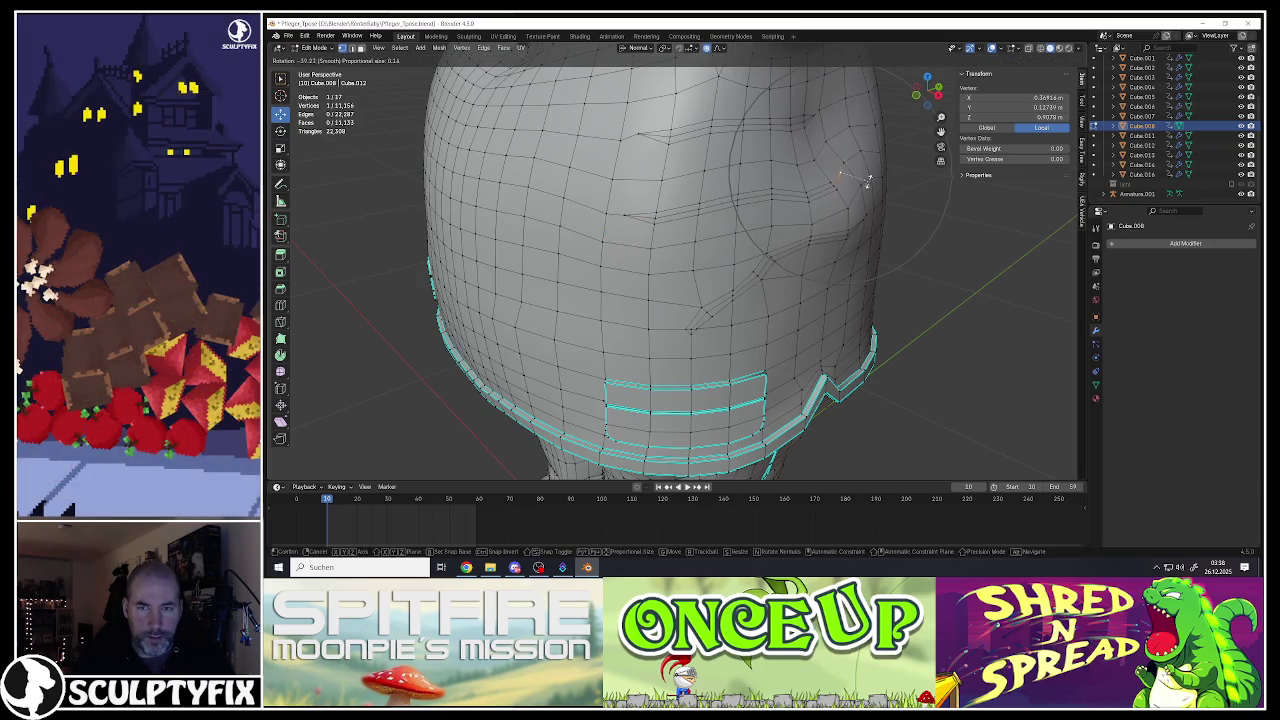
pyautogui.rightClick(860, 185)
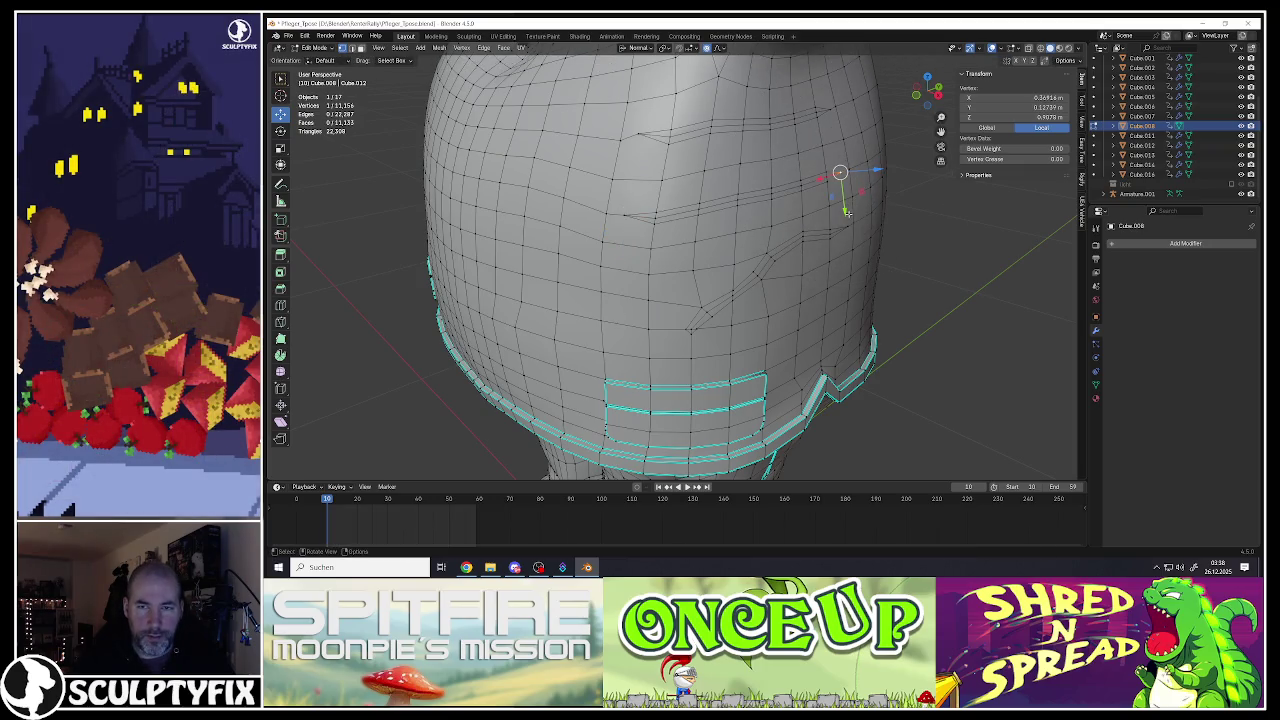
pyautogui.moveTo(847, 212); pyautogui.dragTo(843, 195)
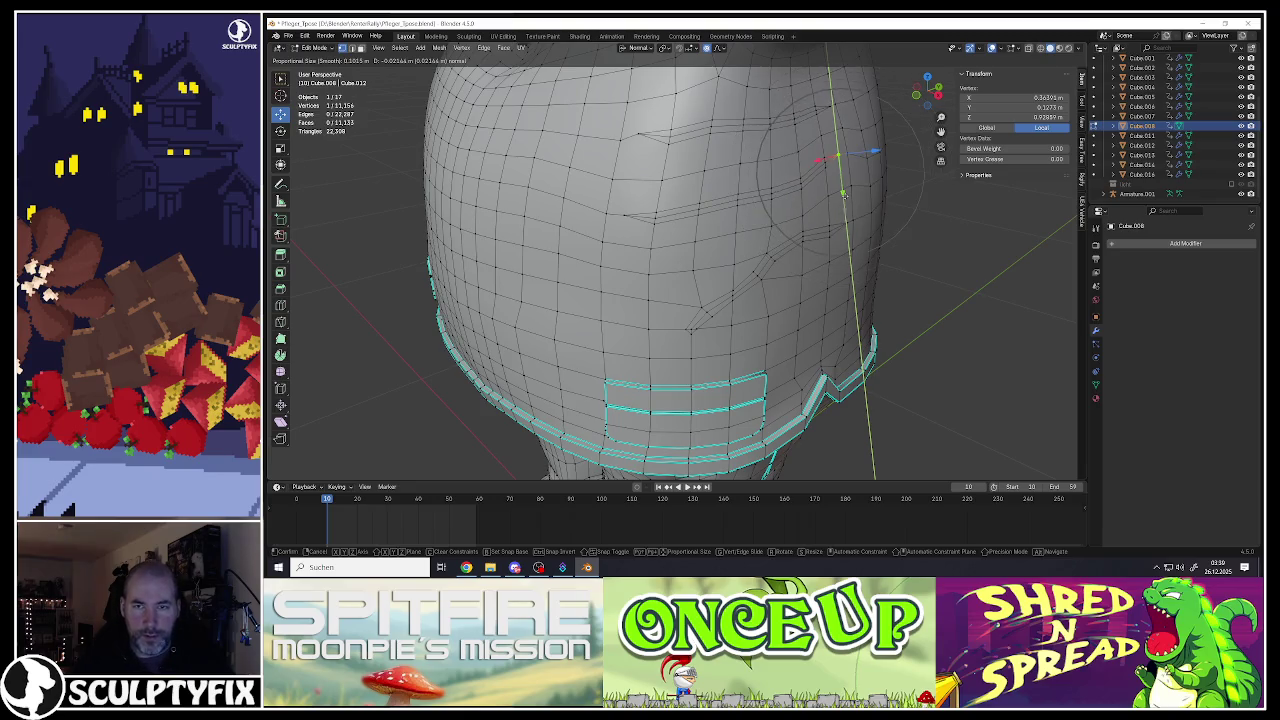
pyautogui.moveTo(843, 195); pyautogui.dragTo(836, 125)
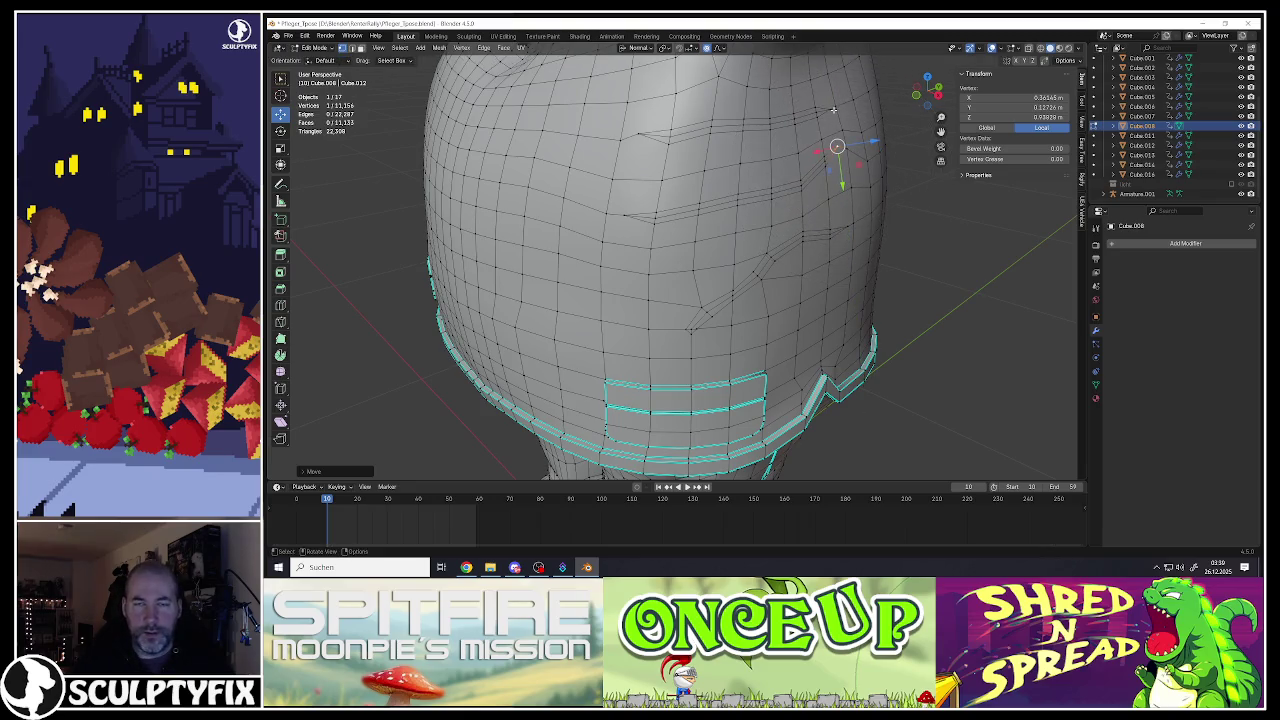
# Step: Select an edge path along the fold and push it along Z with soft falloff
pyautogui.moveTo(836, 125); pyautogui.dragTo(760, 175, button='middle')
pyautogui.scroll(3, 760, 175)
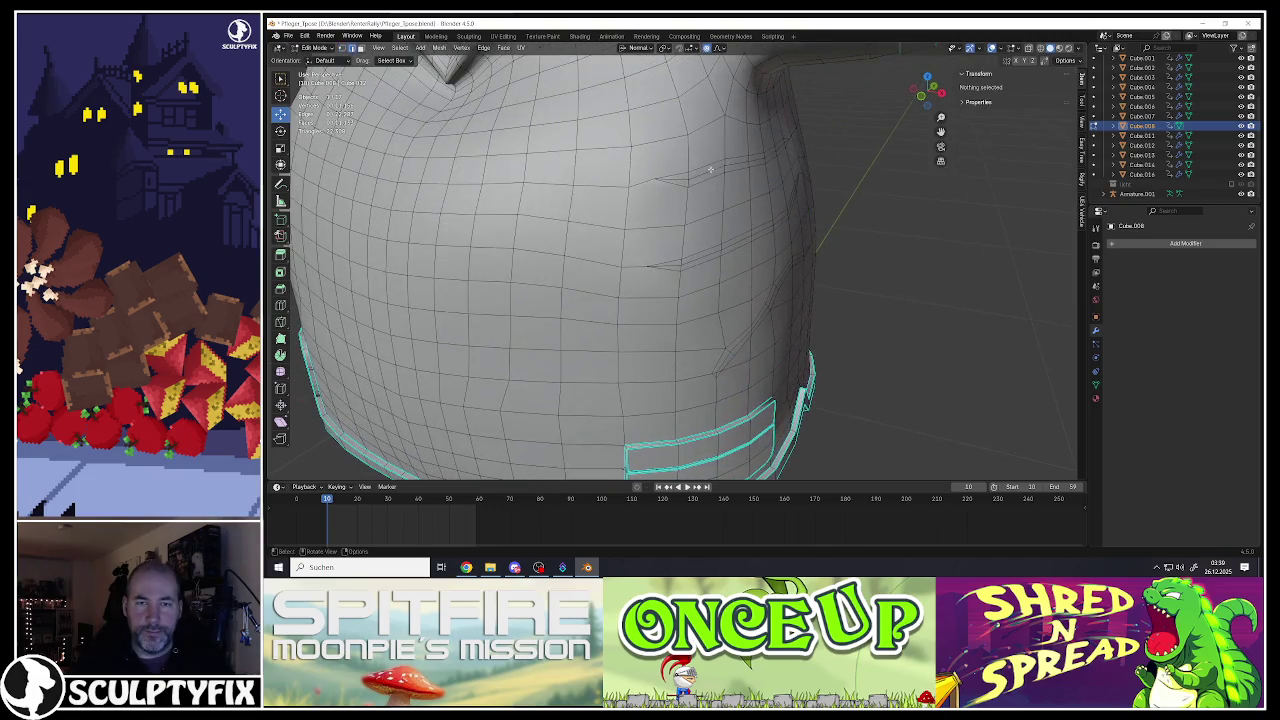
pyautogui.keyDown('shift'); pyautogui.click(684, 178); pyautogui.keyUp('shift')
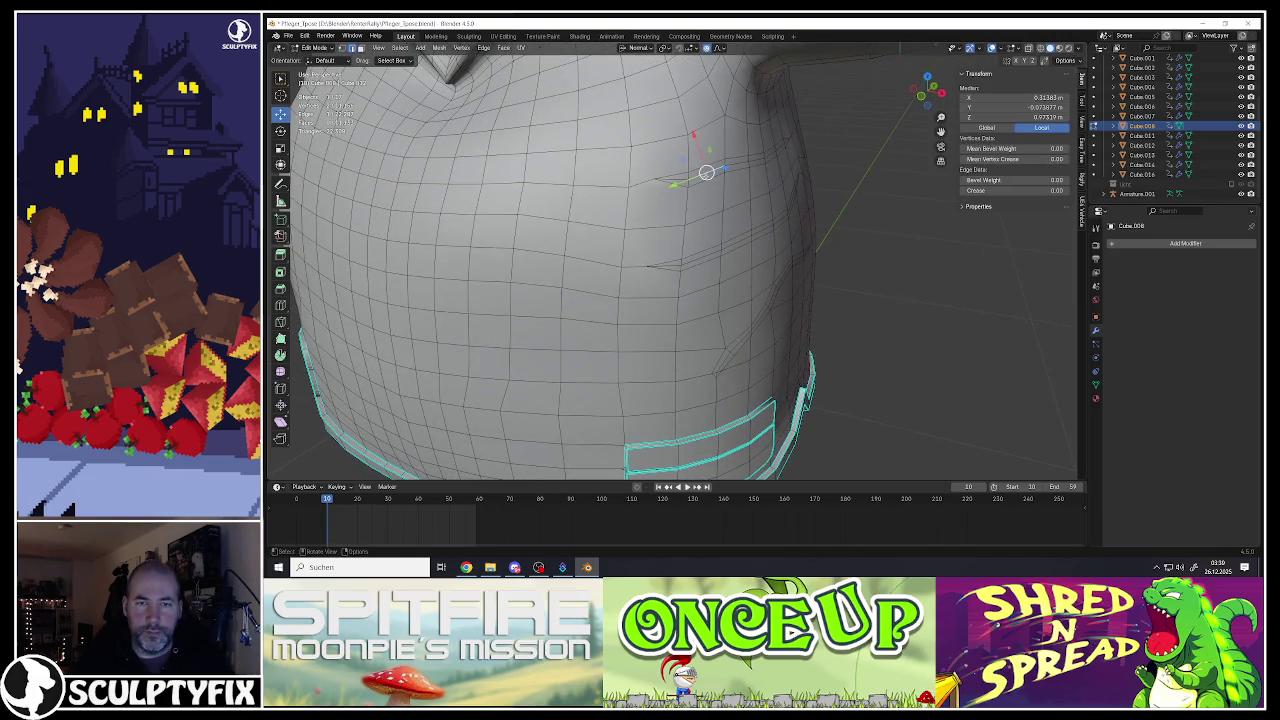
pyautogui.keyDown('ctrl'); pyautogui.click(776, 150); pyautogui.keyUp('ctrl')
pyautogui.moveTo(776, 150)
pyautogui.mouseDown(button='middle')
pyautogui.moveTo(788, 192)
pyautogui.moveTo(752, 163)
pyautogui.moveTo(779, 162)
pyautogui.mouseUp(button='middle')
pyautogui.press('g')
pyautogui.press('z')
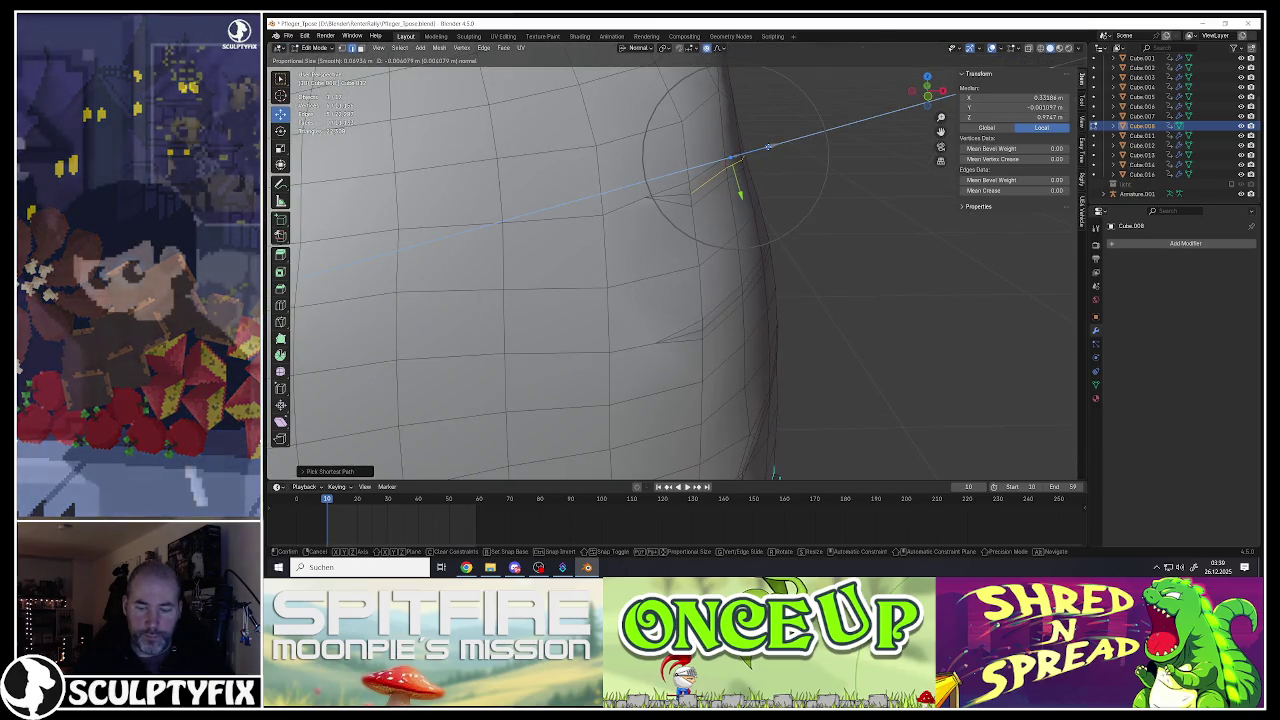
pyautogui.scroll(4, 768, 147)
pyautogui.click(765, 150)
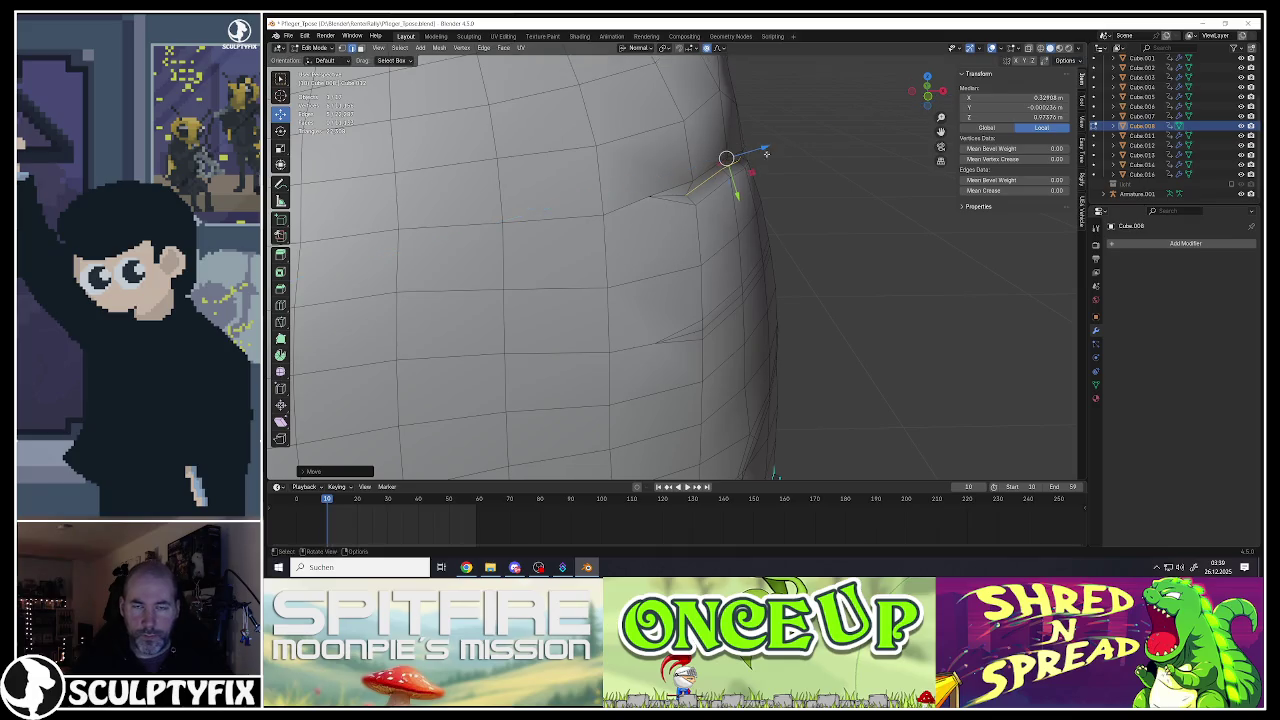
pyautogui.moveTo(765, 150)
pyautogui.mouseDown(button='middle')
pyautogui.moveTo(776, 265)
pyautogui.moveTo(762, 265)
pyautogui.mouseUp(button='middle')
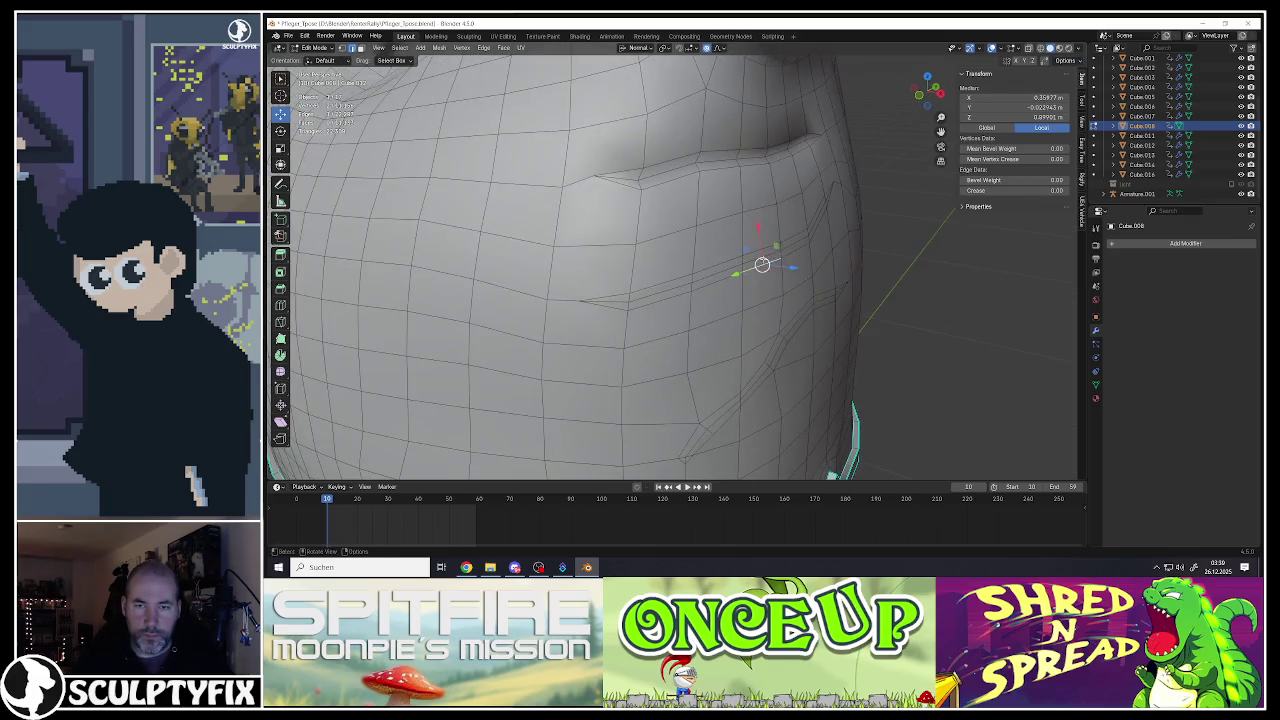
# Step: Select the edge path of the next crease and move it along its normal
pyautogui.click(829, 195)
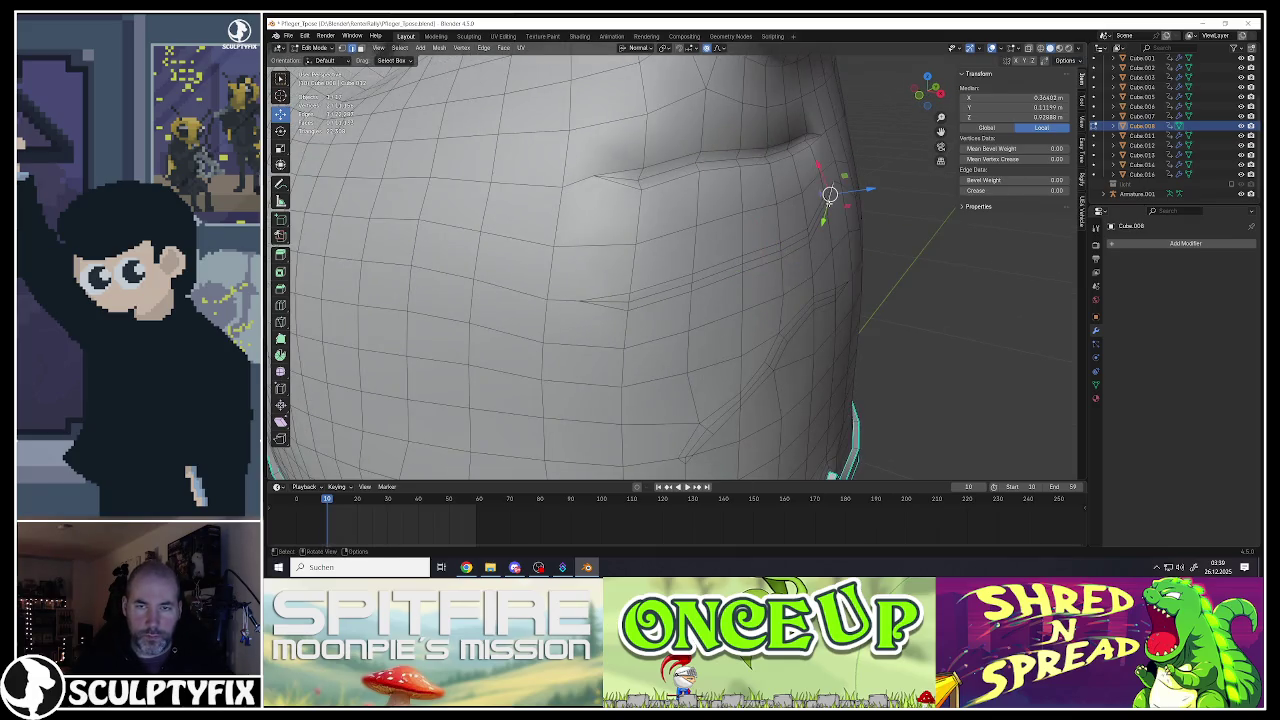
pyautogui.keyDown('ctrl'); pyautogui.click(663, 300); pyautogui.keyUp('ctrl')
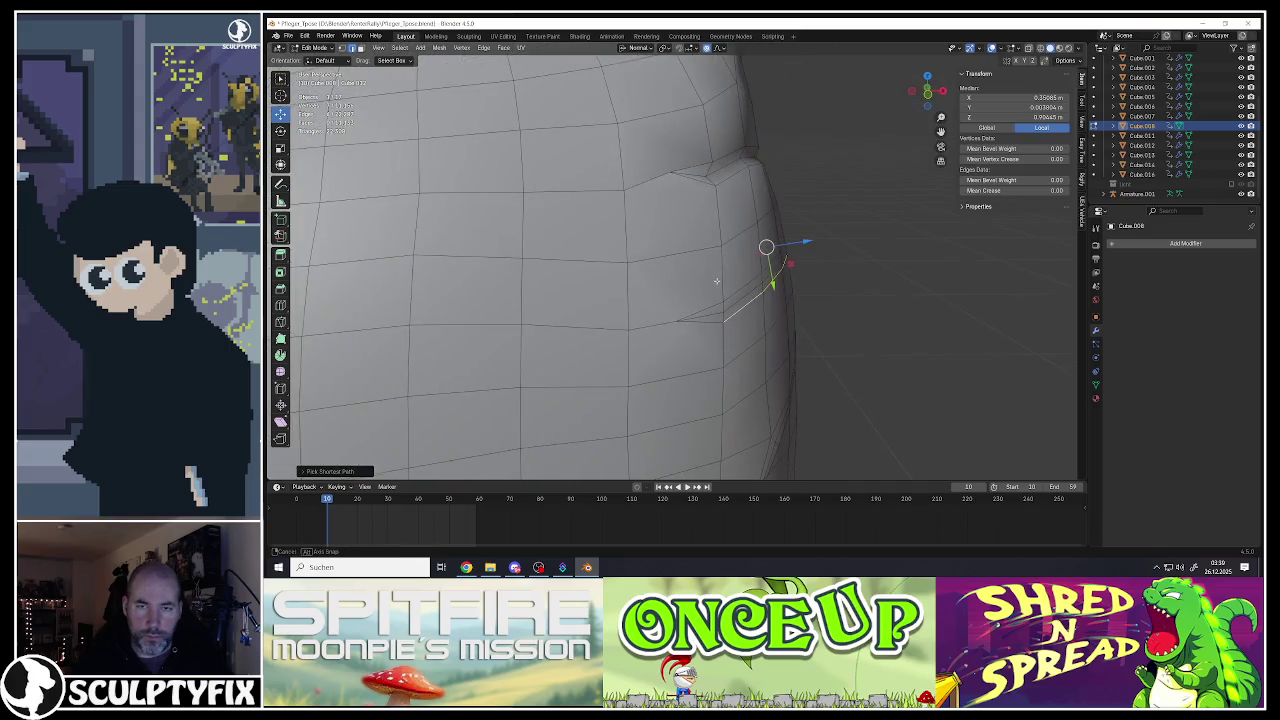
pyautogui.moveTo(766, 251)
pyautogui.mouseDown(button='middle')
pyautogui.moveTo(834, 206)
pyautogui.moveTo(818, 217)
pyautogui.mouseUp(button='middle')
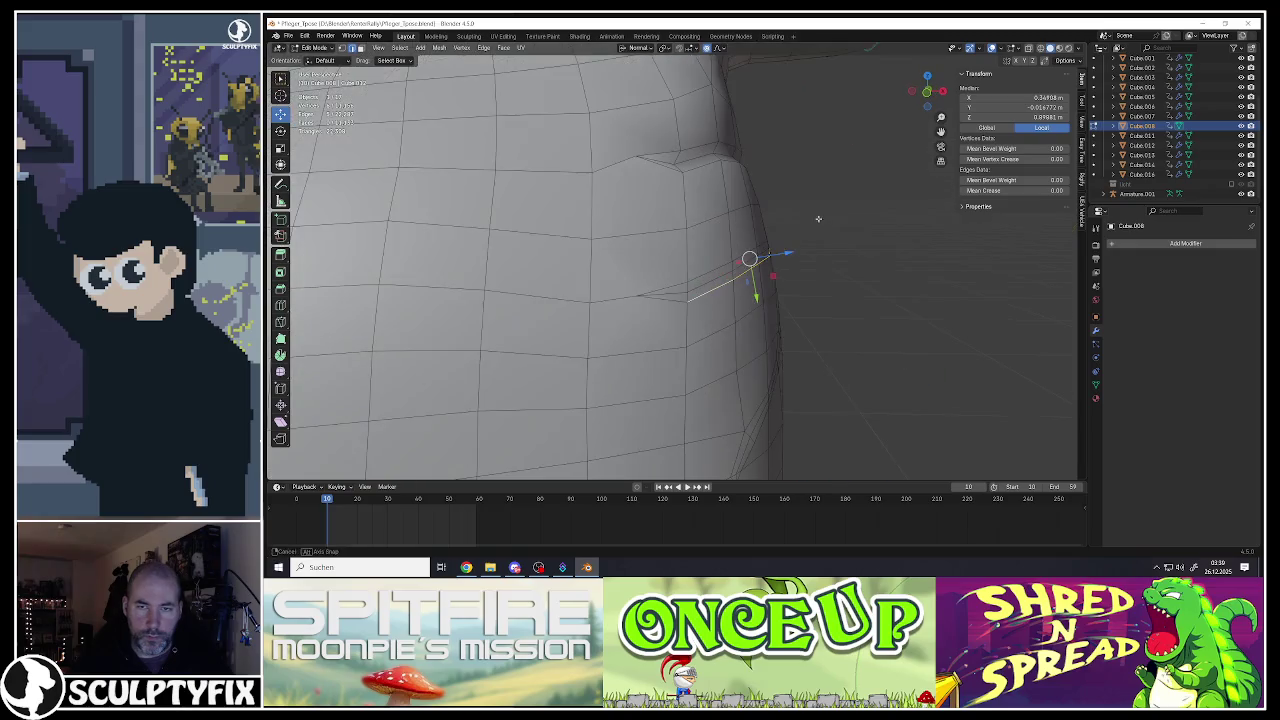
pyautogui.press('g')
pyautogui.press('z')
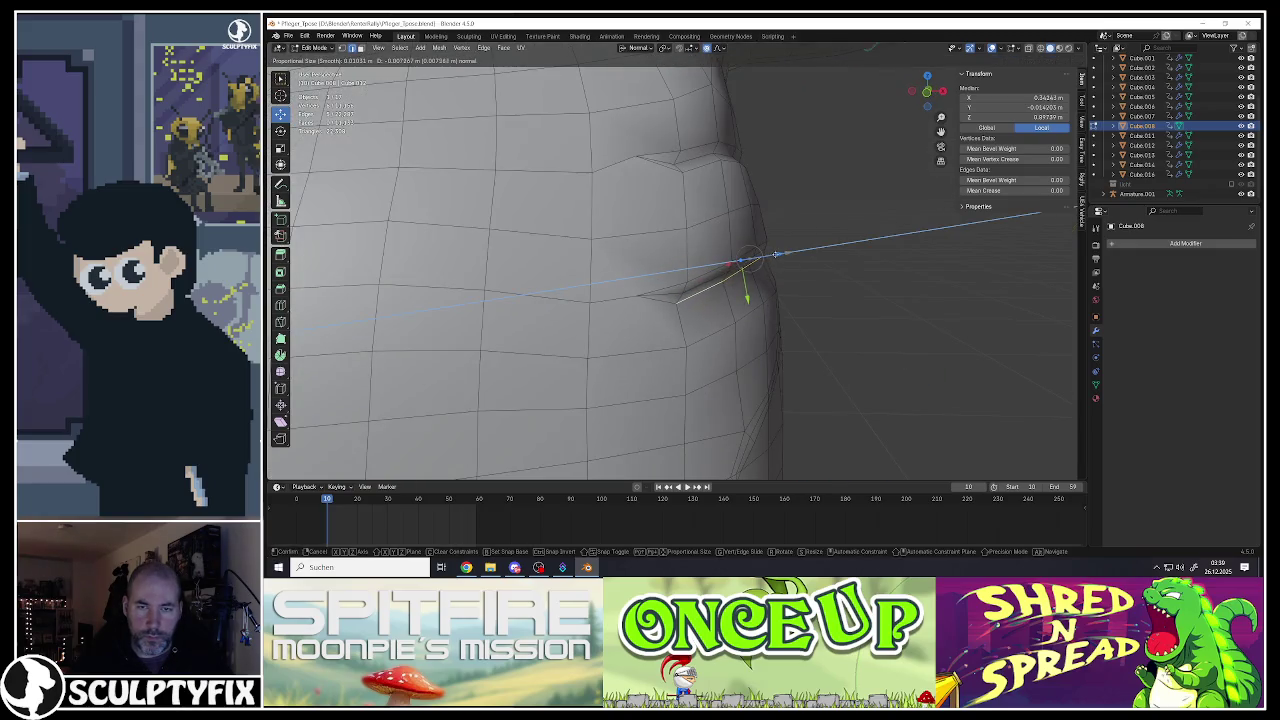
pyautogui.click(777, 253)
pyautogui.moveTo(748, 271)
pyautogui.mouseDown(button='middle')
pyautogui.moveTo(700, 200)
pyautogui.moveTo(674, 258)
pyautogui.mouseUp(button='middle')
pyautogui.click(694, 207)
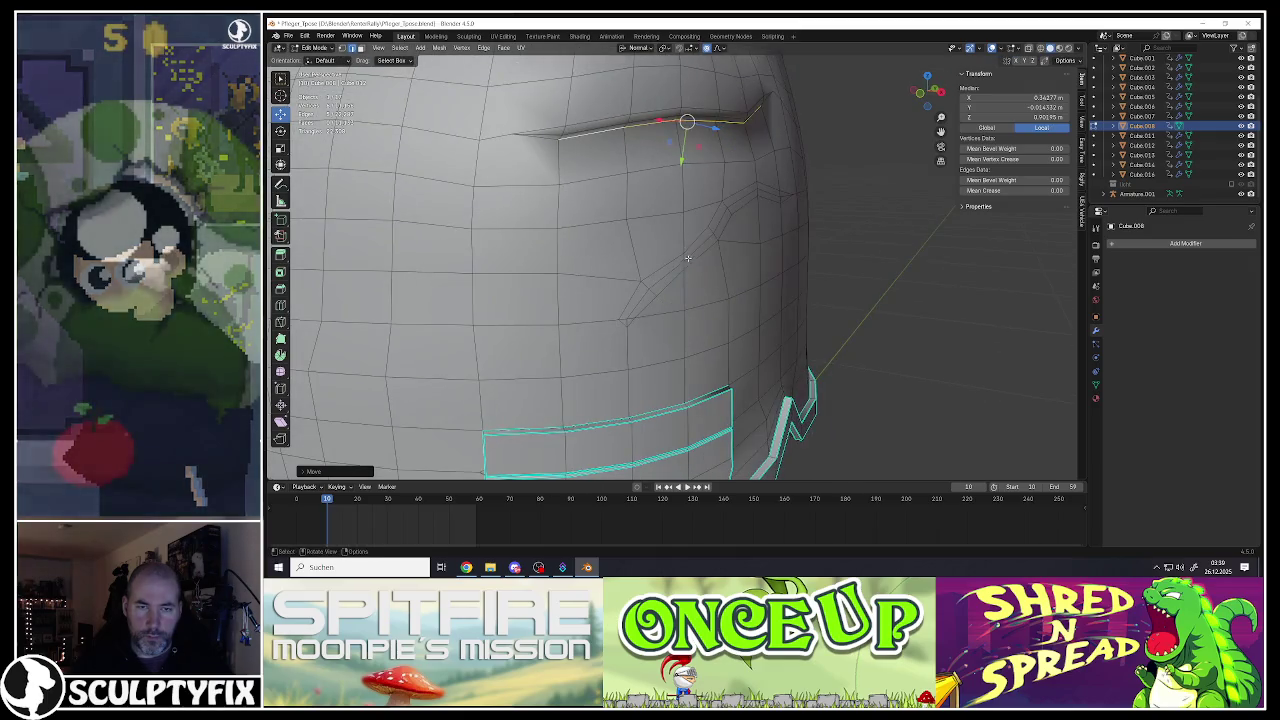
# Step: Select edge paths on the lower and diagonal folds and push the diagonal fold along its normal
pyautogui.click(668, 266)
pyautogui.keyDown('ctrl'); pyautogui.click(706, 250); pyautogui.keyUp('ctrl')
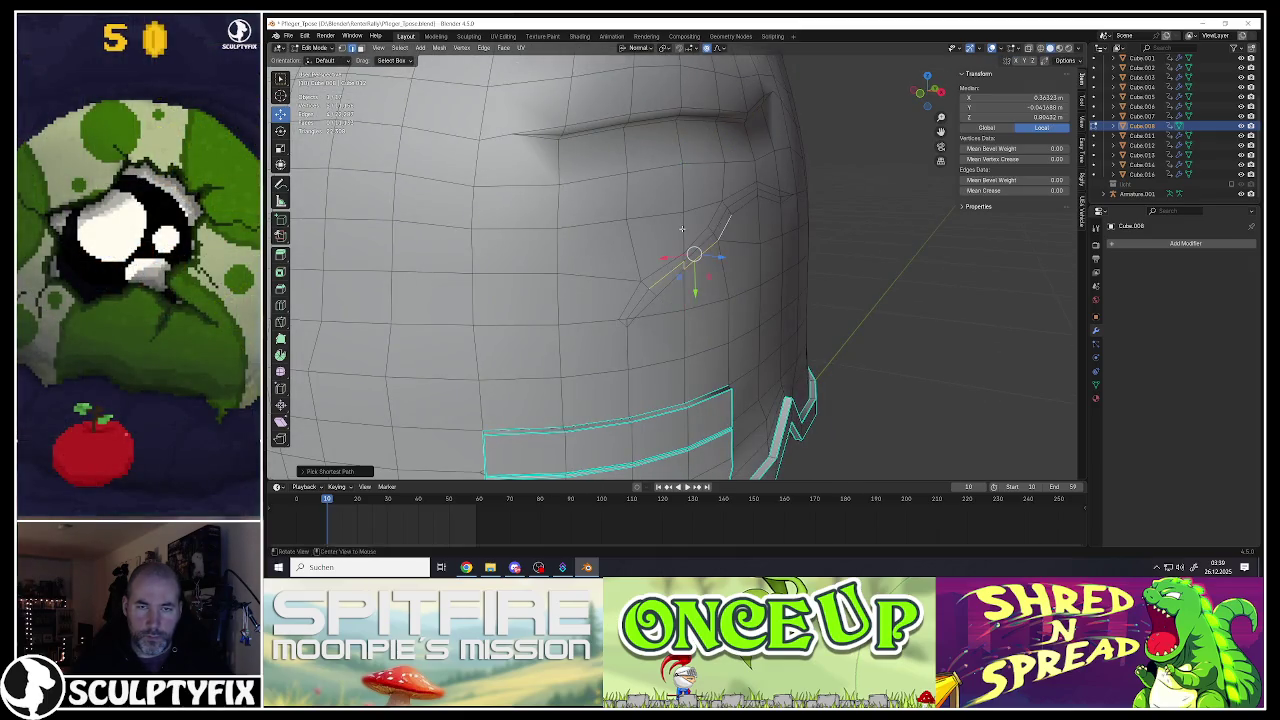
pyautogui.click(656, 304)
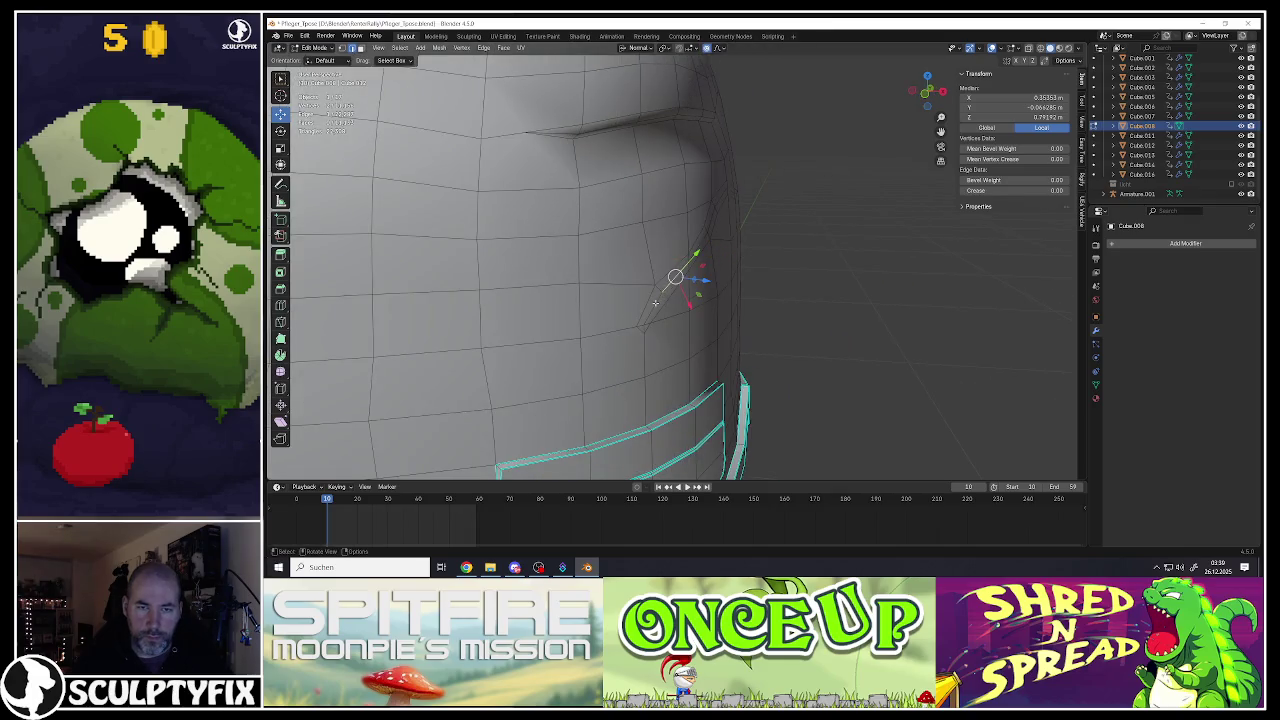
pyautogui.keyDown('ctrl'); pyautogui.click(711, 217); pyautogui.keyUp('ctrl')
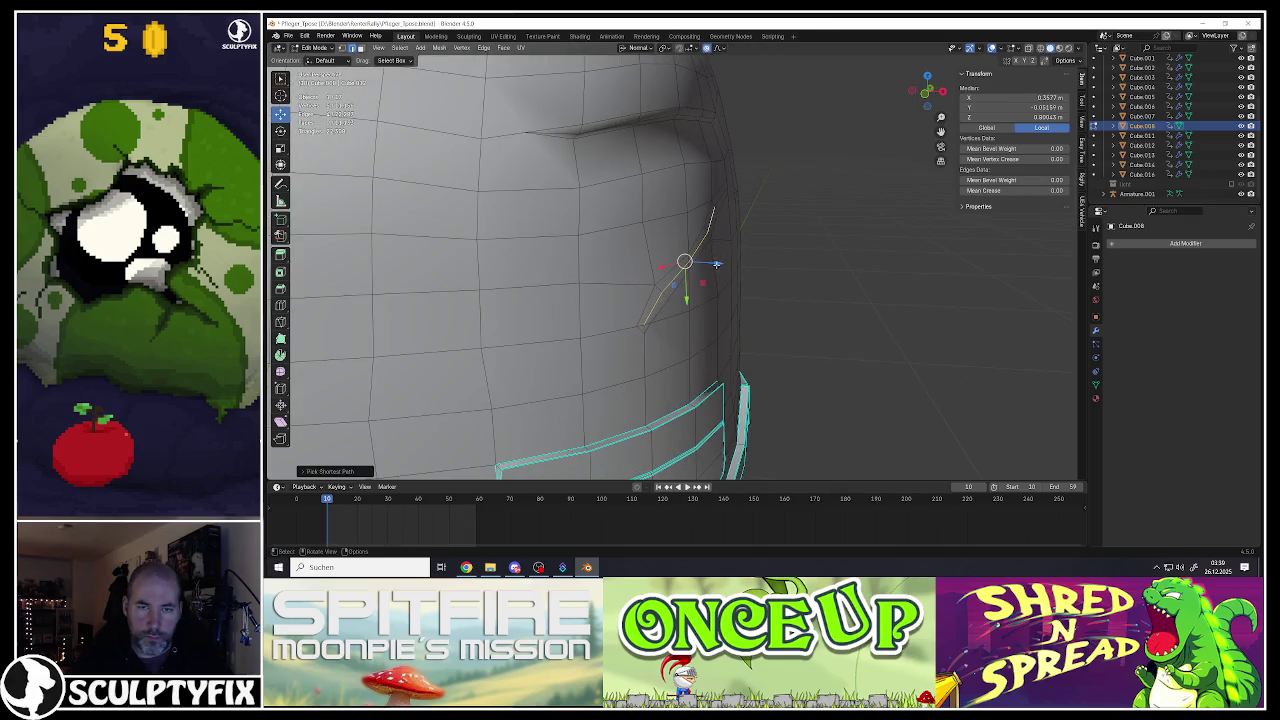
pyautogui.moveTo(717, 264); pyautogui.dragTo(710, 263)
pyautogui.click(710, 263)
pyautogui.moveTo(710, 263); pyautogui.dragTo(842, 205, button='middle')
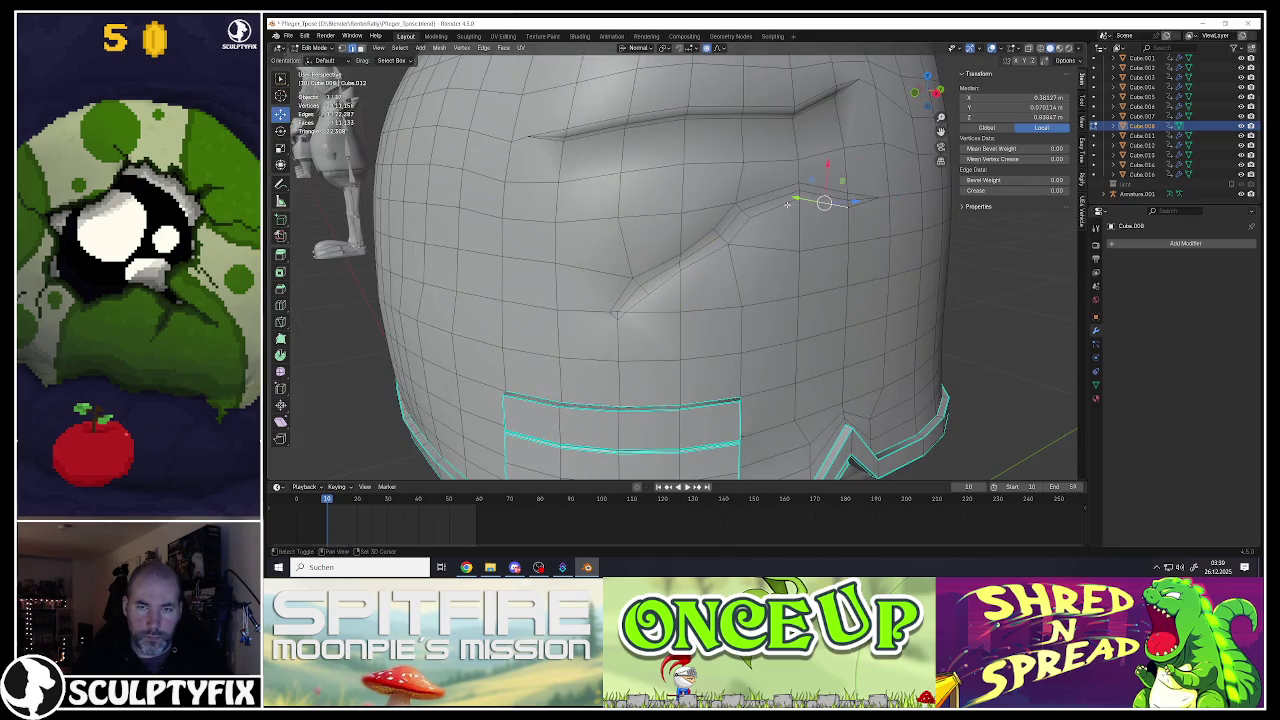
# Step: Sink the fold edges inward along the normal, then leave Edit Mode to preview the shirt
pyautogui.scroll(4, 820, 203)
pyautogui.press('g')
pyautogui.press('z')
pyautogui.click(822, 212)
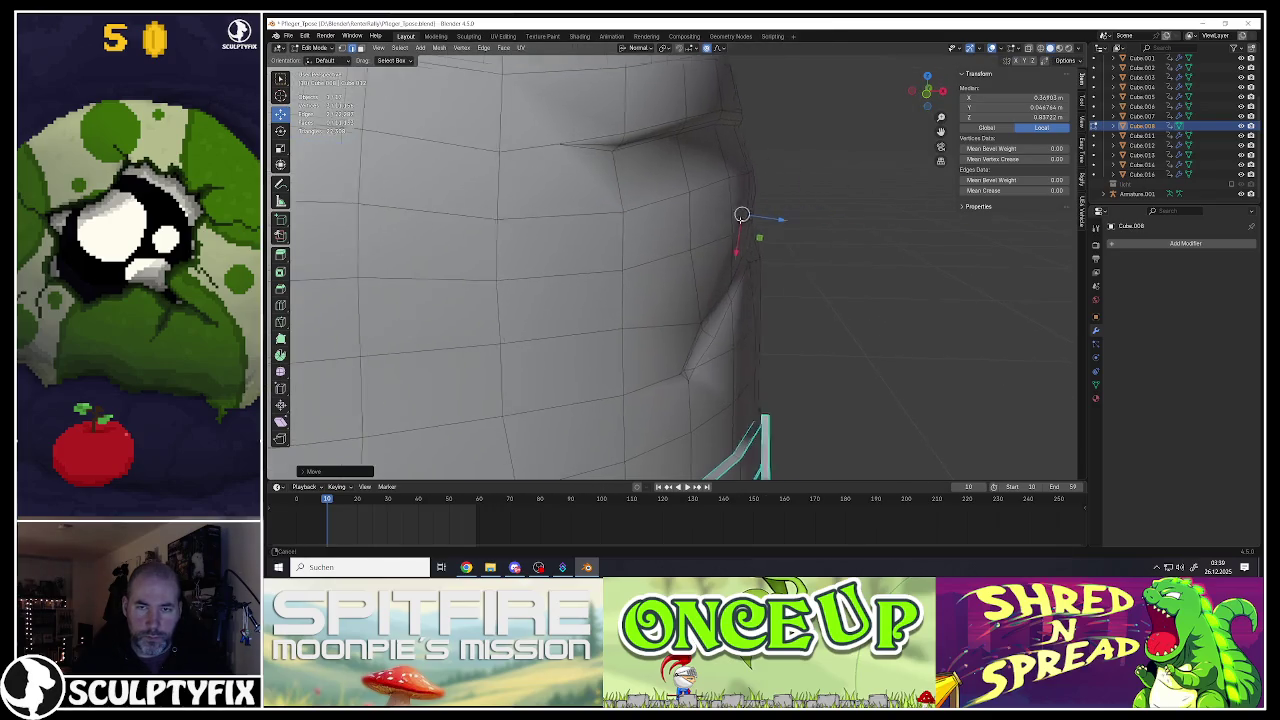
pyautogui.scroll(-3, 749, 214)
pyautogui.scroll(3, 737, 214)
pyautogui.scroll(-3, 737, 209)
pyautogui.press('Tab')
pyautogui.scroll(-4, 725, 216)
# Step: In Edit Mode with face selection, select a vertical strip of faces beside the fold
pyautogui.moveTo(725, 216)
pyautogui.mouseDown(button='middle')
pyautogui.moveTo(690, 220)
pyautogui.moveTo(703, 190)
pyautogui.moveTo(677, 194)
pyautogui.mouseUp(button='middle')
pyautogui.scroll(2, 696, 222)
pyautogui.scroll(-4, 696, 222)
pyautogui.scroll(5, 700, 205)
pyautogui.scroll(4, 703, 190)
pyautogui.press('Tab')
pyautogui.press('3')
pyautogui.keyDown('shift'); pyautogui.click(662, 274); pyautogui.keyUp('shift')
pyautogui.keyDown('shift'); pyautogui.click(652, 262); pyautogui.keyUp('shift')
pyautogui.keyDown('shift'); pyautogui.click(645, 198); pyautogui.keyUp('shift')
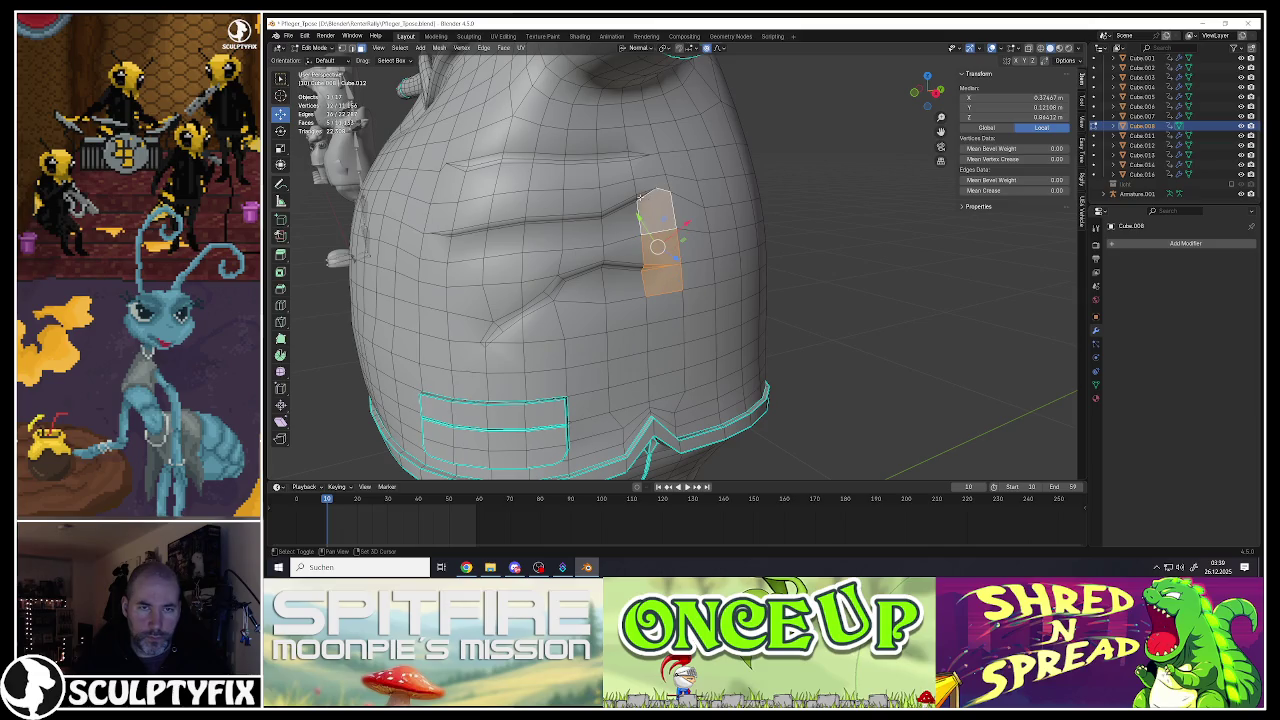
pyautogui.keyDown('shift'); pyautogui.click(634, 160); pyautogui.keyUp('shift')
pyautogui.keyDown('shift'); pyautogui.click(638, 145); pyautogui.keyUp('shift')
# Step: Box-select the face blocks below, left of and above the strip to grow the patch
pyautogui.moveTo(638, 145); pyautogui.dragTo(693, 303, button='middle')
pyautogui.press('b')
pyautogui.moveTo(632, 252); pyautogui.dragTo(720, 360)
pyautogui.press('b')
pyautogui.moveTo(621, 206); pyautogui.dragTo(650, 234)
pyautogui.moveTo(602, 104); pyautogui.dragTo(694, 180)
pyautogui.moveTo(694, 180); pyautogui.dragTo(620, 215, button='middle')
pyautogui.scroll(-2, 655, 200)
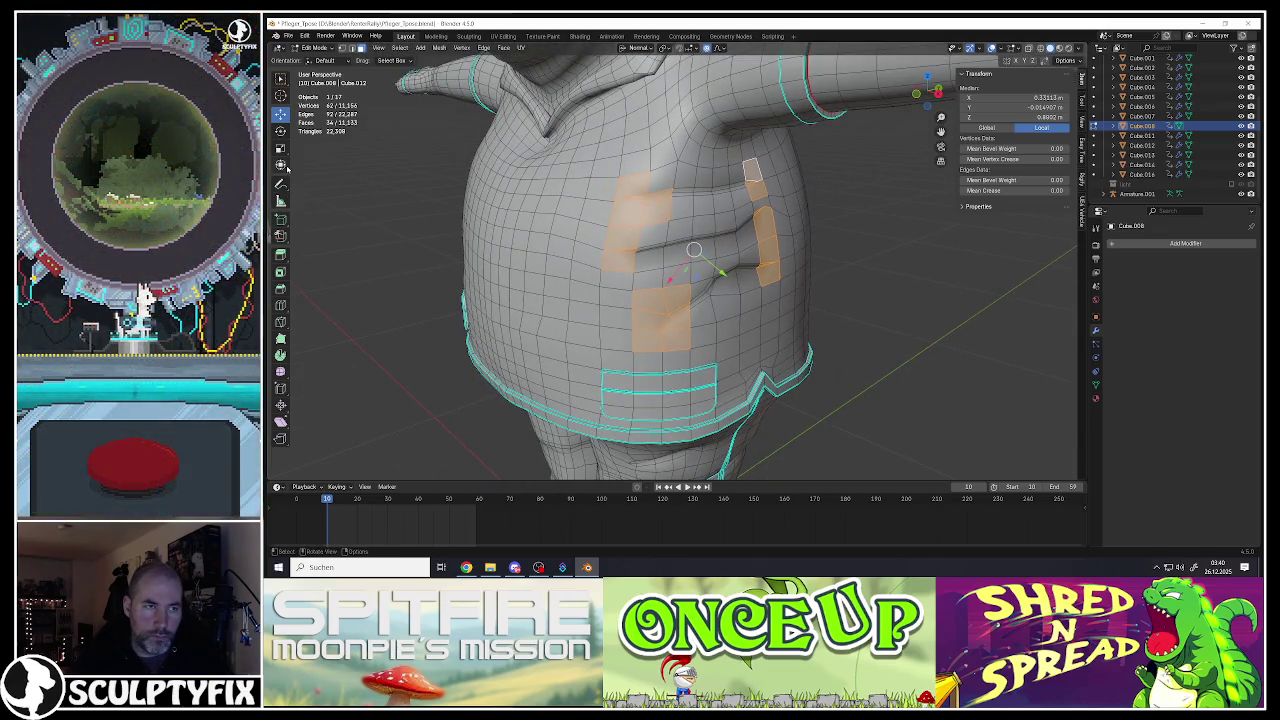
# Step: Smooth the selected patch with Smooth Vertices, then return to Object Mode to view the character
pyautogui.click(280, 371)
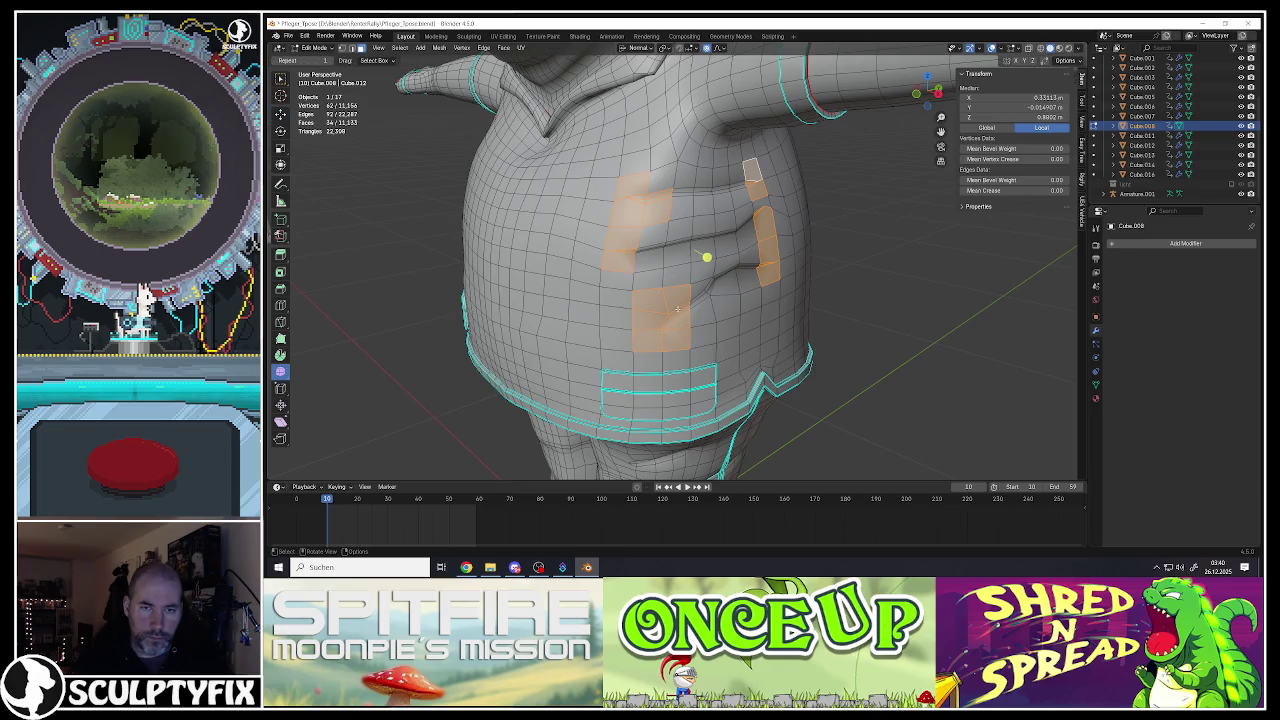
pyautogui.moveTo(706, 258); pyautogui.dragTo(862, 302)
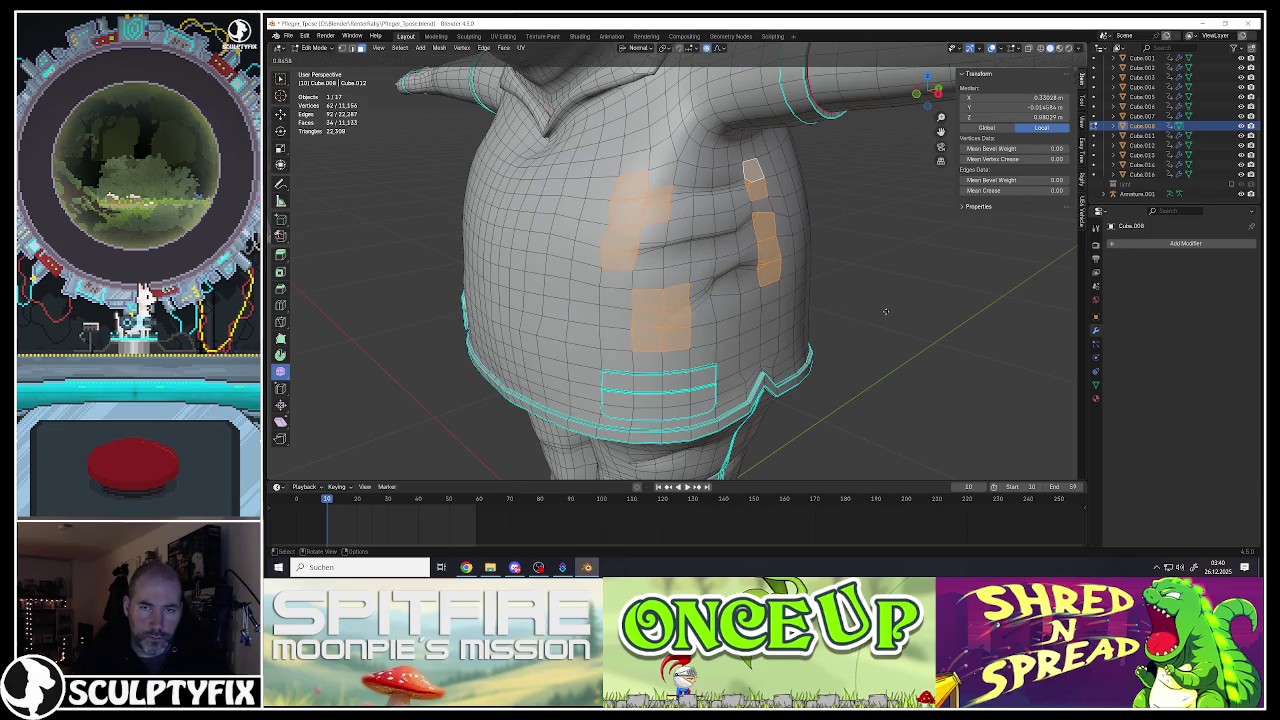
pyautogui.press('Tab')
pyautogui.scroll(-4, 705, 251)
pyautogui.moveTo(705, 251)
pyautogui.mouseDown(button='middle')
pyautogui.moveTo(692, 267)
pyautogui.moveTo(787, 268)
pyautogui.moveTo(690, 281)
pyautogui.moveTo(665, 234)
pyautogui.mouseUp(button='middle')
pyautogui.scroll(3, 692, 267)
pyautogui.scroll(-4, 787, 268)
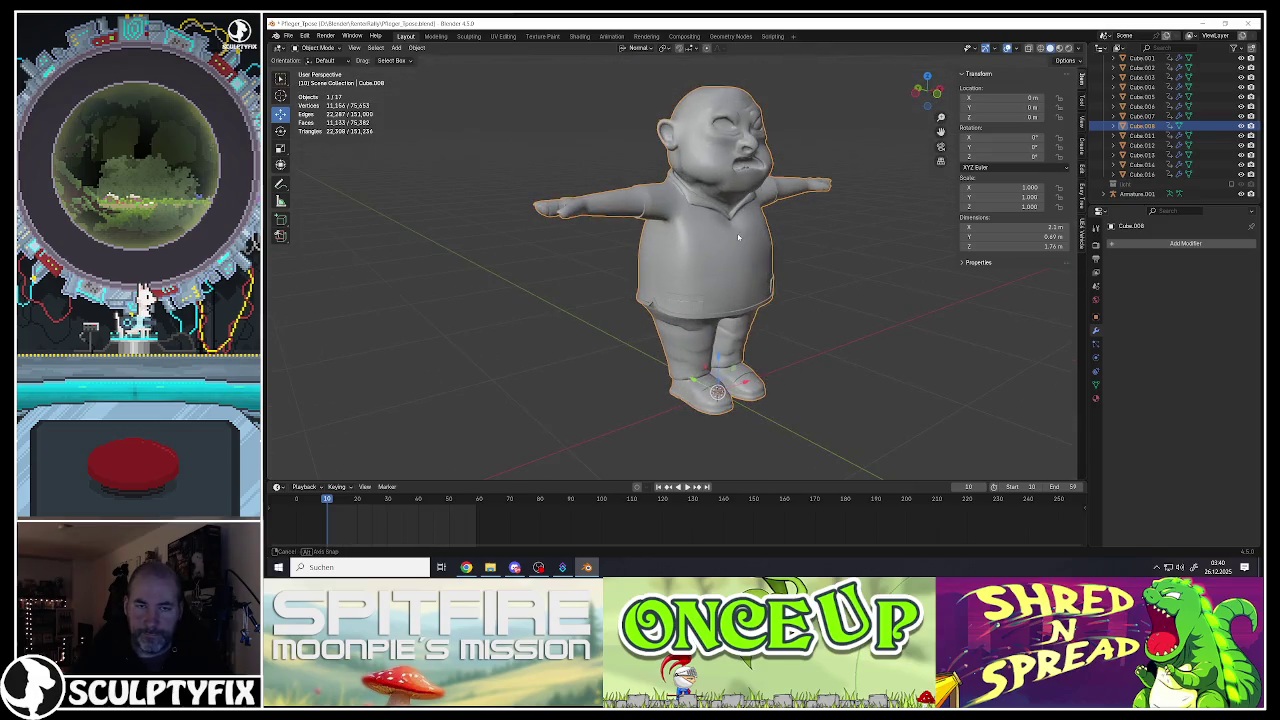
# Step: Select an edge path across the chest and bevel it into a crease strip
pyautogui.scroll(3, 665, 234)
pyautogui.scroll(3, 680, 234)
pyautogui.press('Tab')
pyautogui.scroll(-1, 675, 228)
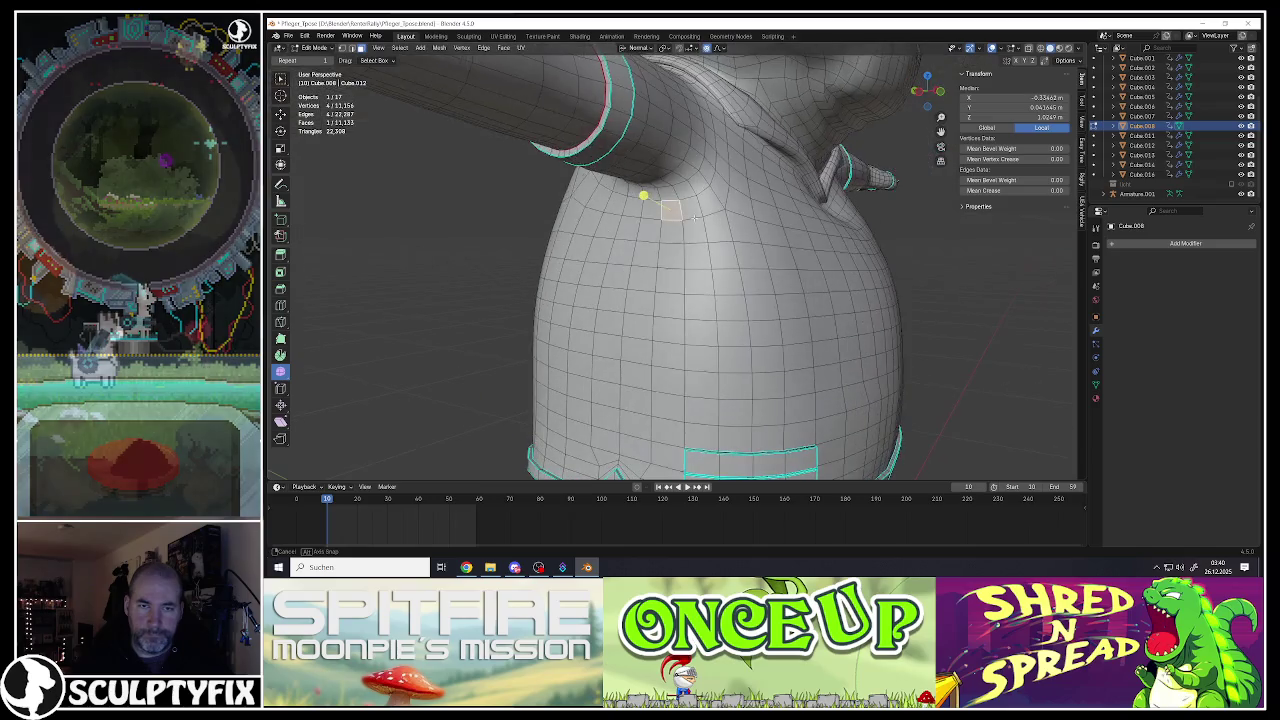
pyautogui.keyDown('ctrl'); pyautogui.click(598, 225); pyautogui.keyUp('ctrl')
pyautogui.keyDown('ctrl'); pyautogui.click(633, 227); pyautogui.keyUp('ctrl')
pyautogui.moveTo(633, 227); pyautogui.dragTo(669, 232, button='middle')
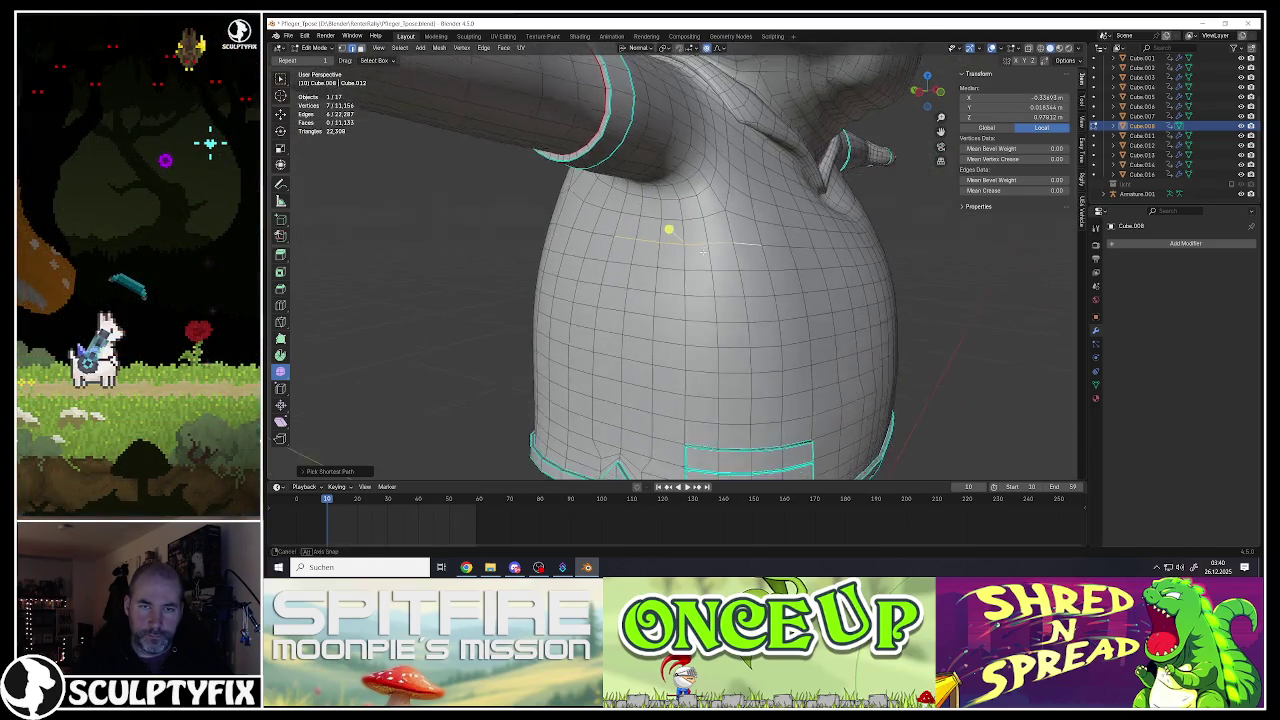
pyautogui.hotkey('ctrl', 'b')
pyautogui.click(744, 283)
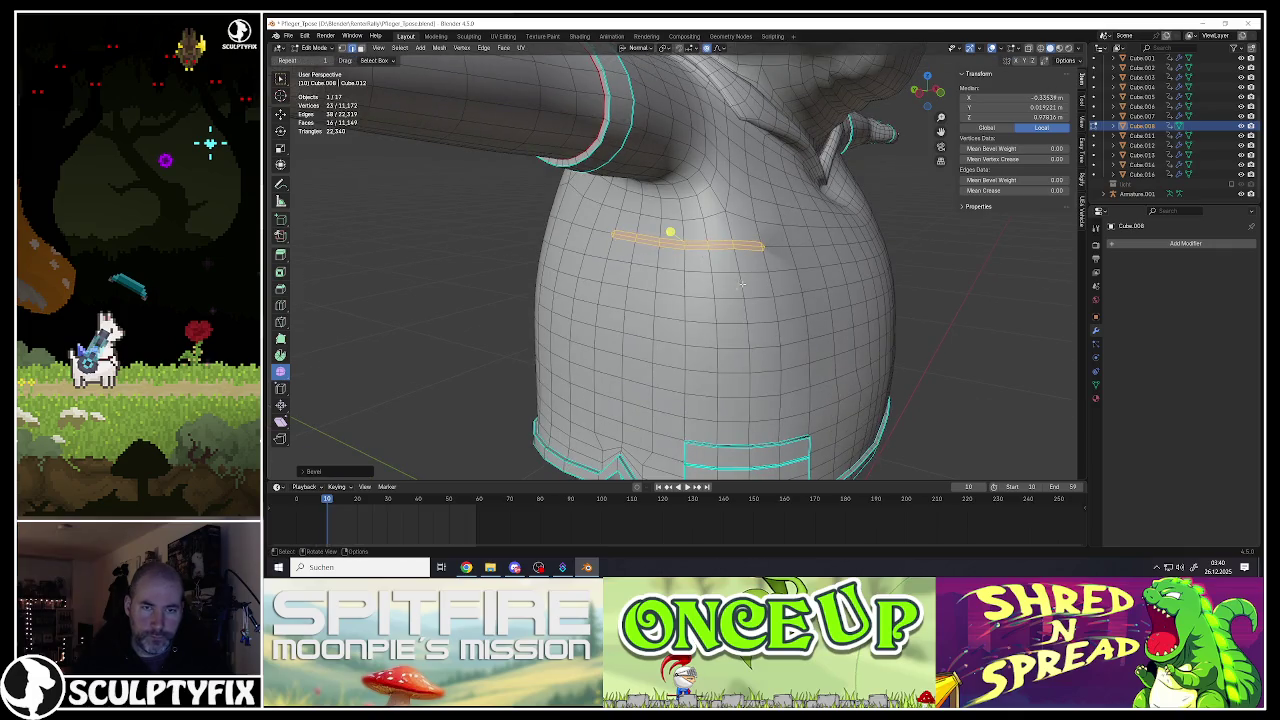
# Step: Select a second path lower on the chest and bevel it into another crease band
pyautogui.click(567, 327)
pyautogui.keyDown('ctrl'); pyautogui.click(624, 318); pyautogui.keyUp('ctrl')
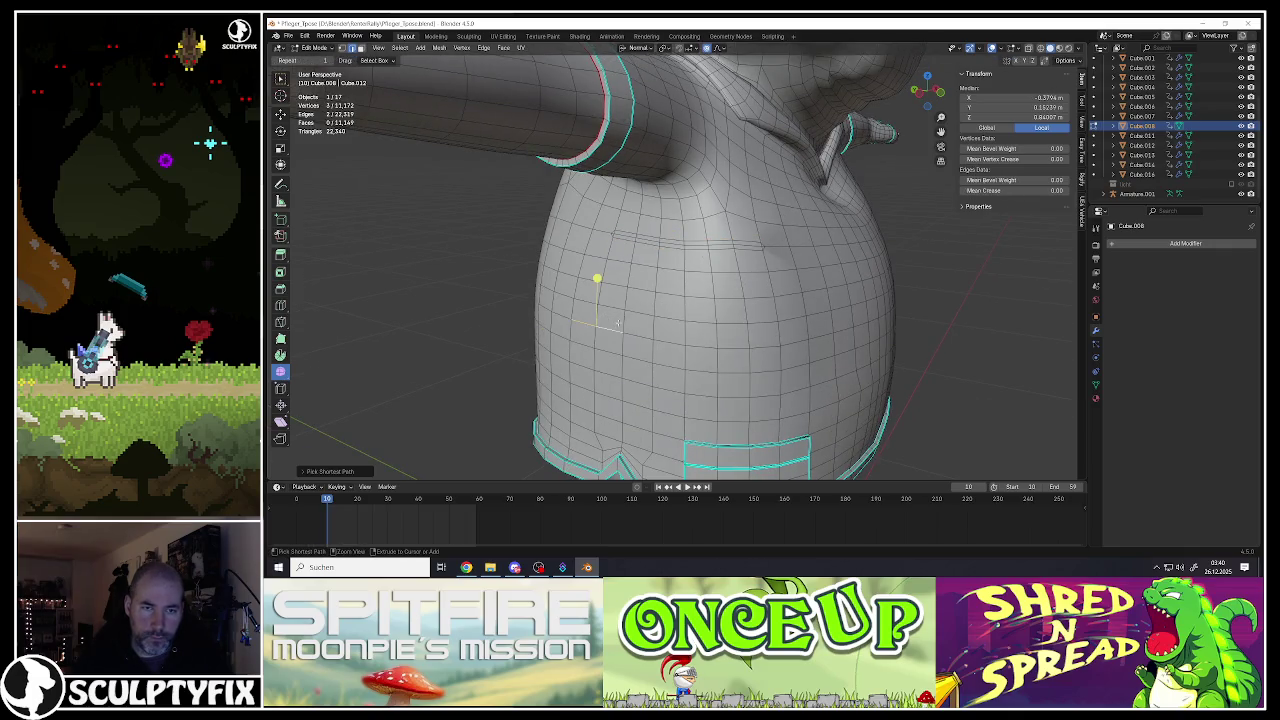
pyautogui.keyDown('ctrl'); pyautogui.click(632, 295); pyautogui.keyUp('ctrl')
pyautogui.keyDown('ctrl'); pyautogui.click(688, 296); pyautogui.keyUp('ctrl')
pyautogui.keyDown('ctrl'); pyautogui.click(722, 296); pyautogui.keyUp('ctrl')
pyautogui.moveTo(720, 300); pyautogui.dragTo(703, 330, button='middle')
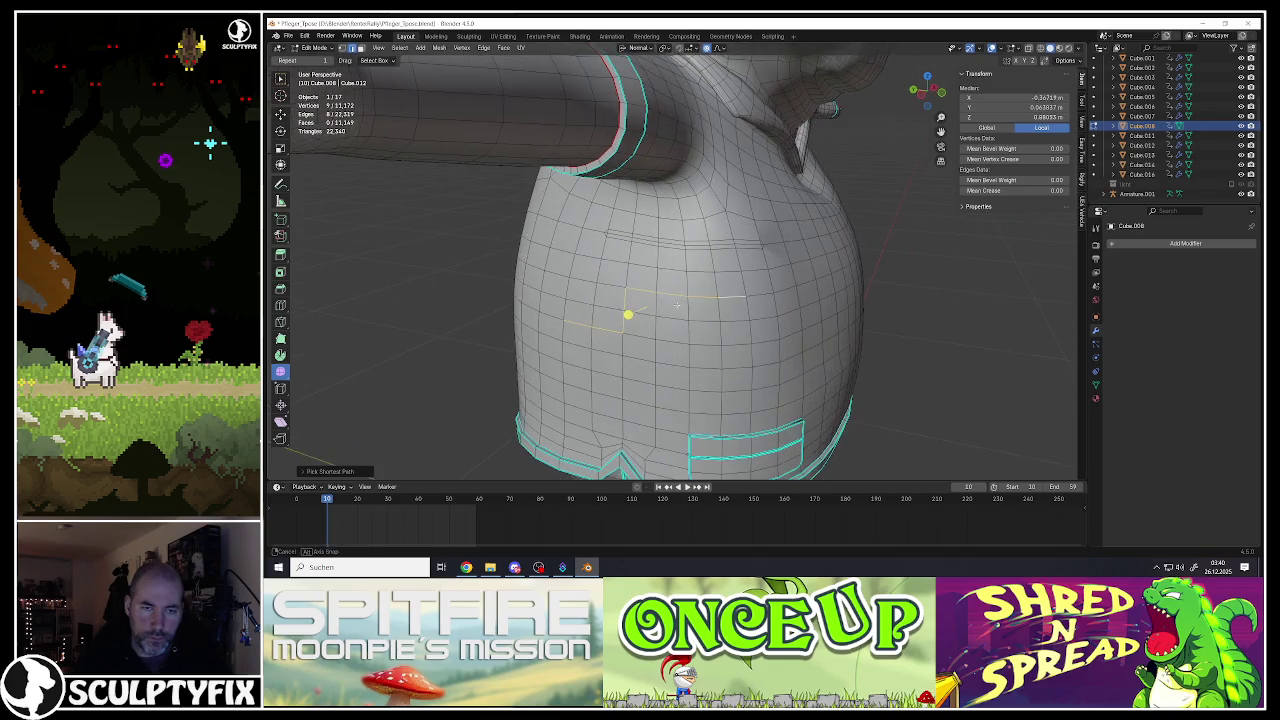
pyautogui.hotkey('ctrl', 'b')
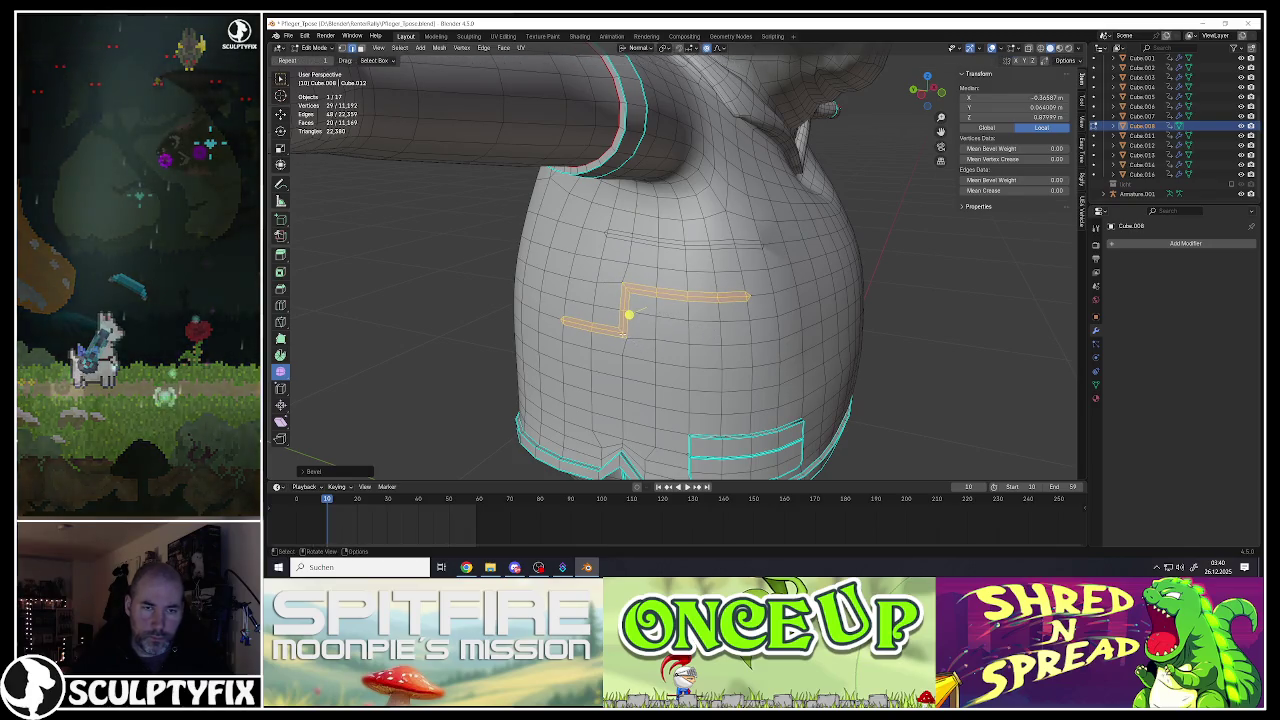
pyautogui.click(650, 320)
# Step: Move a vertex beside the new crease several times, finishing with a proportional-falloff move
pyautogui.click(628, 338)
pyautogui.press('g')
pyautogui.click(652, 346)
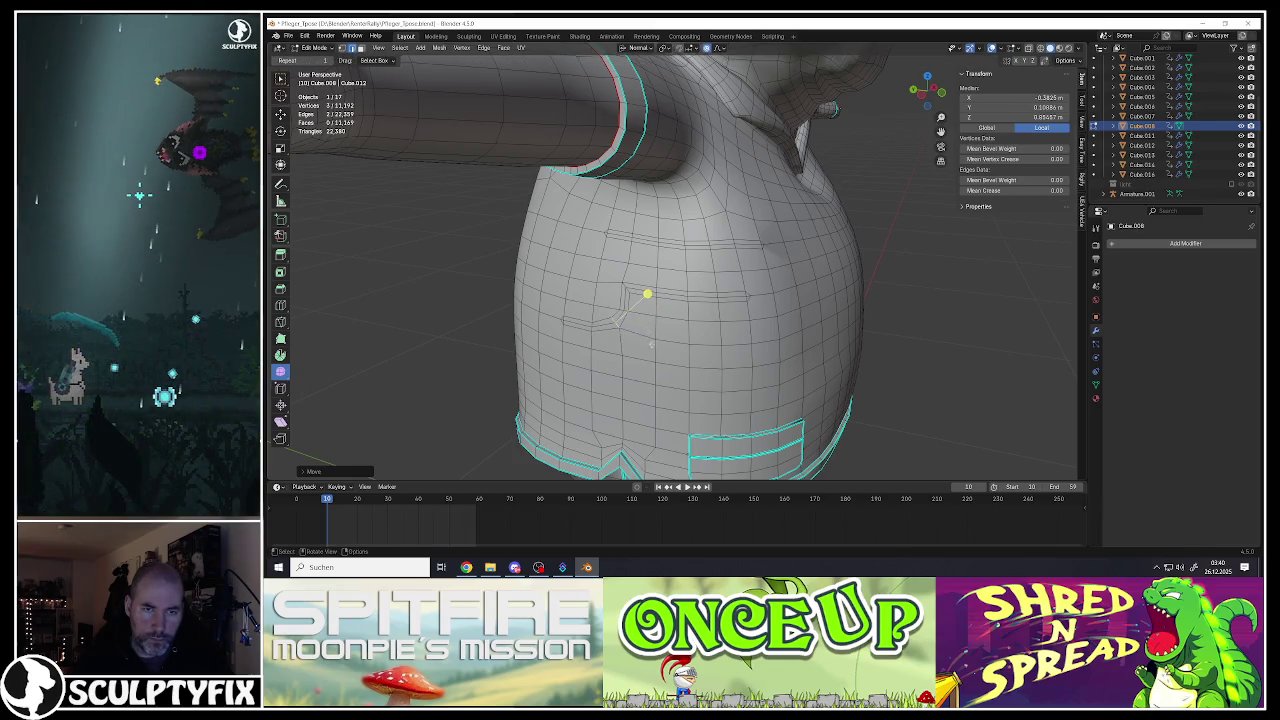
pyautogui.press('g')
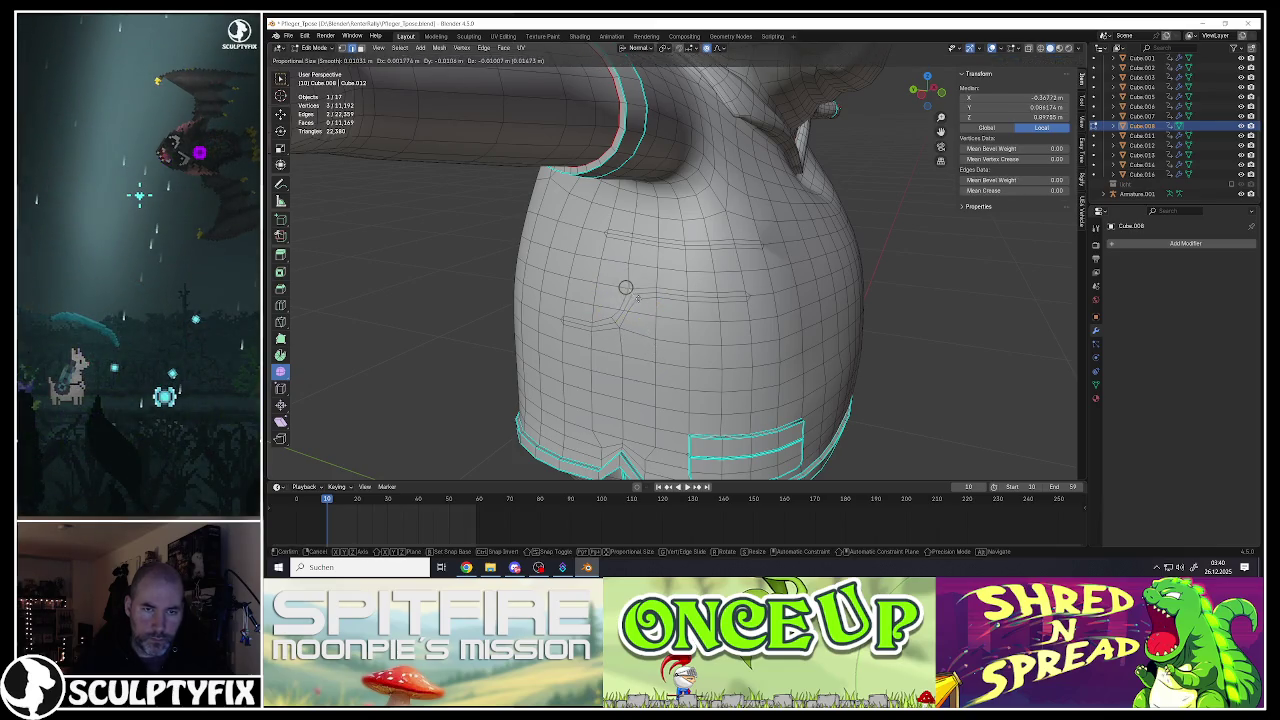
pyautogui.click(642, 300)
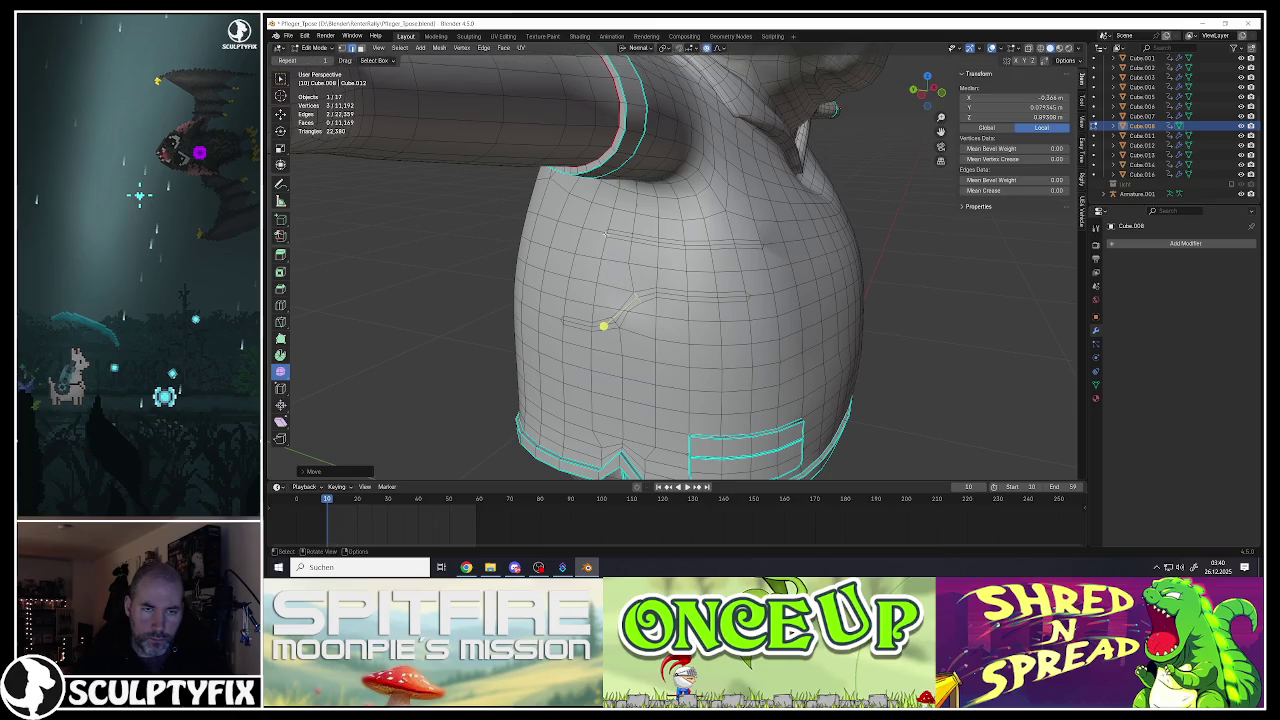
pyautogui.press('g')
pyautogui.click(628, 228)
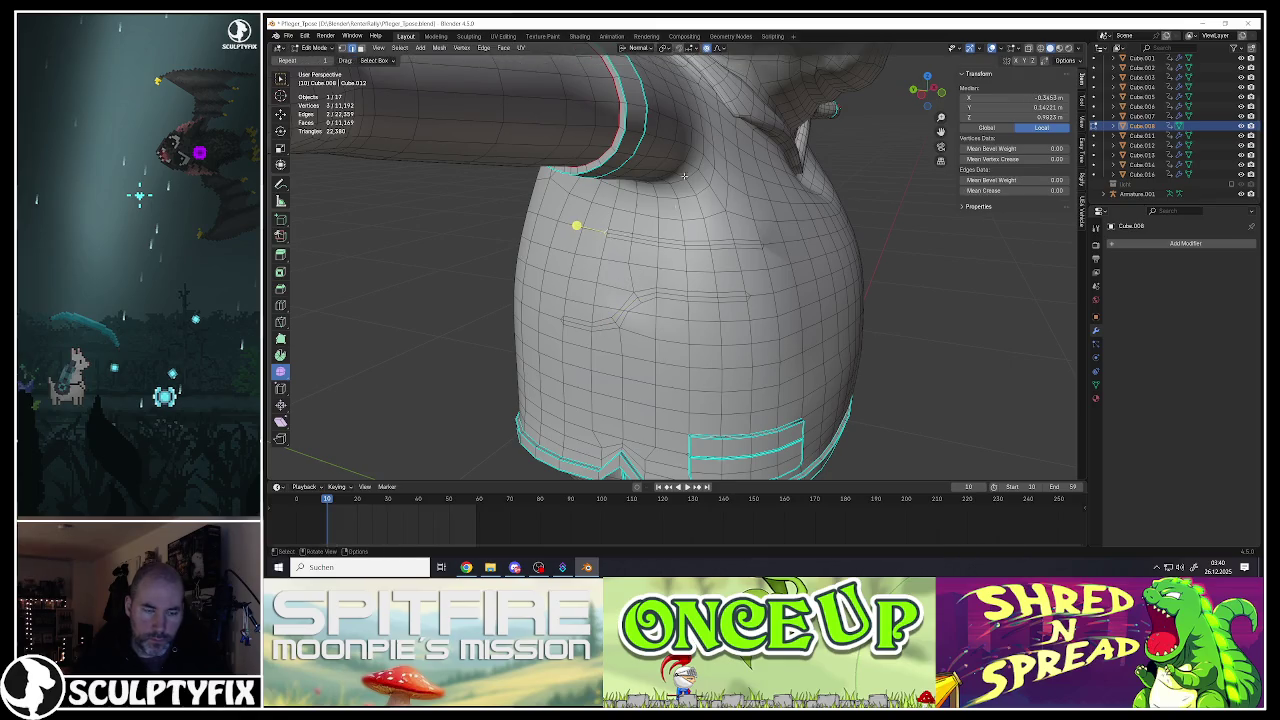
pyautogui.press('g')
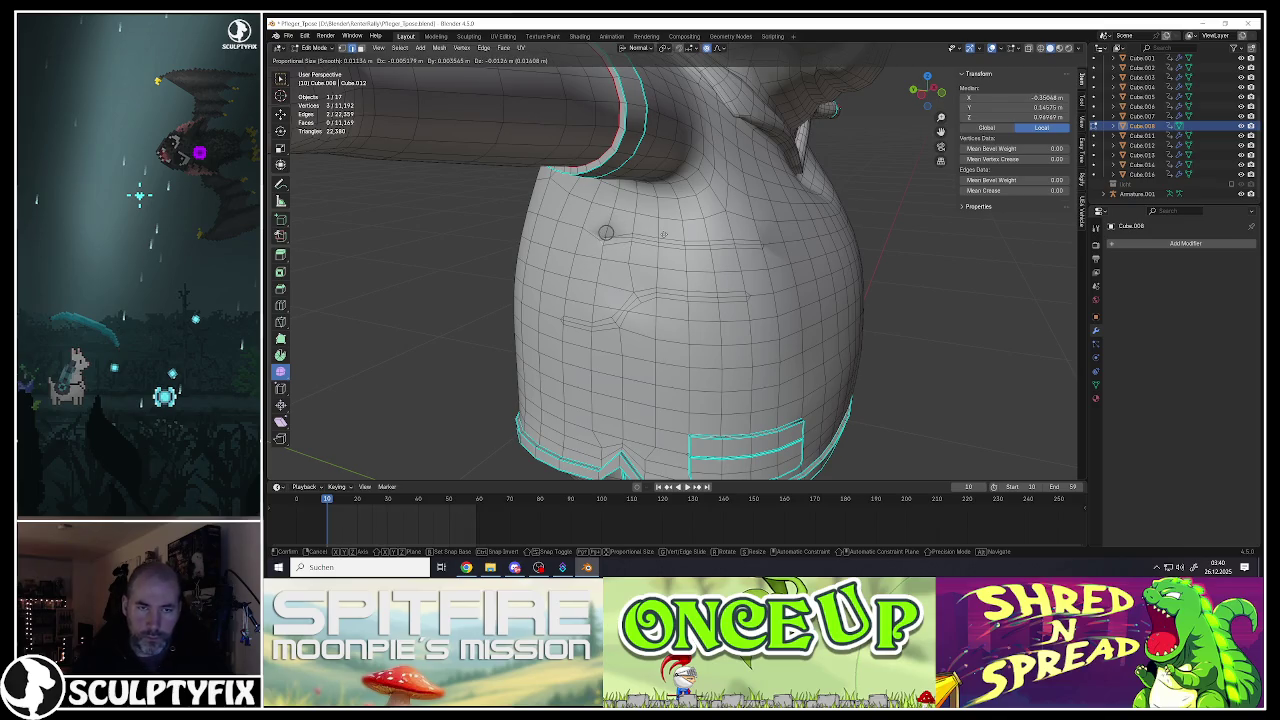
pyautogui.scroll(-3, 661, 222)
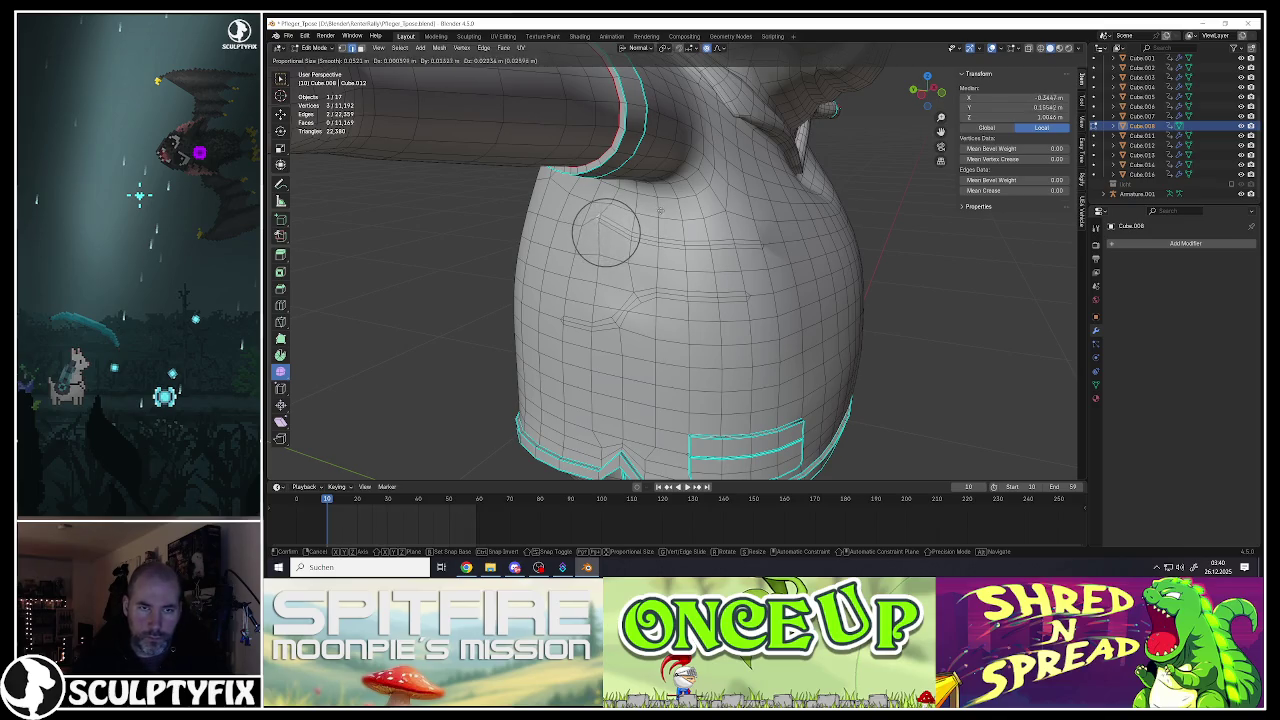
pyautogui.click(670, 213)
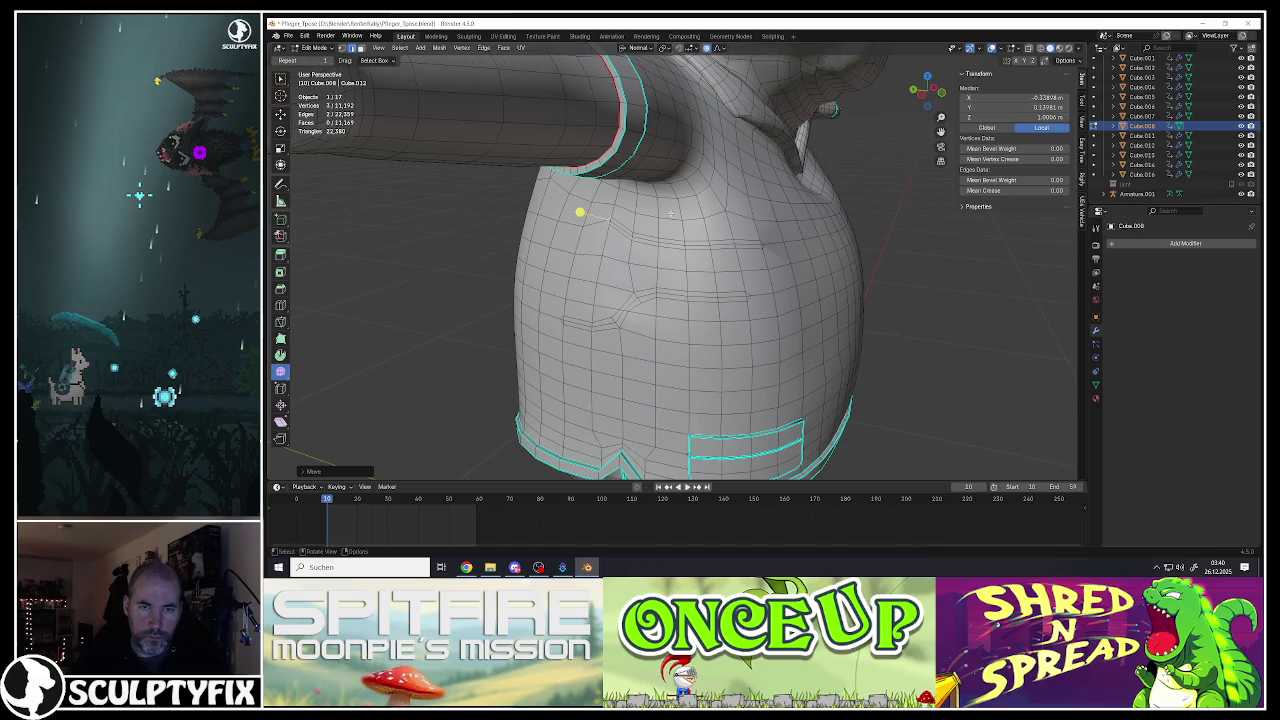
pyautogui.keyDown('alt'); pyautogui.click(757, 248); pyautogui.keyUp('alt')
pyautogui.moveTo(757, 248); pyautogui.dragTo(459, 218, button='middle')
# Step: Select chest crease edge loops, then shift one crease vertex left with soft falloff
pyautogui.scroll(-4, 700, 245)
pyautogui.scroll(6, 648, 241)
pyautogui.keyDown('alt'); pyautogui.click(457, 216); pyautogui.keyUp('alt')
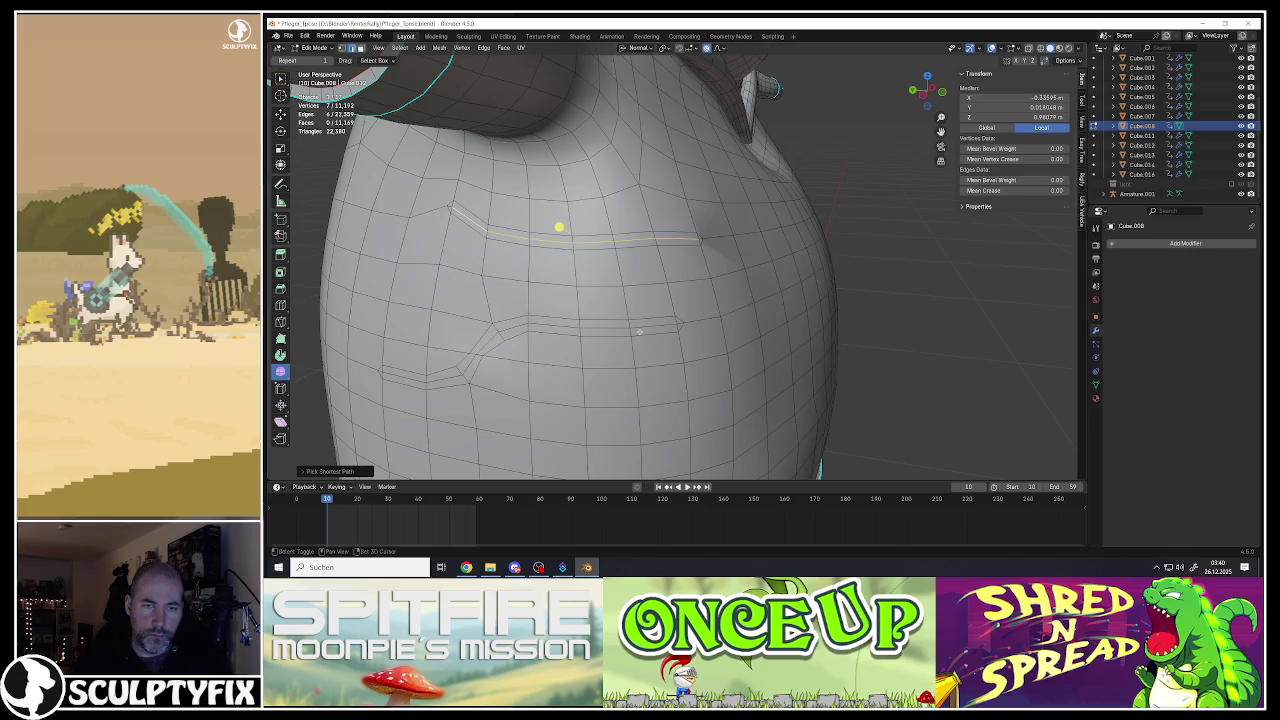
pyautogui.keyDown('ctrl'); pyautogui.click(415, 378); pyautogui.keyUp('ctrl')
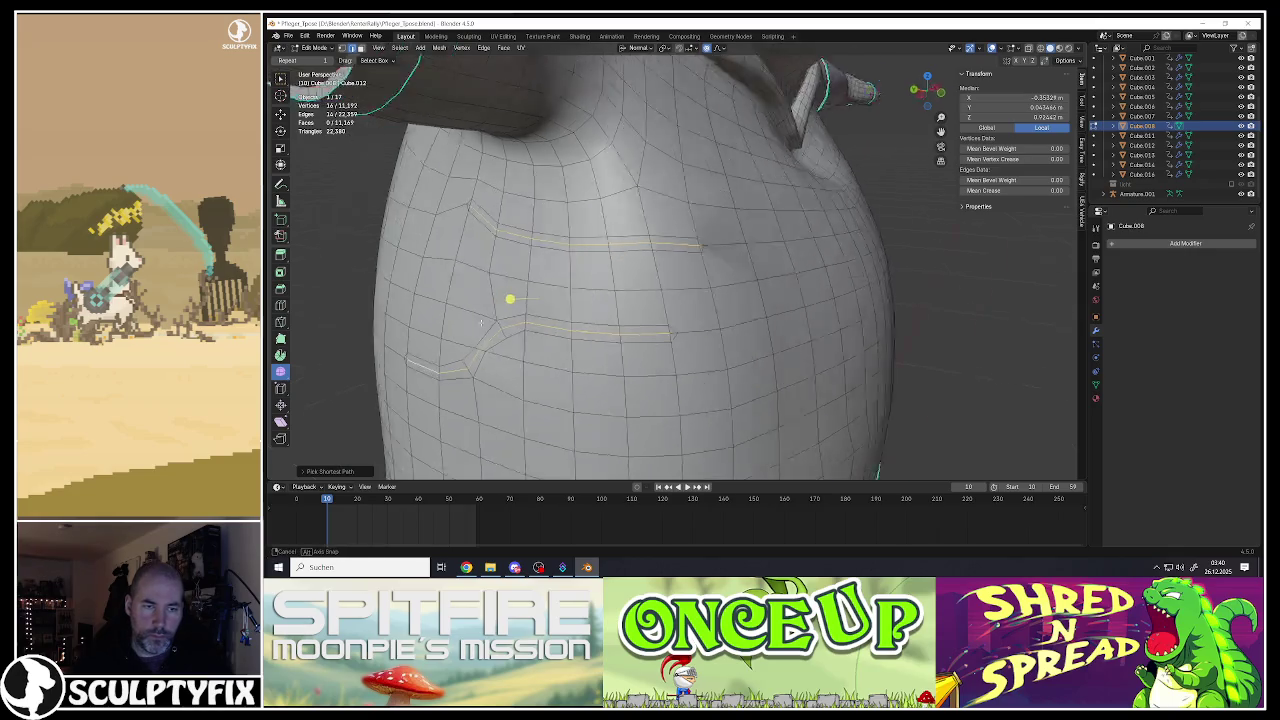
pyautogui.moveTo(415, 378); pyautogui.dragTo(495, 328, button='middle')
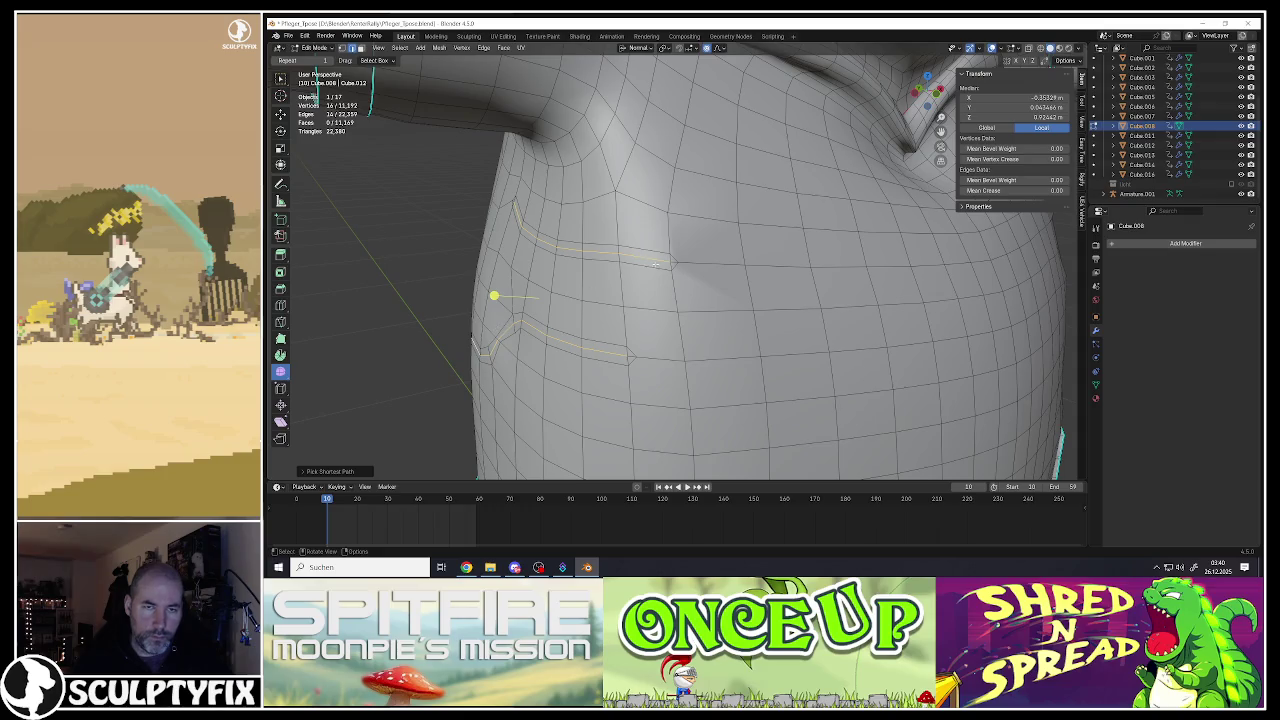
pyautogui.click(700, 260)
pyautogui.press('g')
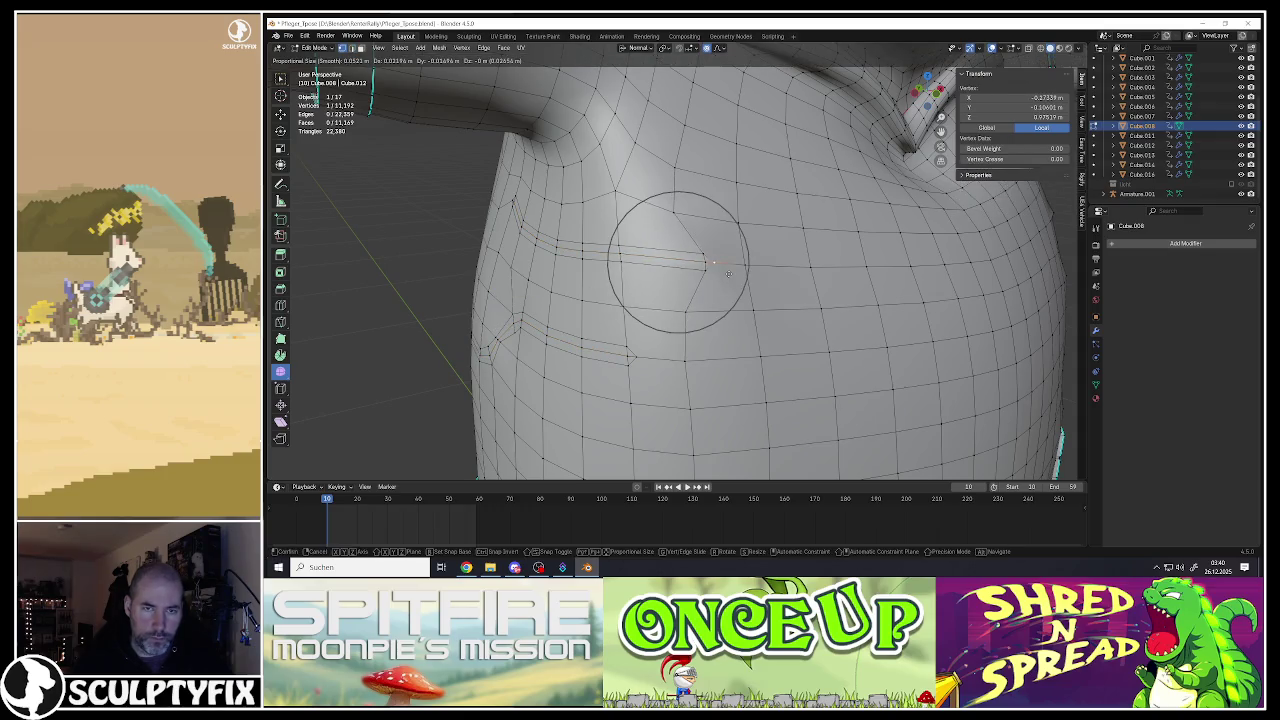
pyautogui.click(690, 254)
pyautogui.hotkey('shift', 'space')
pyautogui.press('g')
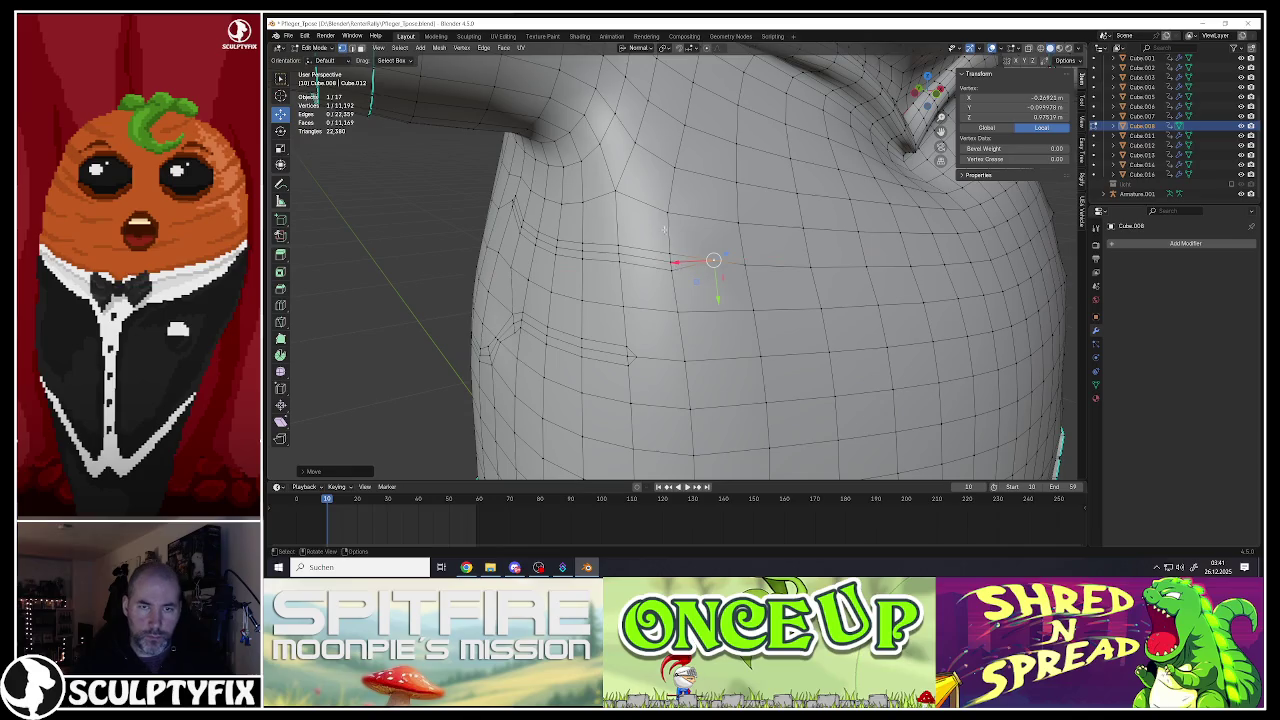
# Step: Select neighbouring crease vertices, try an X-axis slide, then narrow to a single vertex
pyautogui.moveTo(665, 230); pyautogui.dragTo(677, 260, button='middle')
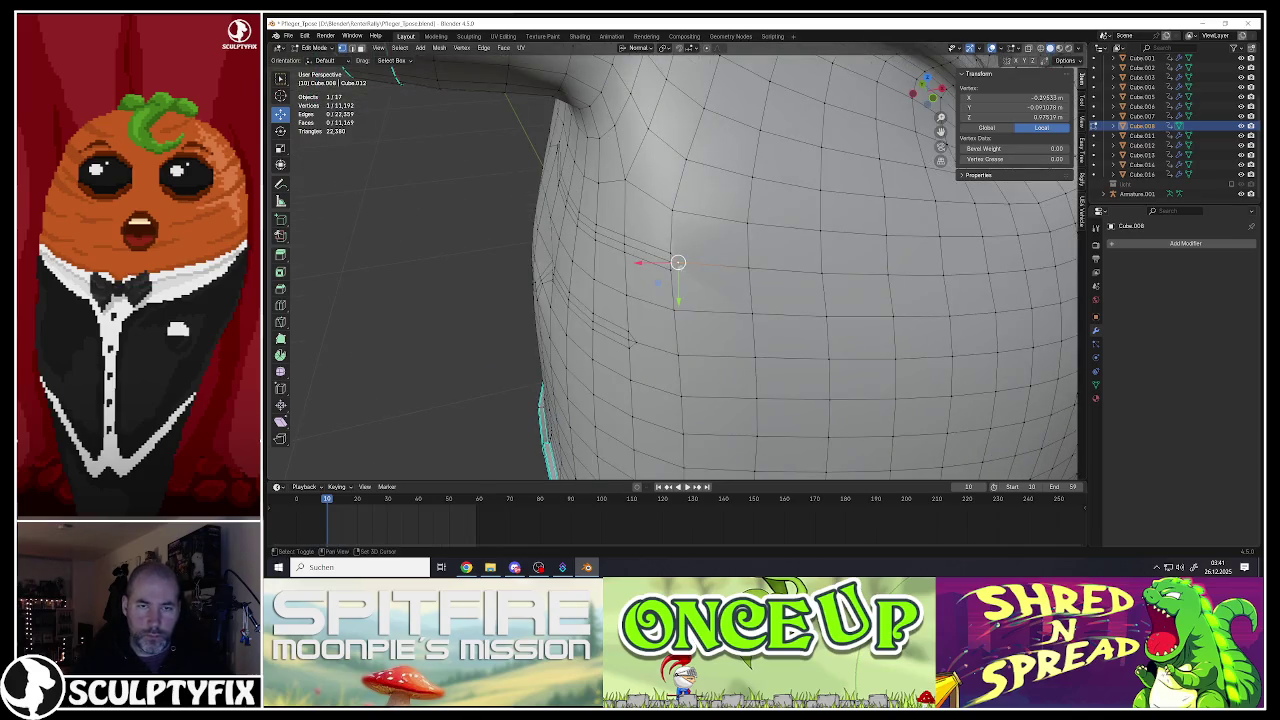
pyautogui.keyDown('shift'); pyautogui.click(674, 258); pyautogui.keyUp('shift')
pyautogui.keyDown('shift'); pyautogui.click(672, 262); pyautogui.keyUp('shift')
pyautogui.press('g')
pyautogui.press('x')
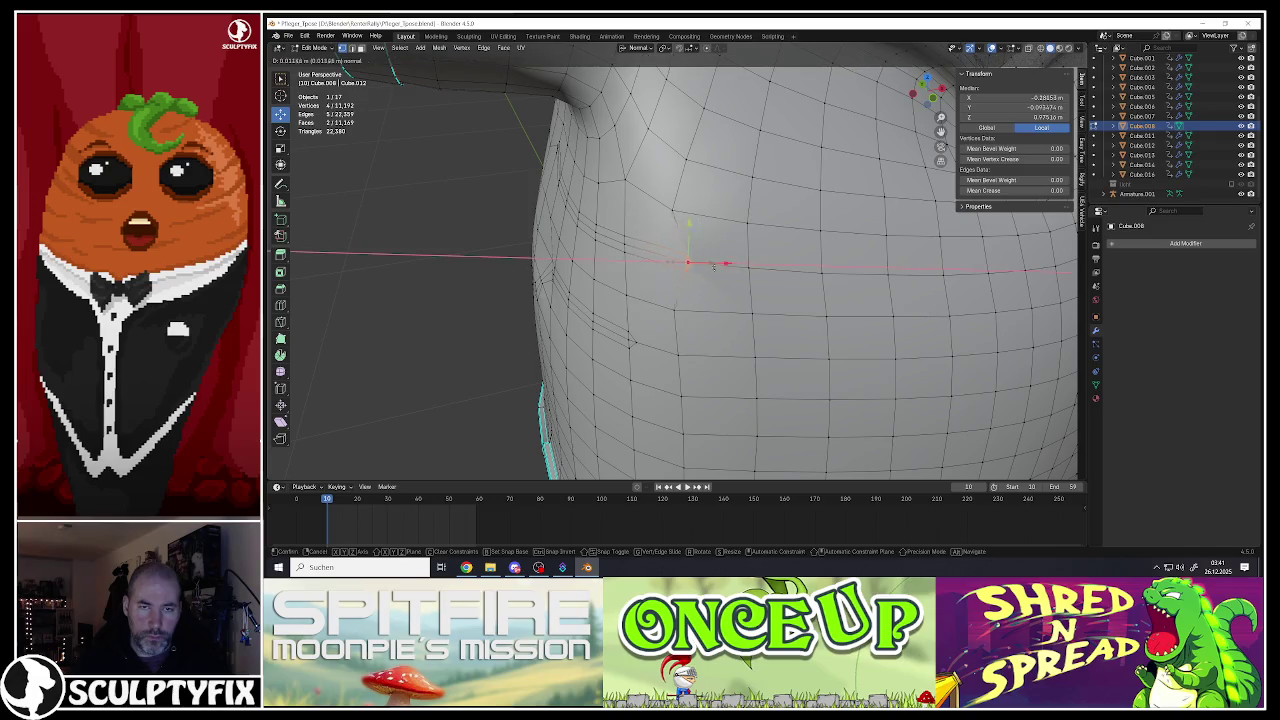
pyautogui.press('Escape')
pyautogui.keyDown('shift'); pyautogui.click(676, 262); pyautogui.keyUp('shift')
pyautogui.keyDown('shift'); pyautogui.click(666, 262); pyautogui.keyUp('shift')
pyautogui.keyDown('shift'); pyautogui.click(666, 262); pyautogui.keyUp('shift')
pyautogui.click(670, 262)
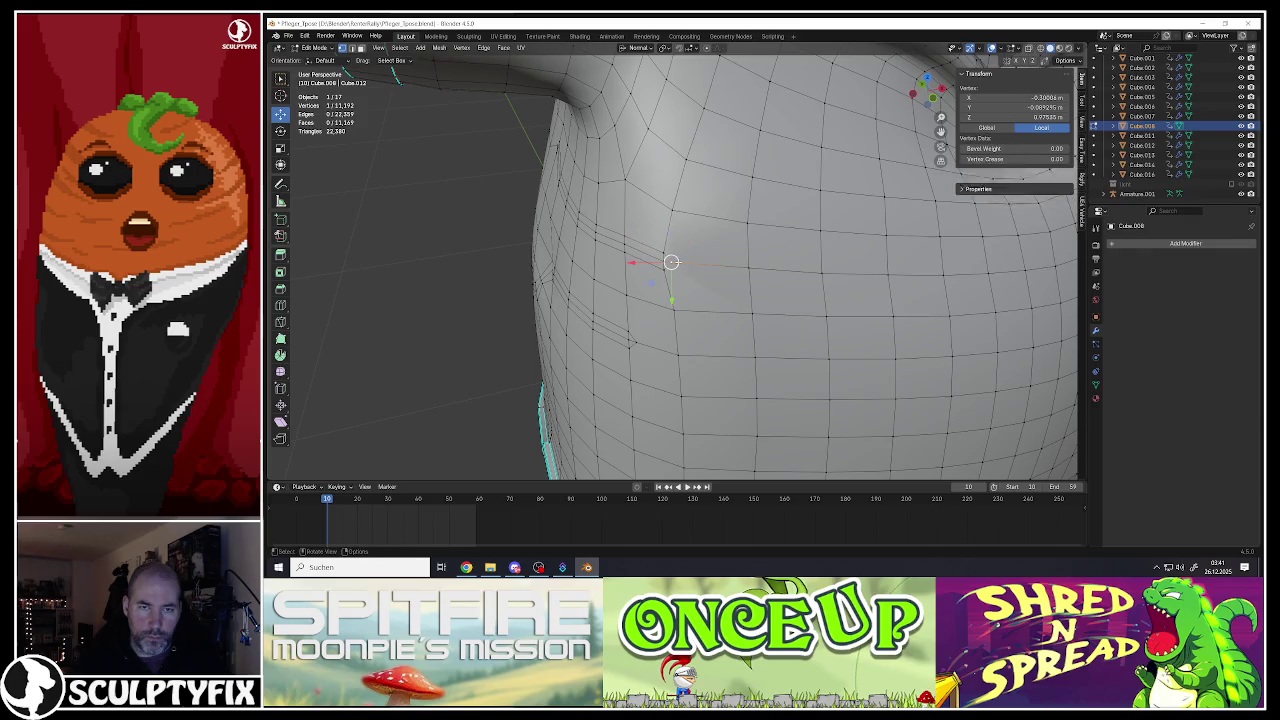
# Step: Nudge that crease vertex along the X, Y, then X axes
pyautogui.press('g')
pyautogui.press('x')
pyautogui.click(672, 265)
pyautogui.press('g')
pyautogui.press('y')
pyautogui.click(712, 300)
pyautogui.moveTo(712, 300)
pyautogui.mouseDown(button='middle')
pyautogui.moveTo(646, 297)
pyautogui.moveTo(618, 319)
pyautogui.mouseUp(button='middle')
pyautogui.press('g')
pyautogui.press('x')
pyautogui.click(646, 297)
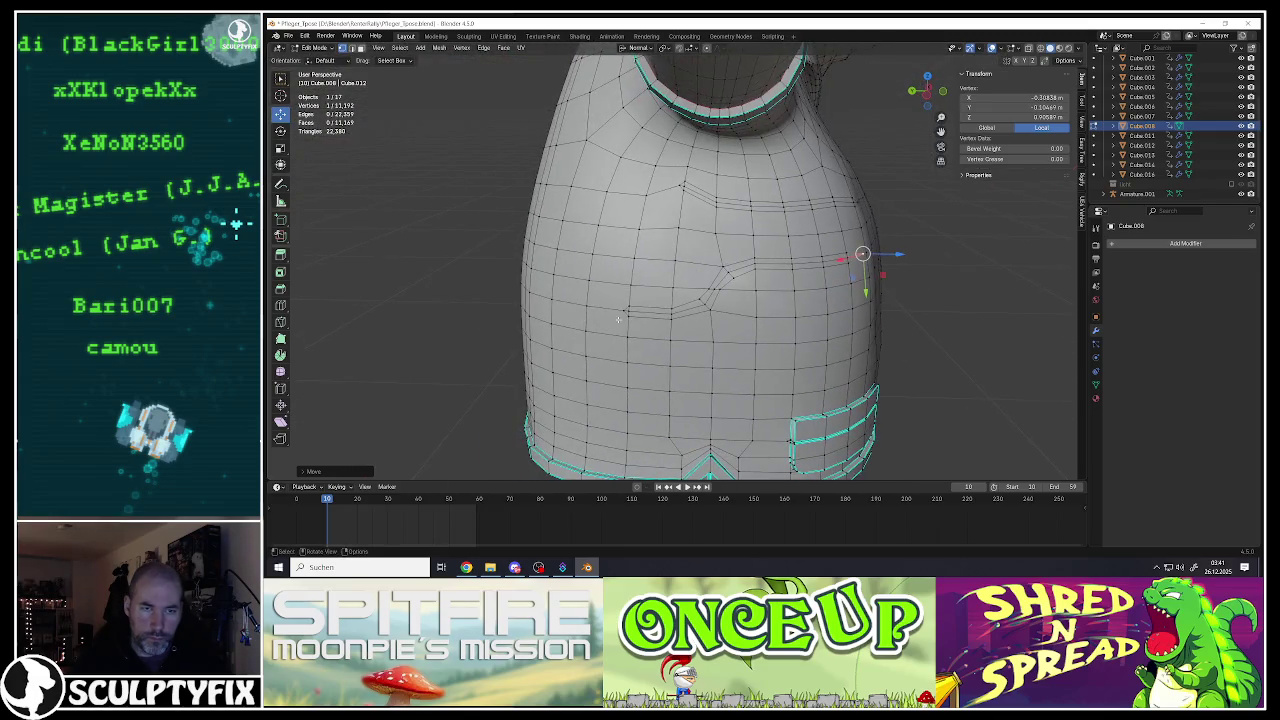
# Step: Shift two more crease vertices sideways along the X axis
pyautogui.click(621, 312)
pyautogui.press('g')
pyautogui.press('x')
pyautogui.click(561, 304)
pyautogui.click(666, 185)
pyautogui.press('g')
pyautogui.press('x')
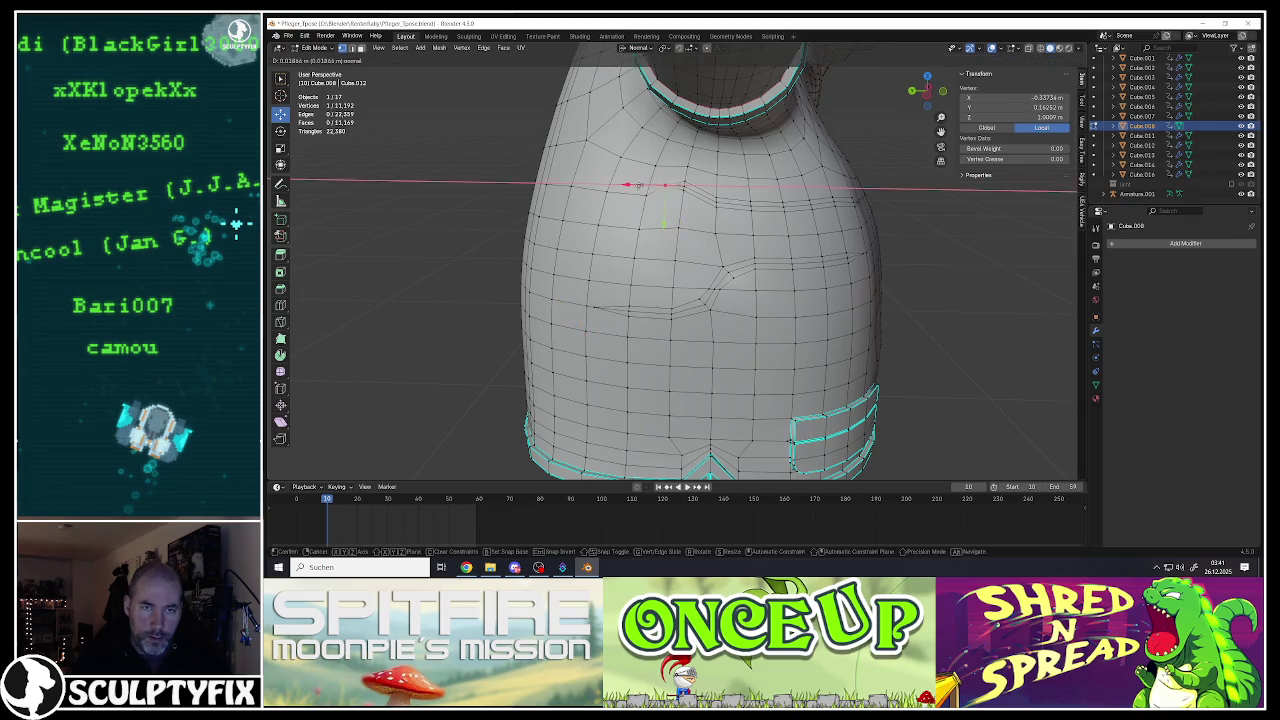
pyautogui.click(659, 222)
pyautogui.moveTo(659, 222); pyautogui.dragTo(651, 218, button='middle')
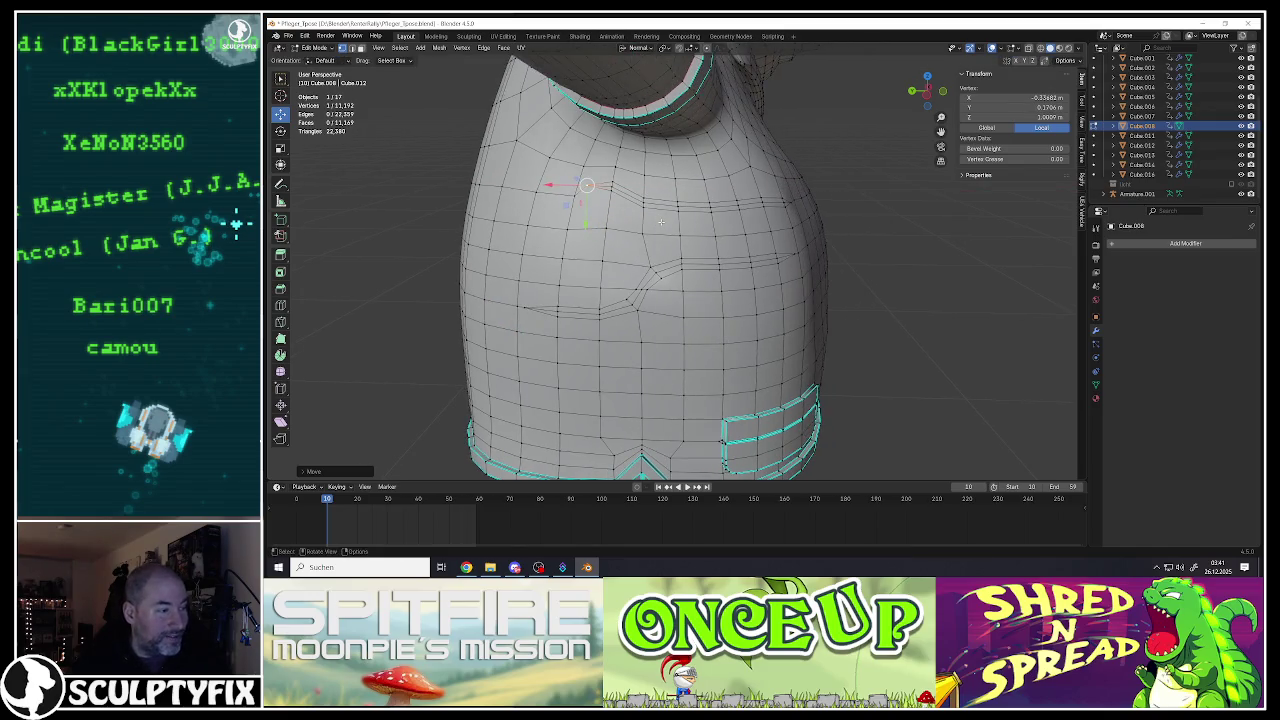
# Step: Return to Object Mode to view the shaded shirt and save the file
pyautogui.press('Tab')
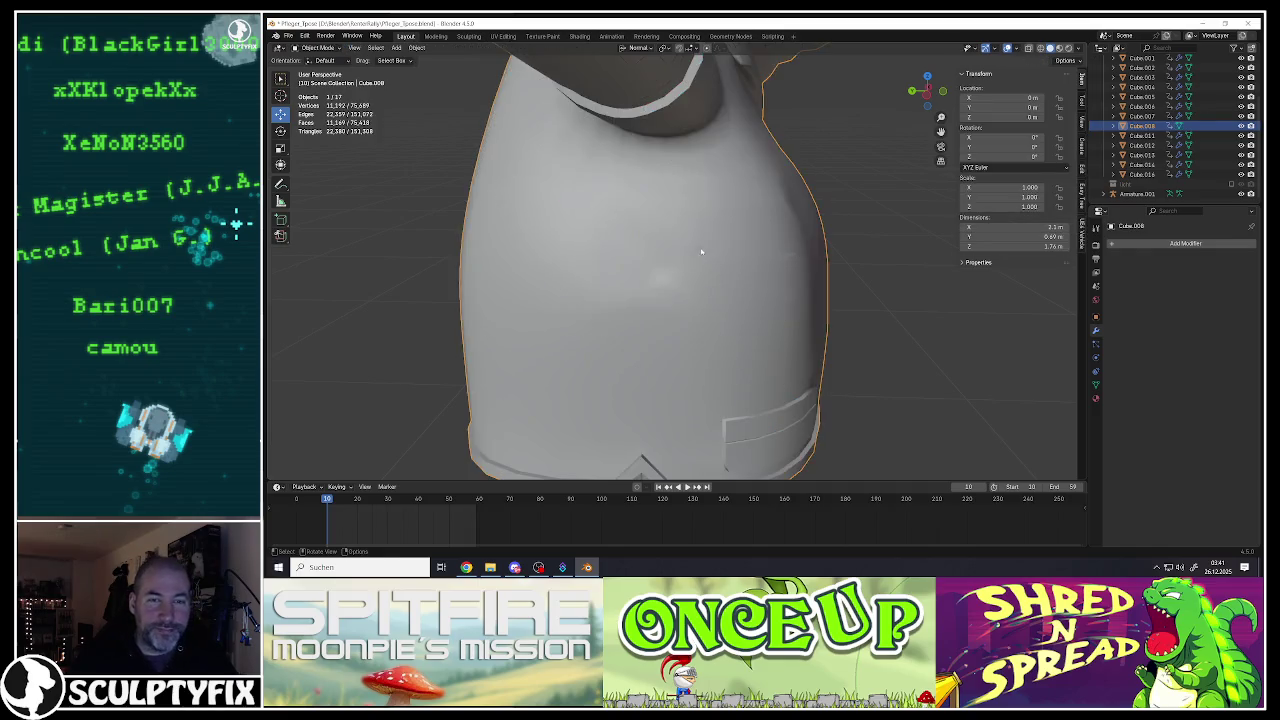
pyautogui.moveTo(651, 218); pyautogui.dragTo(691, 244, button='middle')
pyautogui.click(288, 36)
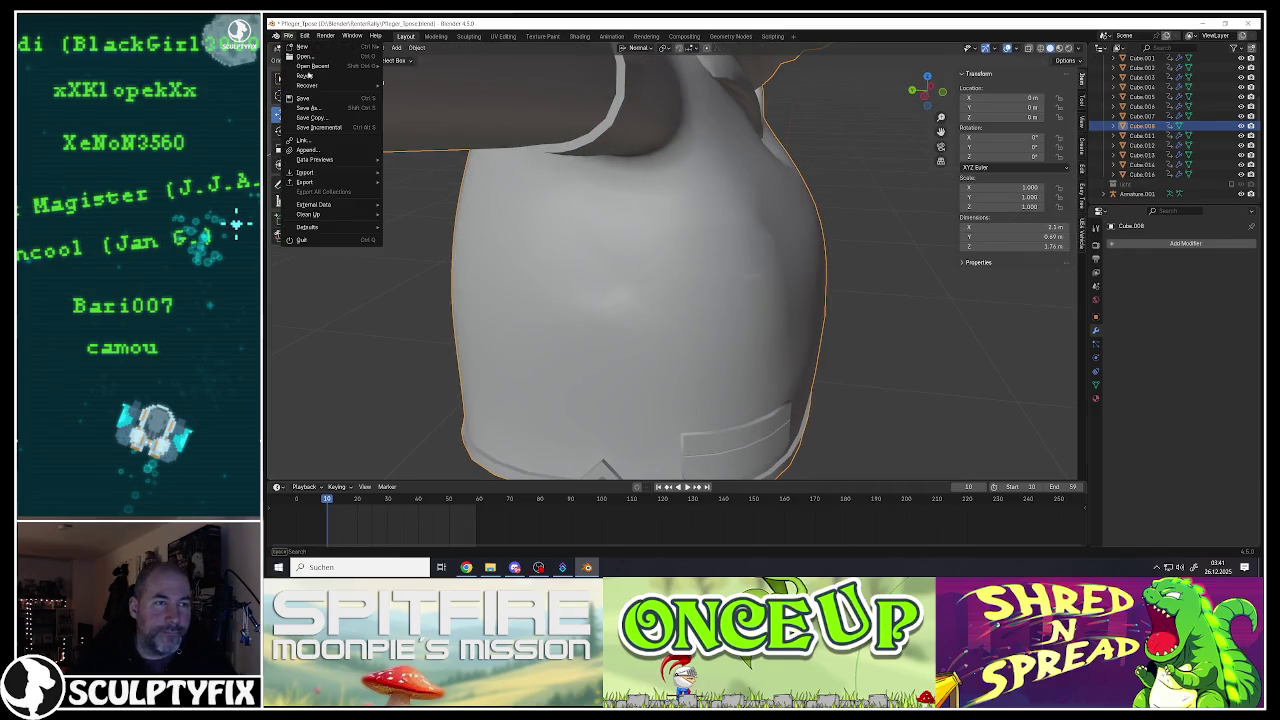
pyautogui.click(305, 99)
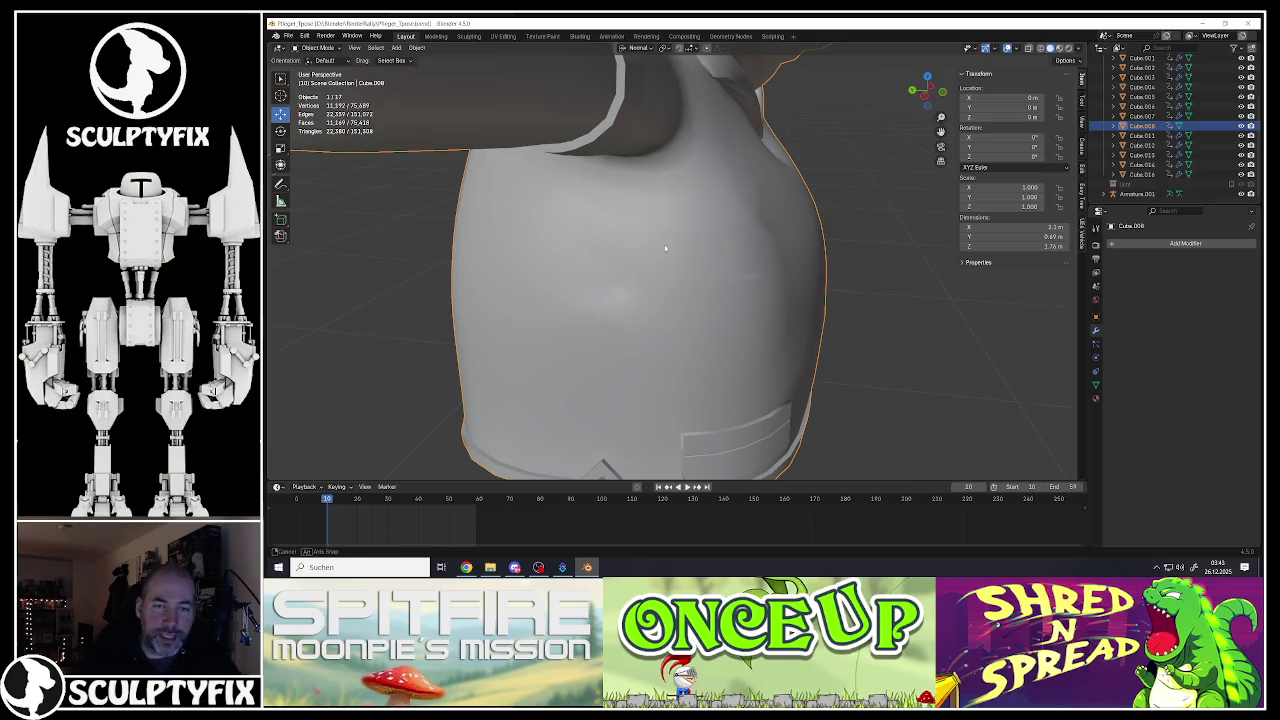
# Step: Re-enter Edit Mode on the shirt mesh and select an edge on it
pyautogui.press('Tab')
pyautogui.click(705, 302)
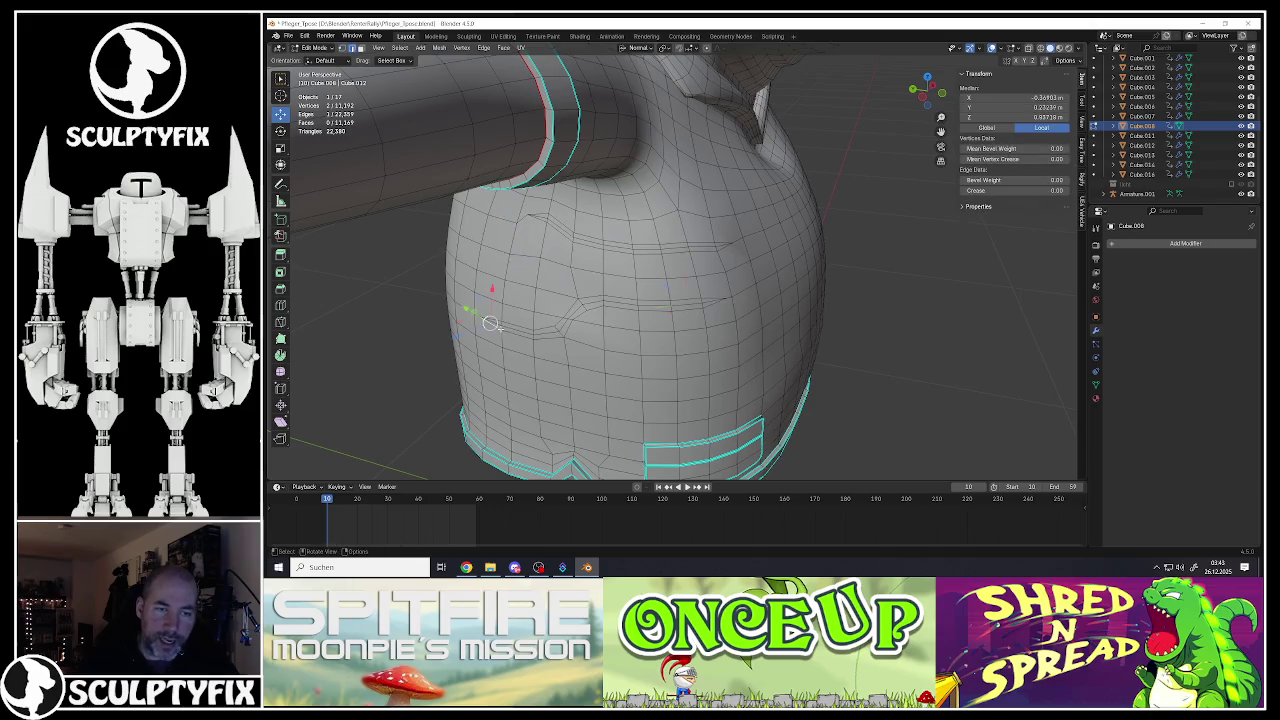
# Step: Deepen the lower torso crease by moving its edges with an adjusted proportional-falloff radius
pyautogui.scroll(3, 690, 313)
pyautogui.moveTo(690, 313); pyautogui.dragTo(580, 345, button='middle')
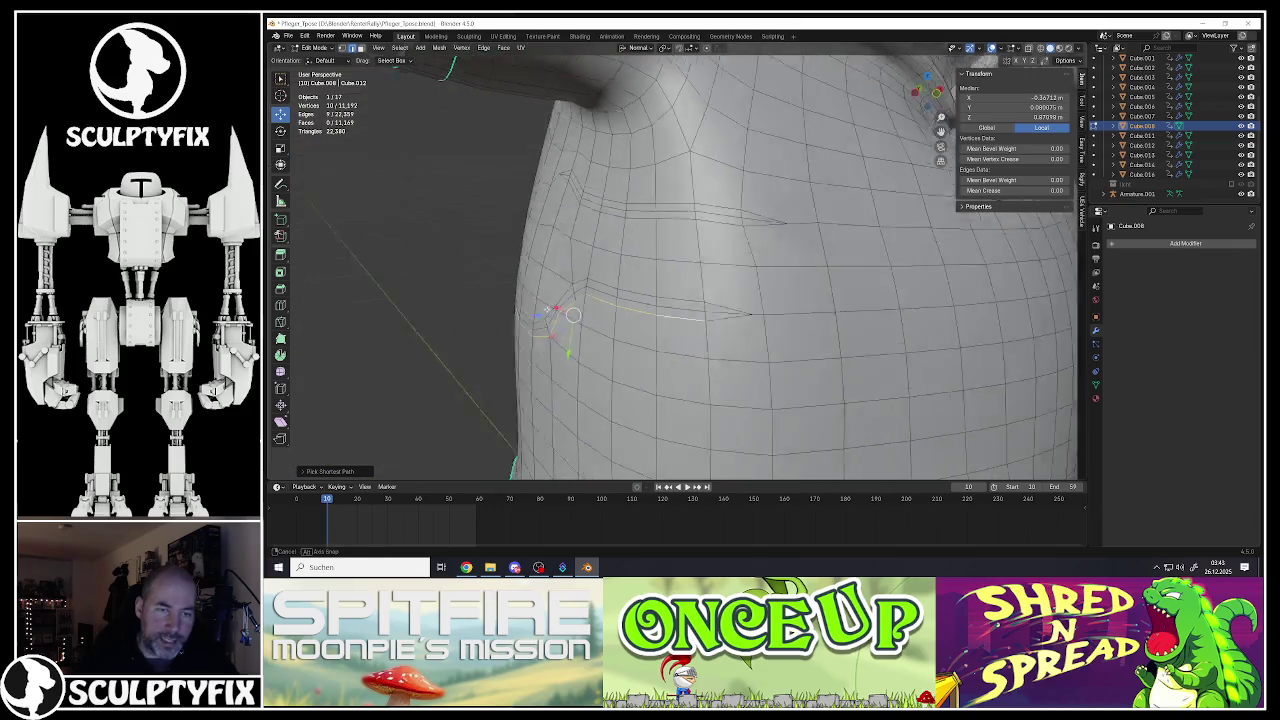
pyautogui.keyDown('ctrl'); pyautogui.click(555, 330); pyautogui.keyUp('ctrl')
pyautogui.press('g')
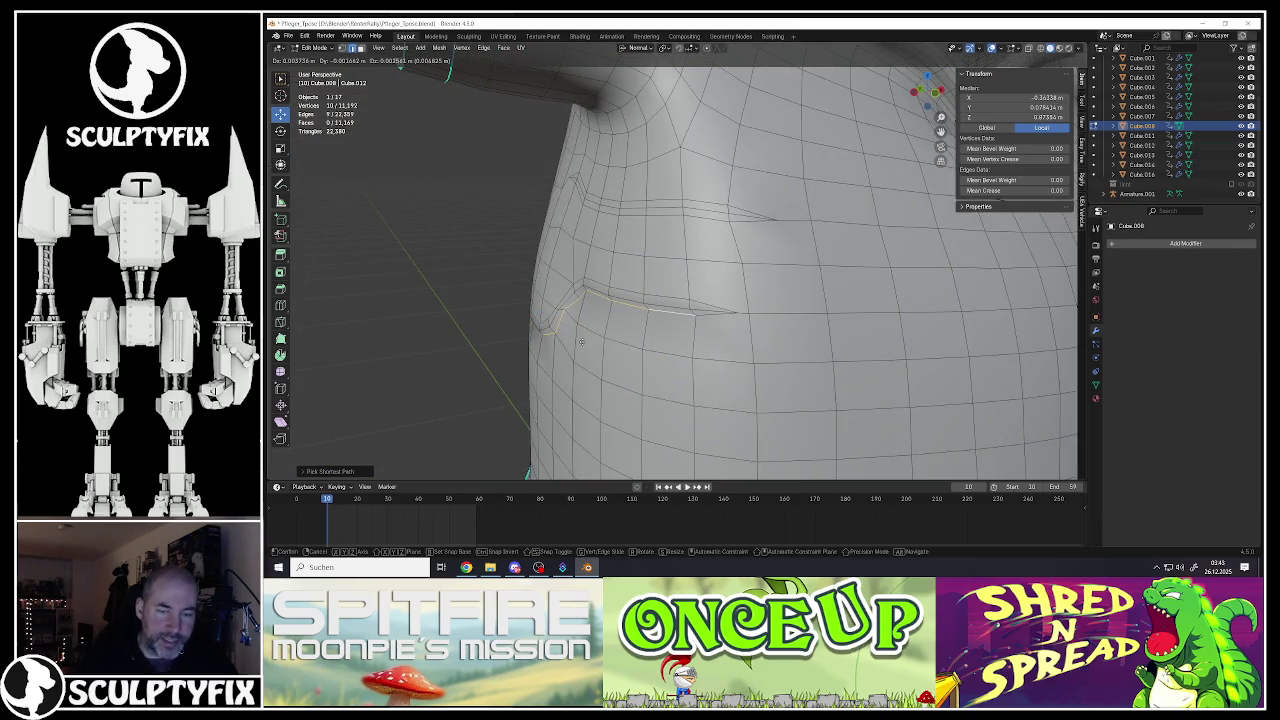
pyautogui.press('Escape')
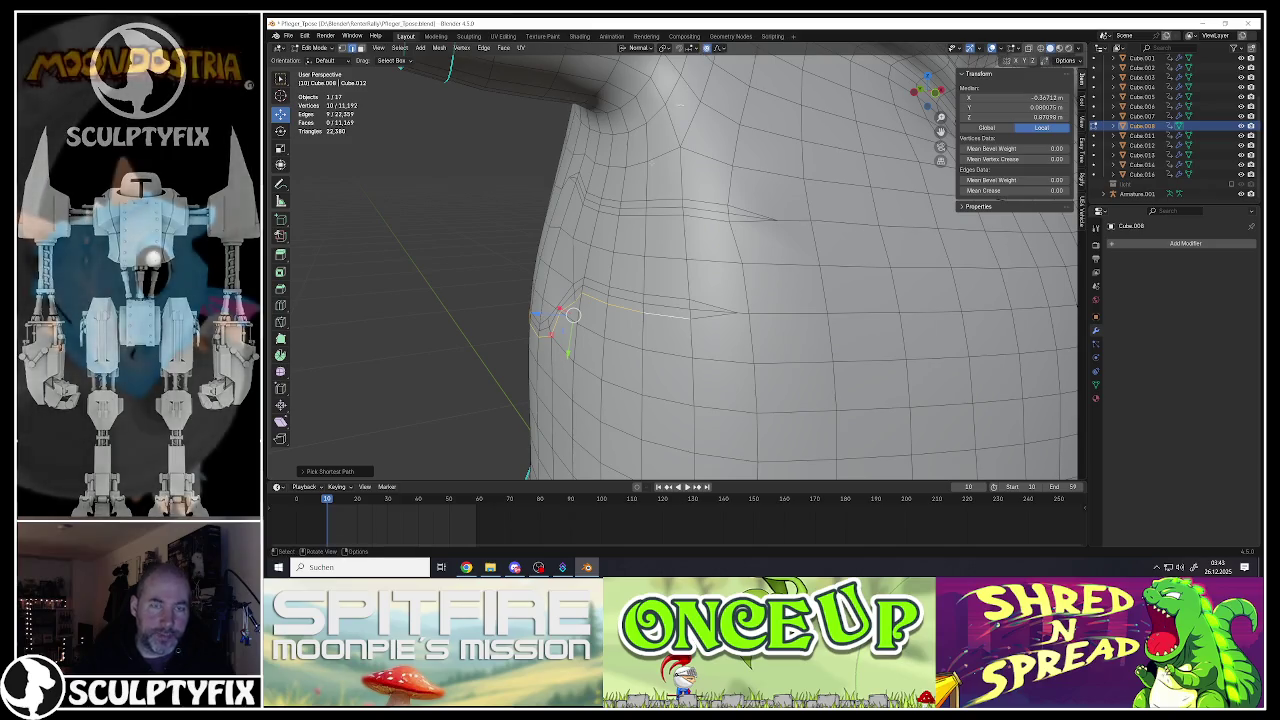
pyautogui.press('g')
pyautogui.scroll(5, 588, 311)
pyautogui.scroll(1, 588, 311)
pyautogui.scroll(2, 589, 311)
pyautogui.scroll(5, 590, 311)
pyautogui.scroll(-2, 590, 311)
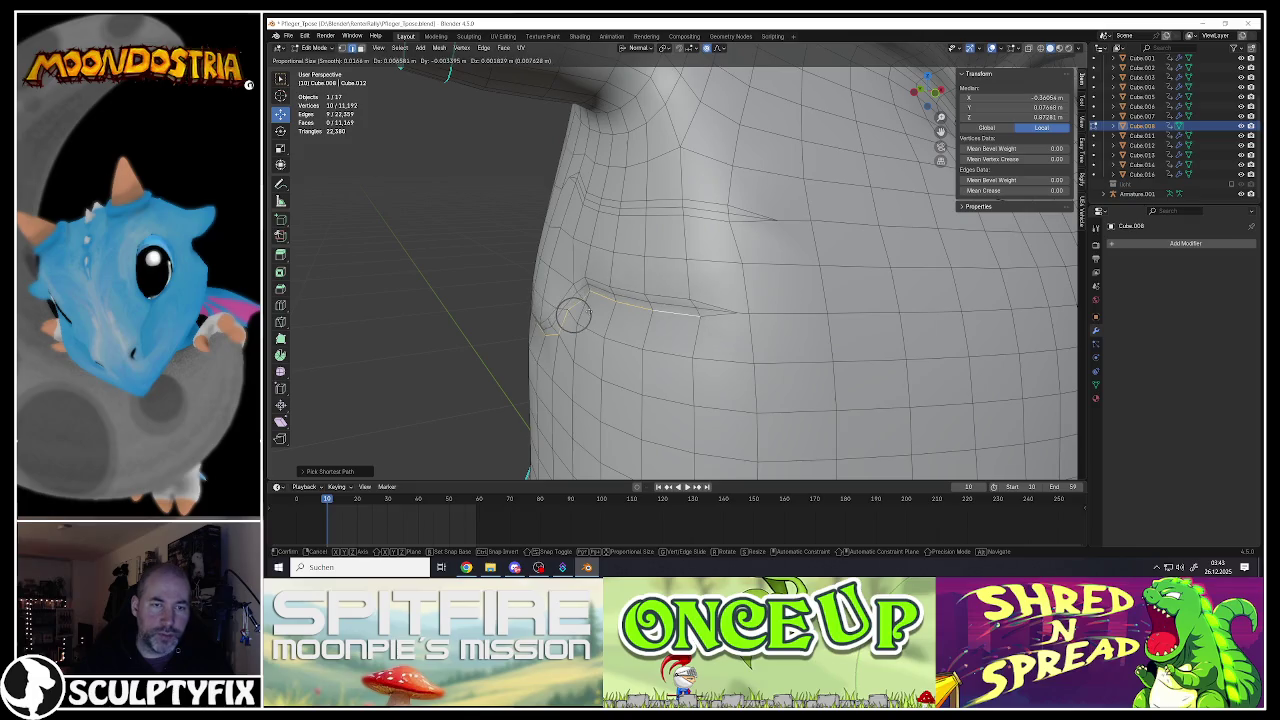
pyautogui.scroll(-2, 594, 307)
pyautogui.click(584, 310)
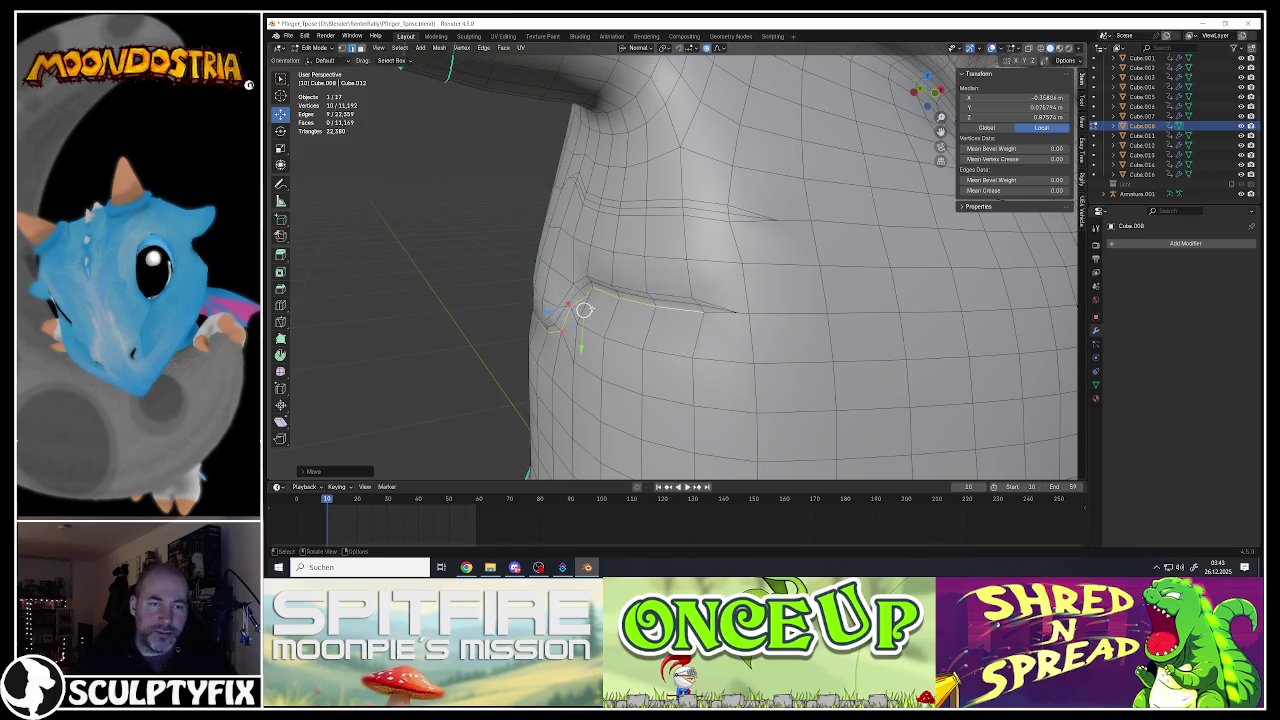
# Step: Select the upper fold line's edges and push them with a soft move
pyautogui.moveTo(605, 299); pyautogui.dragTo(655, 254, button='middle')
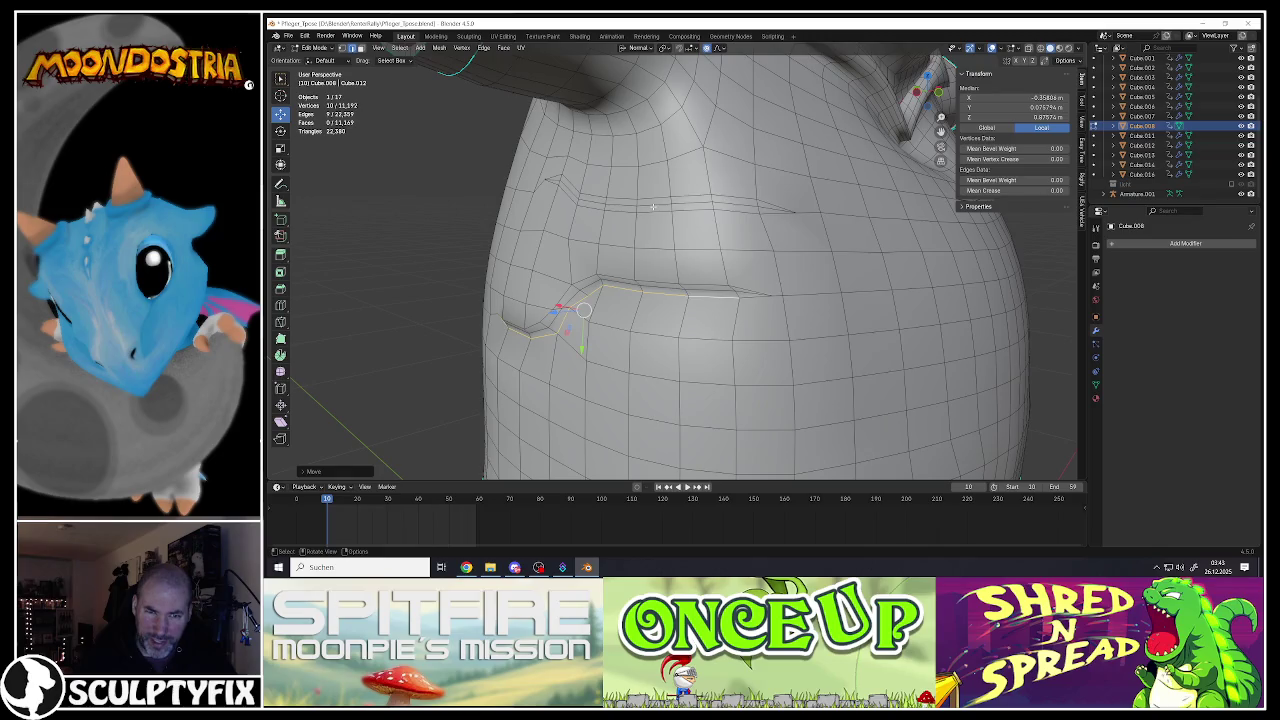
pyautogui.keyDown('alt'); pyautogui.click(652, 207); pyautogui.keyUp('alt')
pyautogui.click(652, 205)
pyautogui.keyDown('ctrl'); pyautogui.click(745, 205); pyautogui.keyUp('ctrl')
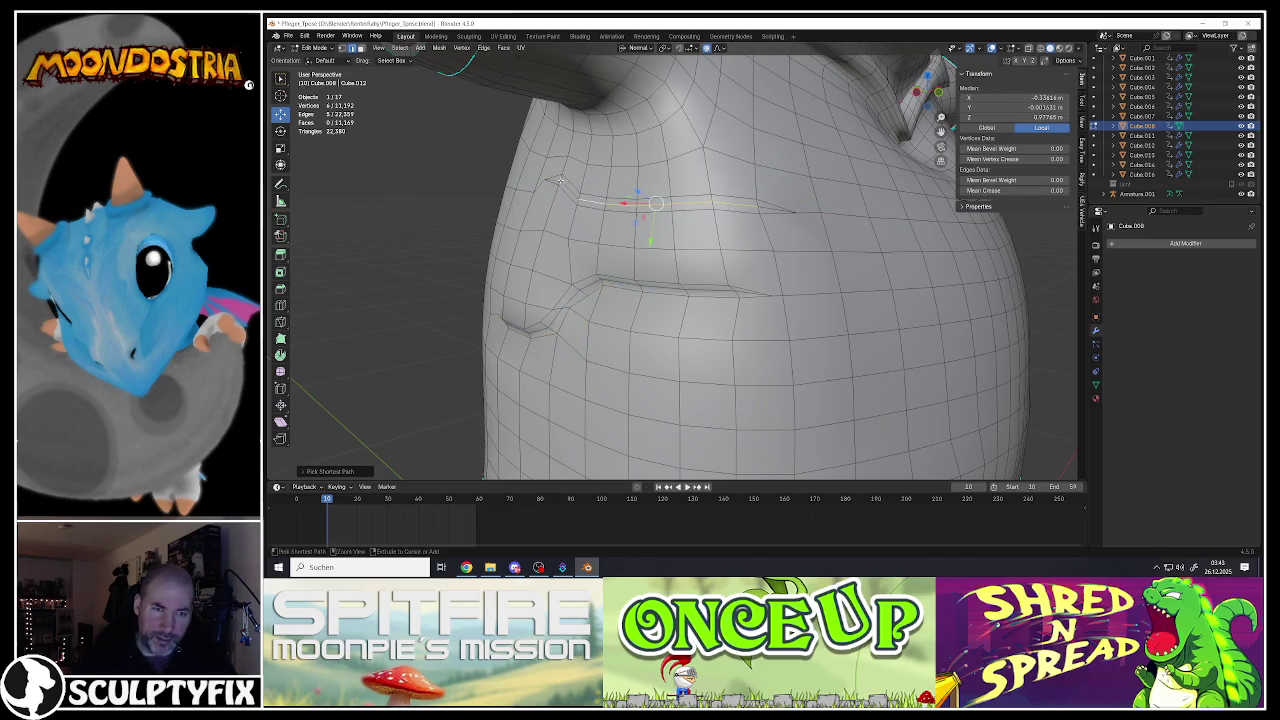
pyautogui.moveTo(626, 196); pyautogui.dragTo(626, 196, button='middle')
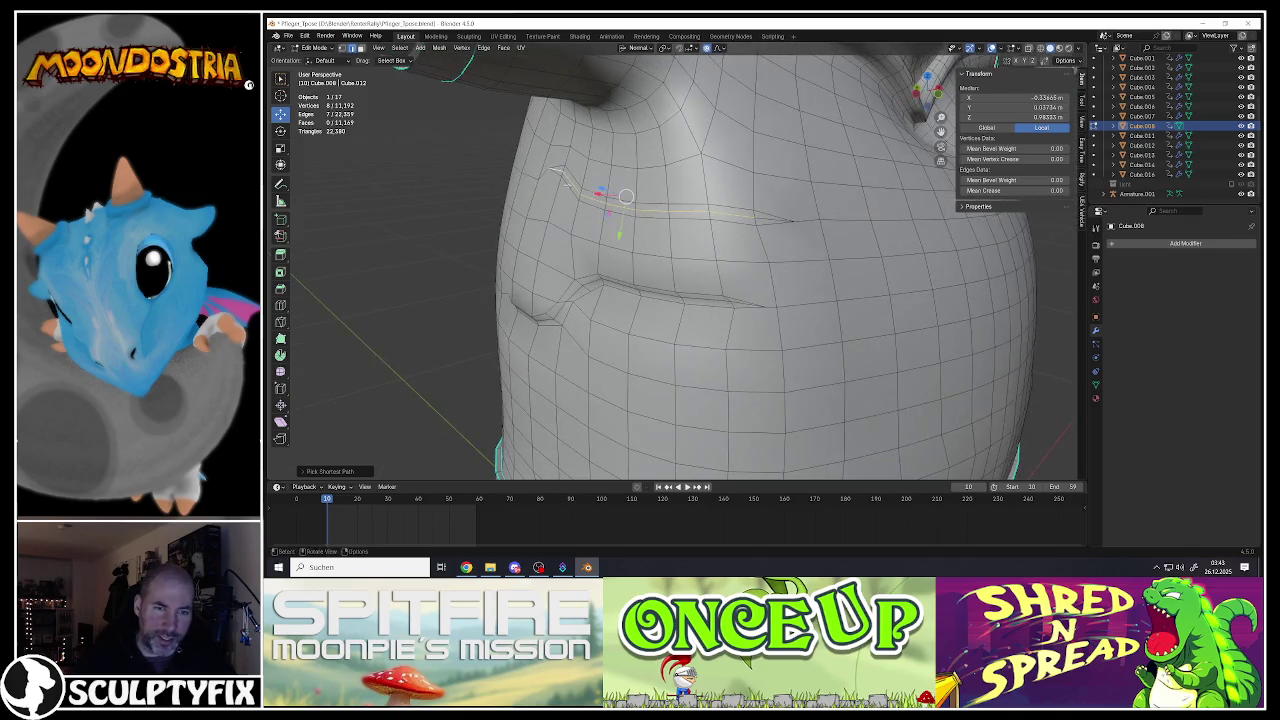
pyautogui.moveTo(557, 170); pyautogui.dragTo(616, 239, button='middle')
pyautogui.press('g')
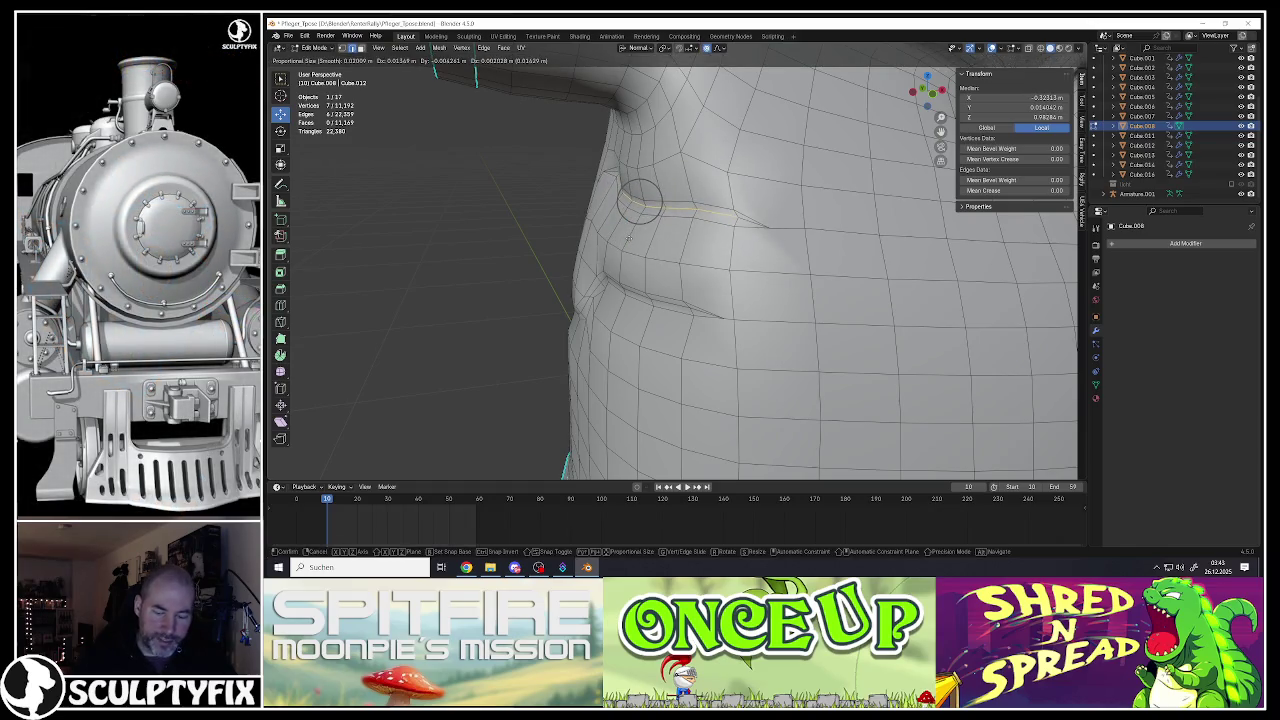
pyautogui.click(630, 237)
# Step: Rotate and nudge the upper fold with soft falloff, then select faces on it
pyautogui.moveTo(630, 237); pyautogui.dragTo(660, 240, button='middle')
pyautogui.press('r')
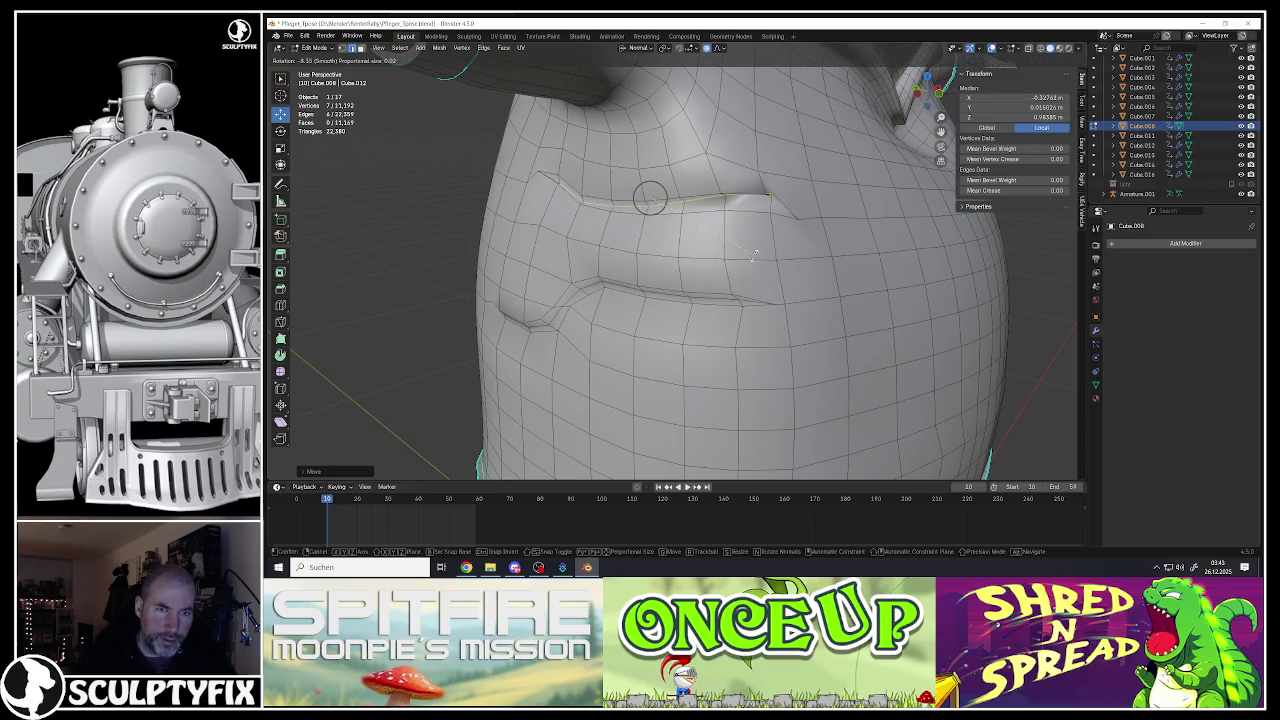
pyautogui.click(645, 240)
pyautogui.moveTo(645, 240); pyautogui.dragTo(686, 261, button='middle')
pyautogui.press('g')
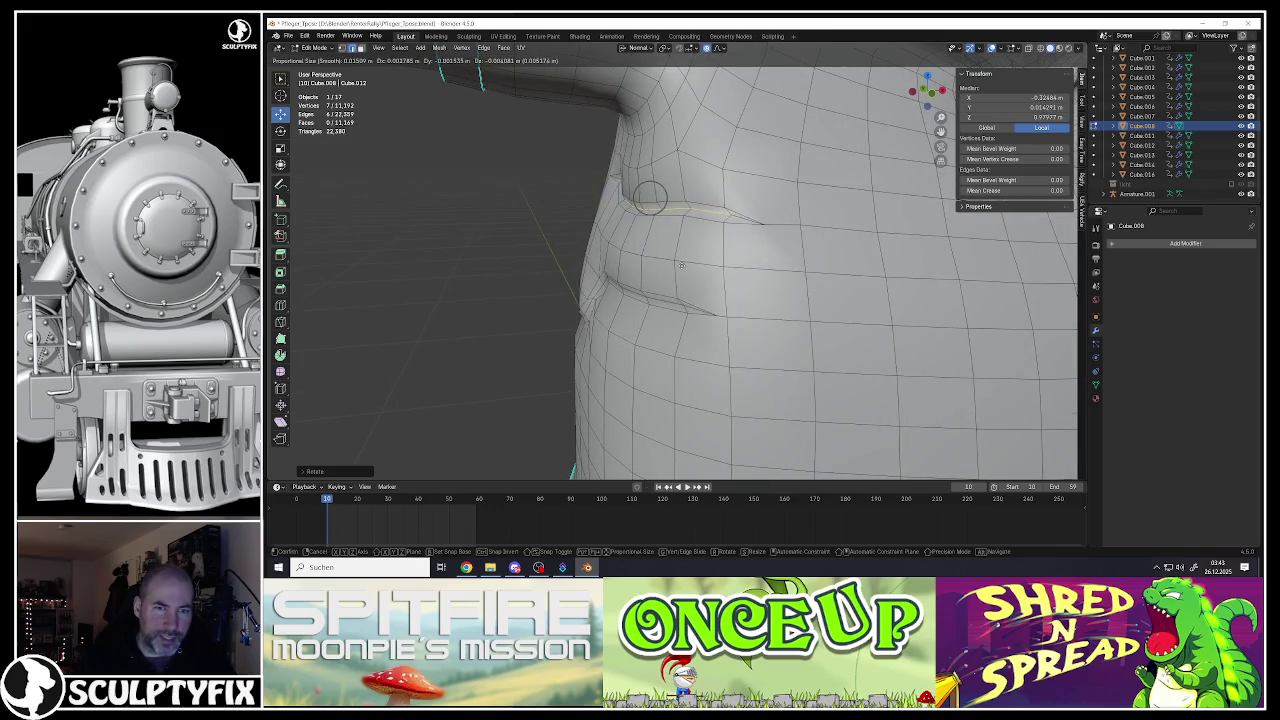
pyautogui.click(681, 265)
pyautogui.moveTo(681, 265); pyautogui.dragTo(665, 228, button='middle')
pyautogui.scroll(-3, 665, 228)
pyautogui.scroll(3, 668, 258)
pyautogui.press('Tab')
pyautogui.press('Tab')
pyautogui.click(746, 230)
pyautogui.keyDown('shift'); pyautogui.click(740, 211); pyautogui.keyUp('shift')
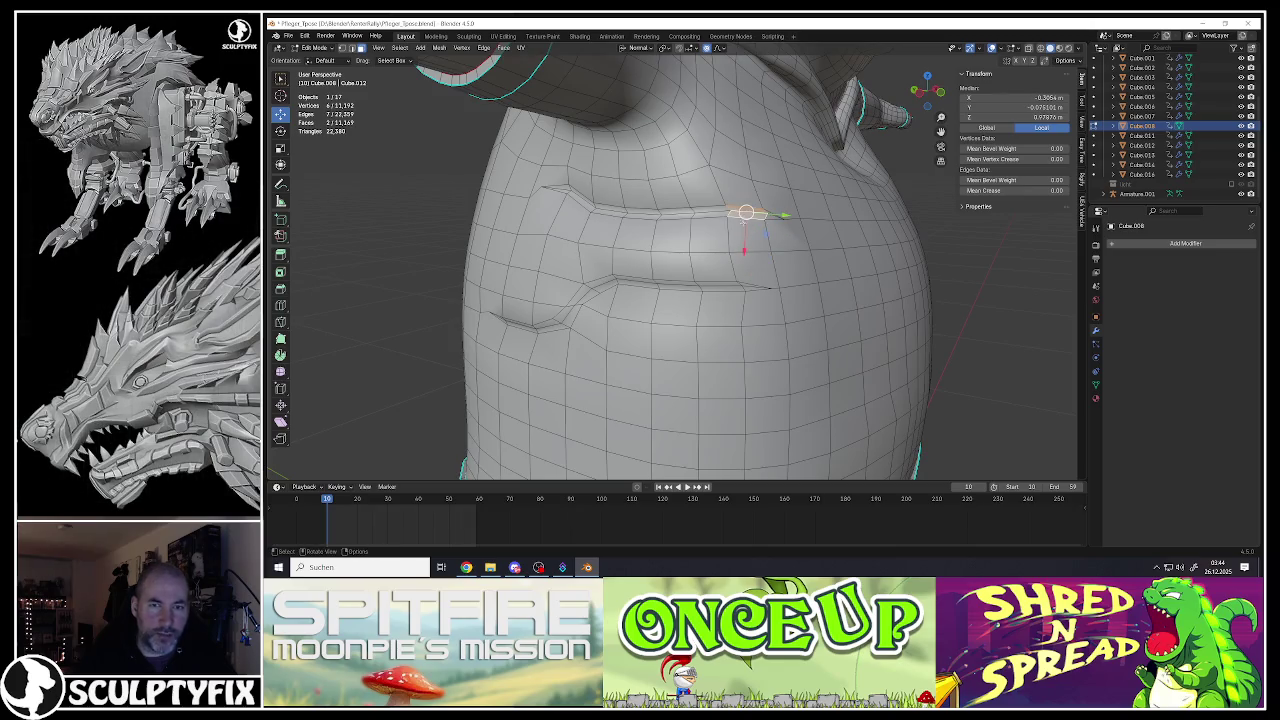
# Step: Nudge the two selected torso faces slightly, then look over the whole character and return to the shoulder mesh
pyautogui.press('g')
pyautogui.click(762, 230)
pyautogui.moveTo(762, 230)
pyautogui.mouseDown(button='middle')
pyautogui.moveTo(595, 195)
pyautogui.moveTo(529, 218)
pyautogui.moveTo(554, 236)
pyautogui.moveTo(577, 135)
pyautogui.moveTo(616, 177)
pyautogui.mouseUp(button='middle')
pyautogui.scroll(-5, 595, 195)
pyautogui.press('Tab')
pyautogui.scroll(-5, 529, 218)
pyautogui.scroll(5, 554, 236)
pyautogui.press('Tab')
pyautogui.scroll(5, 600, 160)
# Step: Select the edge rings around the upper arm, checking the shoulder from several angles
pyautogui.keyDown('shift'); pyautogui.rightClick(624, 184); pyautogui.keyUp('shift')
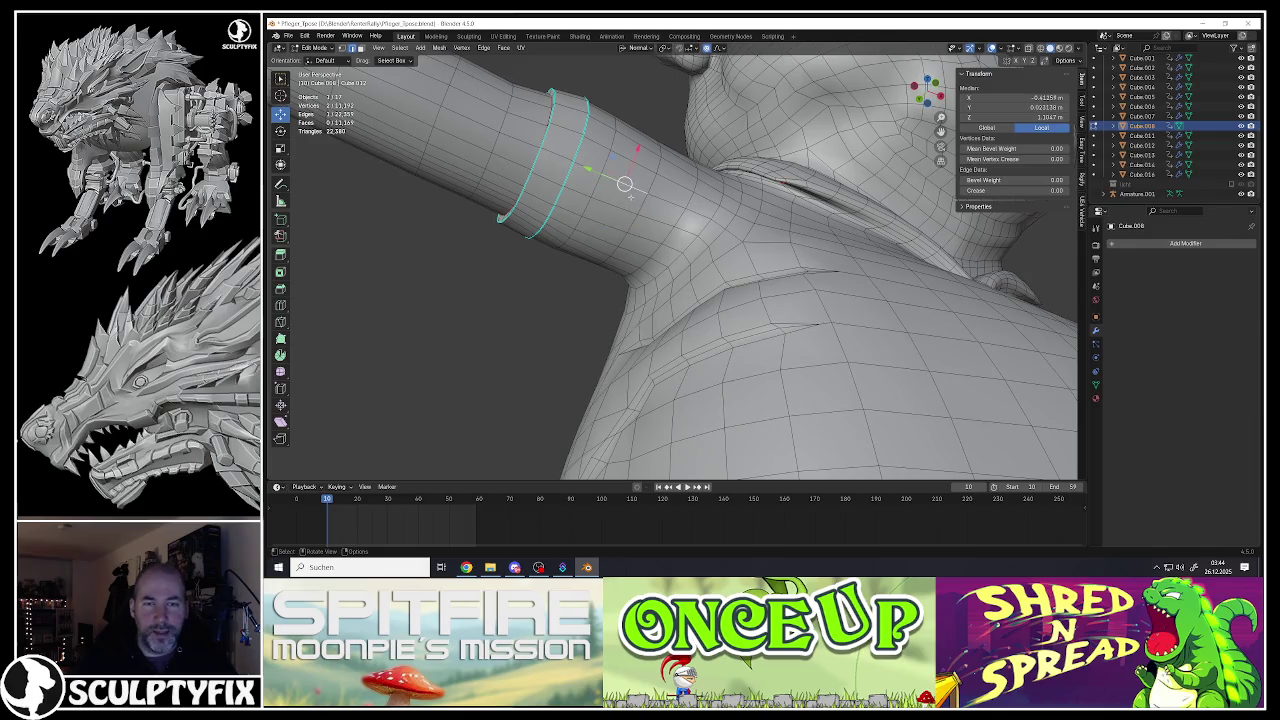
pyautogui.keyDown('ctrl'); pyautogui.click(643, 209); pyautogui.keyUp('ctrl')
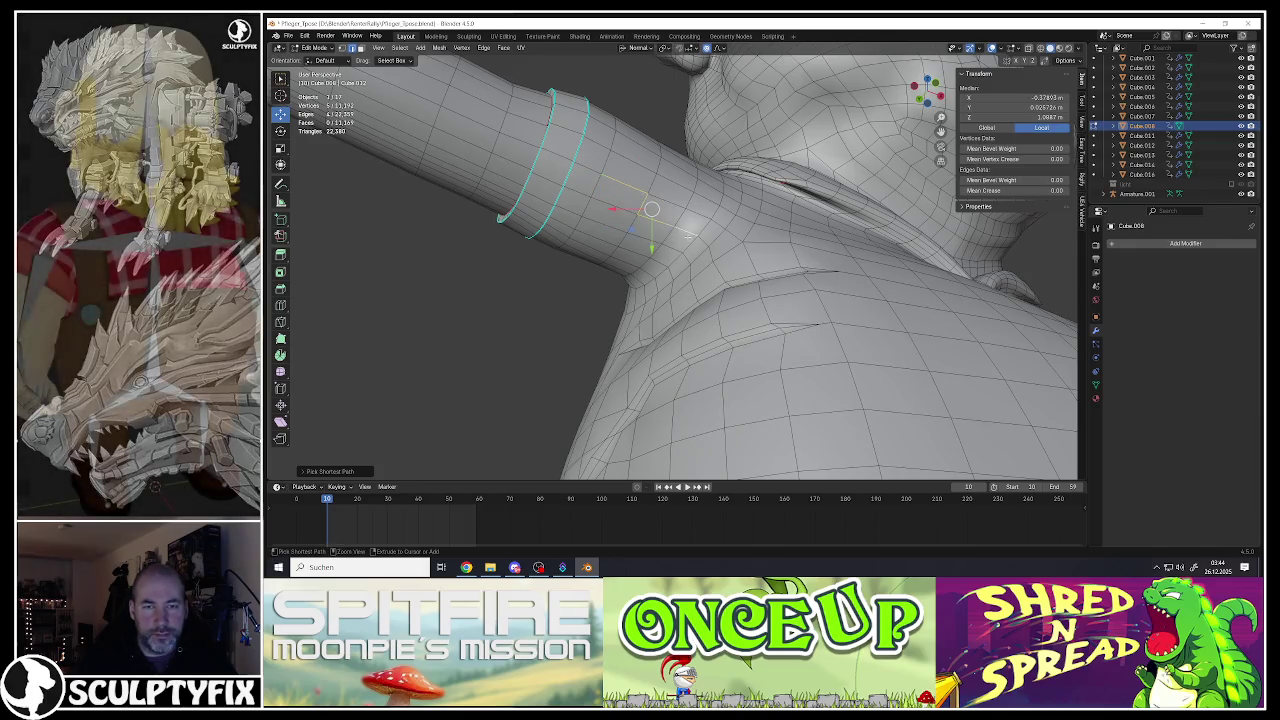
pyautogui.moveTo(700, 242); pyautogui.dragTo(584, 203, button='middle')
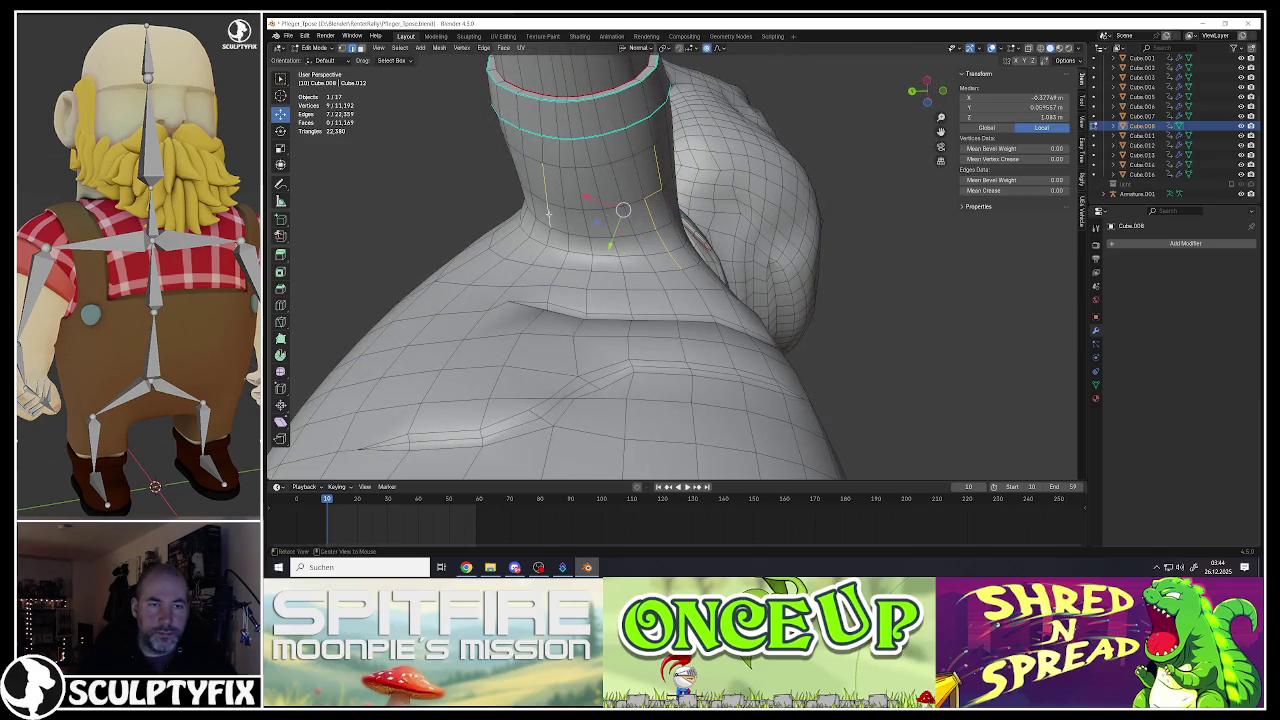
pyautogui.moveTo(618, 228); pyautogui.dragTo(615, 233, button='middle')
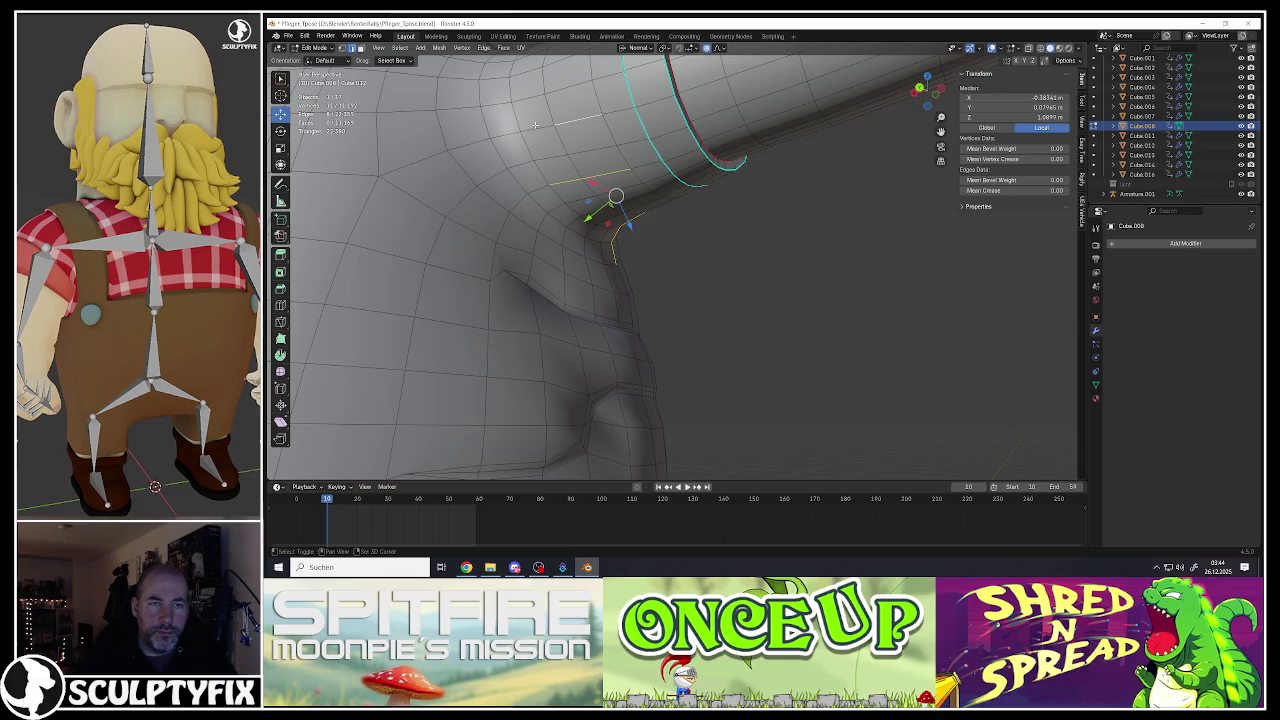
pyautogui.moveTo(535, 125)
pyautogui.mouseDown(button='middle')
pyautogui.moveTo(530, 157)
pyautogui.moveTo(582, 221)
pyautogui.mouseUp(button='middle')
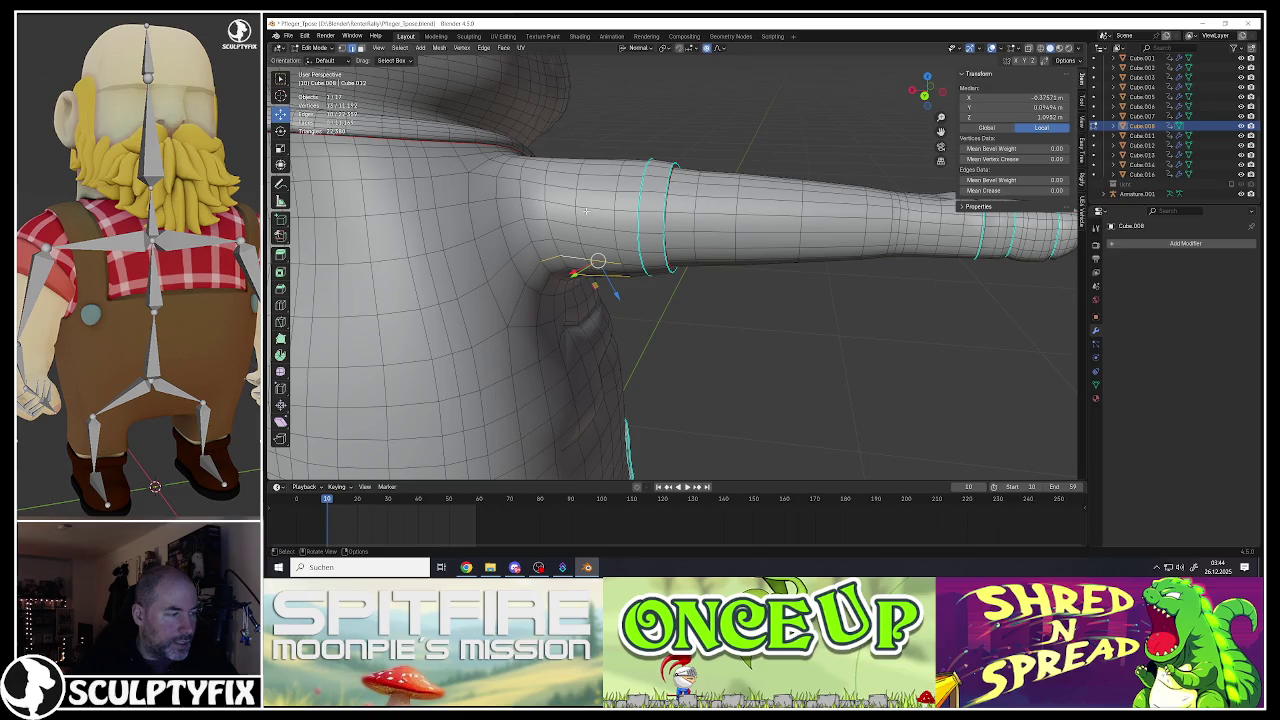
pyautogui.moveTo(586, 210); pyautogui.dragTo(556, 255, button='middle')
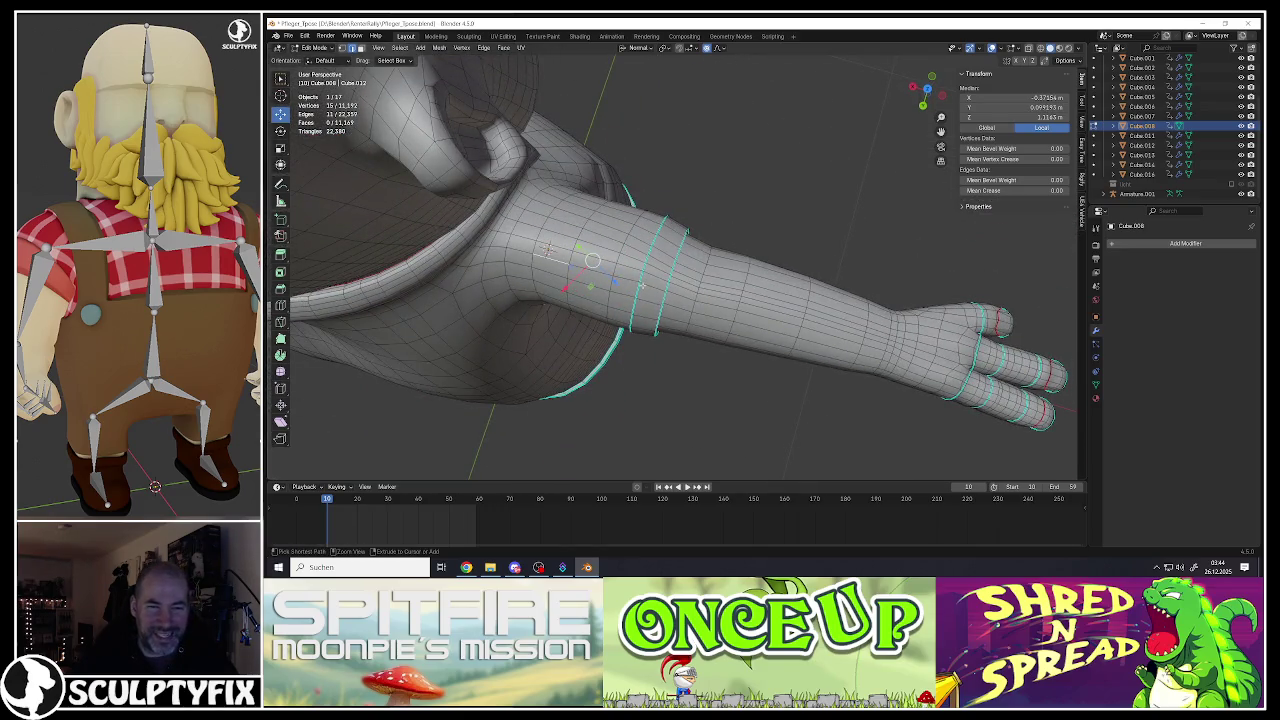
pyautogui.moveTo(629, 278)
pyautogui.mouseDown(button='middle')
pyautogui.moveTo(702, 316)
pyautogui.moveTo(540, 271)
pyautogui.moveTo(617, 270)
pyautogui.moveTo(641, 285)
pyautogui.mouseUp(button='middle')
pyautogui.keyDown('ctrl'); pyautogui.click(540, 271); pyautogui.keyUp('ctrl')
# Step: Fatten the upper-arm edge rings outward with two Alt+S passes and return to Object Mode
pyautogui.hotkey('alt', 's')
pyautogui.click(641, 285)
pyautogui.hotkey('alt', 's')
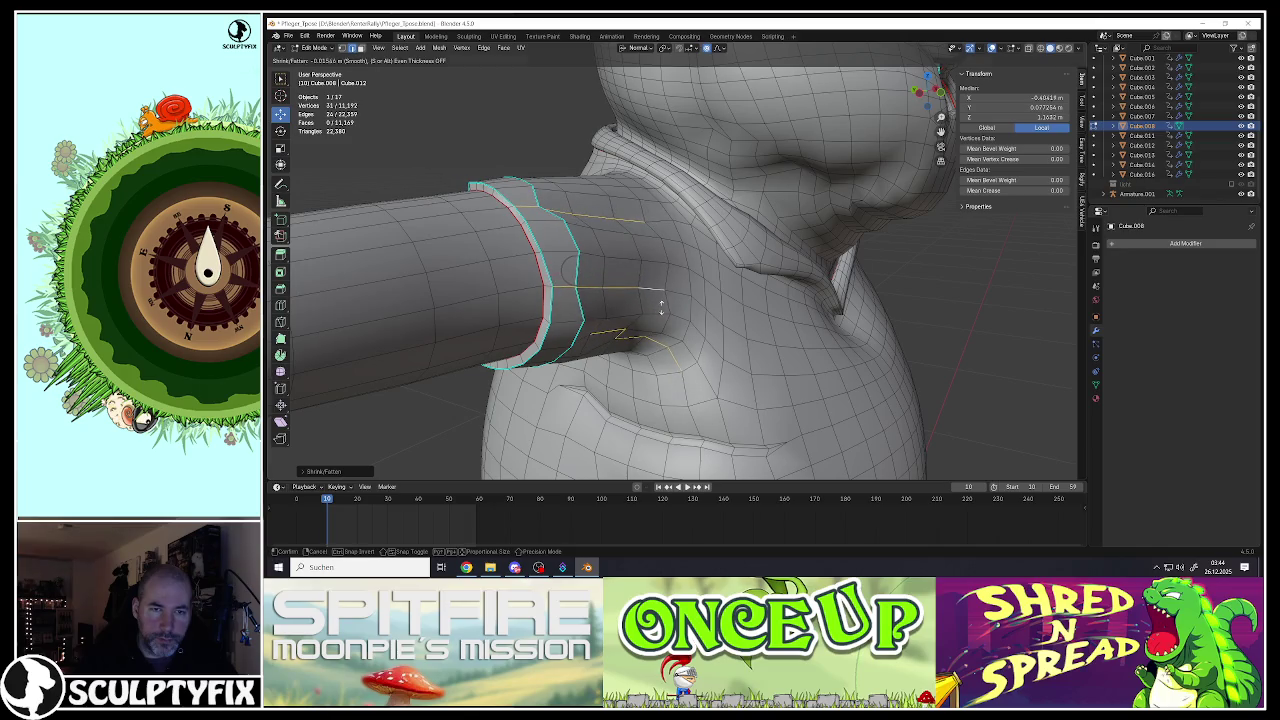
pyautogui.click(660, 307)
pyautogui.moveTo(660, 307); pyautogui.dragTo(575, 271, button='middle')
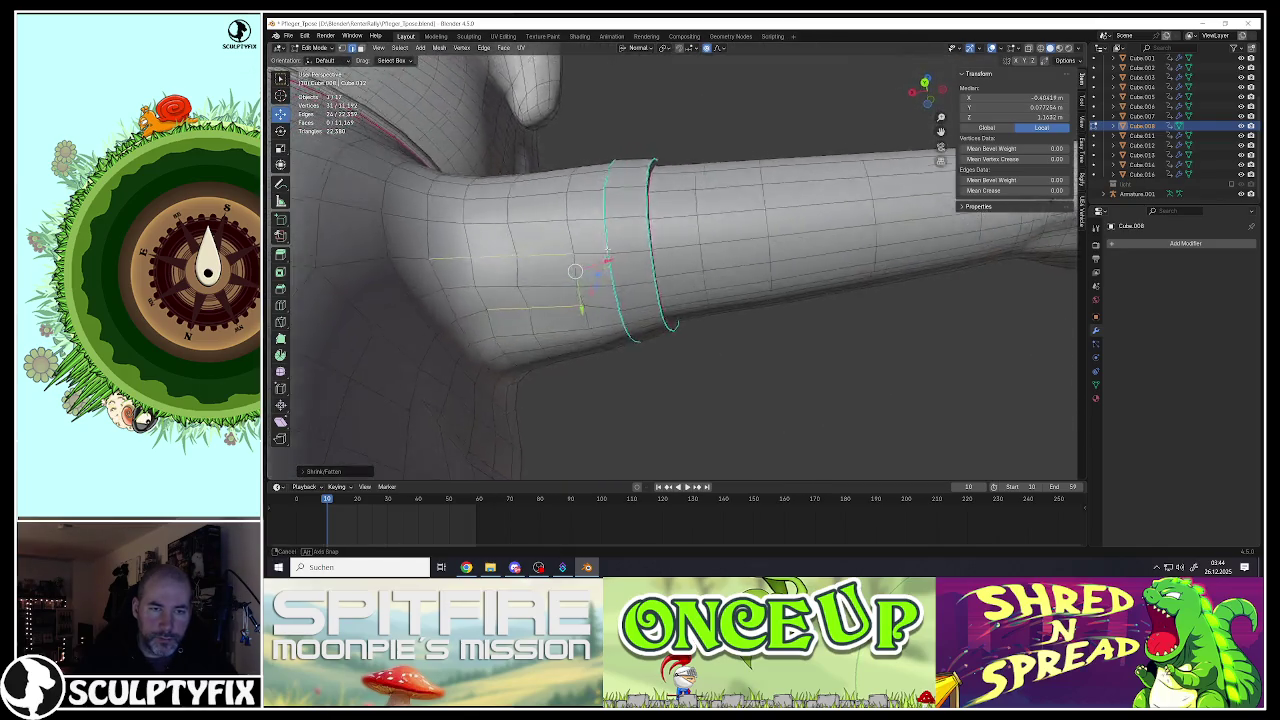
pyautogui.scroll(-5, 575, 271)
pyautogui.press('Tab')
pyautogui.scroll(-3, 575, 271)
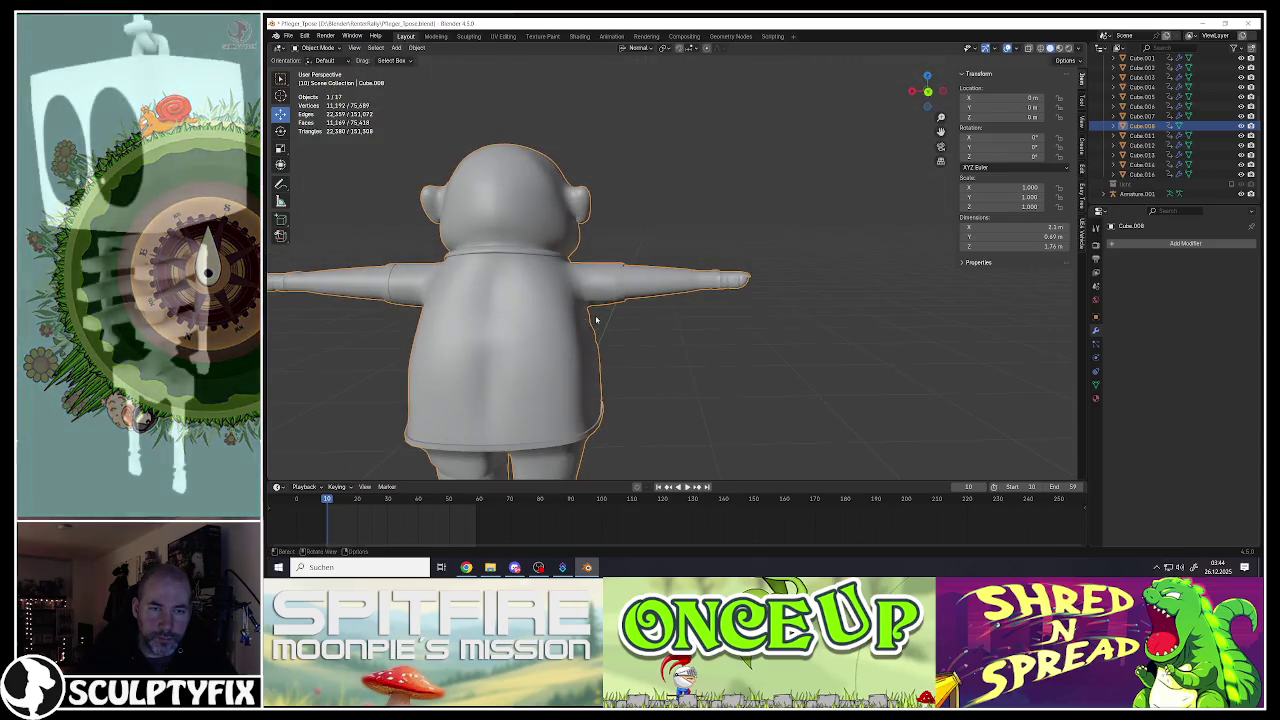
# Step: Back in Edit Mode, add more edges around the other arm's sleeve ring to the selection
pyautogui.scroll(3, 603, 318)
pyautogui.scroll(5, 603, 318)
pyautogui.press('Tab')
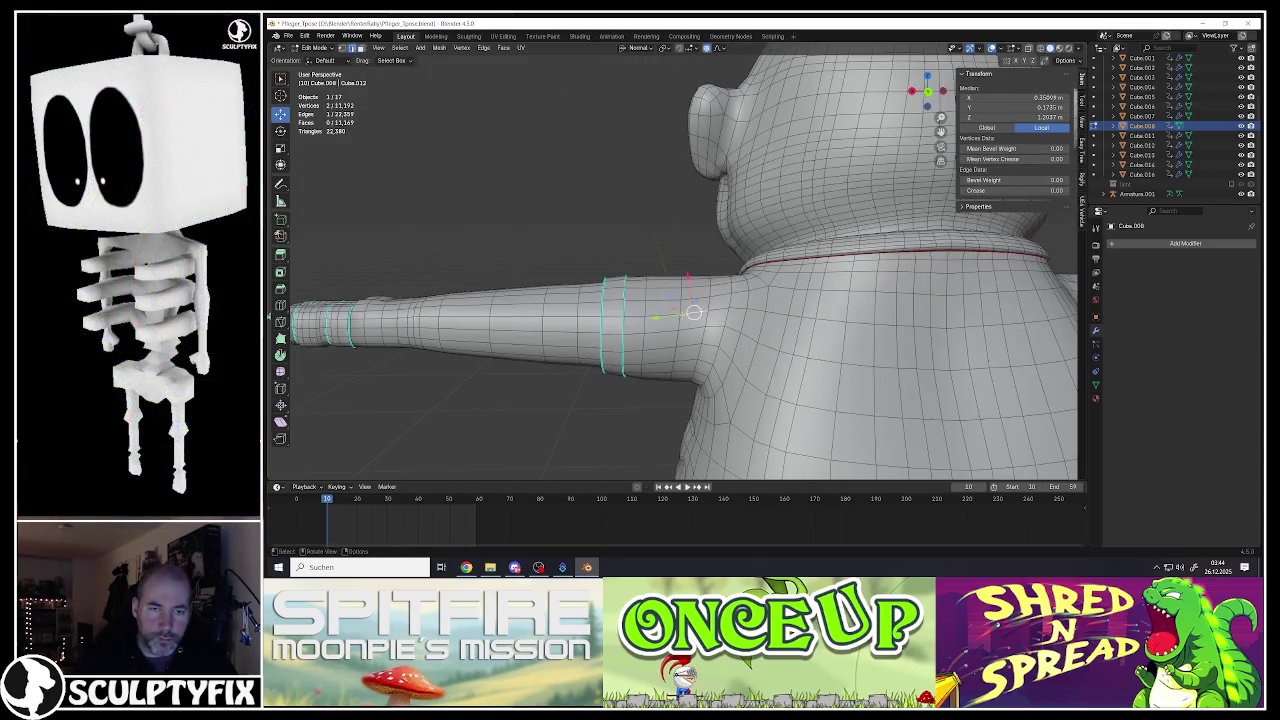
pyautogui.moveTo(612, 316); pyautogui.dragTo(678, 263, button='middle')
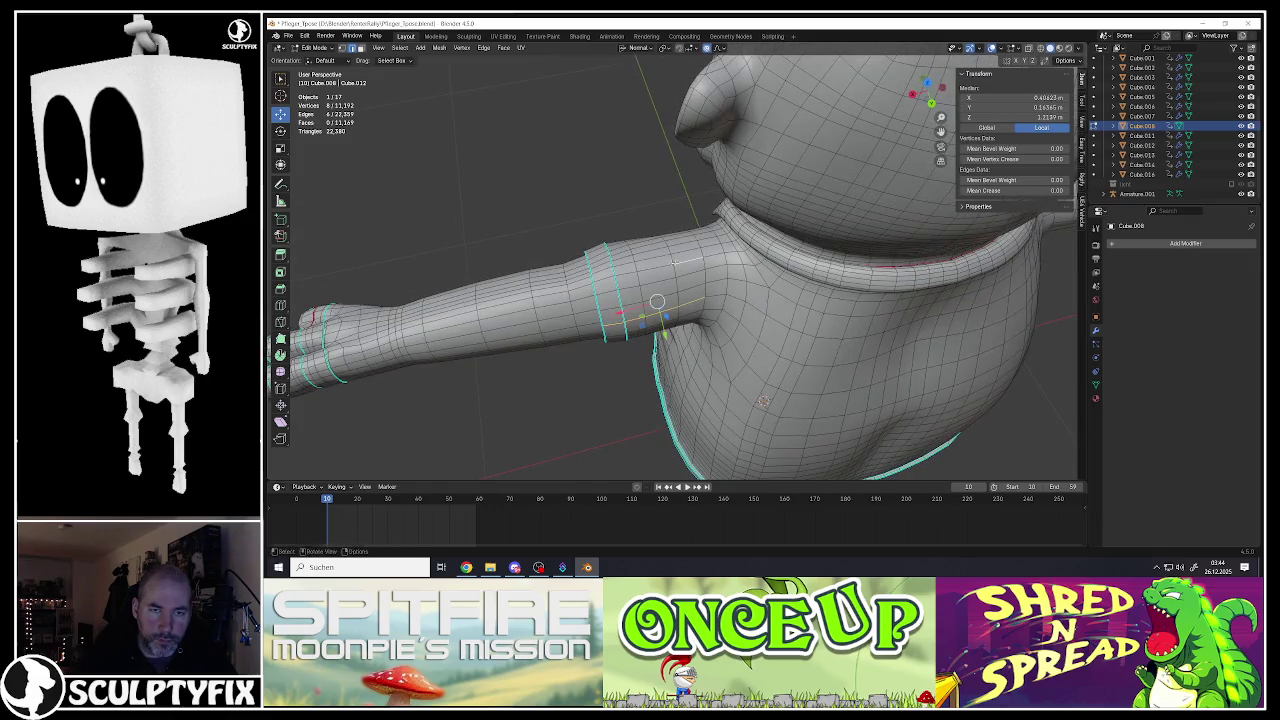
pyautogui.moveTo(617, 302)
pyautogui.mouseDown(button='middle')
pyautogui.moveTo(623, 328)
pyautogui.moveTo(669, 311)
pyautogui.mouseUp(button='middle')
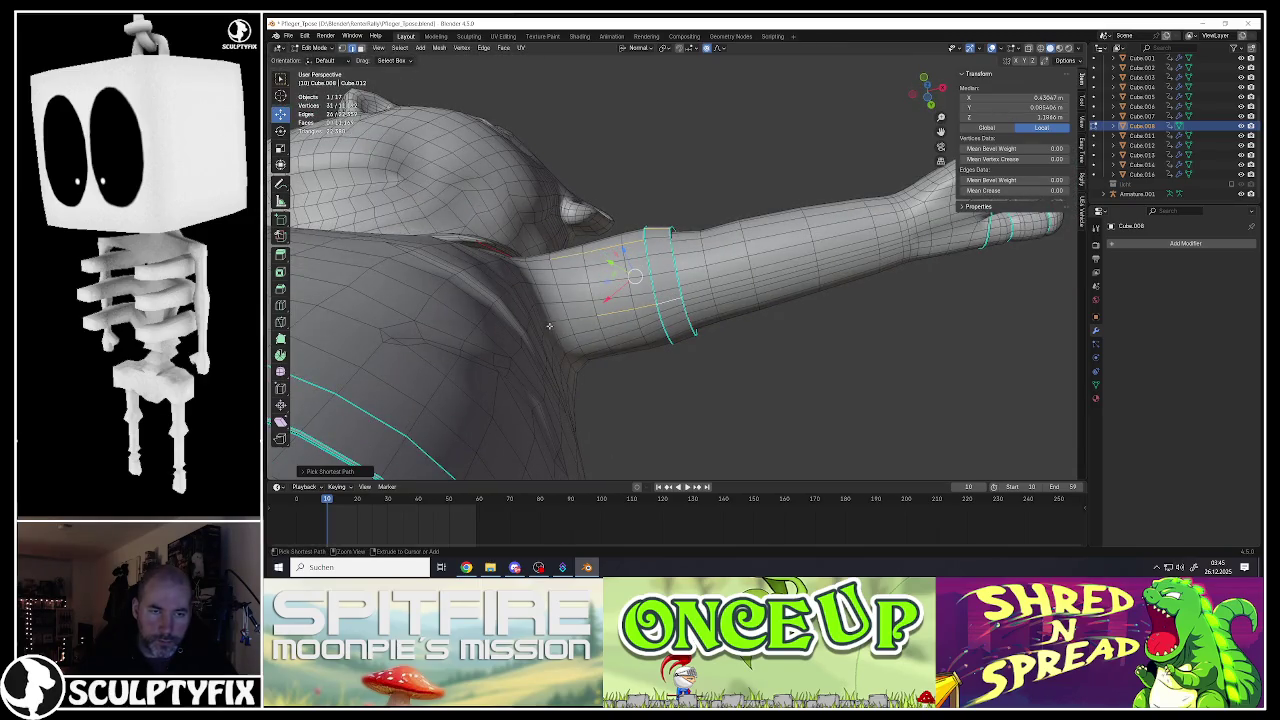
pyautogui.moveTo(549, 326); pyautogui.dragTo(592, 334, button='middle')
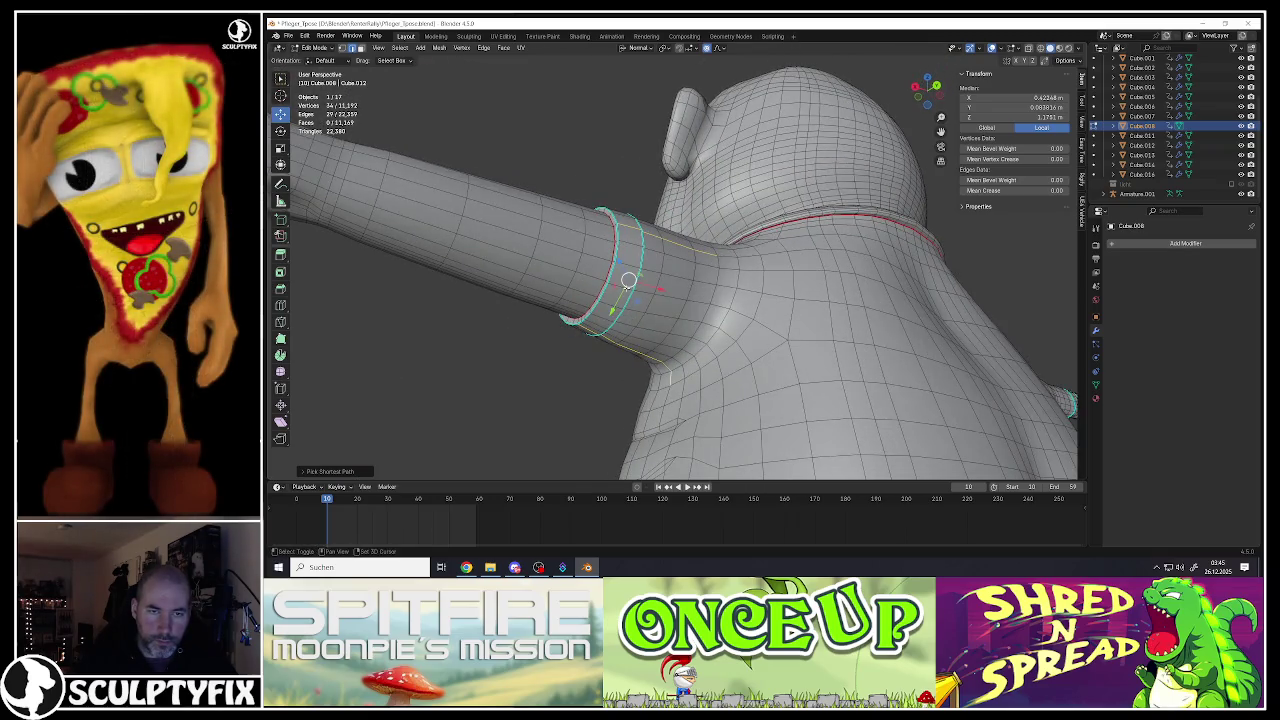
pyautogui.keyDown('ctrl'); pyautogui.click(669, 378); pyautogui.keyUp('ctrl')
pyautogui.moveTo(669, 378); pyautogui.dragTo(717, 353, button='middle')
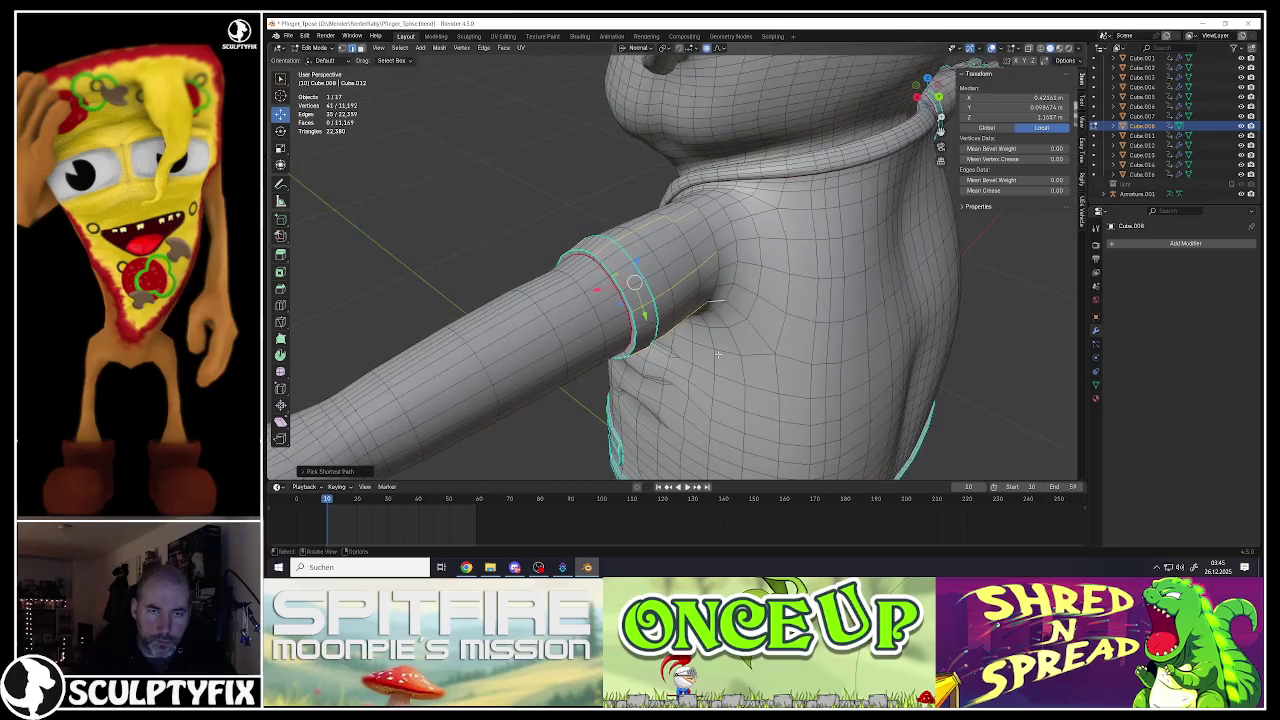
# Step: Push the sleeve ring outward with Alt+S, then view the whole character in Object Mode
pyautogui.hotkey('alt', 's')
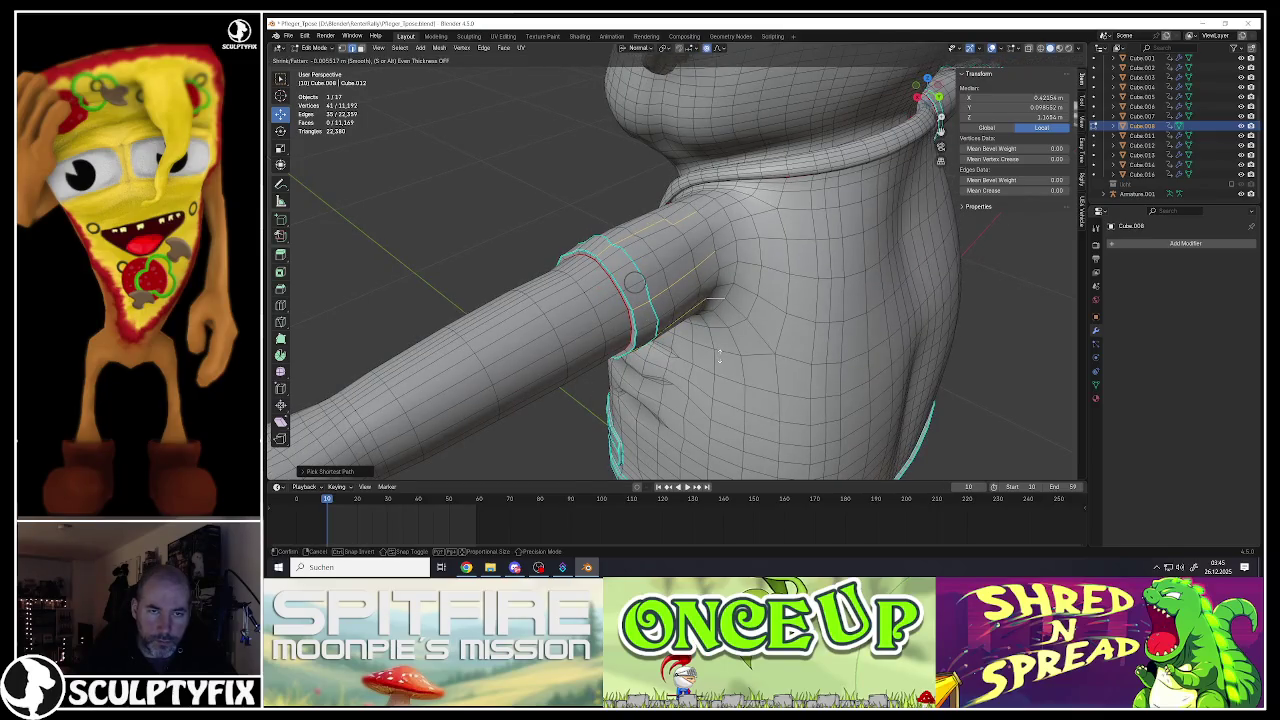
pyautogui.click(719, 354)
pyautogui.moveTo(719, 354)
pyautogui.mouseDown(button='middle')
pyautogui.moveTo(603, 293)
pyautogui.moveTo(630, 348)
pyautogui.moveTo(668, 323)
pyautogui.moveTo(638, 348)
pyautogui.moveTo(637, 321)
pyautogui.moveTo(613, 310)
pyautogui.moveTo(640, 318)
pyautogui.mouseUp(button='middle')
pyautogui.scroll(-3, 603, 293)
pyautogui.press('Tab')
pyautogui.scroll(-5, 630, 348)
pyautogui.scroll(1, 630, 348)
pyautogui.scroll(2, 668, 323)
pyautogui.scroll(3, 668, 323)
pyautogui.scroll(1, 638, 348)
pyautogui.scroll(-3, 638, 348)
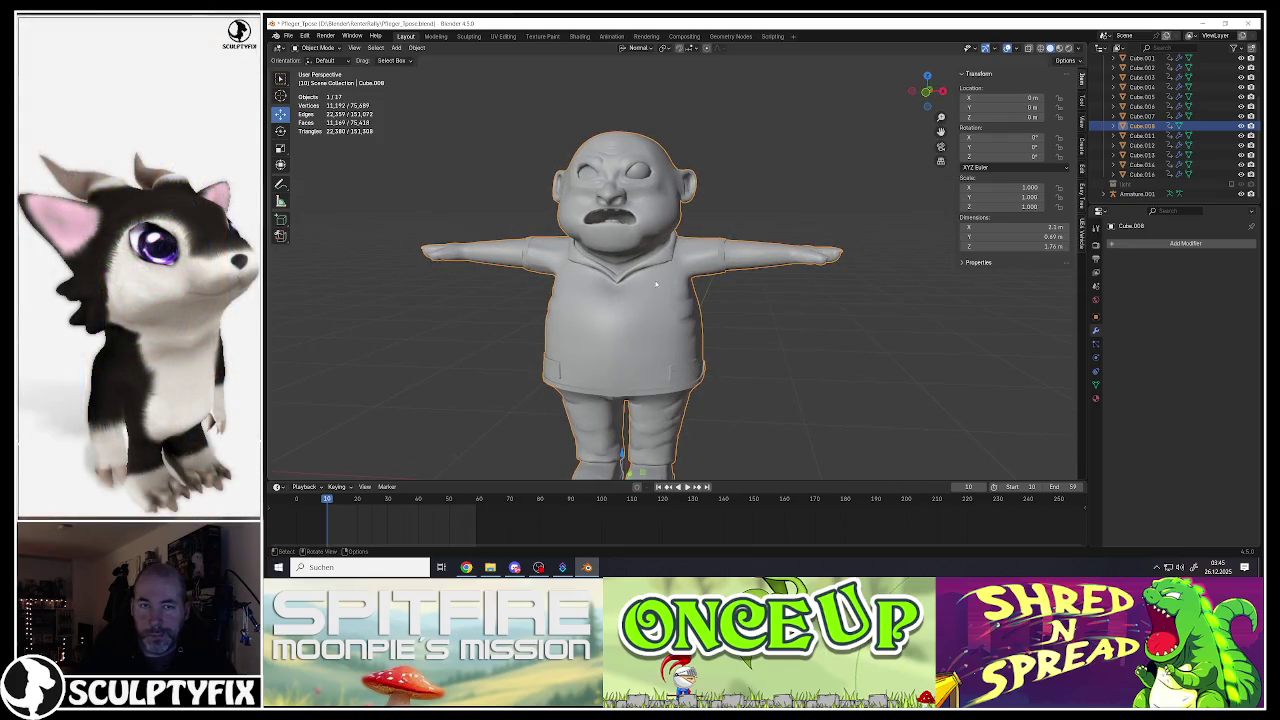
# Step: Deselect all objects and frame the whole character in the view
pyautogui.scroll(-4, 656, 285)
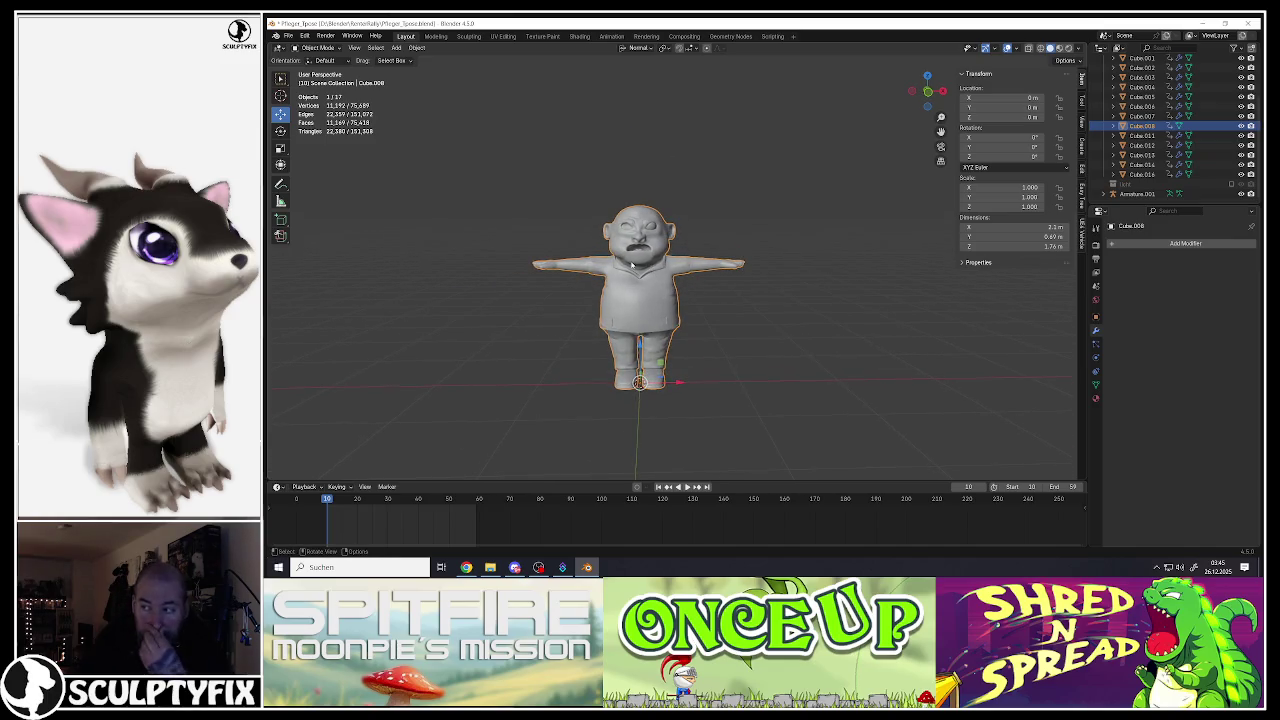
pyautogui.scroll(2, 647, 213)
pyautogui.scroll(2, 647, 213)
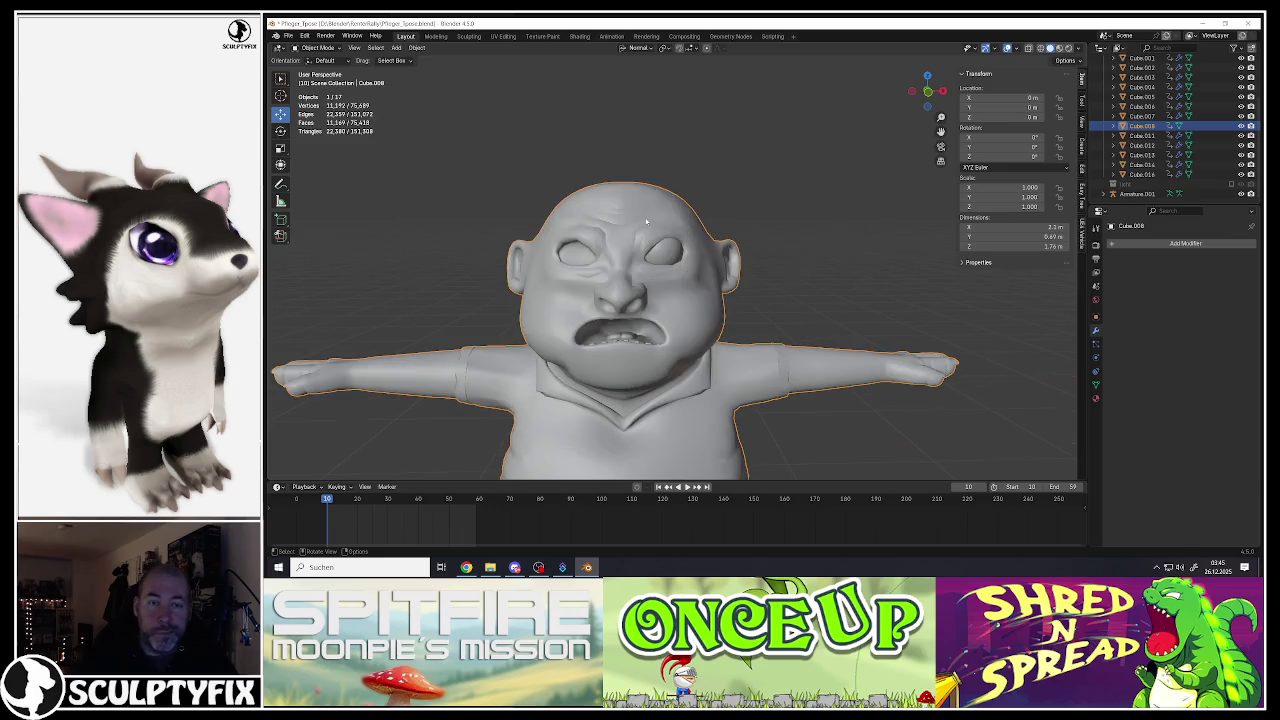
pyautogui.hotkey('alt', 'a')
pyautogui.scroll(-2, 645, 285)
pyautogui.keyDown('shift'); pyautogui.moveTo(645, 285); pyautogui.dragTo(663, 250, button='middle'); pyautogui.keyUp('shift')
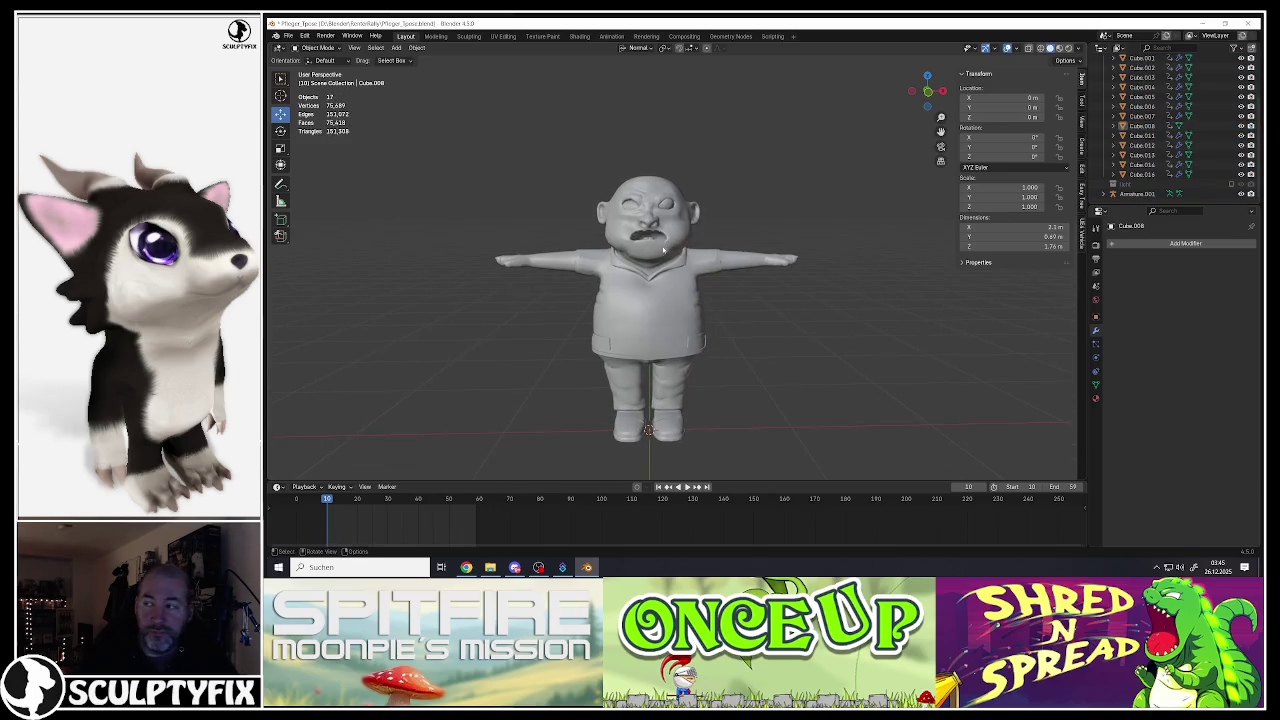
pyautogui.hotkey('shift', 'a')
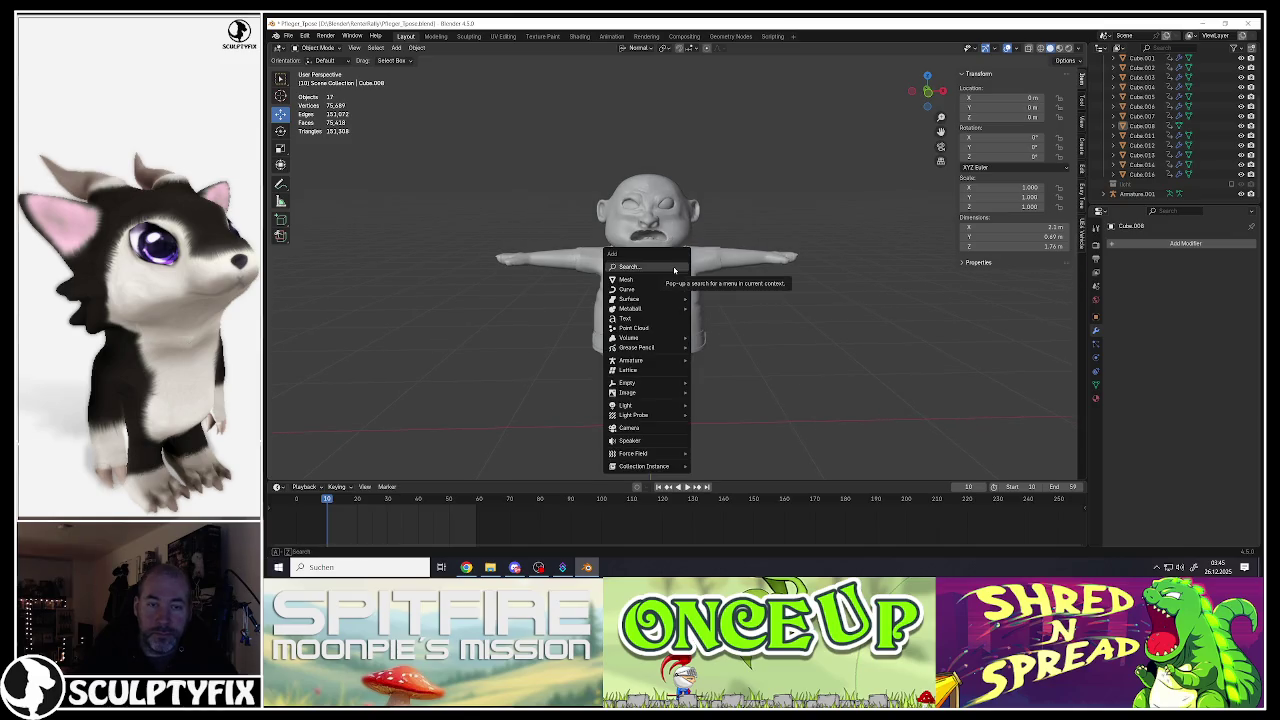
pyautogui.press('Escape')
# Step: Select the body mesh and inspect the top of the head in Edit Mode
pyautogui.click(650, 300)
pyautogui.press('Tab')
pyautogui.scroll(2, 650, 300)
pyautogui.moveTo(642, 240); pyautogui.dragTo(645, 195, button='middle')
pyautogui.scroll(3, 642, 230)
pyautogui.scroll(-3, 645, 192)
pyautogui.scroll(1, 645, 190)
pyautogui.scroll(-1, 765, 281)
# Step: Return to Object Mode and bring up the Add menu's Curve options
pyautogui.press('Tab')
pyautogui.scroll(-3, 740, 275)
pyautogui.scroll(-2, 700, 262)
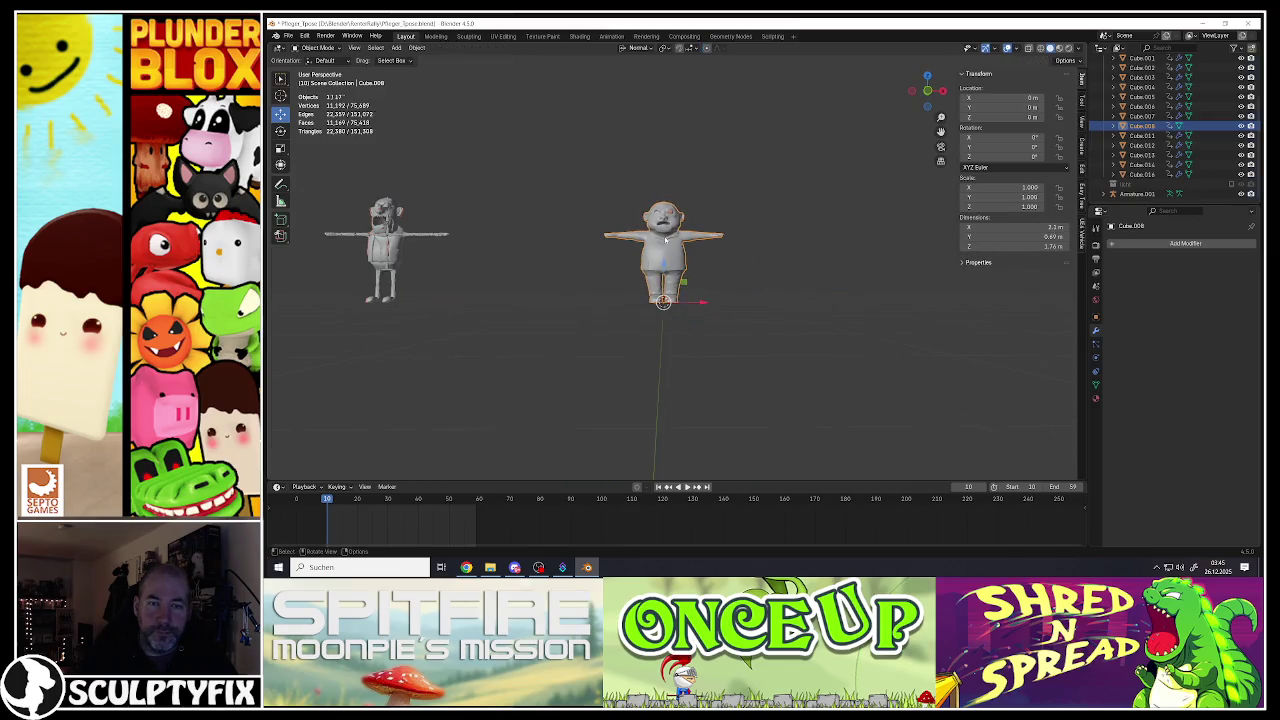
pyautogui.scroll(-1, 677, 255)
pyautogui.scroll(2, 677, 255)
pyautogui.hotkey('shift', 'a')
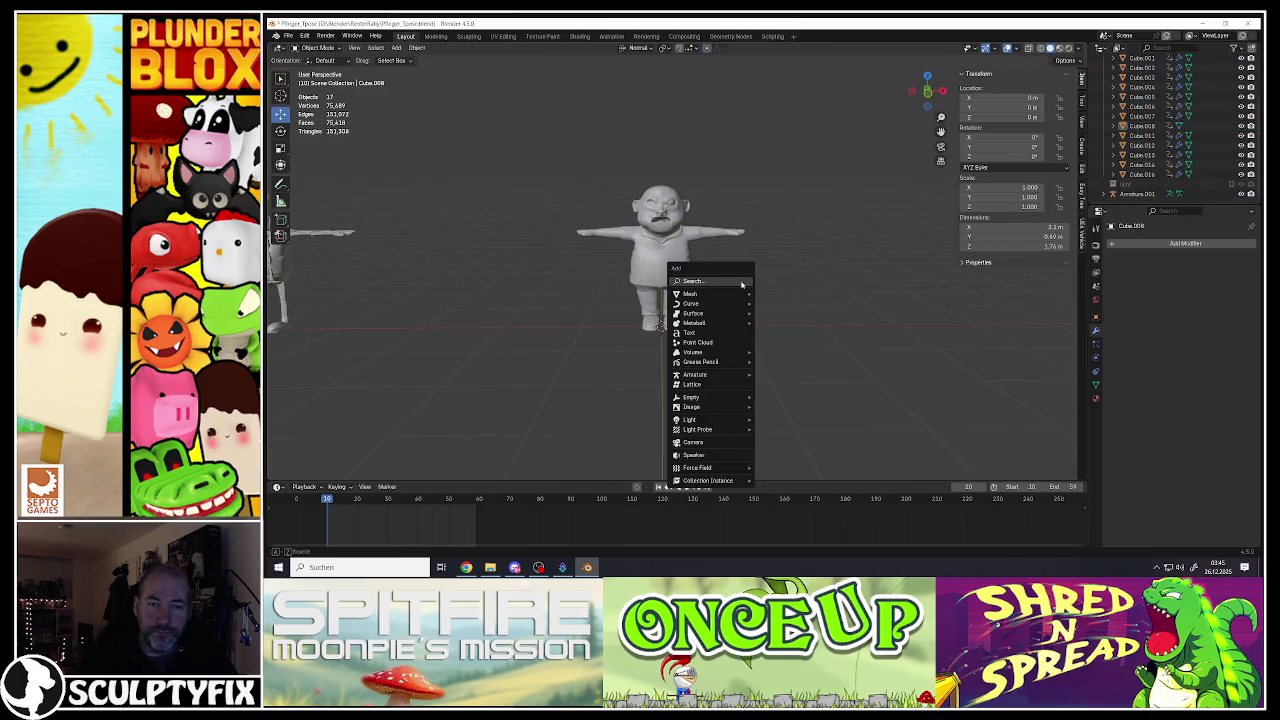
pyautogui.moveTo(692, 303)
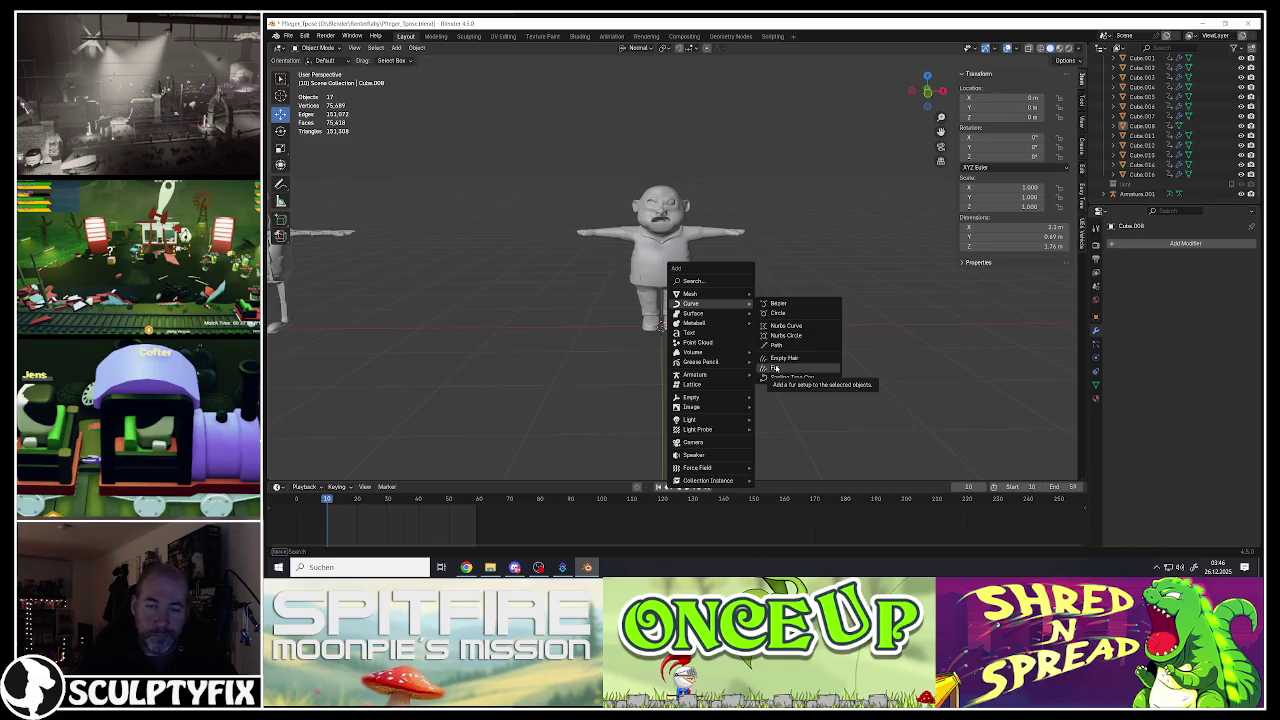
# Step: Add a NURBS path and set its rotation to X 90°, Y 0° in the N panel
pyautogui.click(785, 348)
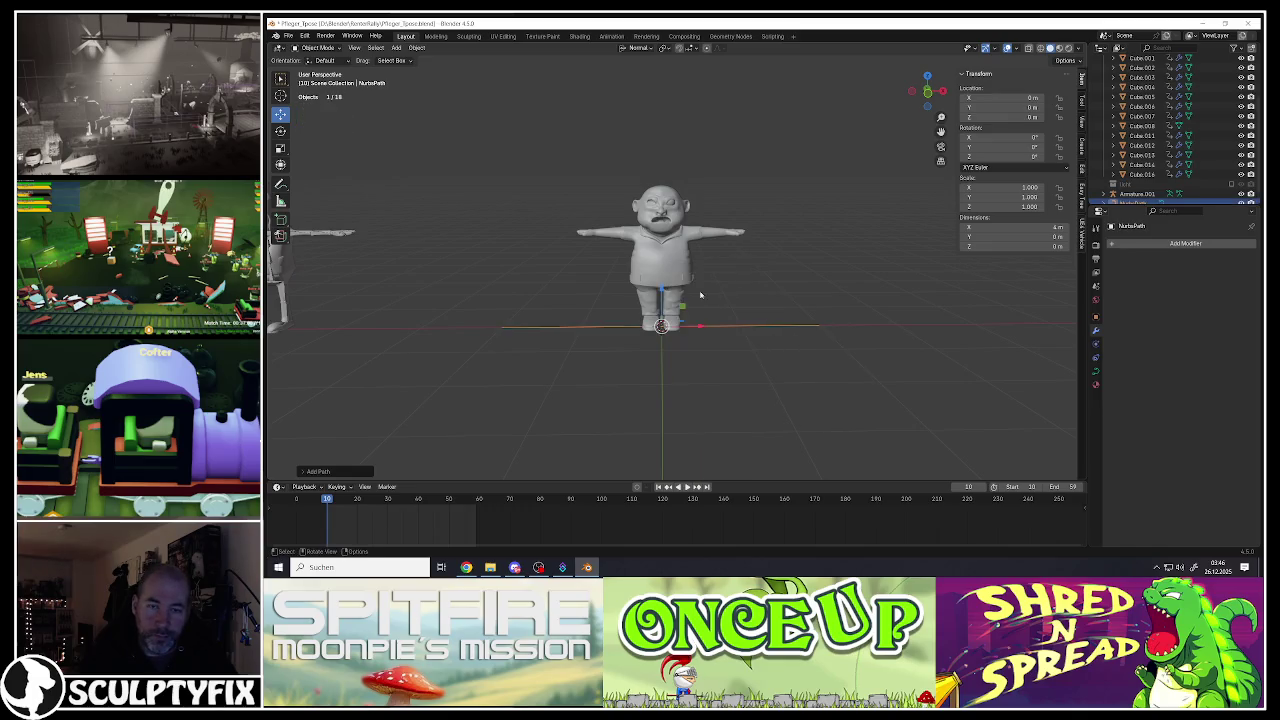
pyautogui.scroll(1, 673, 330)
pyautogui.press('r')
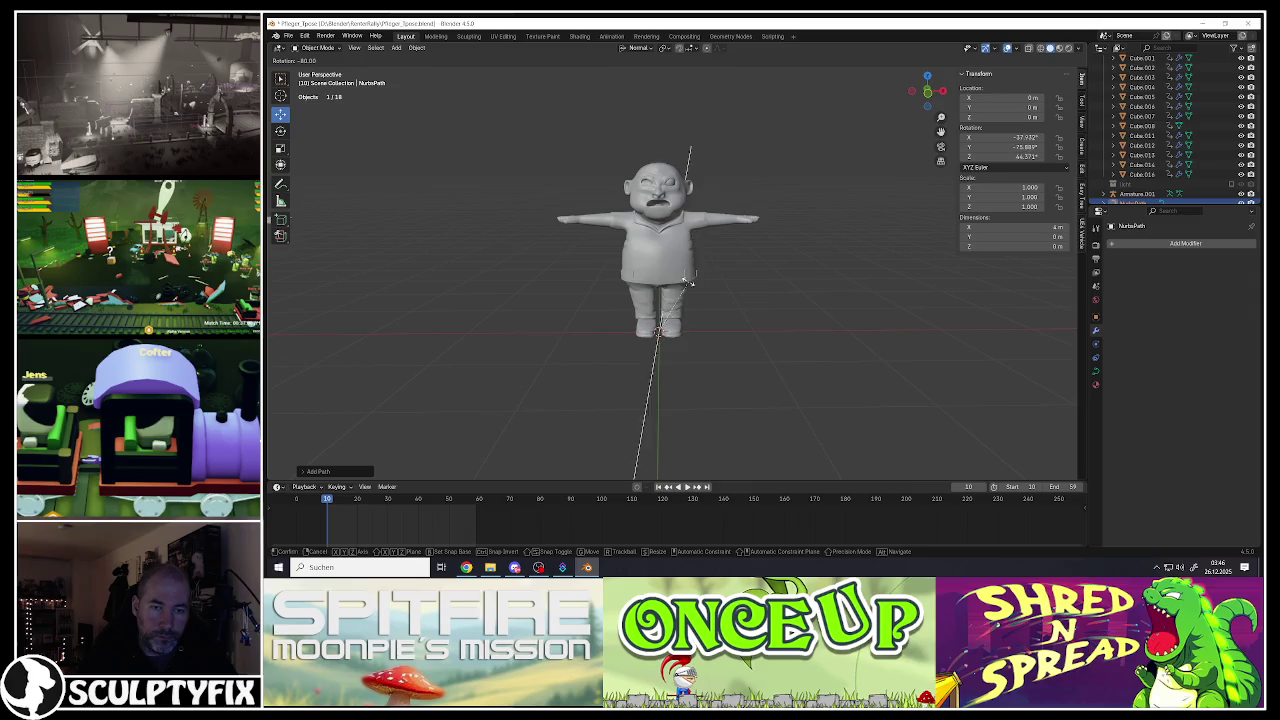
pyautogui.click(705, 287)
pyautogui.click(1024, 136)
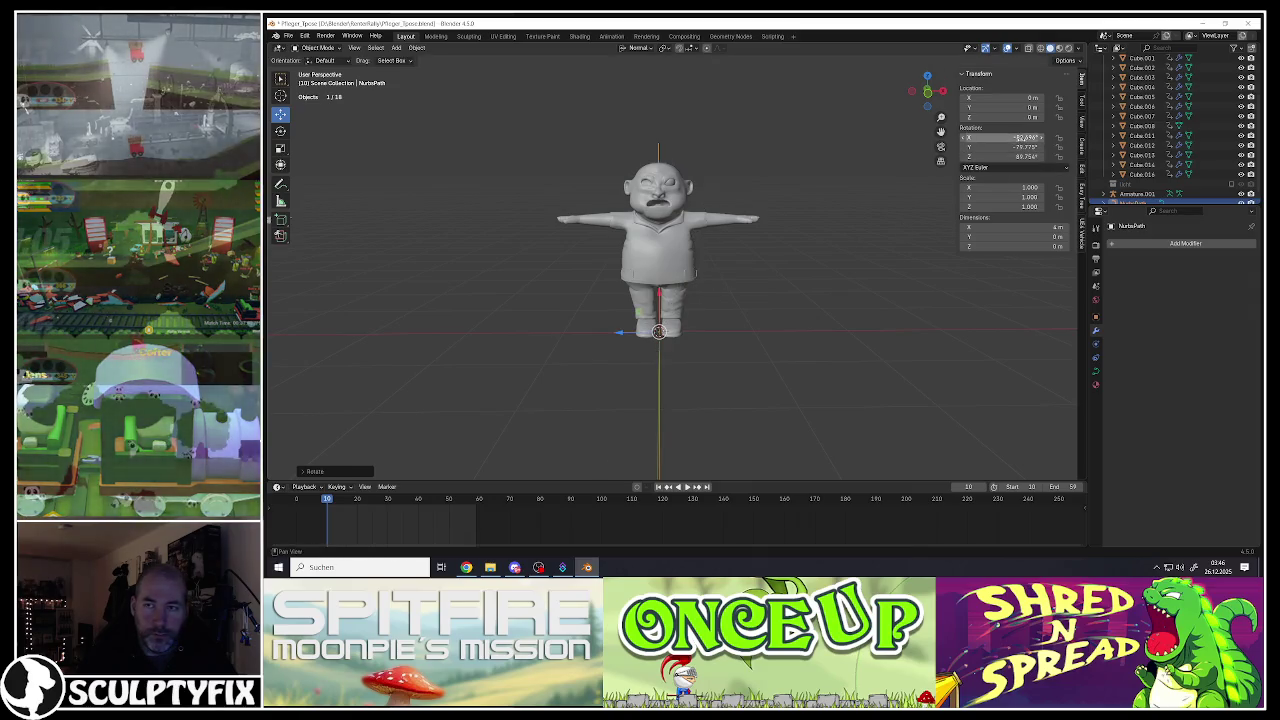
pyautogui.write('90')
pyautogui.press('Tab')
pyautogui.write('0')
pyautogui.press('Tab')
pyautogui.press('Tab')
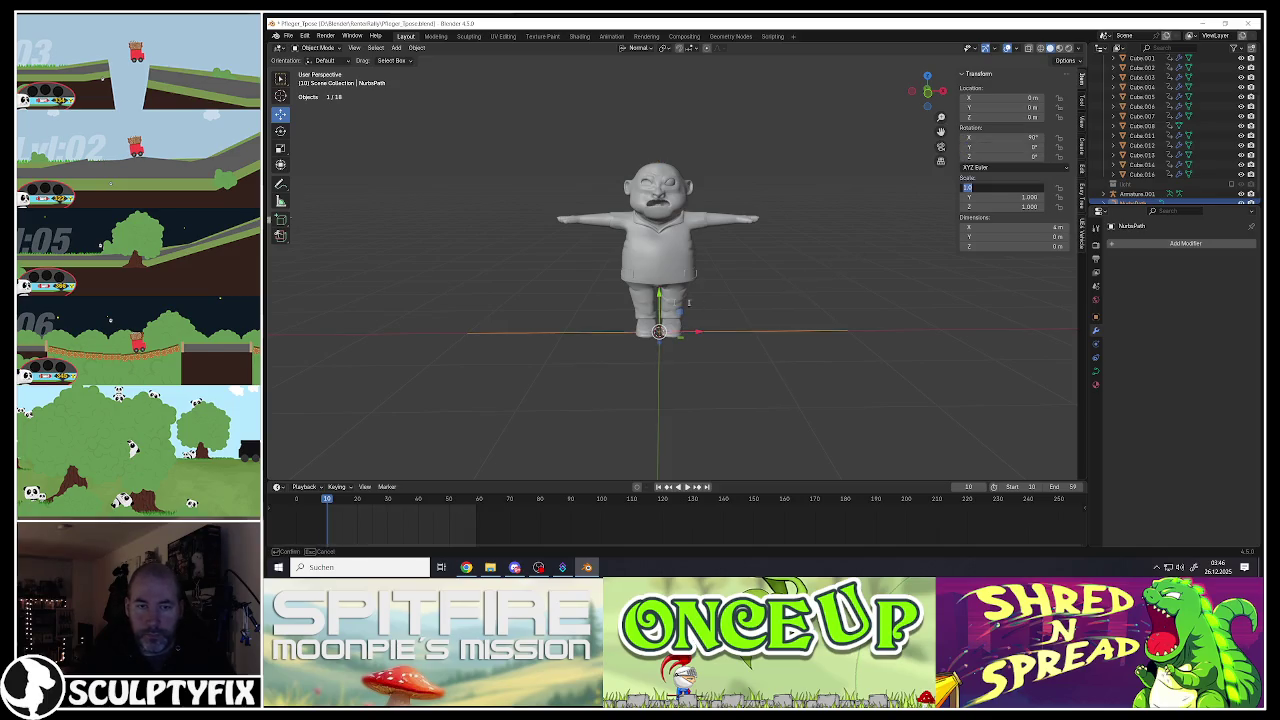
pyautogui.press('Return')
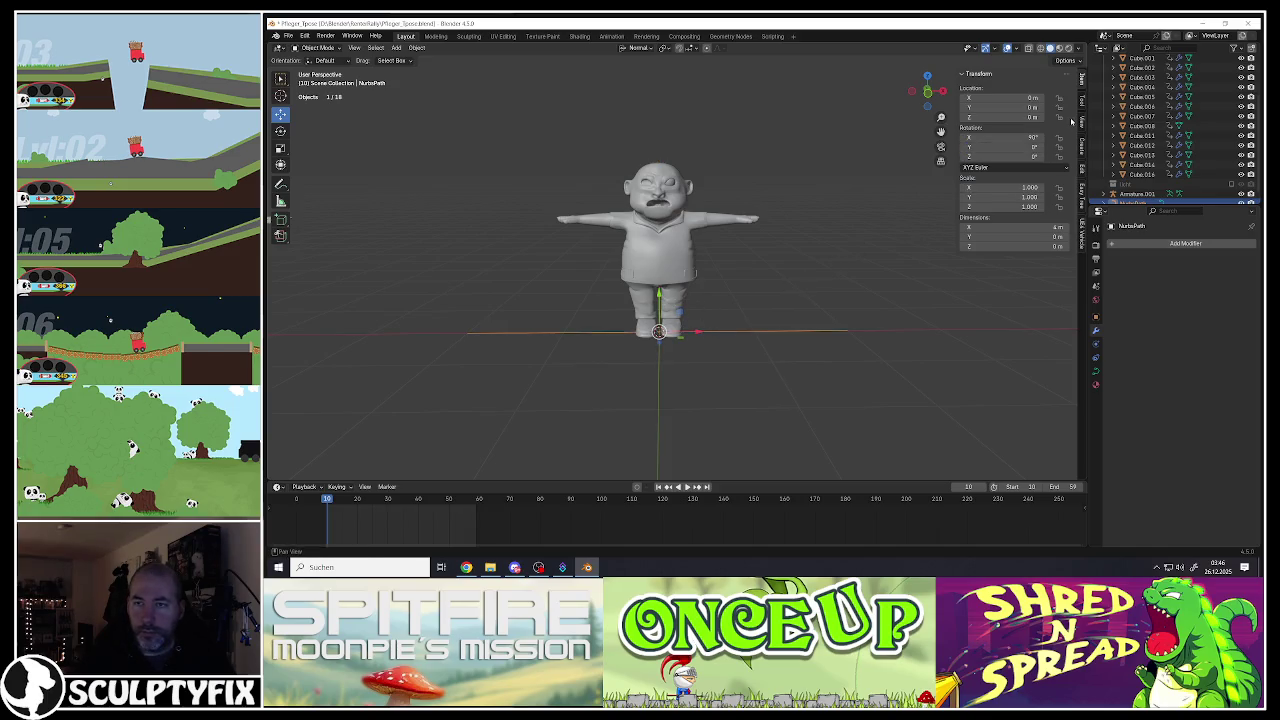
# Step: Reset the path's X rotation to 0° and give it a Y rotation of 90° instead
pyautogui.click(1032, 137)
pyautogui.write('0')
pyautogui.press('Return')
pyautogui.click(1033, 146)
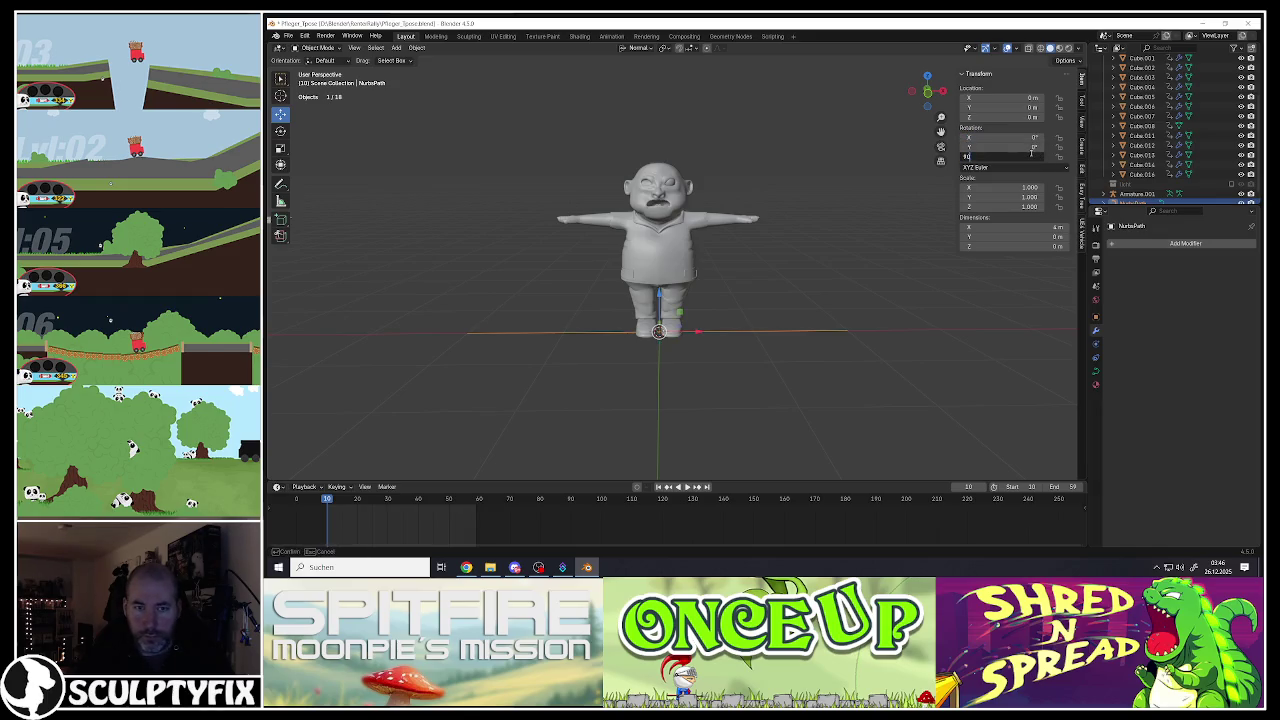
pyautogui.press('Tab')
pyautogui.press('Escape')
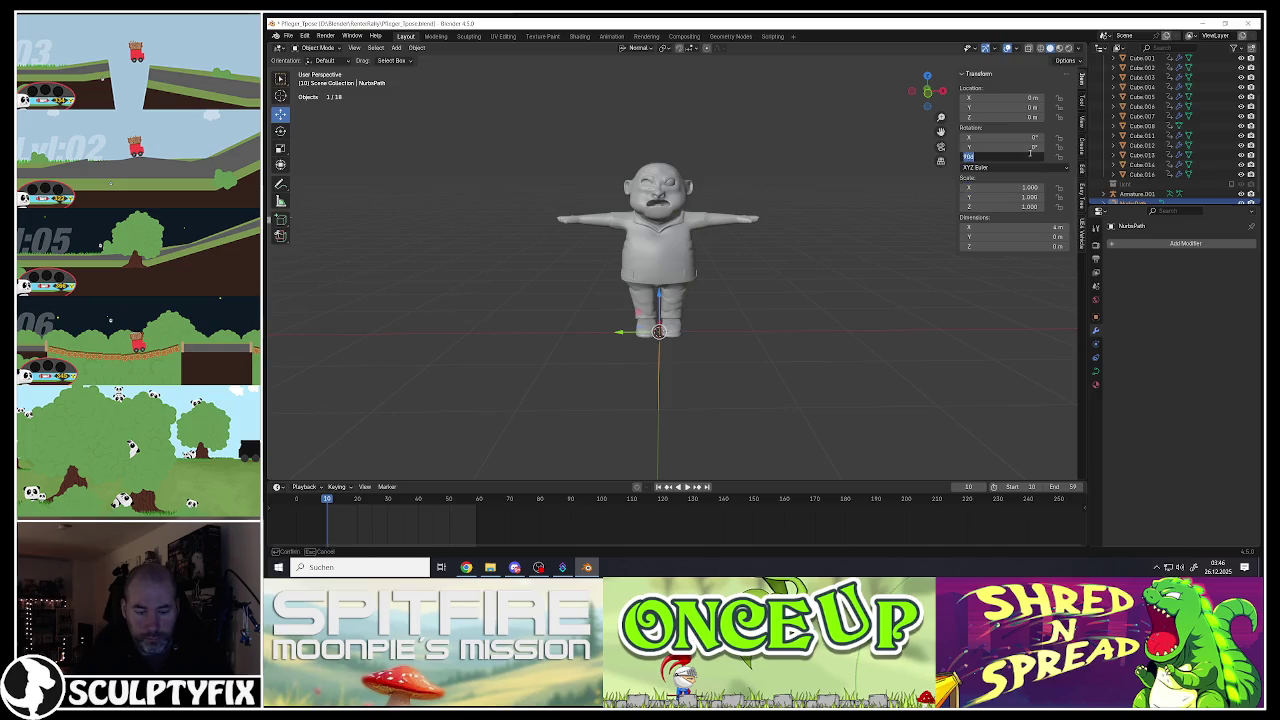
pyautogui.hotkey('ctrl', 'z')
pyautogui.click(1030, 147)
pyautogui.write('90')
pyautogui.press('Tab')
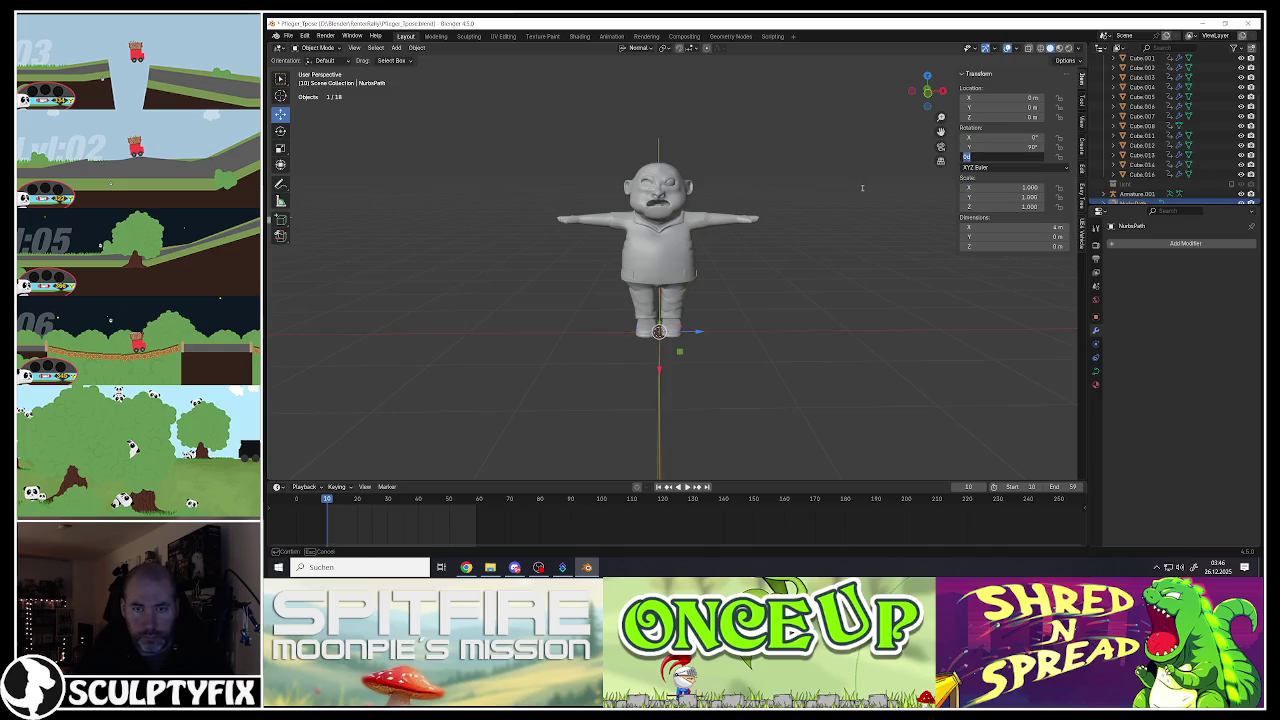
pyautogui.moveTo(670, 213)
pyautogui.mouseDown(button='middle')
pyautogui.moveTo(640, 380)
pyautogui.moveTo(640, 300)
pyautogui.mouseUp(button='middle')
# Step: Apply the rotation, raise the path along Z above the head, and scale it to about 0.163
pyautogui.hotkey('ctrl', 'a')
pyautogui.click(649, 382)
pyautogui.press('g')
pyautogui.press('z')
pyautogui.click(667, 207)
pyautogui.keyDown('shift'); pyautogui.moveTo(667, 207); pyautogui.dragTo(697, 305, button='middle'); pyautogui.keyUp('shift')
pyautogui.press('s')
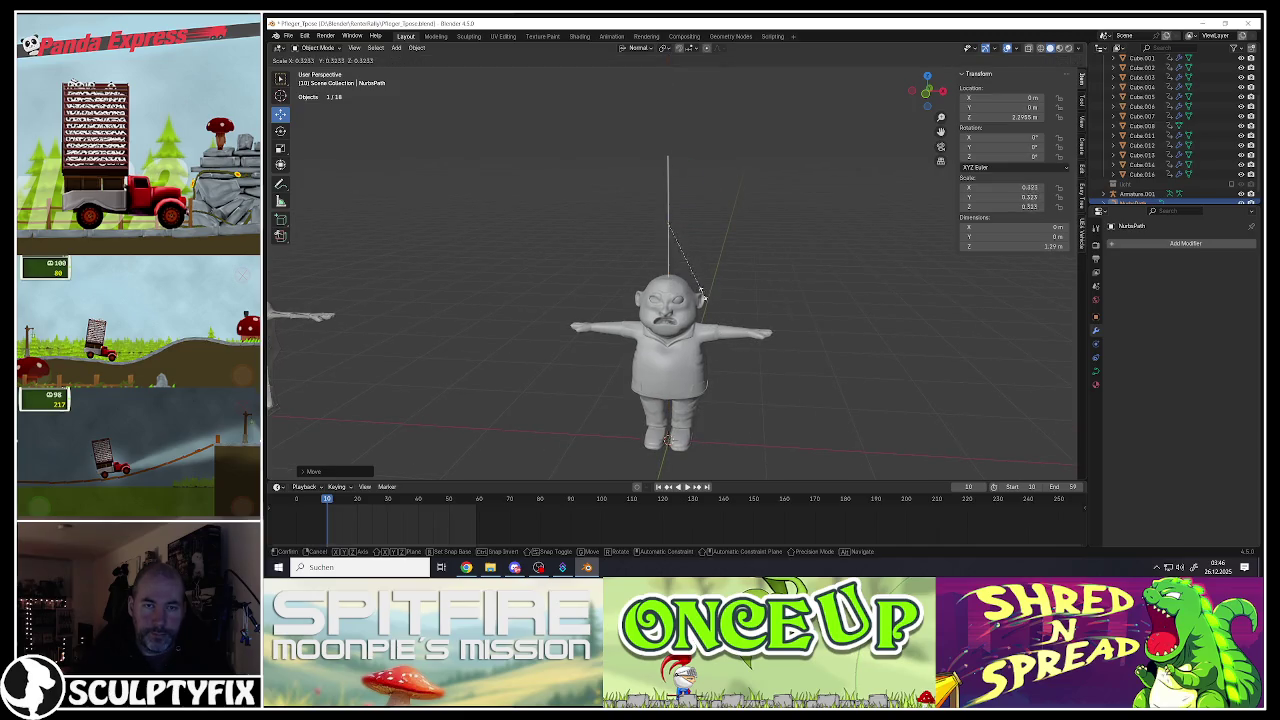
pyautogui.click(683, 258)
pyautogui.scroll(3, 699, 197)
pyautogui.scroll(4, 699, 197)
pyautogui.press('Tab')
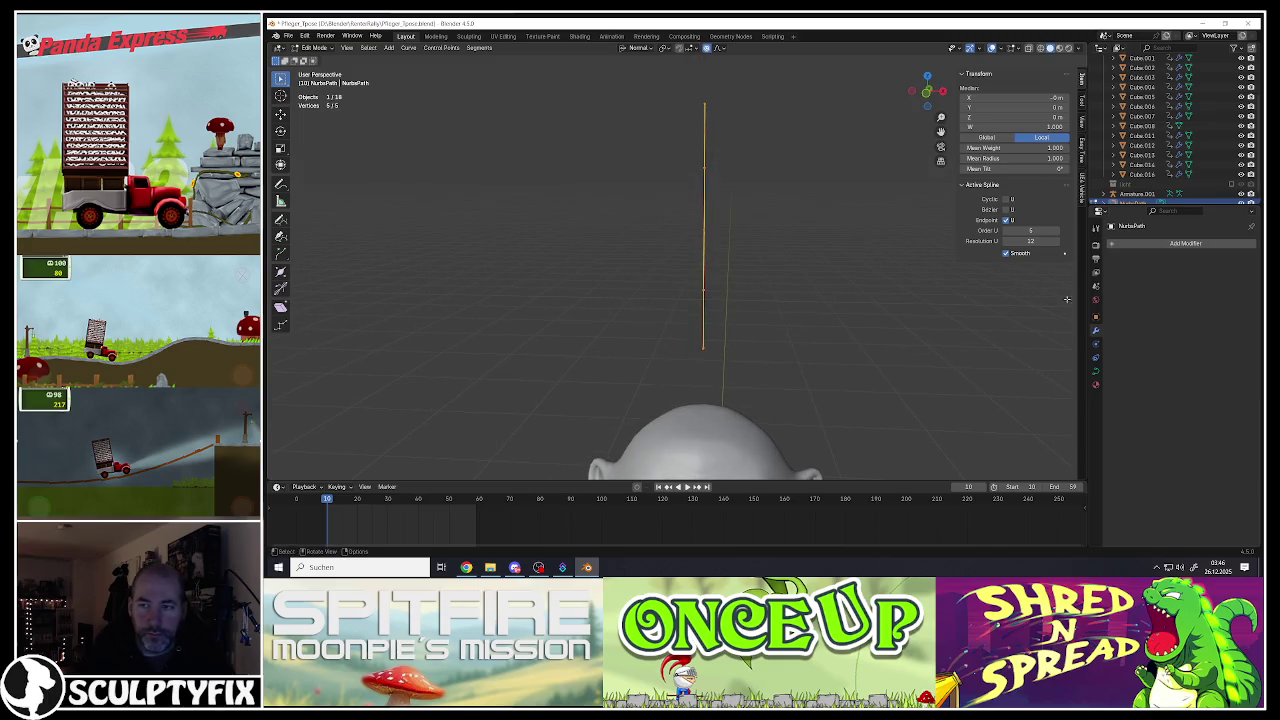
# Step: Set the path's Resolution Preview U to 3 and Bevel Depth to 0.13 m
pyautogui.click(1097, 369)
pyautogui.moveTo(1205, 285)
pyautogui.mouseDown()
pyautogui.moveTo(1180, 285)
pyautogui.moveTo(1258, 289)
pyautogui.mouseUp()
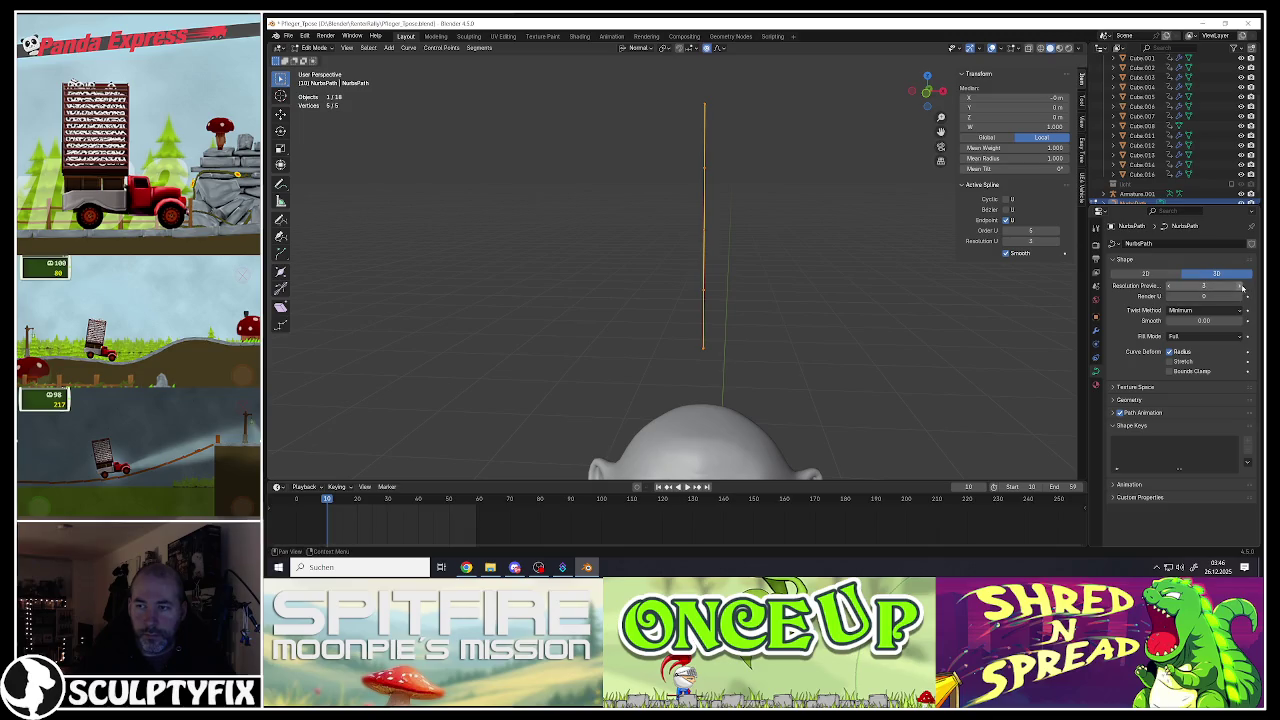
pyautogui.click(1114, 400)
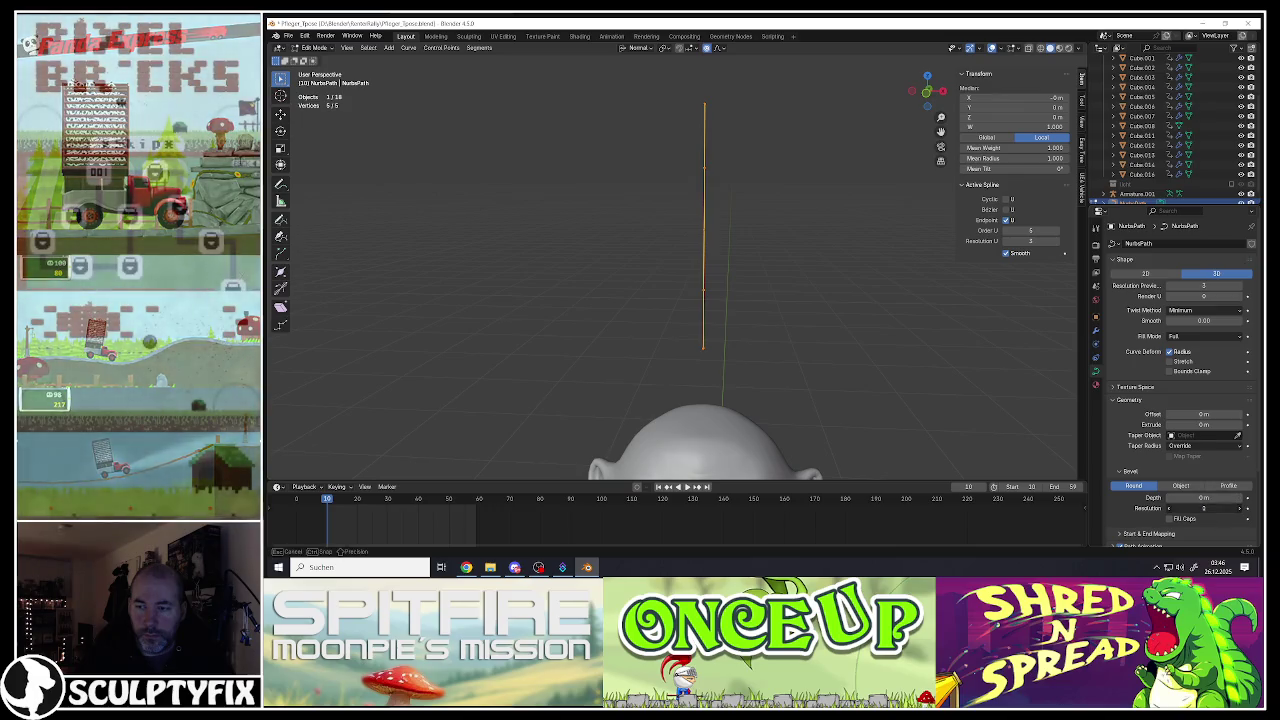
pyautogui.click(1240, 510)
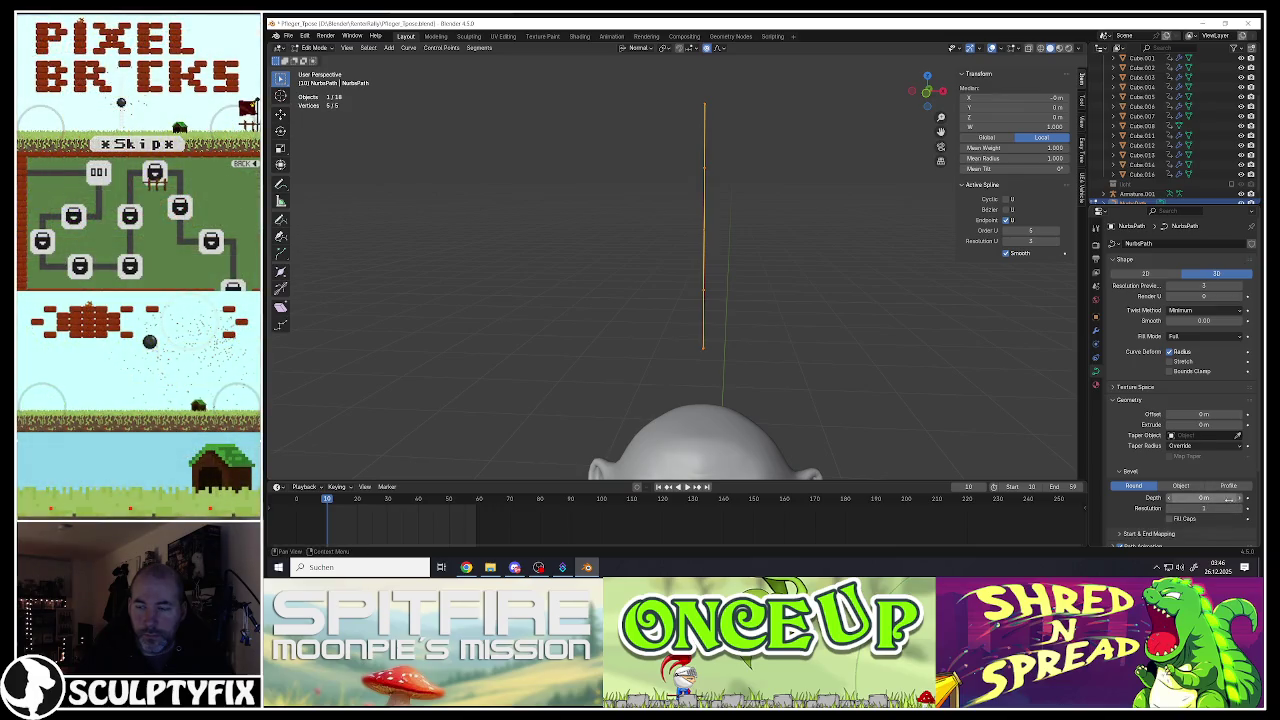
pyautogui.moveTo(1205, 497); pyautogui.dragTo(1235, 497)
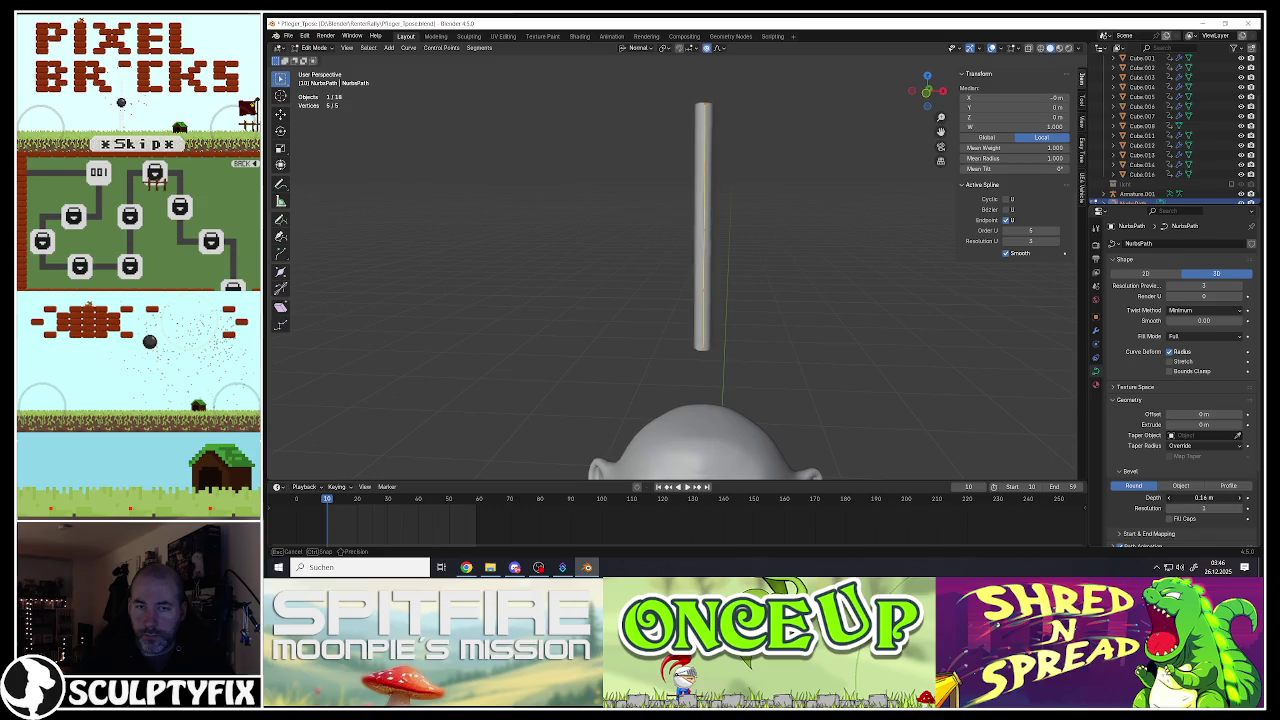
pyautogui.scroll(-1, 1196, 467)
pyautogui.scroll(-2, 1196, 467)
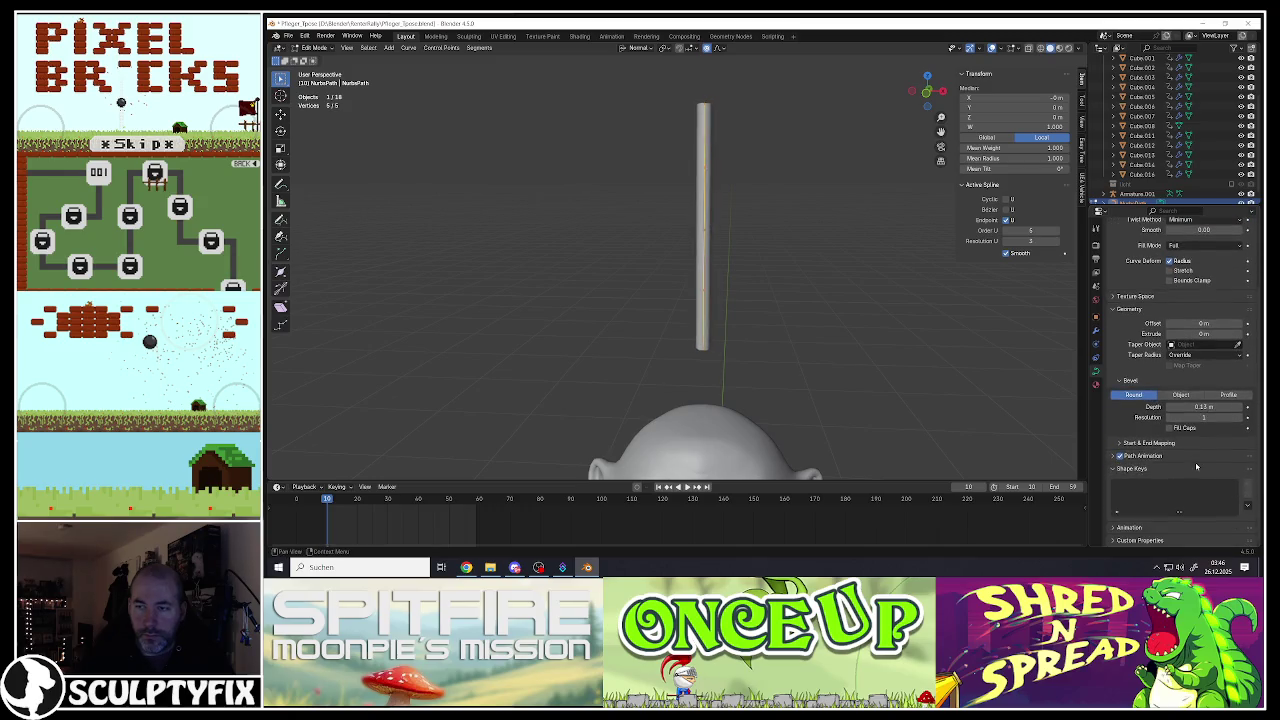
pyautogui.moveTo(920, 400); pyautogui.dragTo(920, 349, button='middle')
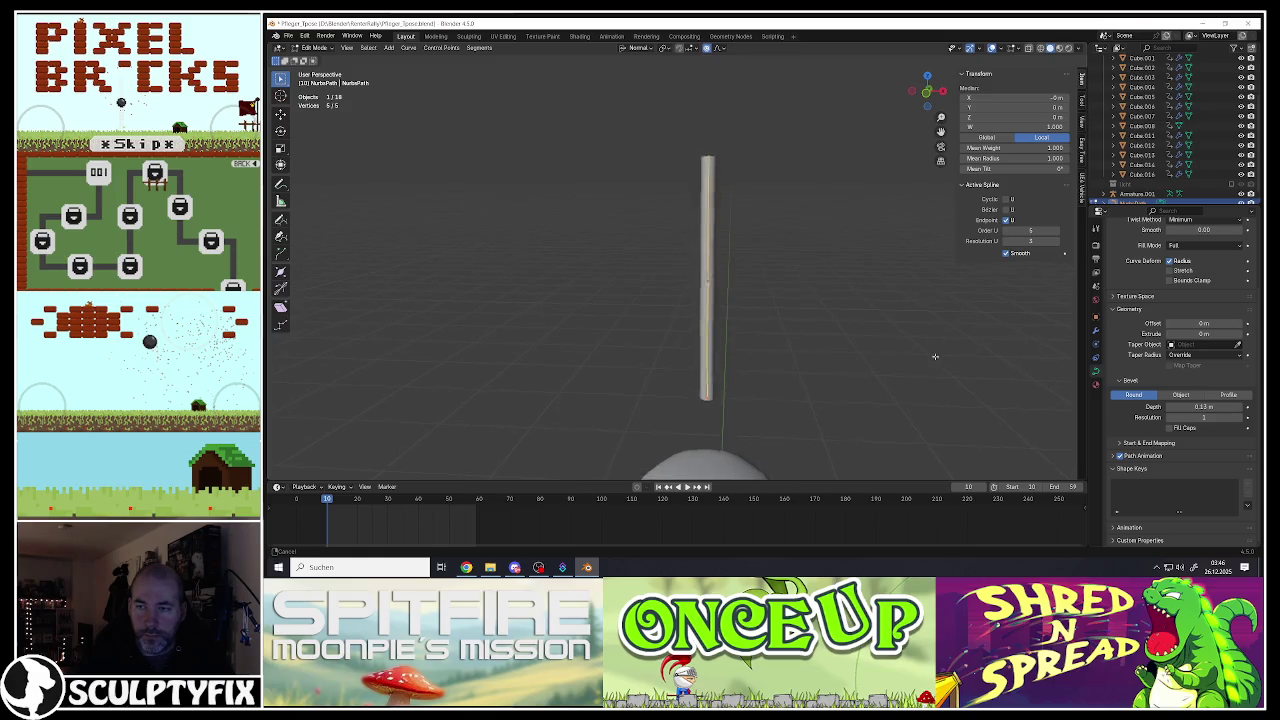
# Step: Test Extrude values such as 0.02 m, then undo back to a round tube
pyautogui.moveTo(1200, 333); pyautogui.dragTo(1215, 333)
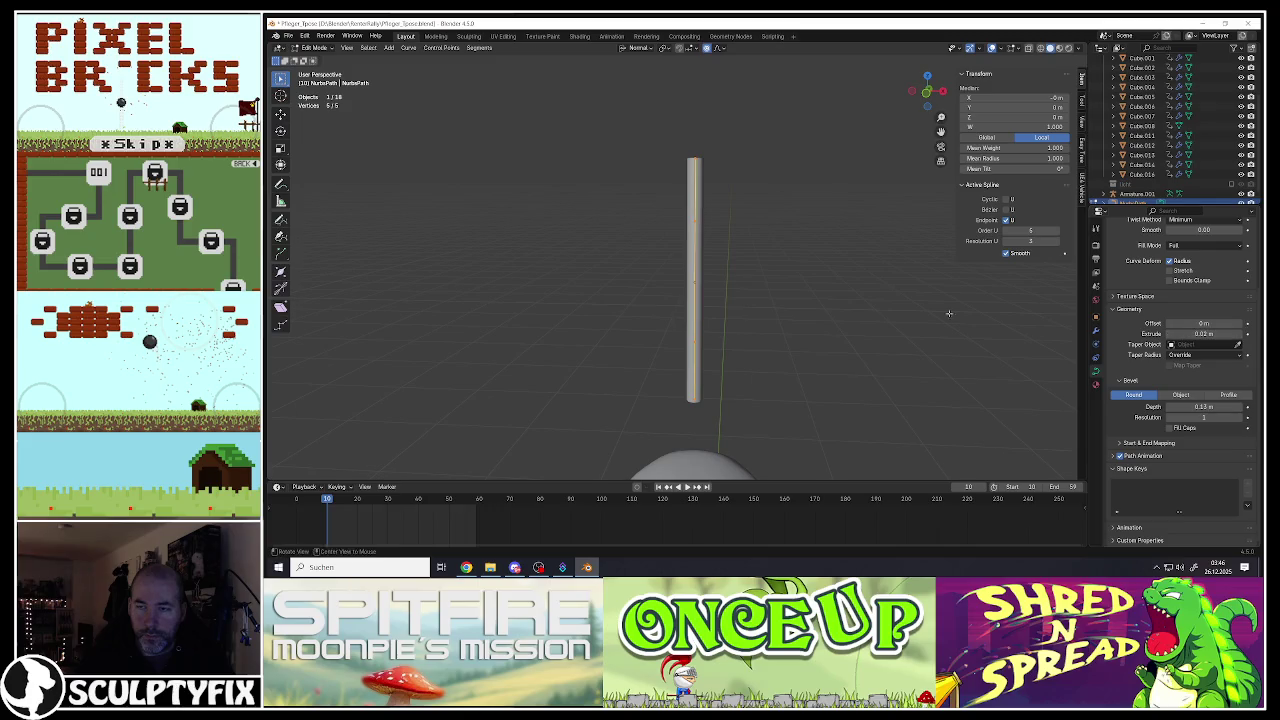
pyautogui.moveTo(1050, 290); pyautogui.dragTo(1050, 354, button='middle')
pyautogui.moveTo(1185, 333); pyautogui.dragTo(1190, 343)
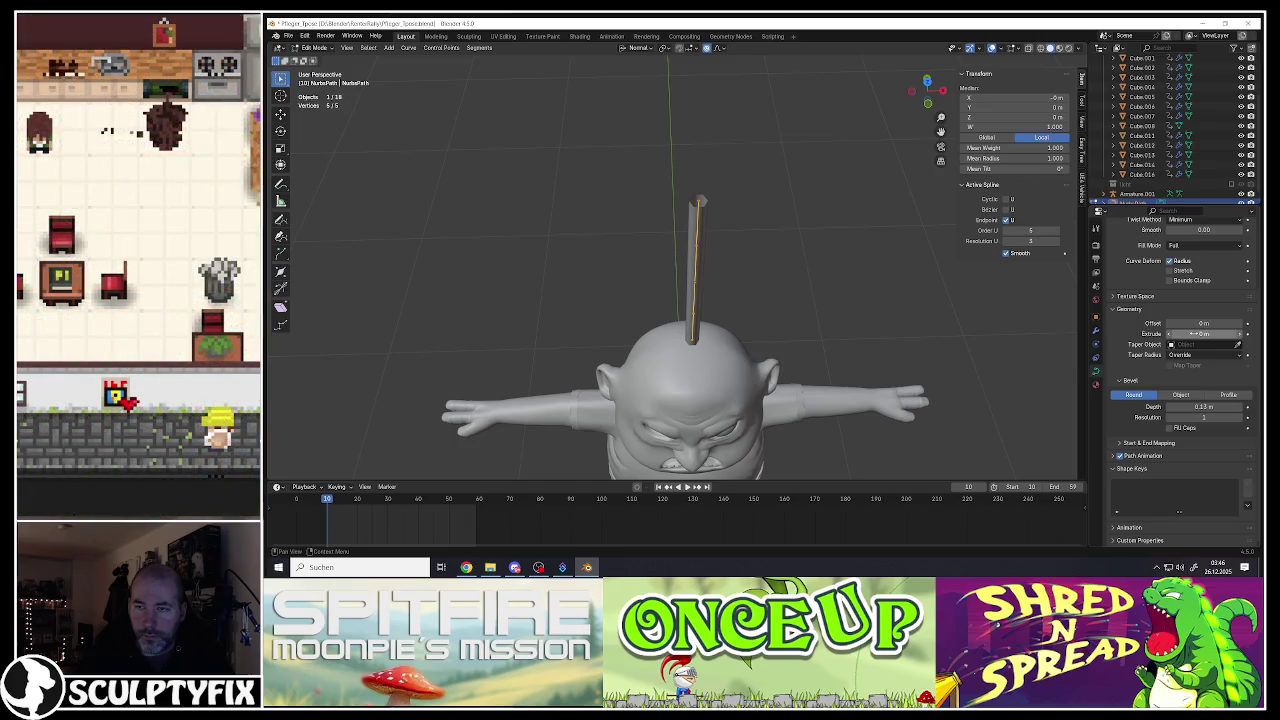
pyautogui.moveTo(1195, 333); pyautogui.dragTo(1205, 333)
pyautogui.moveTo(890, 300)
pyautogui.mouseDown(button='middle')
pyautogui.moveTo(771, 257)
pyautogui.moveTo(789, 234)
pyautogui.moveTo(837, 237)
pyautogui.moveTo(794, 268)
pyautogui.mouseUp(button='middle')
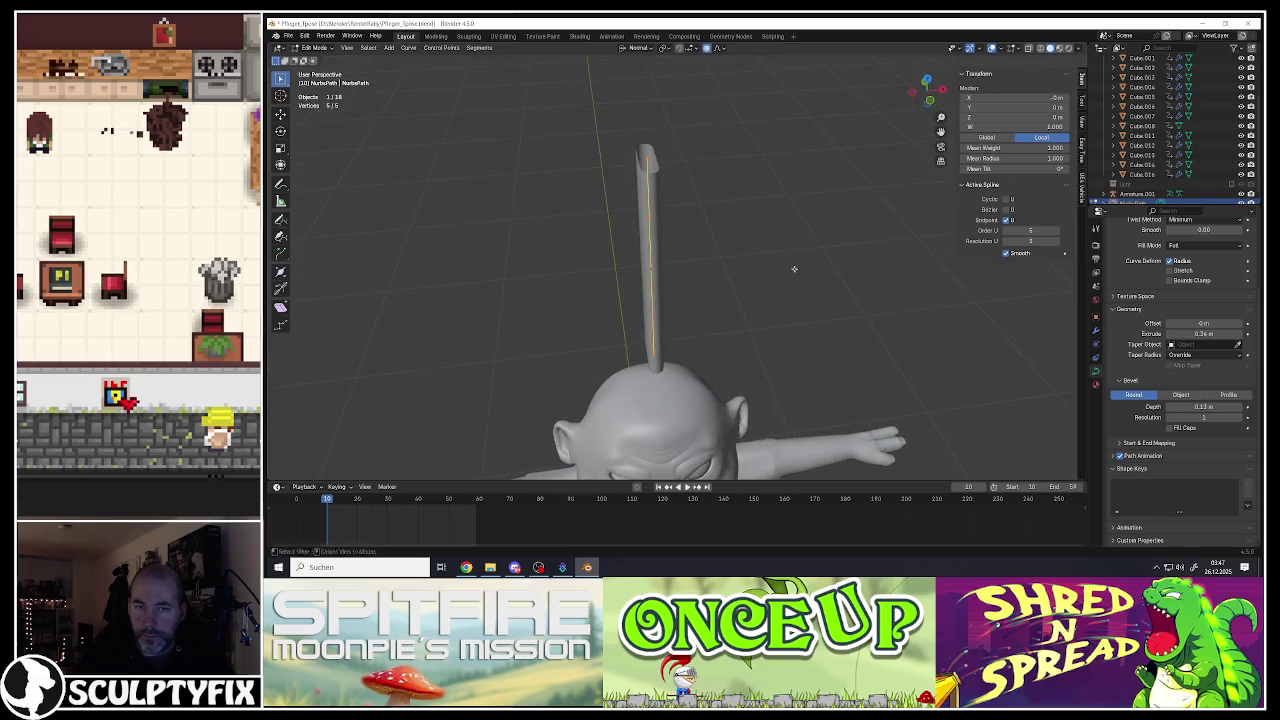
pyautogui.hotkey('ctrl', 'z')
pyautogui.moveTo(920, 320)
pyautogui.mouseDown(button='middle')
pyautogui.moveTo(931, 295)
pyautogui.moveTo(803, 280)
pyautogui.mouseUp(button='middle')
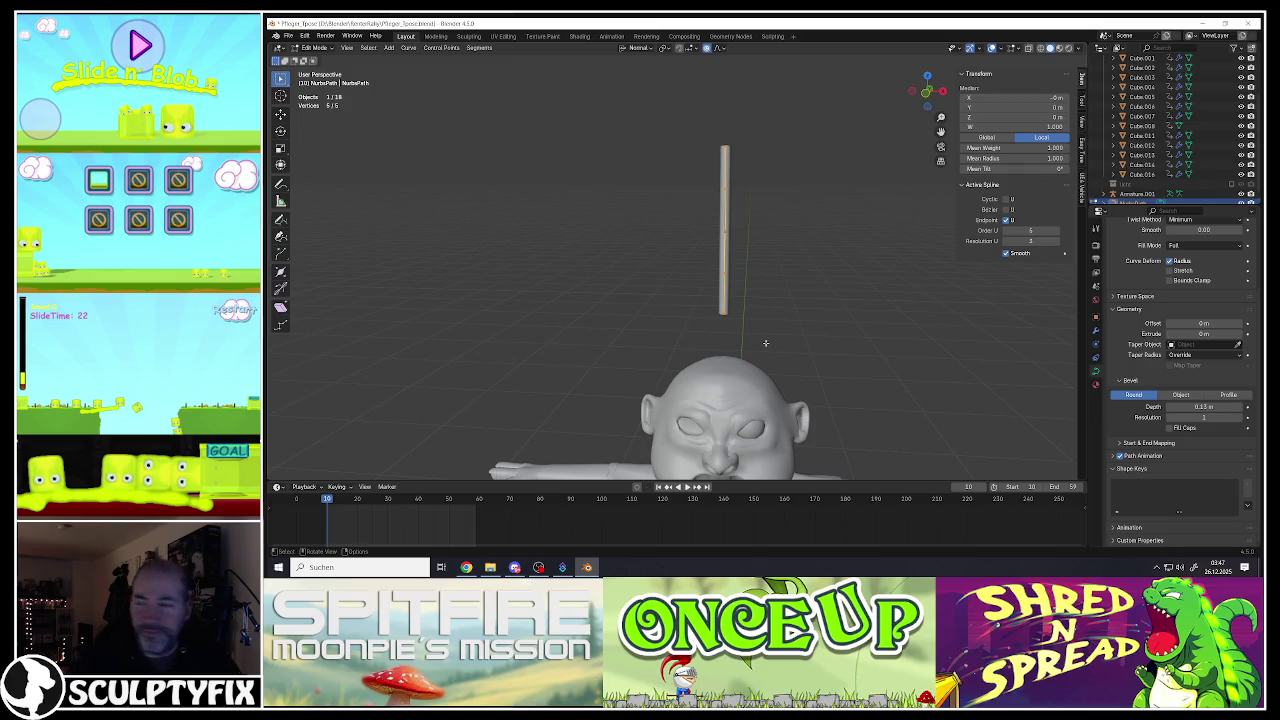
pyautogui.hotkey('alt', 'Tab')
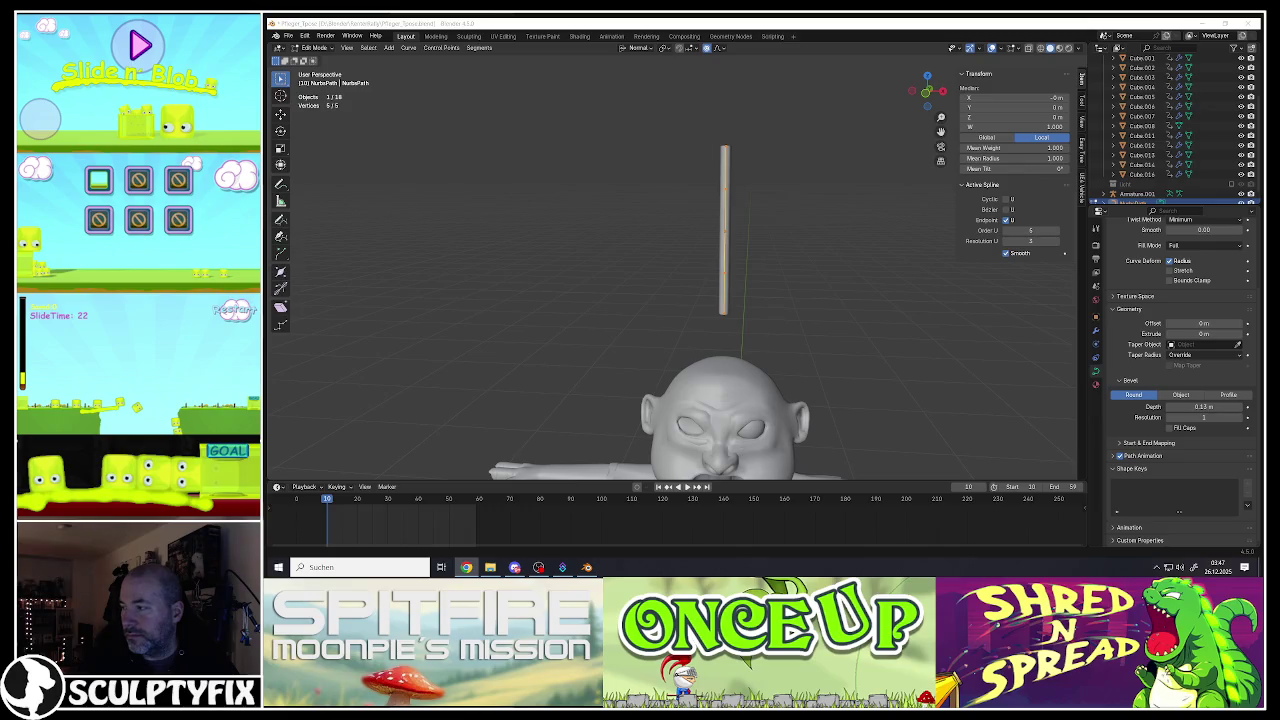
pyautogui.hotkey('alt', 'Tab')
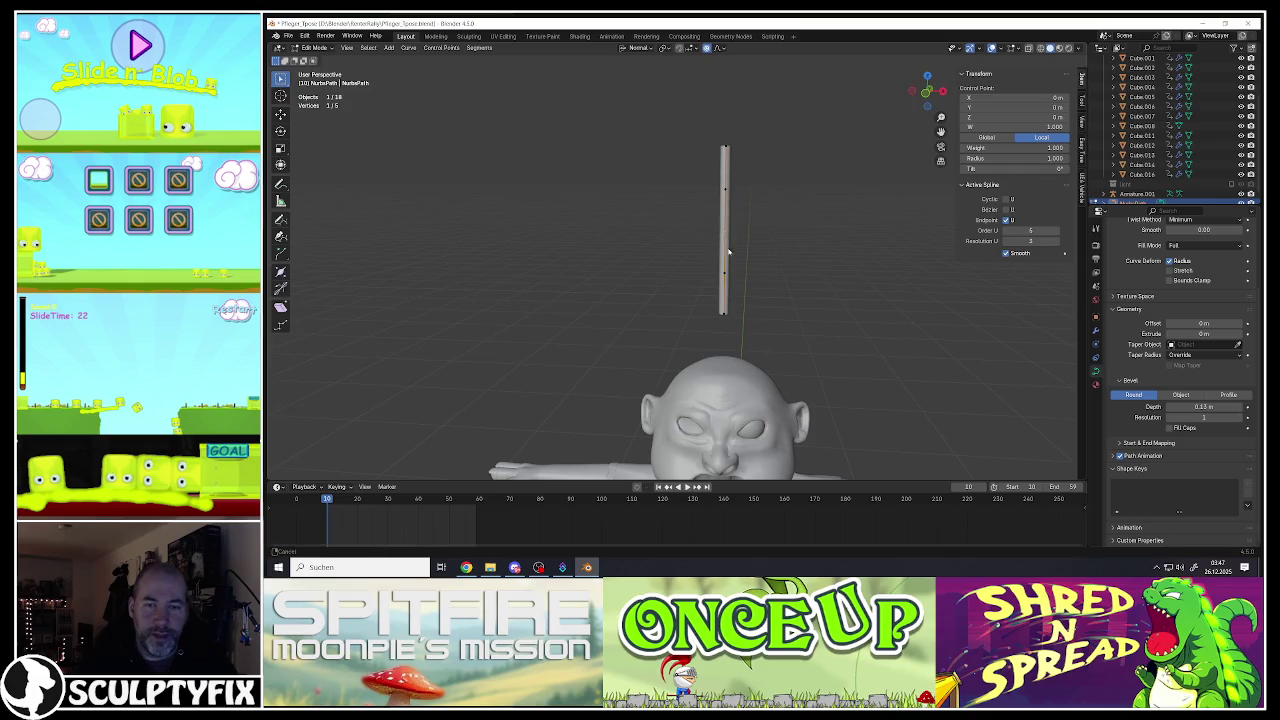
# Step: Bend the tube's tip over into a hook with proportional editing and raise it slightly
pyautogui.press('Tab')
pyautogui.moveTo(726, 207); pyautogui.dragTo(722, 142, button='middle')
pyautogui.press('Tab')
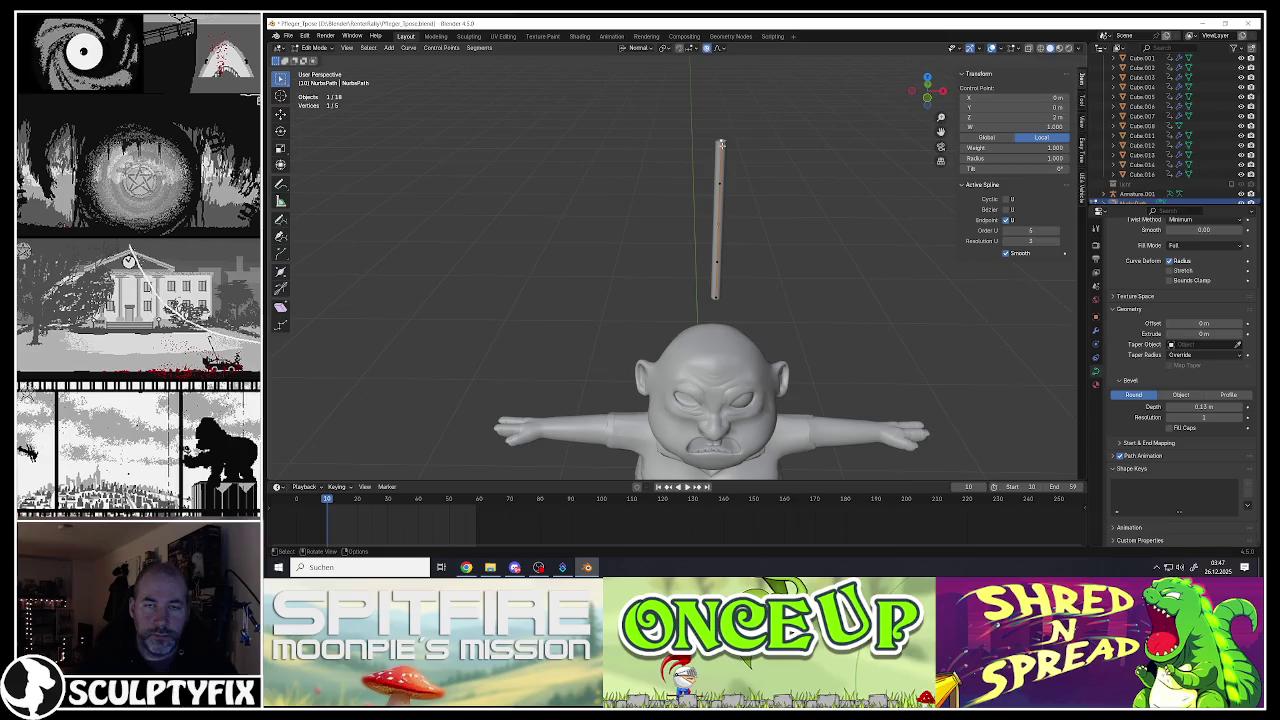
pyautogui.press('g')
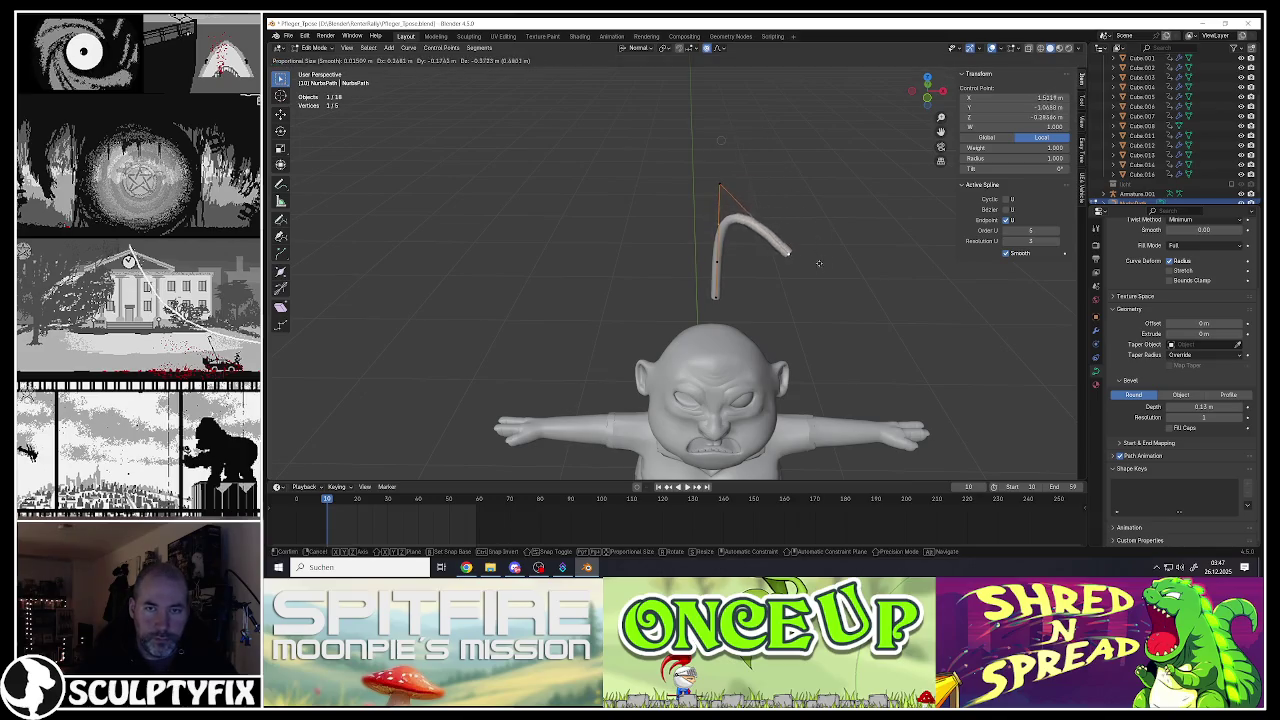
pyautogui.click(787, 209)
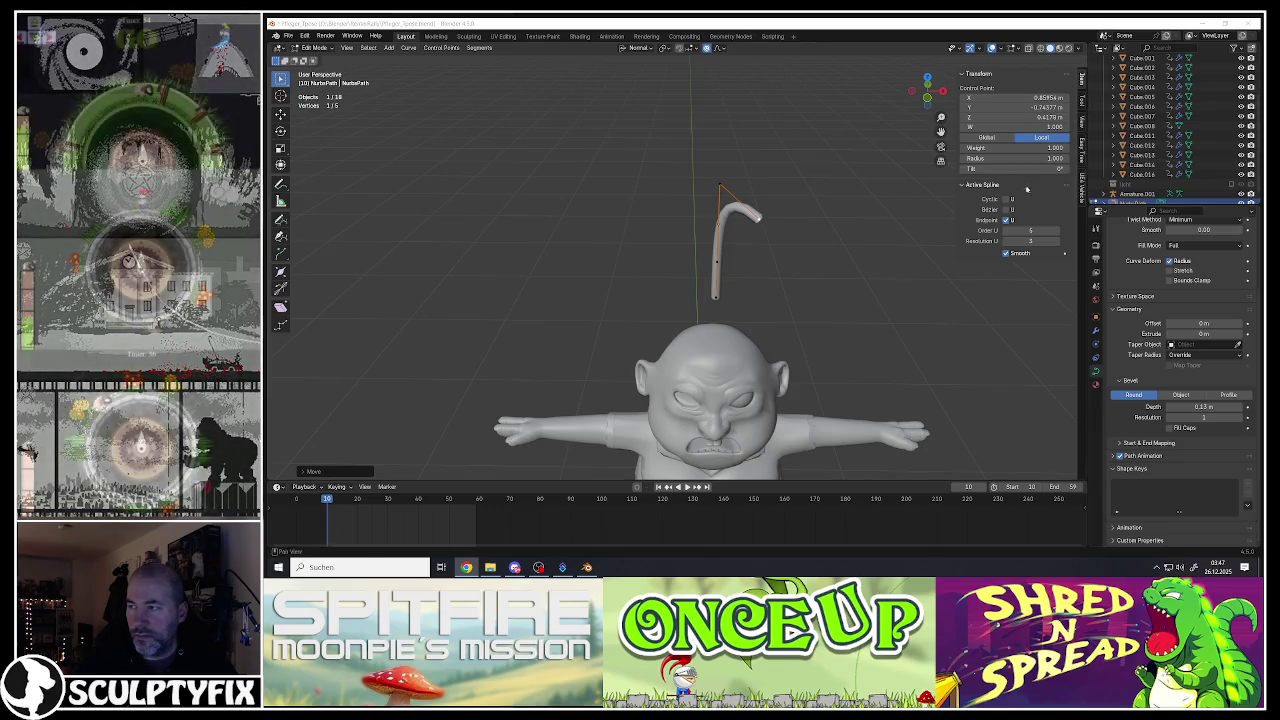
pyautogui.press('g')
pyautogui.click(815, 208)
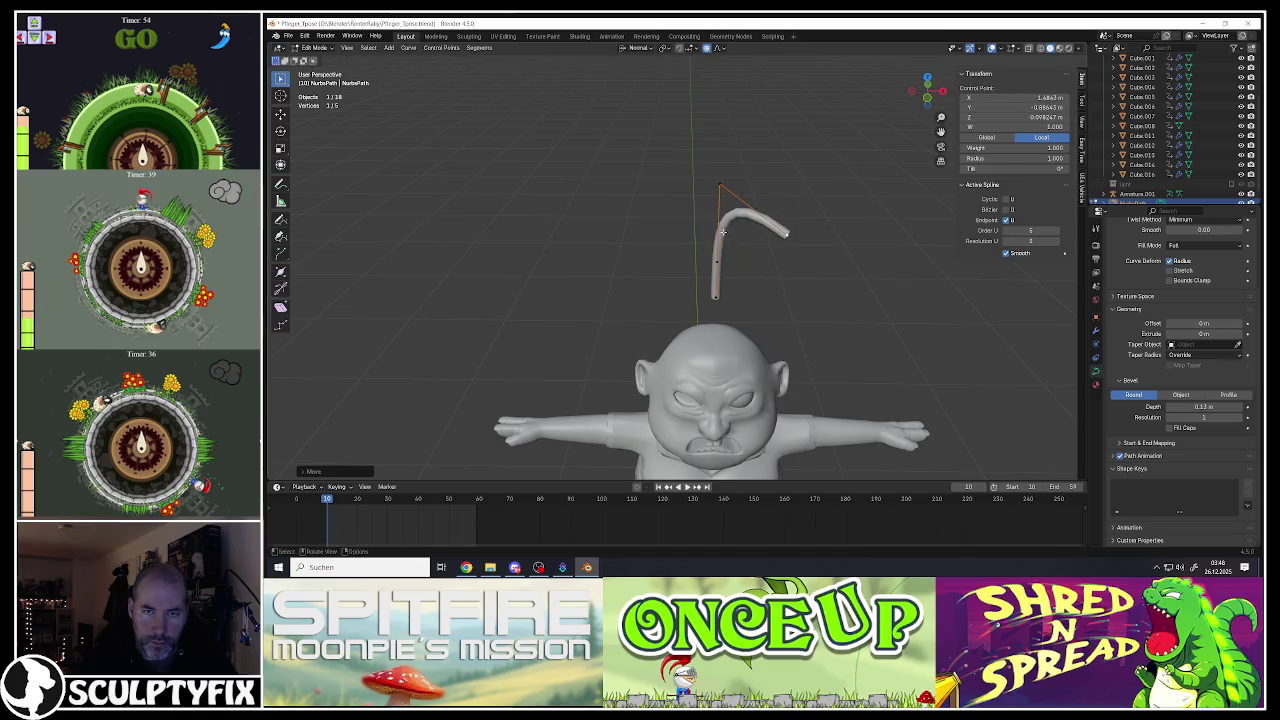
# Step: Slightly bend the lower part, shift the tip left to close the hook, and extrude the bottom point downward
pyautogui.press('g')
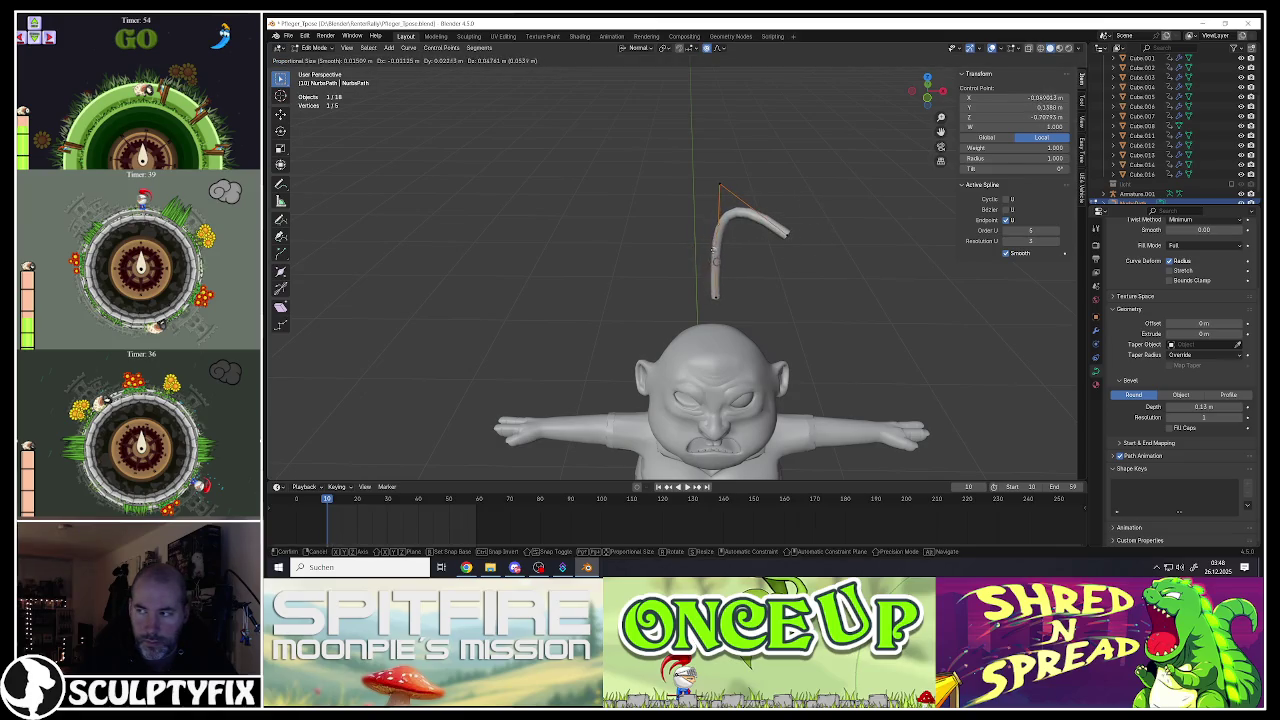
pyautogui.click(706, 241)
pyautogui.press('g')
pyautogui.click(720, 190)
pyautogui.click(782, 178)
pyautogui.press('g')
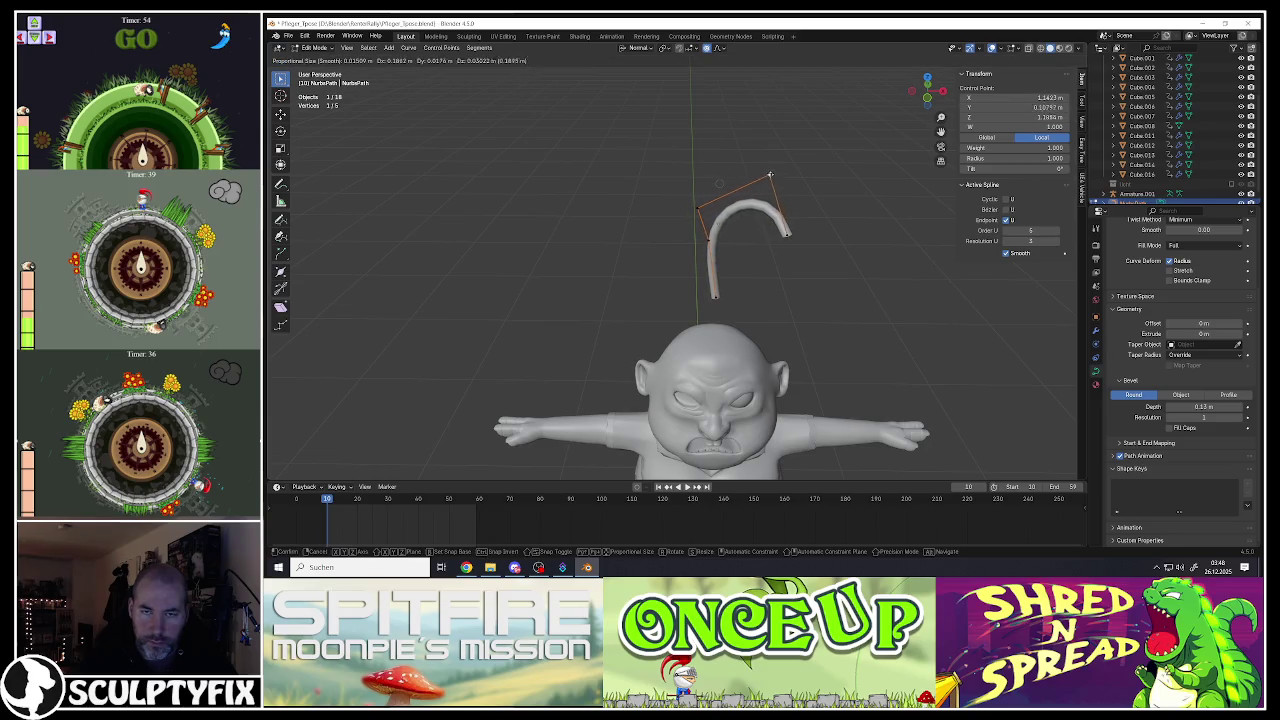
pyautogui.click(759, 176)
pyautogui.click(708, 296)
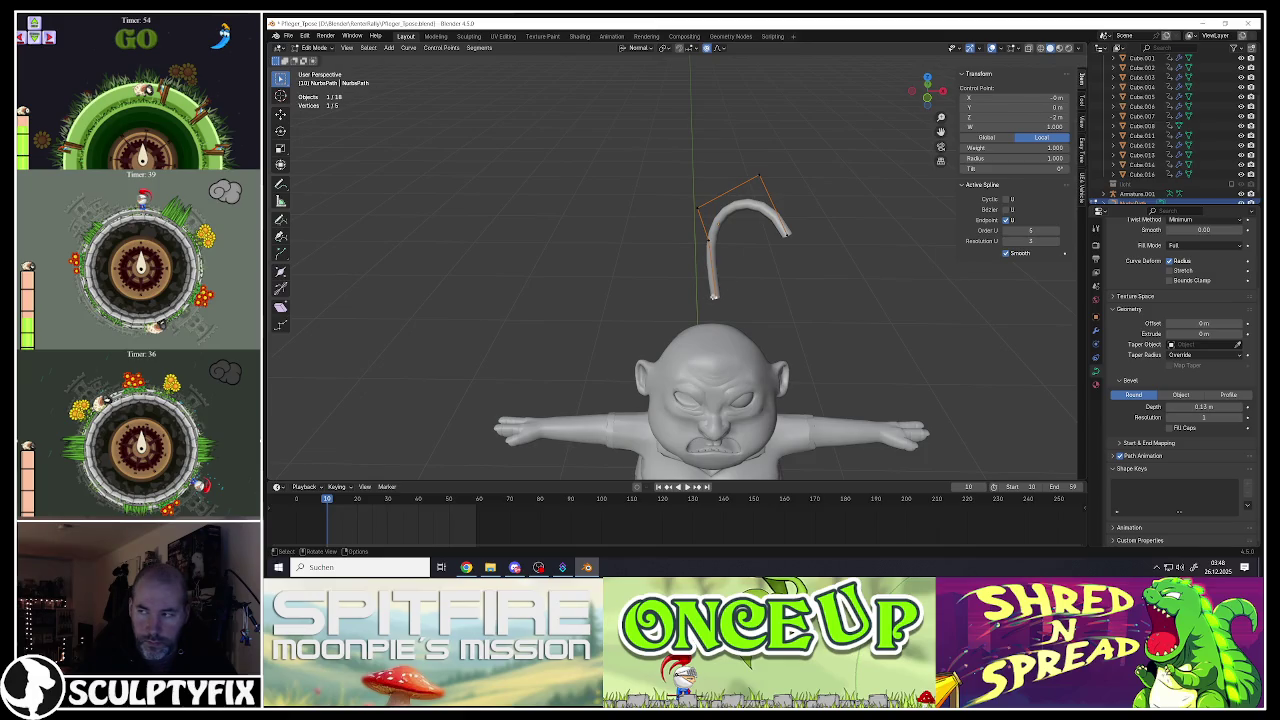
pyautogui.press('e')
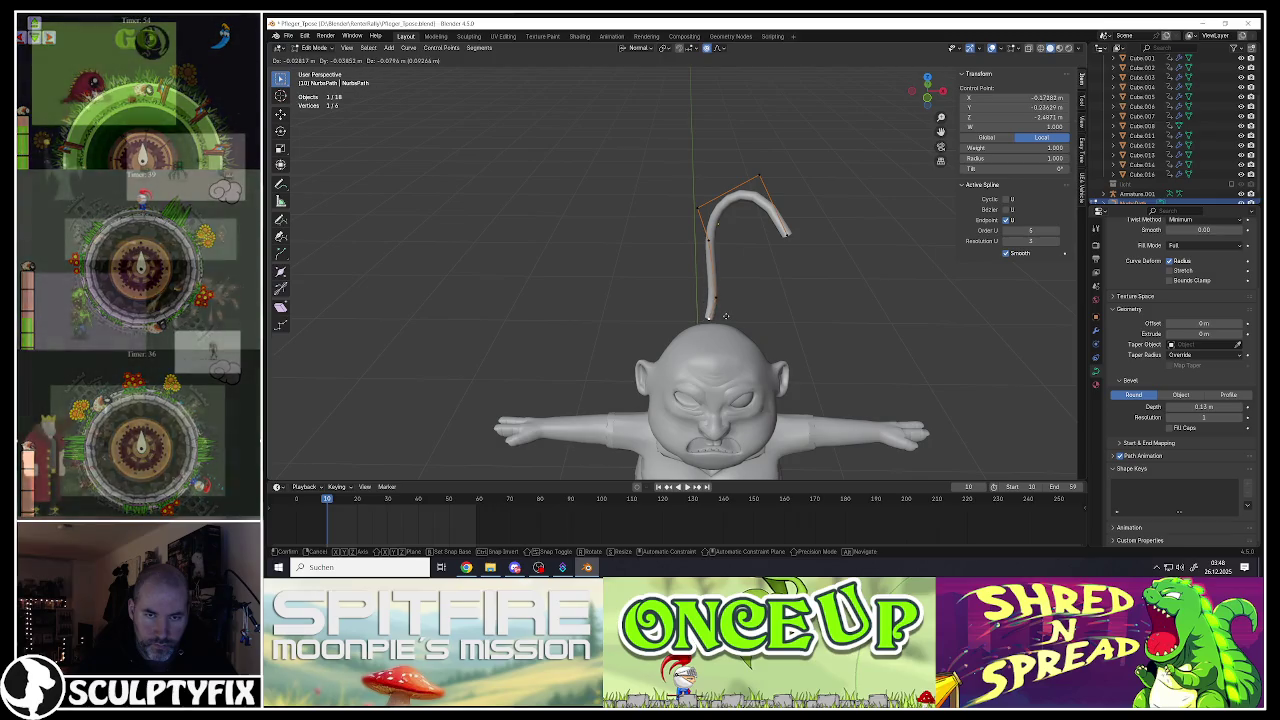
# Step: Place a point toward the head, then move the tube's free end up and to the right
pyautogui.click(712, 318)
pyautogui.click(788, 236)
pyautogui.press('g')
pyautogui.click(802, 228)
# Step: Extrude two new points from the tube's end so the hook curls downward
pyautogui.press('e')
pyautogui.click(800, 252)
pyautogui.press('e')
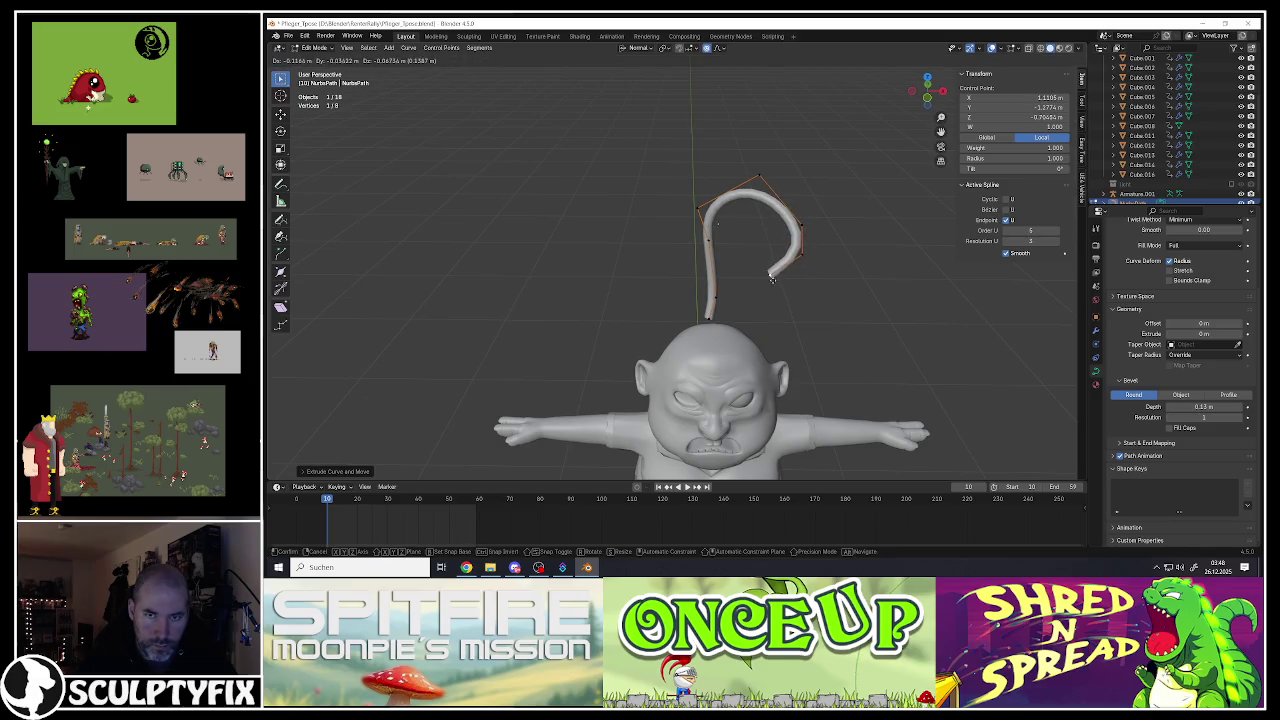
pyautogui.click(776, 278)
pyautogui.moveTo(776, 278); pyautogui.dragTo(699, 209, button='middle')
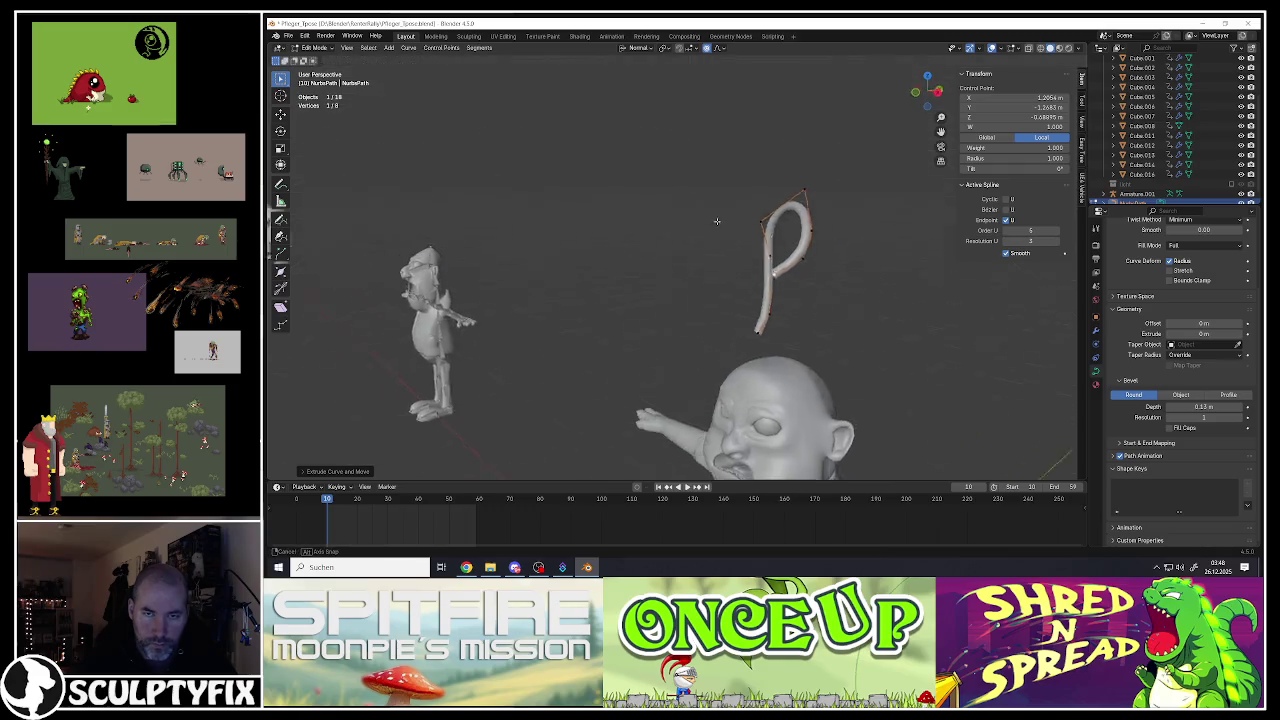
# Step: Reposition a hook control point and move the tip up and to the right
pyautogui.press('g')
pyautogui.click(777, 275)
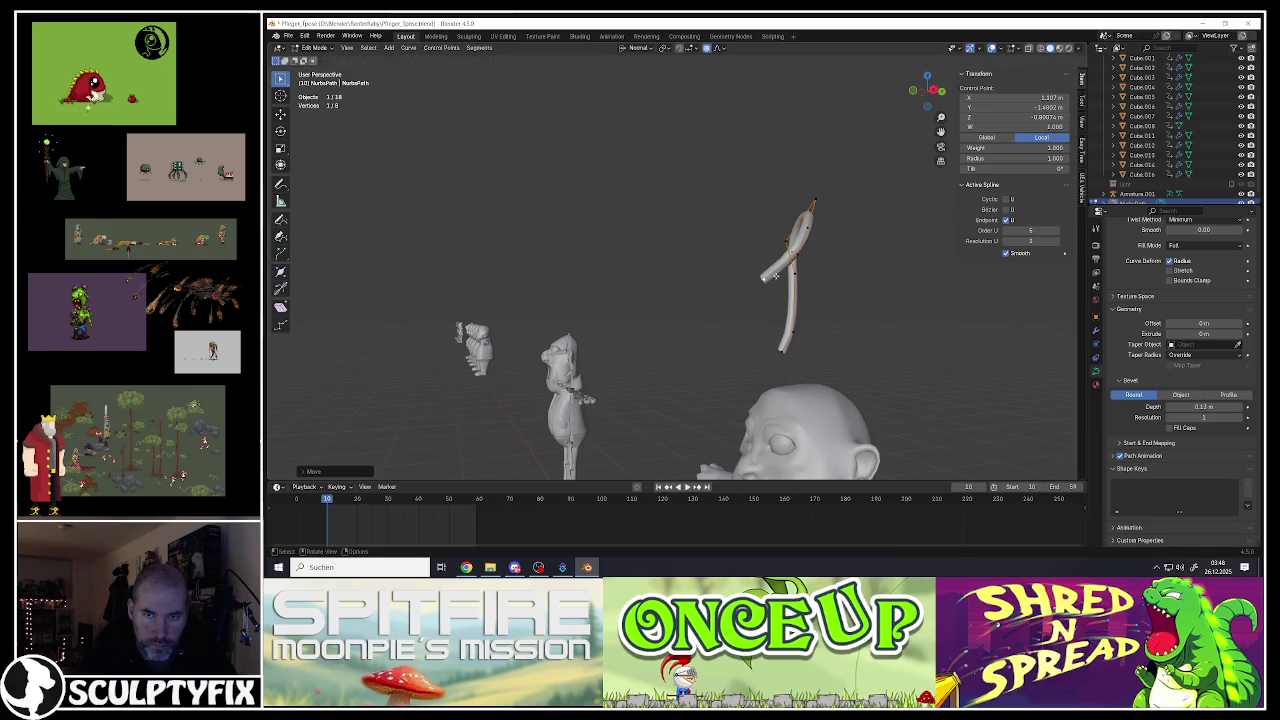
pyautogui.press('g')
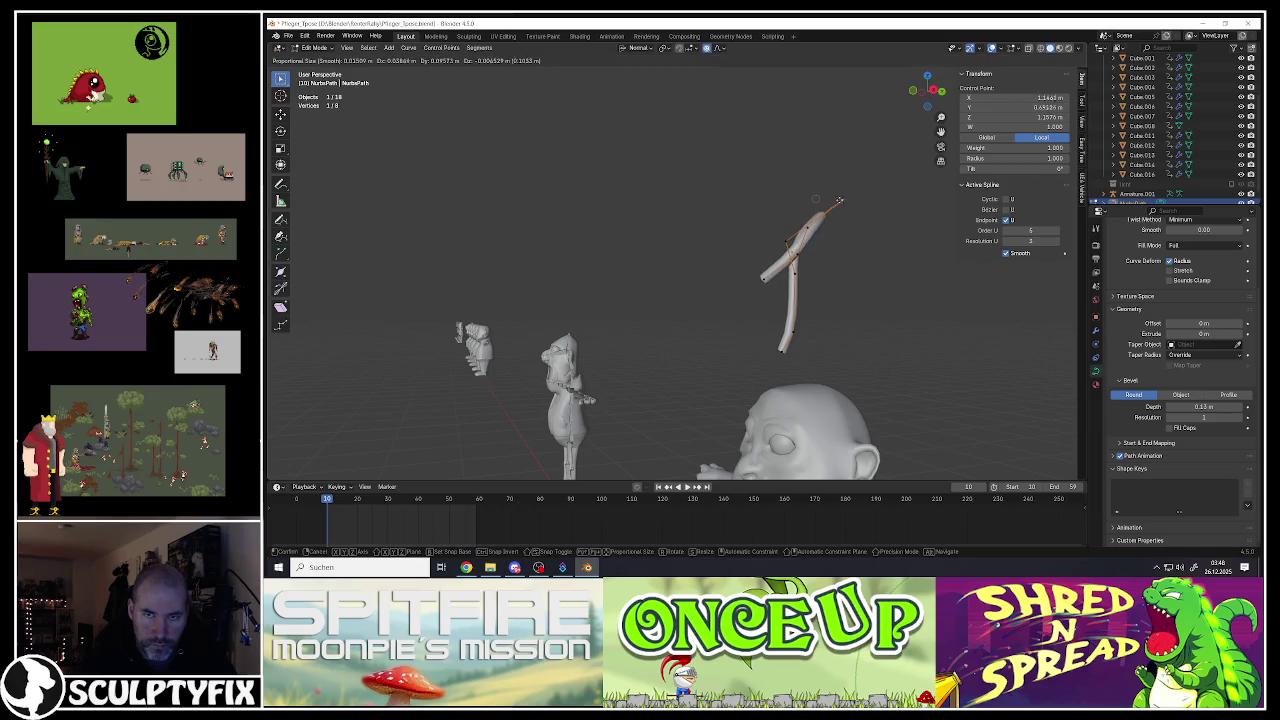
pyautogui.click(811, 265)
pyautogui.moveTo(811, 265); pyautogui.dragTo(853, 321, button='middle')
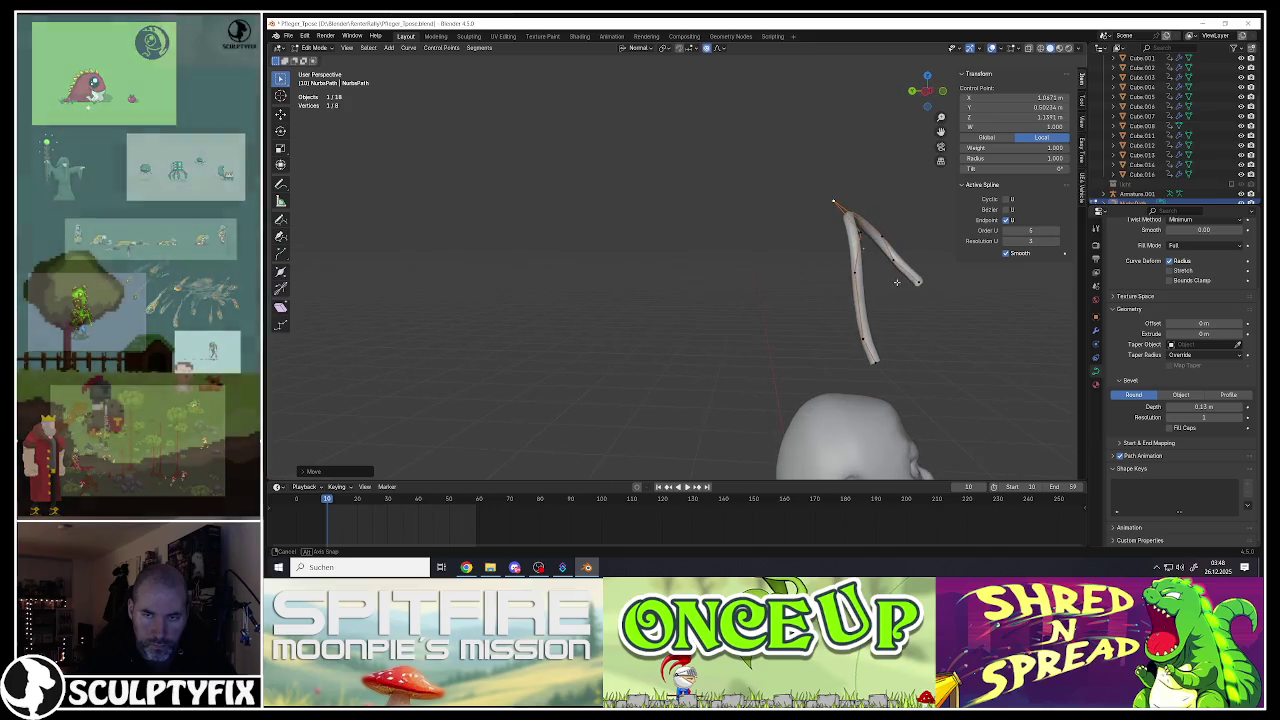
# Step: Move two more control points along the tube to round the bend
pyautogui.click(852, 320)
pyautogui.press('g')
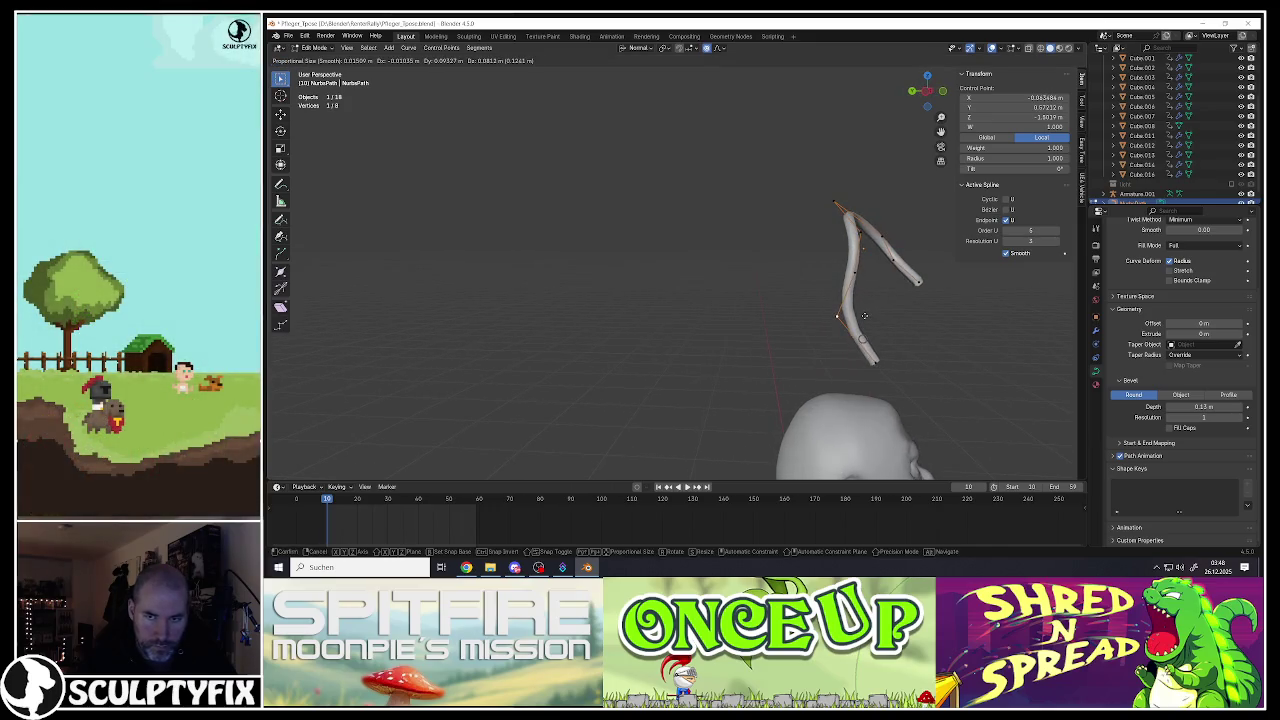
pyautogui.click(873, 315)
pyautogui.click(854, 271)
pyautogui.press('g')
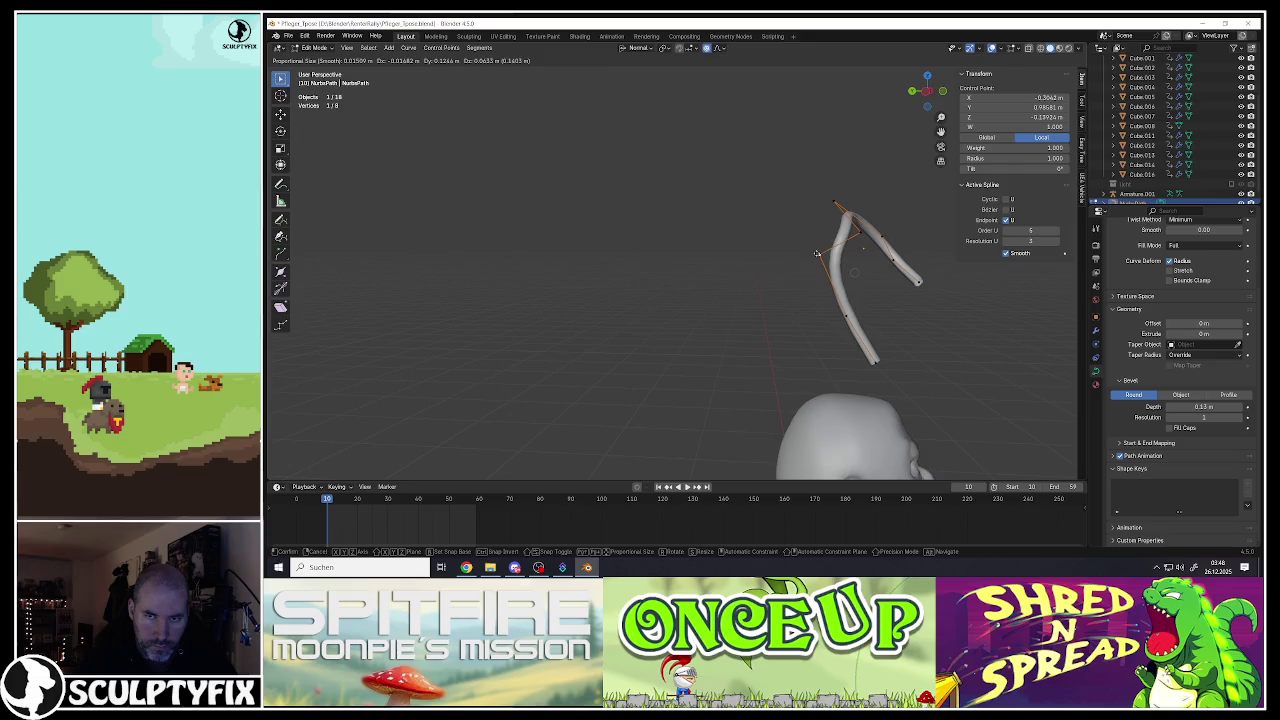
pyautogui.click(863, 248)
# Step: Refine the hook's curve by moving points, one of them with proportional falloff
pyautogui.press('g')
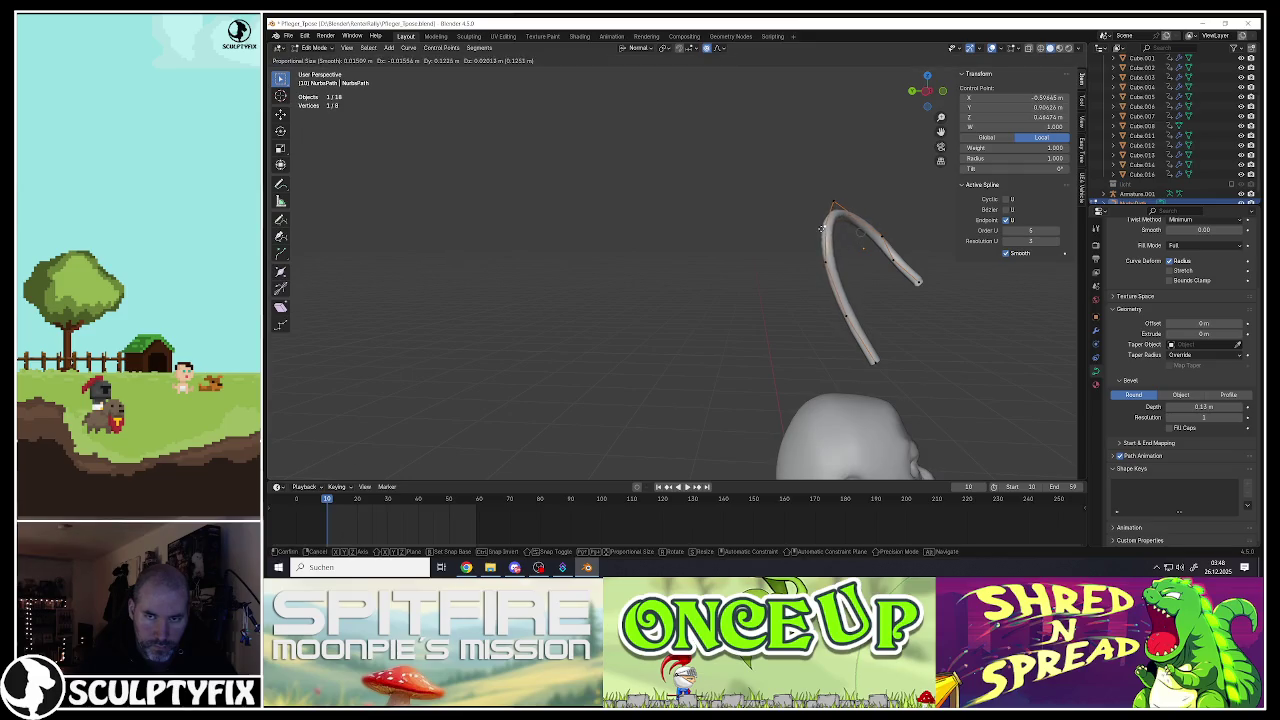
pyautogui.click(840, 240)
pyautogui.moveTo(840, 240); pyautogui.dragTo(770, 216, button='middle')
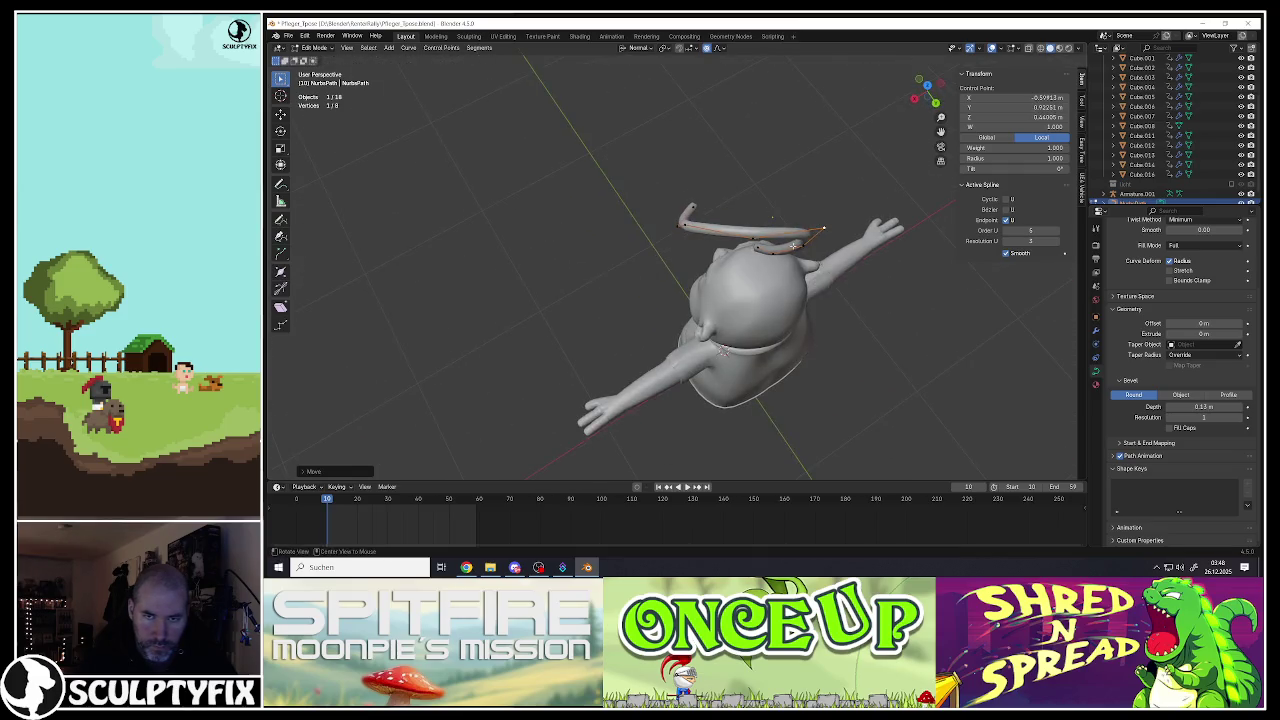
pyautogui.press('g')
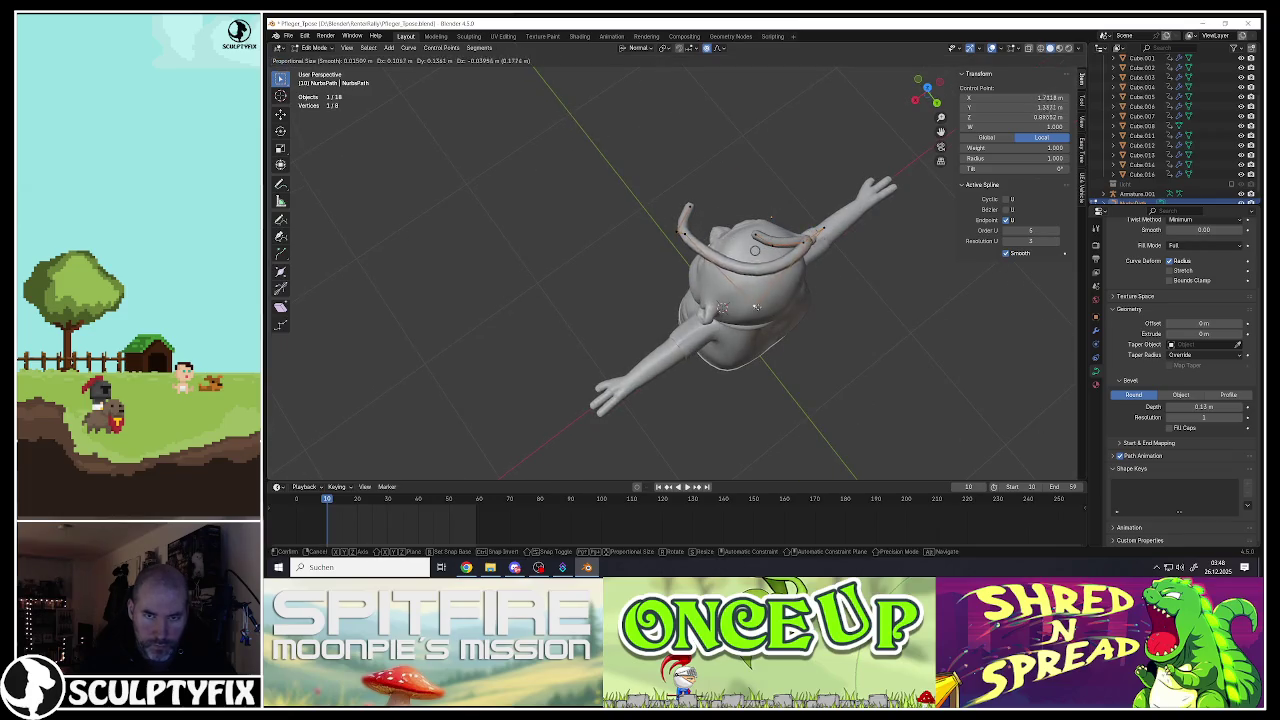
pyautogui.click(754, 335)
pyautogui.moveTo(754, 335); pyautogui.dragTo(737, 243, button='middle')
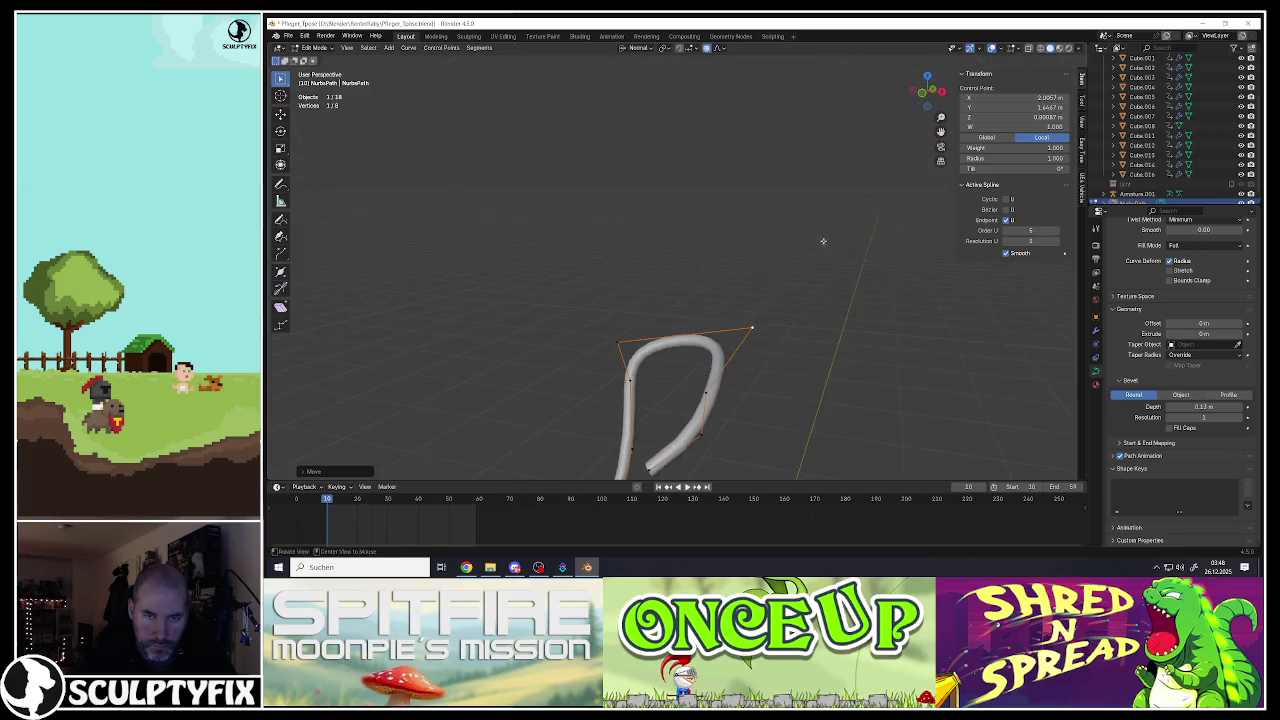
# Step: Extrude the hook's end inward once more, then undo the extra tail points
pyautogui.moveTo(688, 295)
pyautogui.mouseDown(button='middle')
pyautogui.moveTo(690, 316)
pyautogui.moveTo(797, 375)
pyautogui.mouseUp(button='middle')
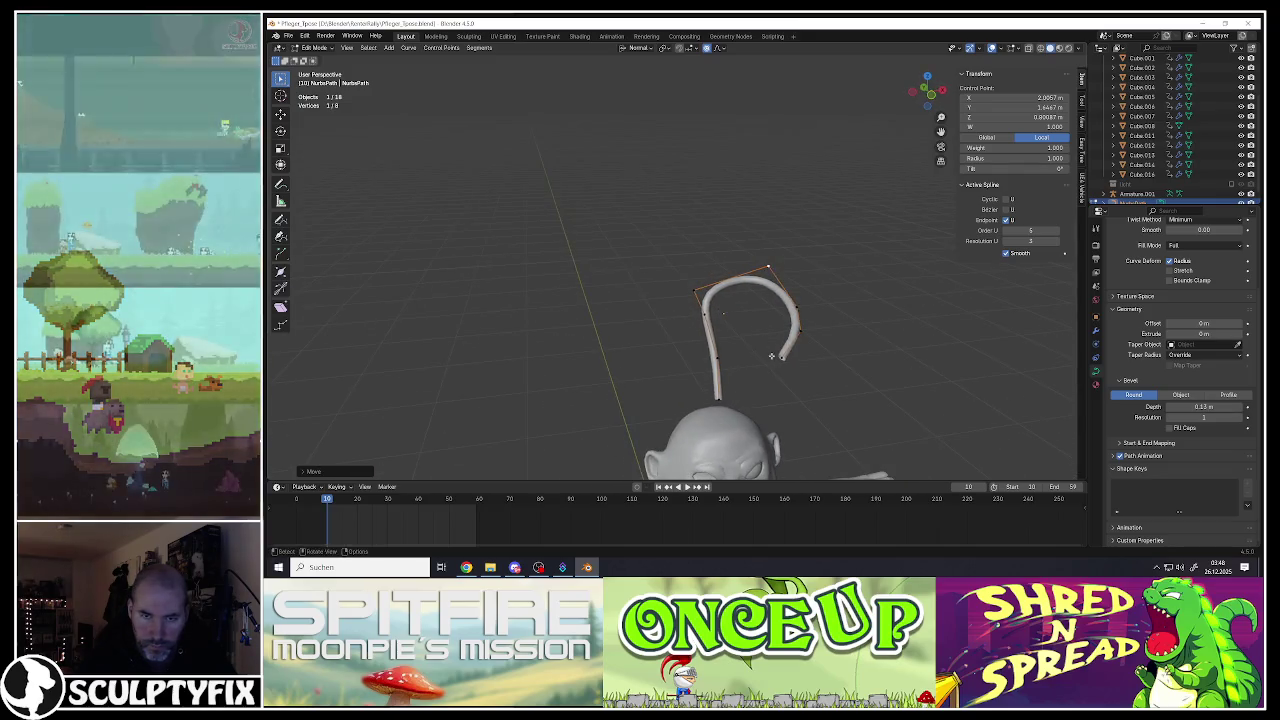
pyautogui.press('e')
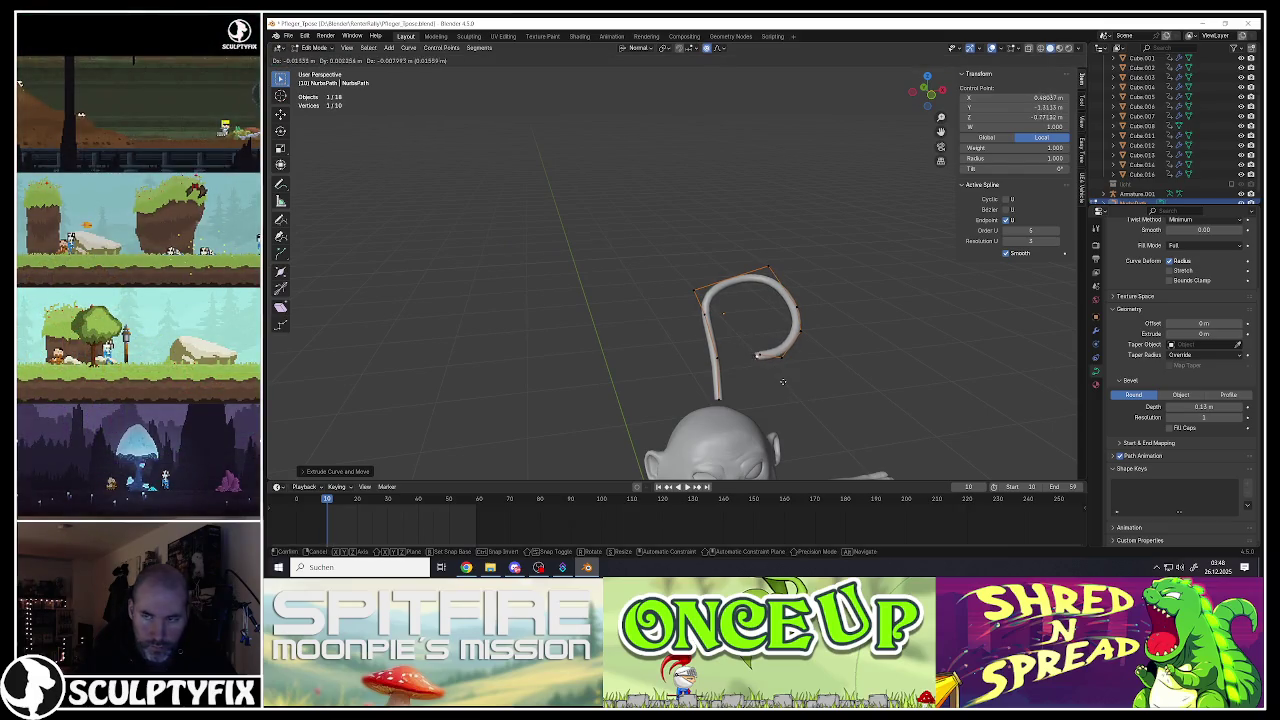
pyautogui.click(776, 388)
pyautogui.press('e')
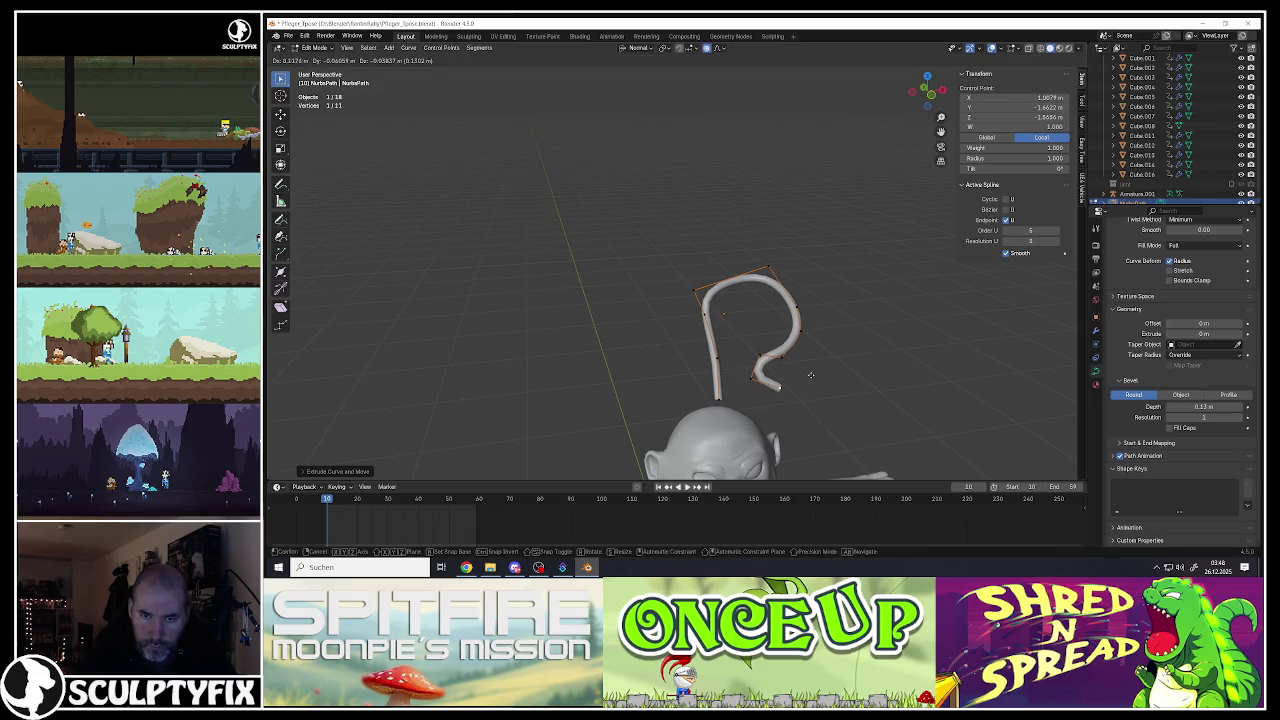
pyautogui.press('Escape')
pyautogui.hotkey('ctrl', 'z')
pyautogui.hotkey('ctrl', 'z')
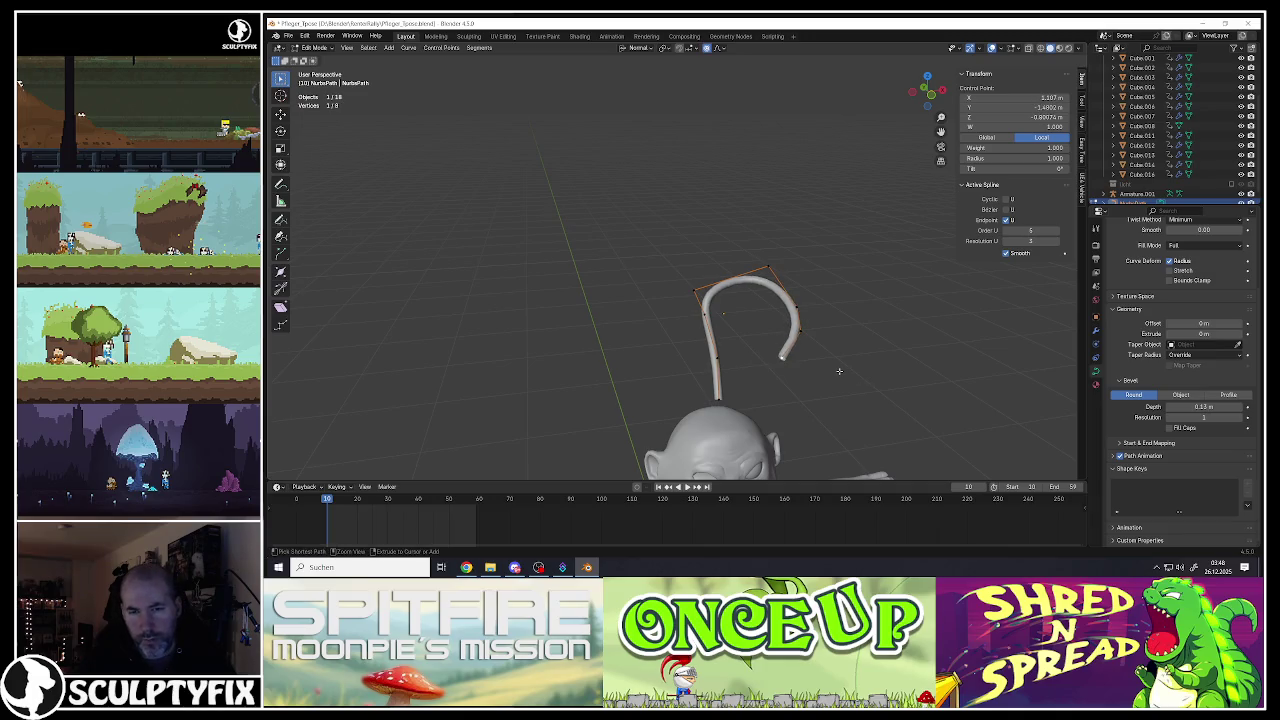
# Step: Return to Object Mode with the finished hook-shaped tube framed above the head
pyautogui.moveTo(812, 366); pyautogui.dragTo(700, 220, button='middle')
pyautogui.scroll(3, 680, 200)
pyautogui.press('Tab')
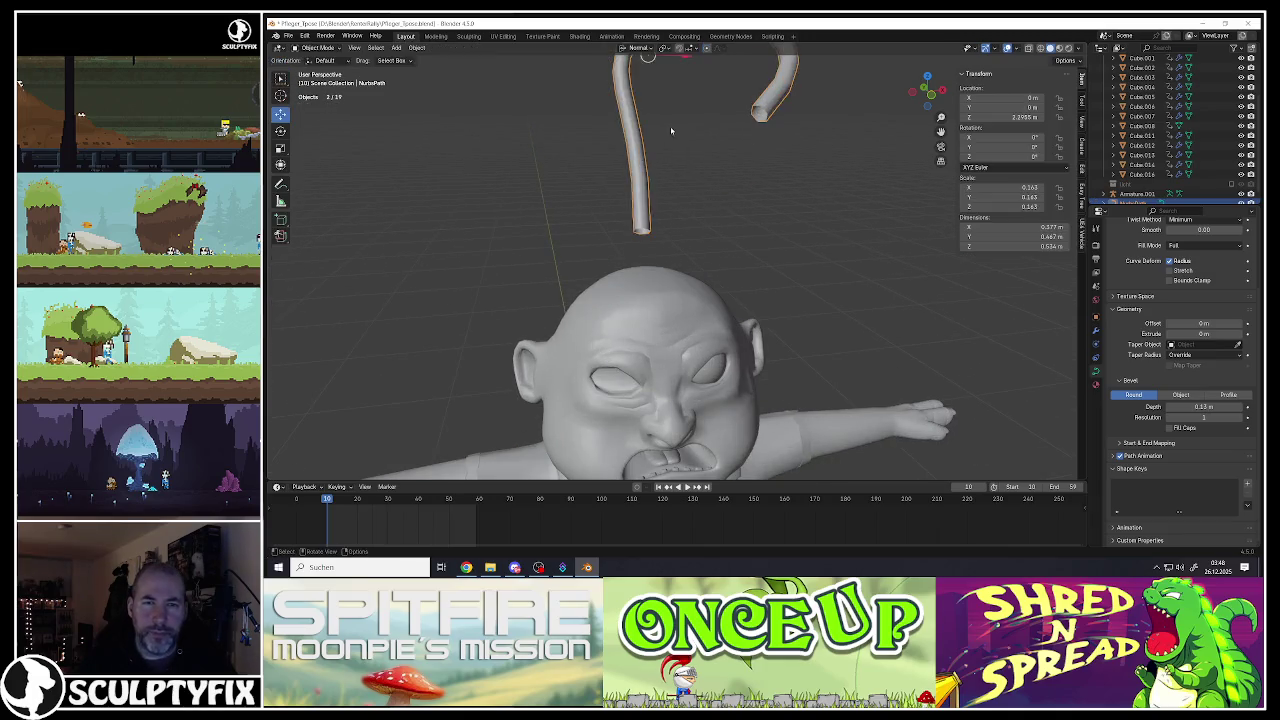
pyautogui.scroll(-3, 670, 126)
pyautogui.scroll(2, 684, 201)
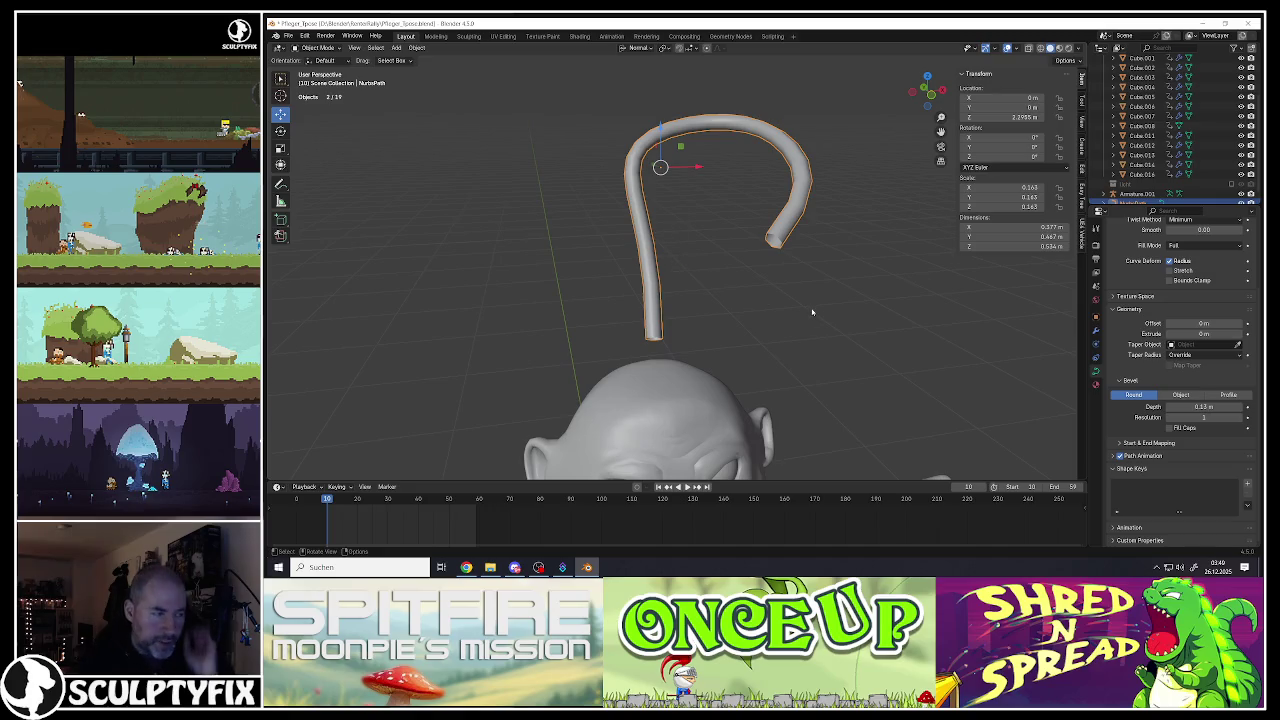
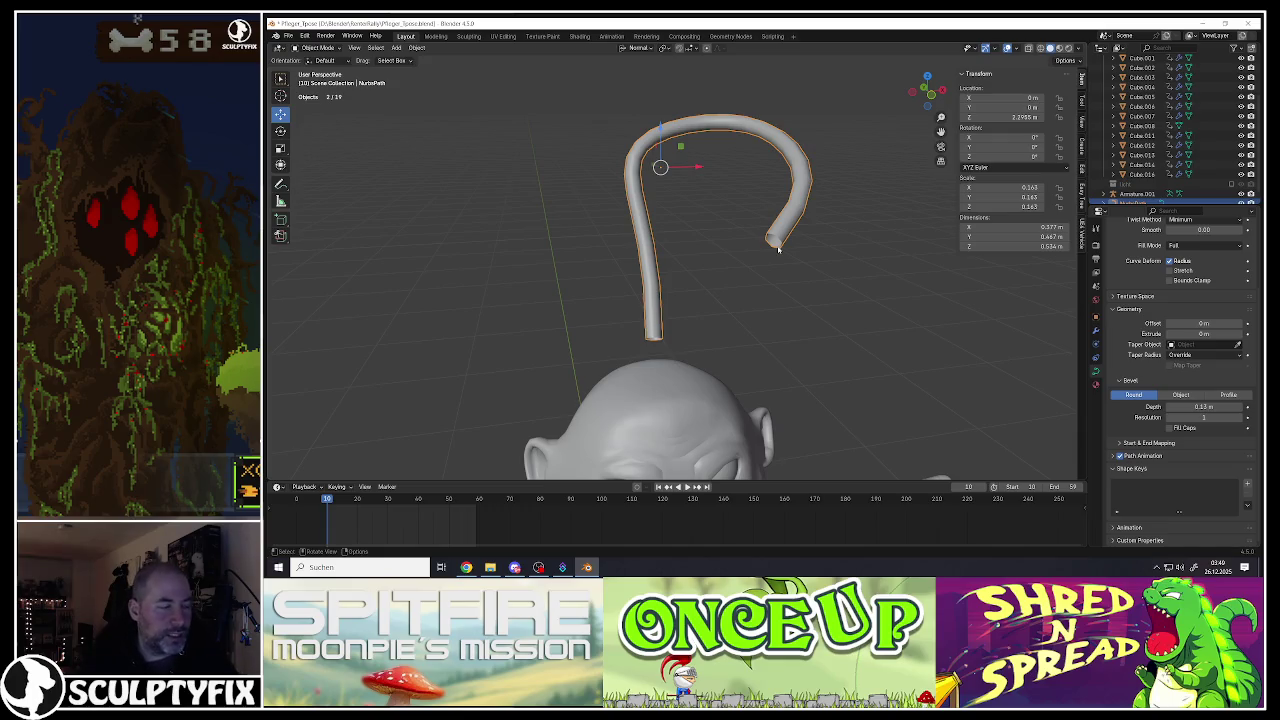
# Step: In Edit Mode, move the hair curve's endpoint down toward the head with the Move tool
pyautogui.moveTo(704, 286)
pyautogui.mouseDown(button='middle')
pyautogui.moveTo(717, 264)
pyautogui.moveTo(700, 255)
pyautogui.mouseUp(button='middle')
pyautogui.press('Tab')
pyautogui.click(281, 114)
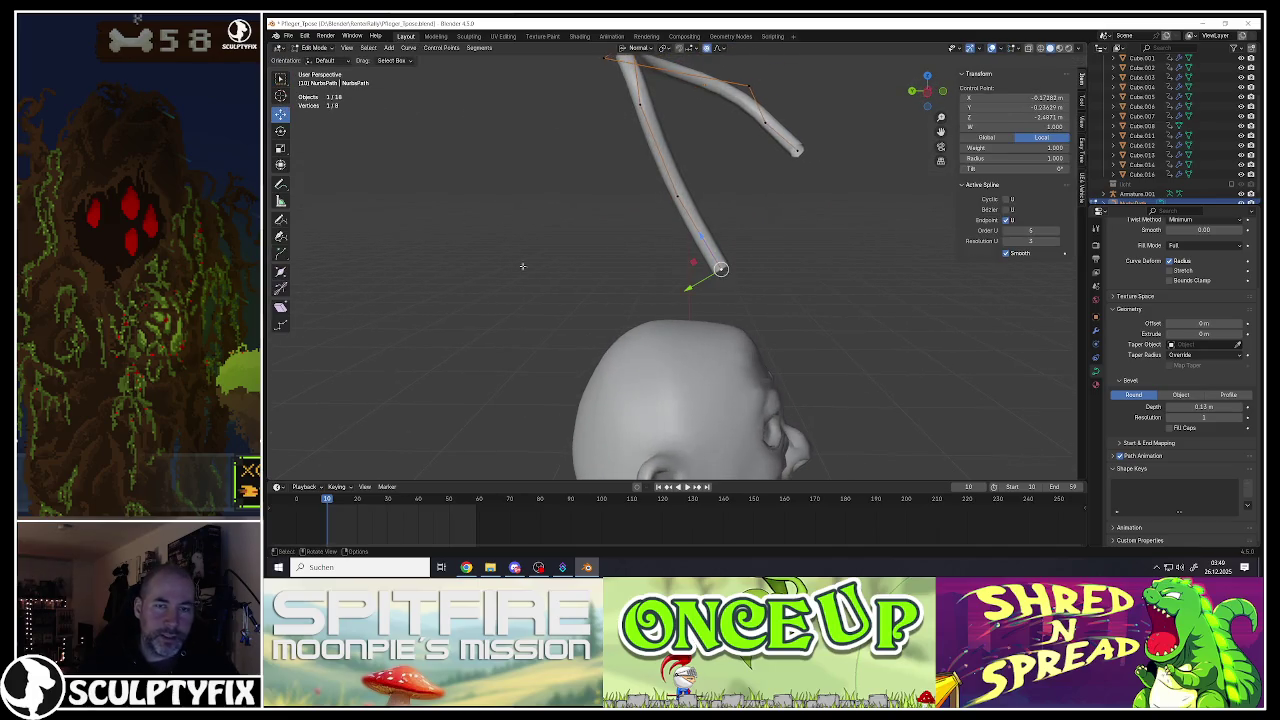
pyautogui.moveTo(683, 296); pyautogui.dragTo(641, 293)
# Step: Extrude a new point from the curve end and lower it to lengthen the curl
pyautogui.press('e')
pyautogui.click(698, 282)
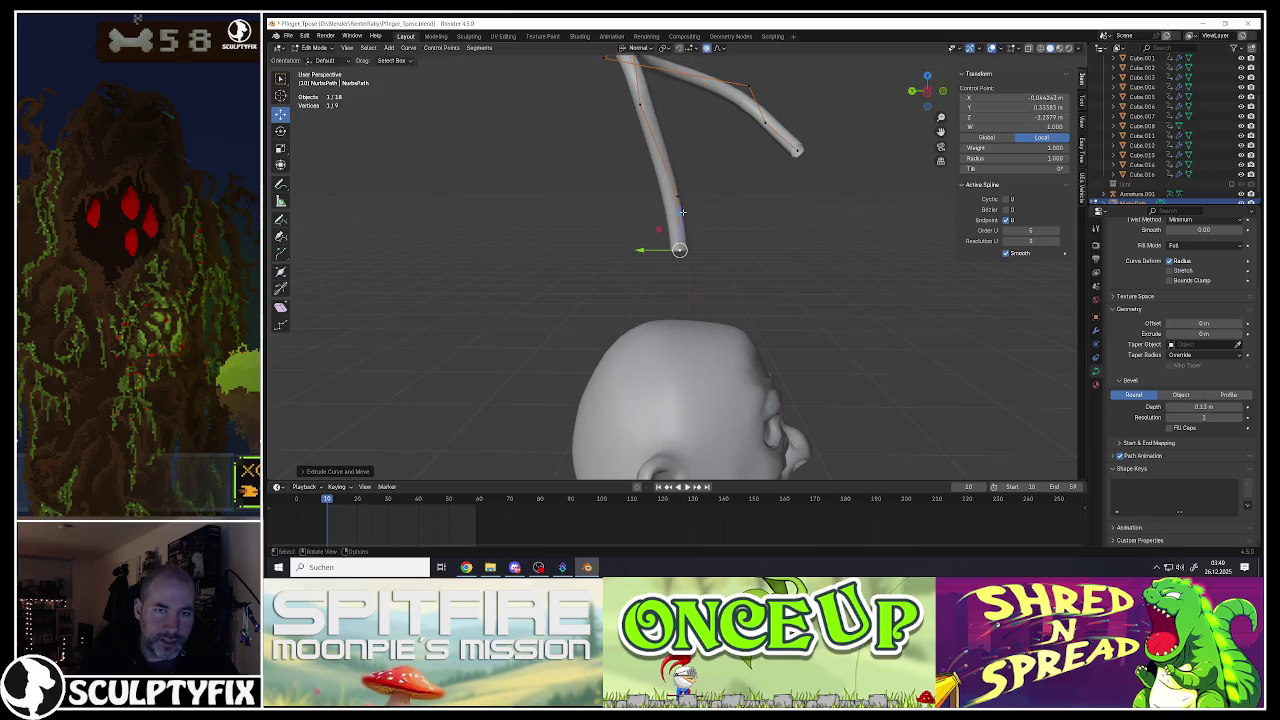
pyautogui.moveTo(682, 212); pyautogui.dragTo(682, 241)
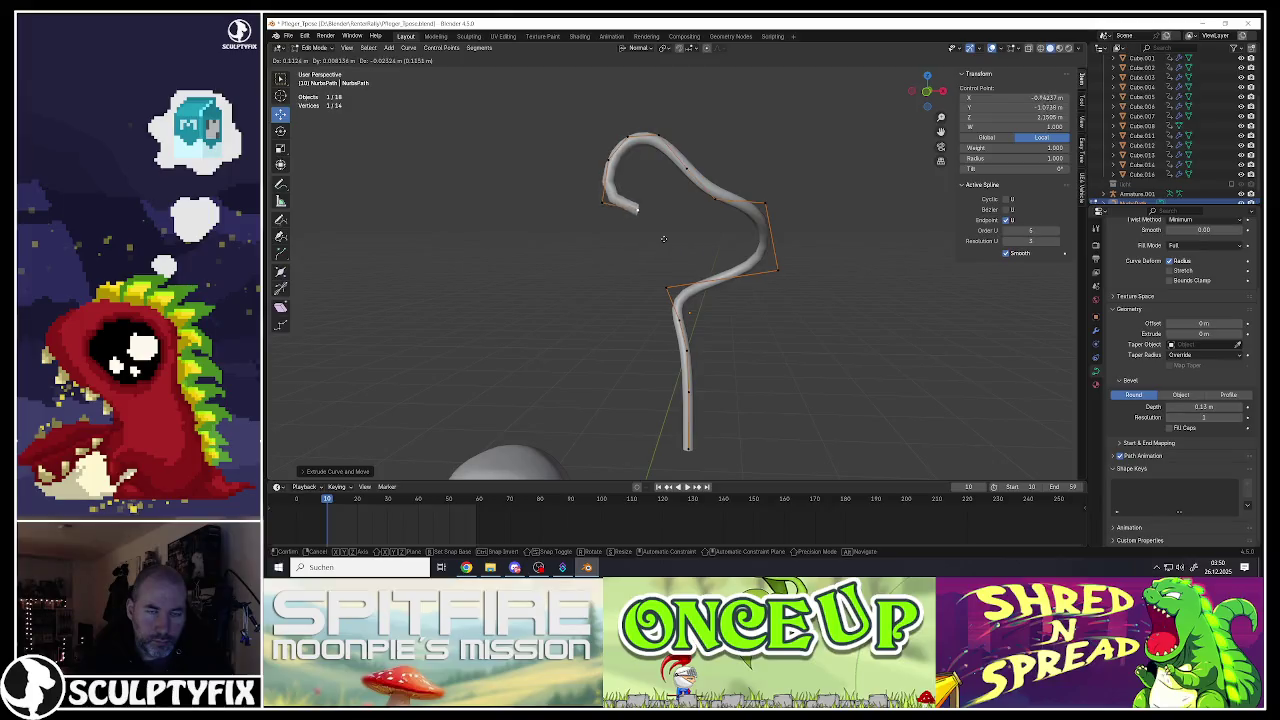
pyautogui.click(641, 256)
pyautogui.moveTo(641, 256); pyautogui.dragTo(715, 249, button='middle')
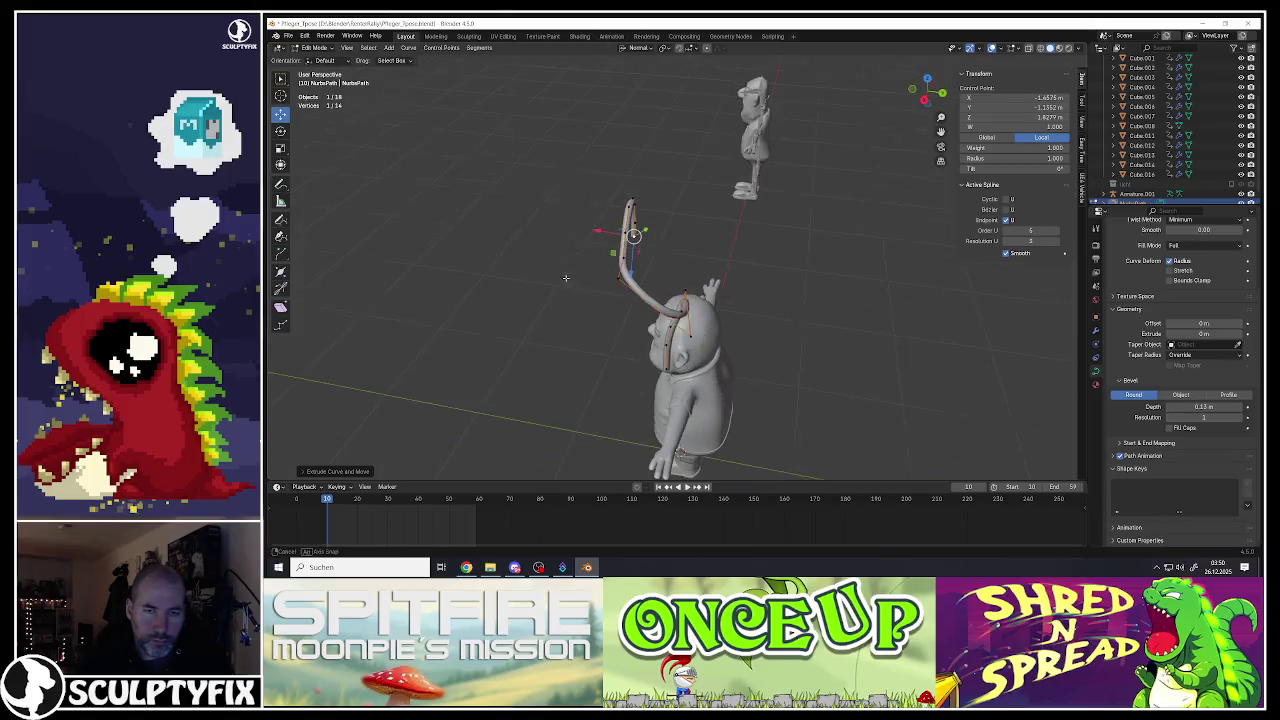
pyautogui.press('Tab')
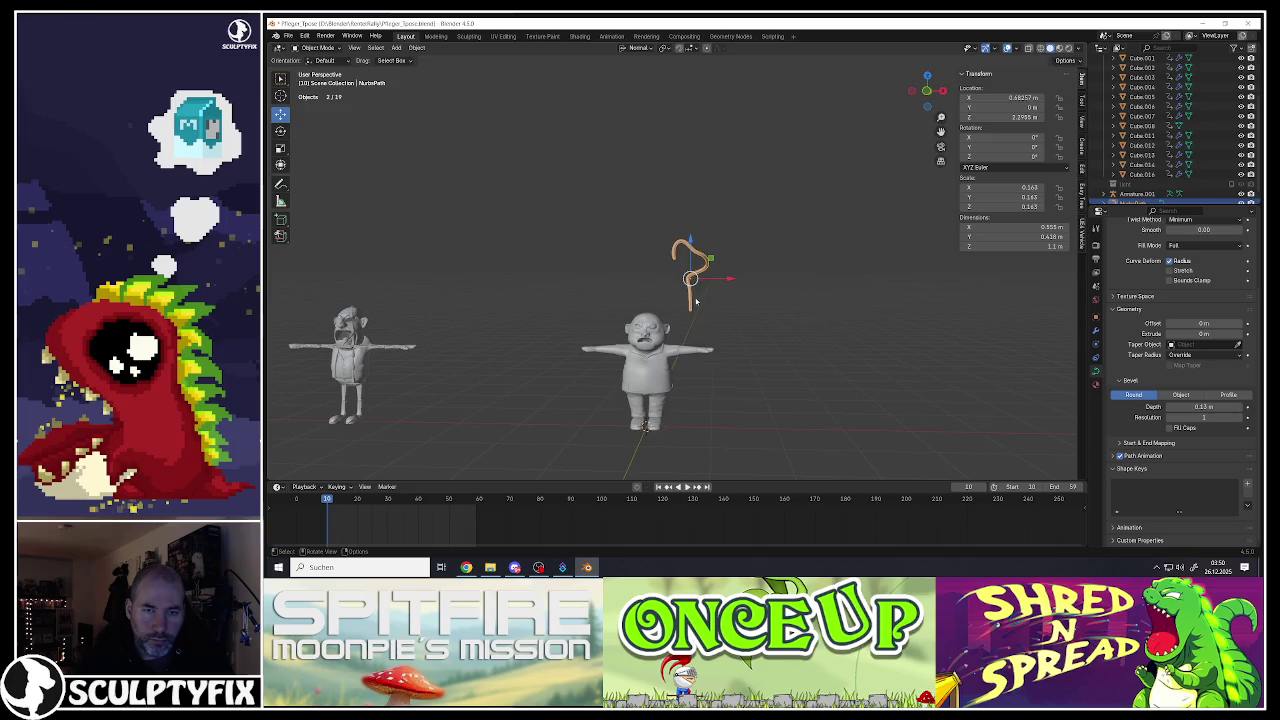
pyautogui.moveTo(715, 249); pyautogui.dragTo(697, 293, button='middle')
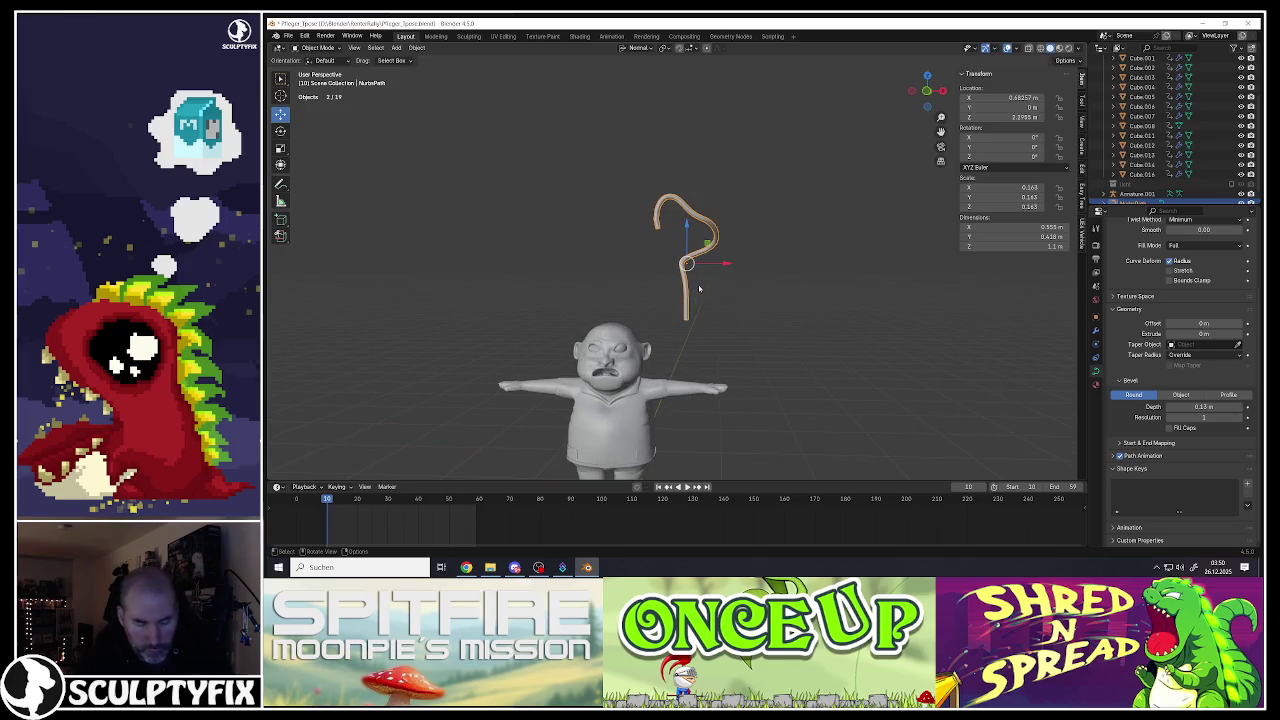
pyautogui.press('Tab')
# Step: Undo the extensions, delete the hook's four points, and select the strand's tip point
pyautogui.hotkey('ctrl', 'z')
pyautogui.hotkey('ctrl', 'z')
pyautogui.hotkey('ctrl', 'z')
pyautogui.hotkey('ctrl', 'z')
pyautogui.scroll(3, 621, 268)
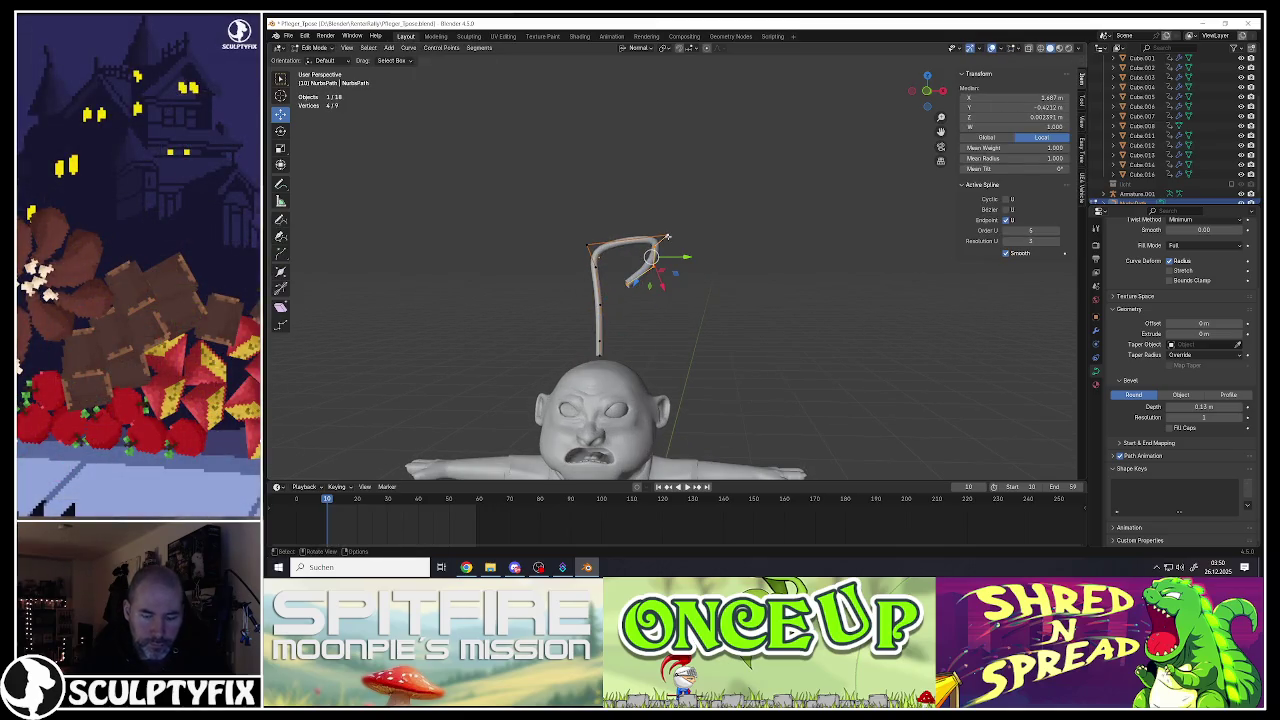
pyautogui.press('Delete')
pyautogui.click(592, 243)
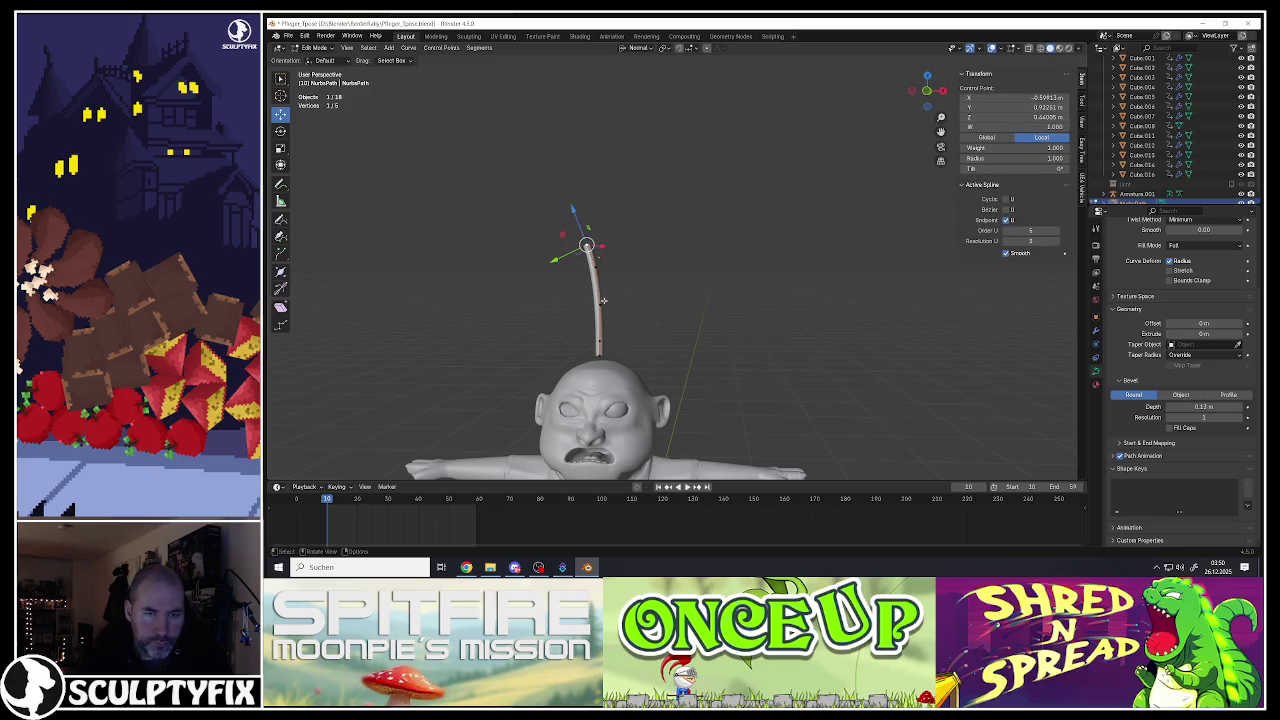
# Step: Reposition the tip and pull out two more points to start the wave
pyautogui.press('g')
pyautogui.click(654, 300)
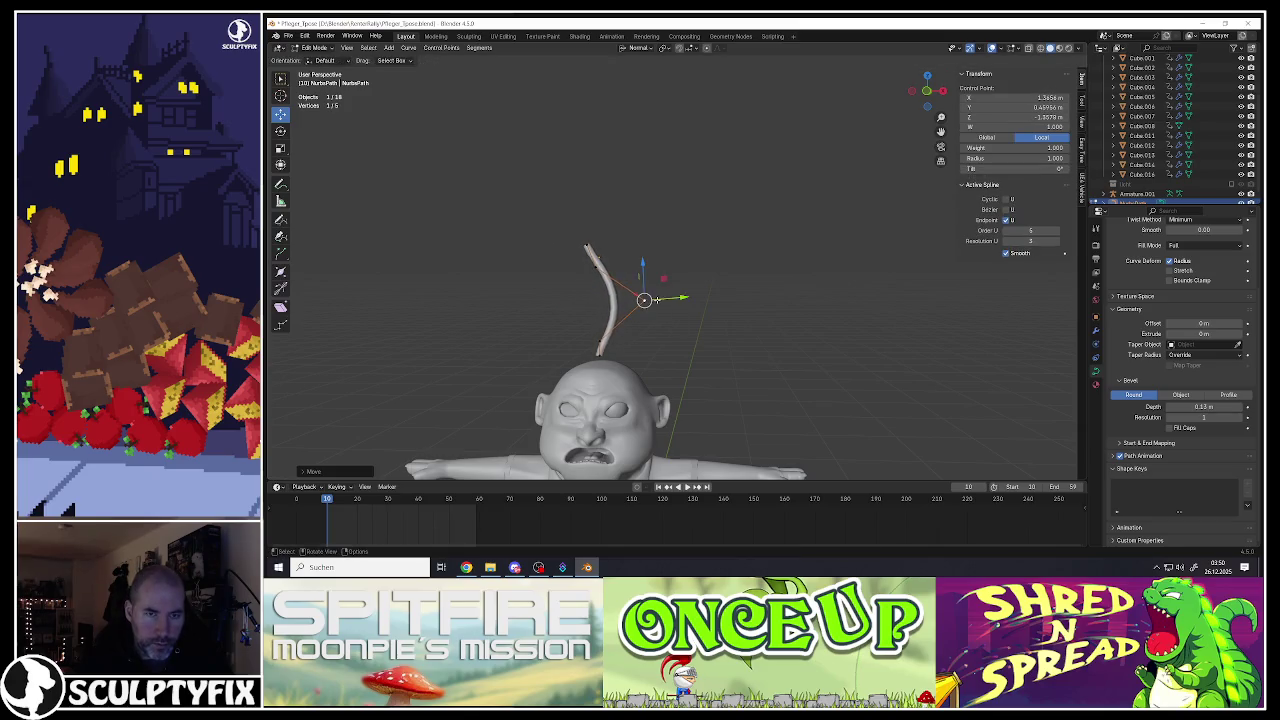
pyautogui.press('g')
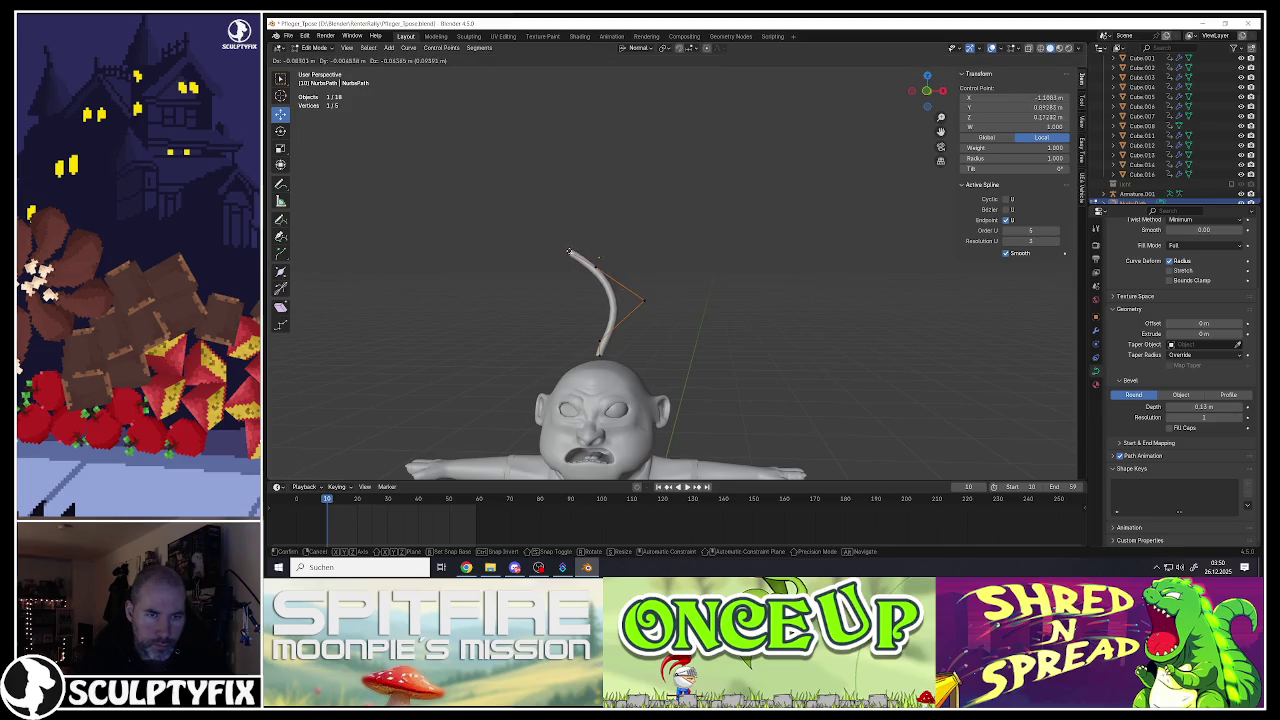
pyautogui.click(568, 250)
pyautogui.press('g')
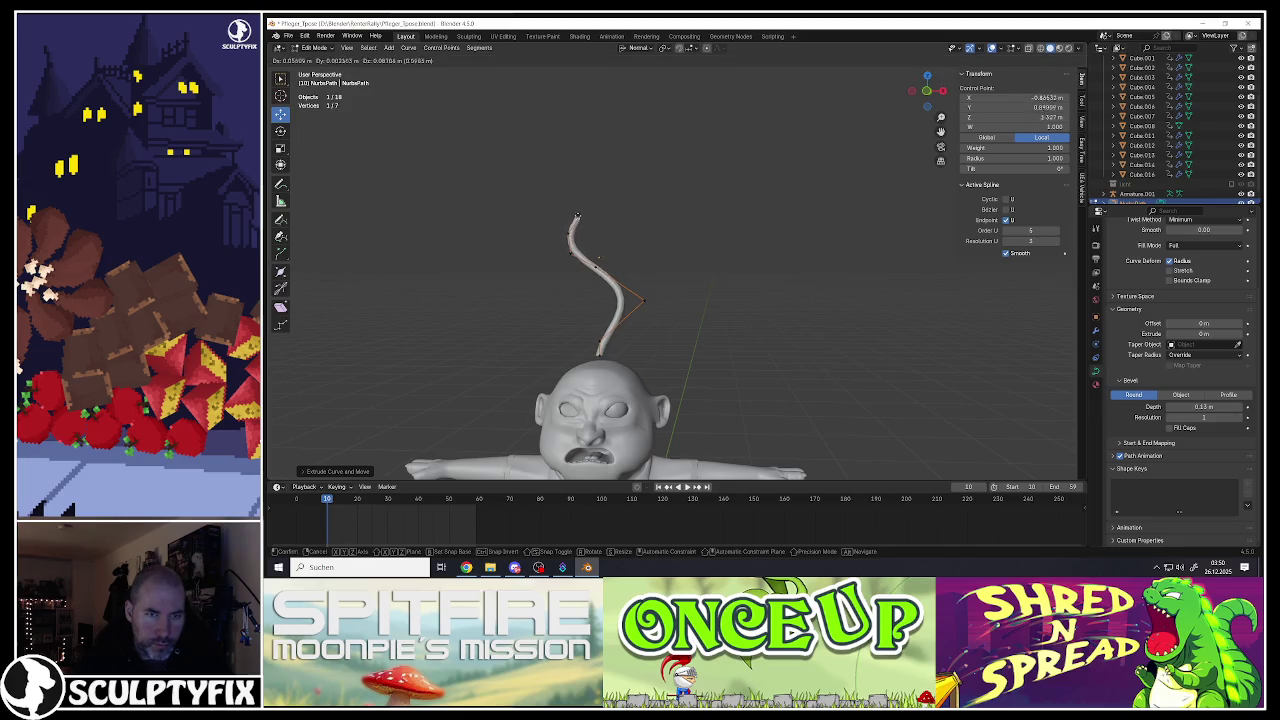
pyautogui.click(583, 212)
pyautogui.scroll(4, 597, 277)
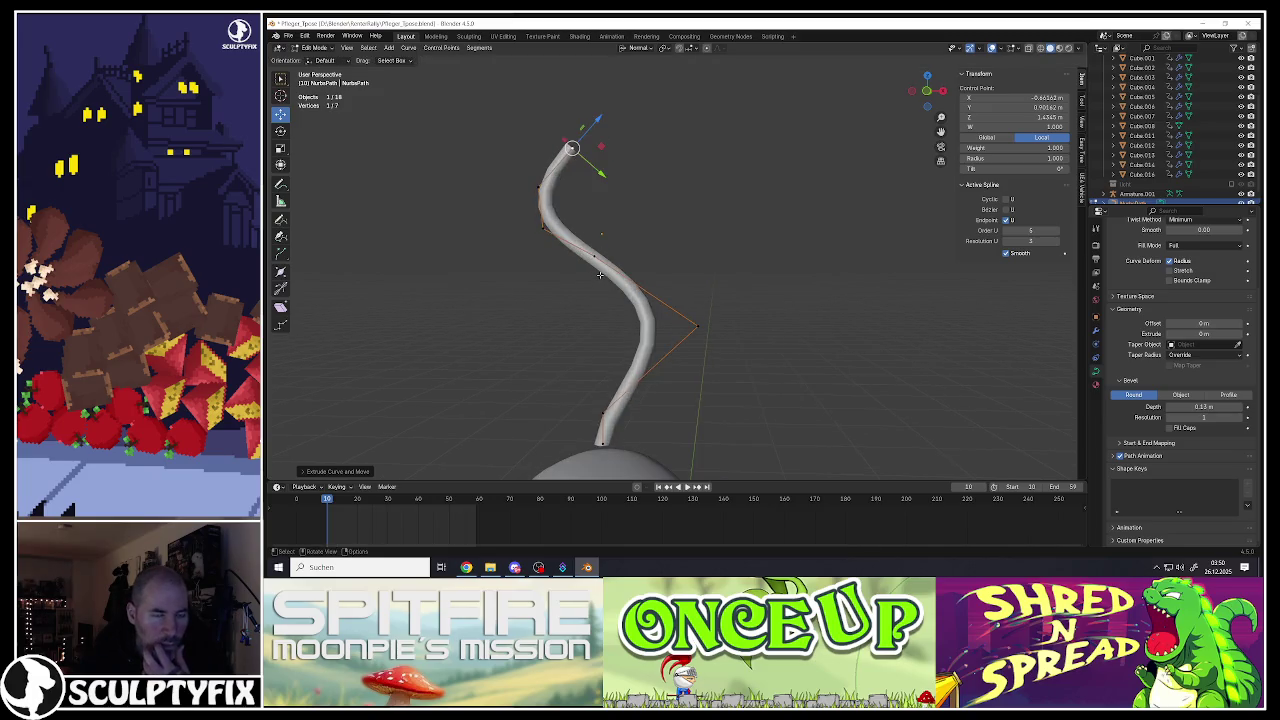
pyautogui.scroll(-4, 600, 275)
pyautogui.moveTo(600, 275); pyautogui.dragTo(575, 280, button='middle')
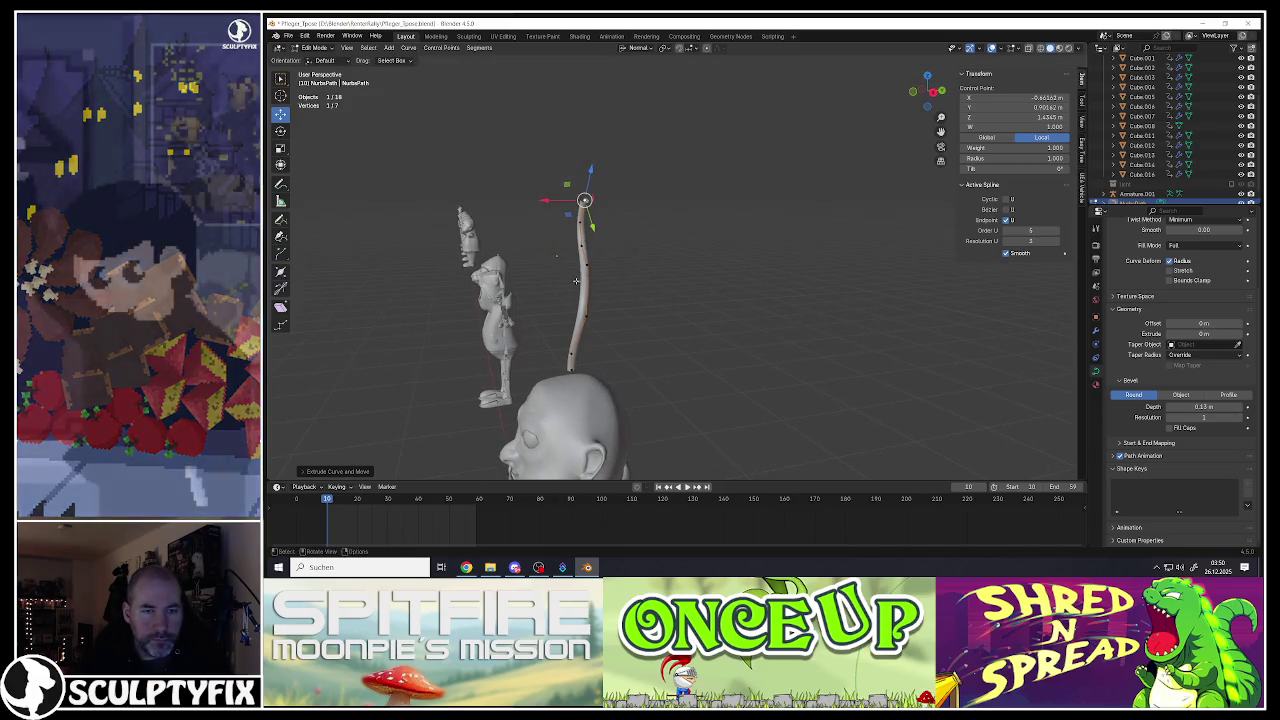
# Step: From a side view, move the tip points to bend the strand into a wave
pyautogui.press('g')
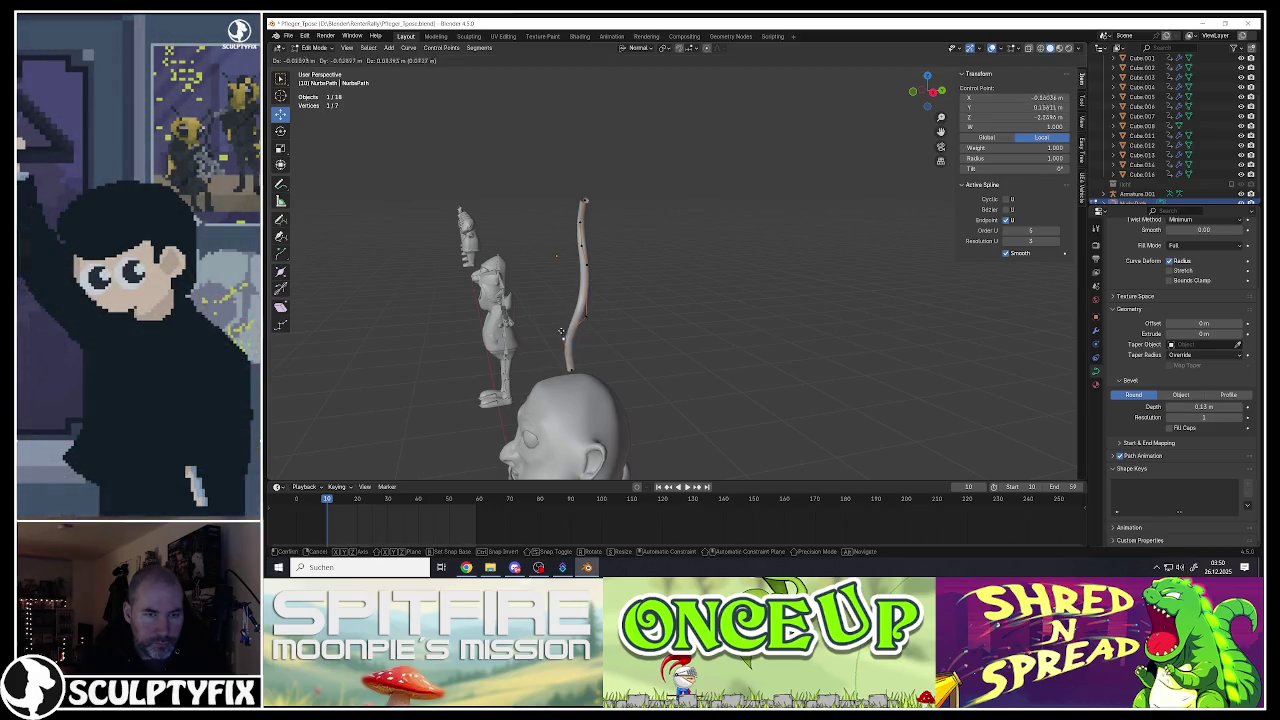
pyautogui.click(544, 332)
pyautogui.press('g')
pyautogui.click(594, 258)
pyautogui.press('g')
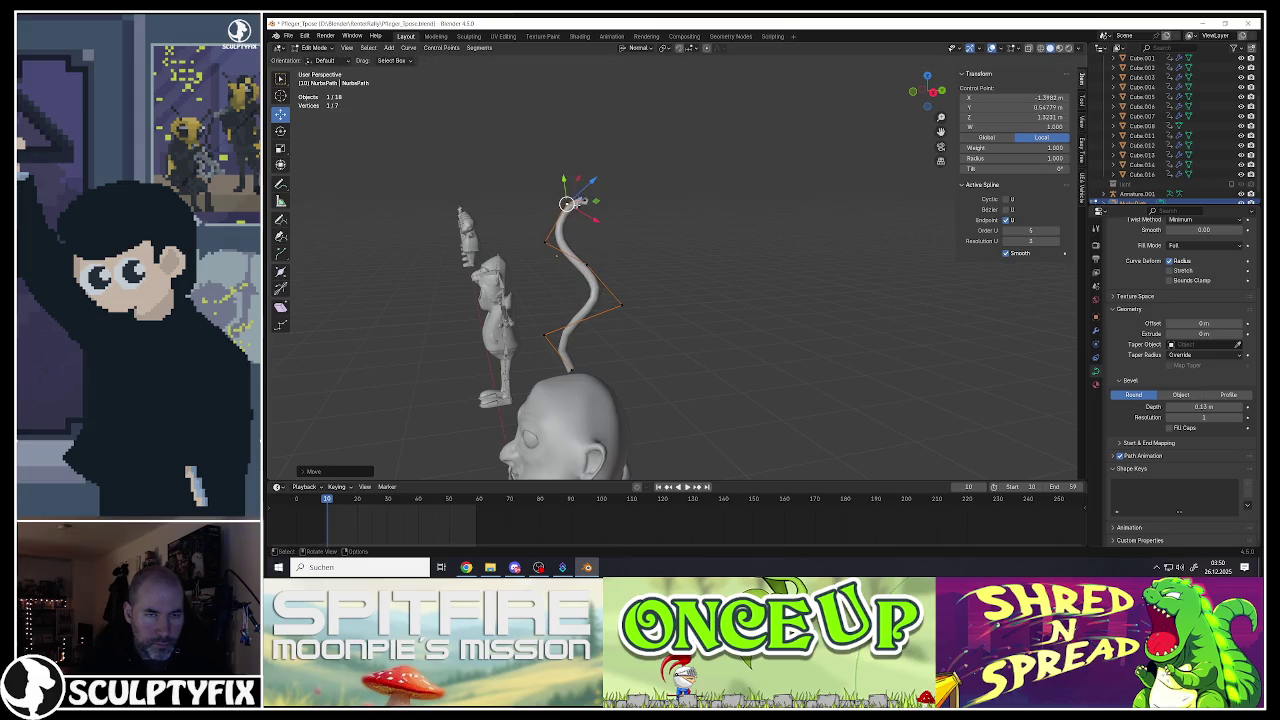
pyautogui.click(601, 191)
pyautogui.moveTo(601, 191)
pyautogui.mouseDown(button='middle')
pyautogui.moveTo(676, 298)
pyautogui.moveTo(632, 257)
pyautogui.mouseUp(button='middle')
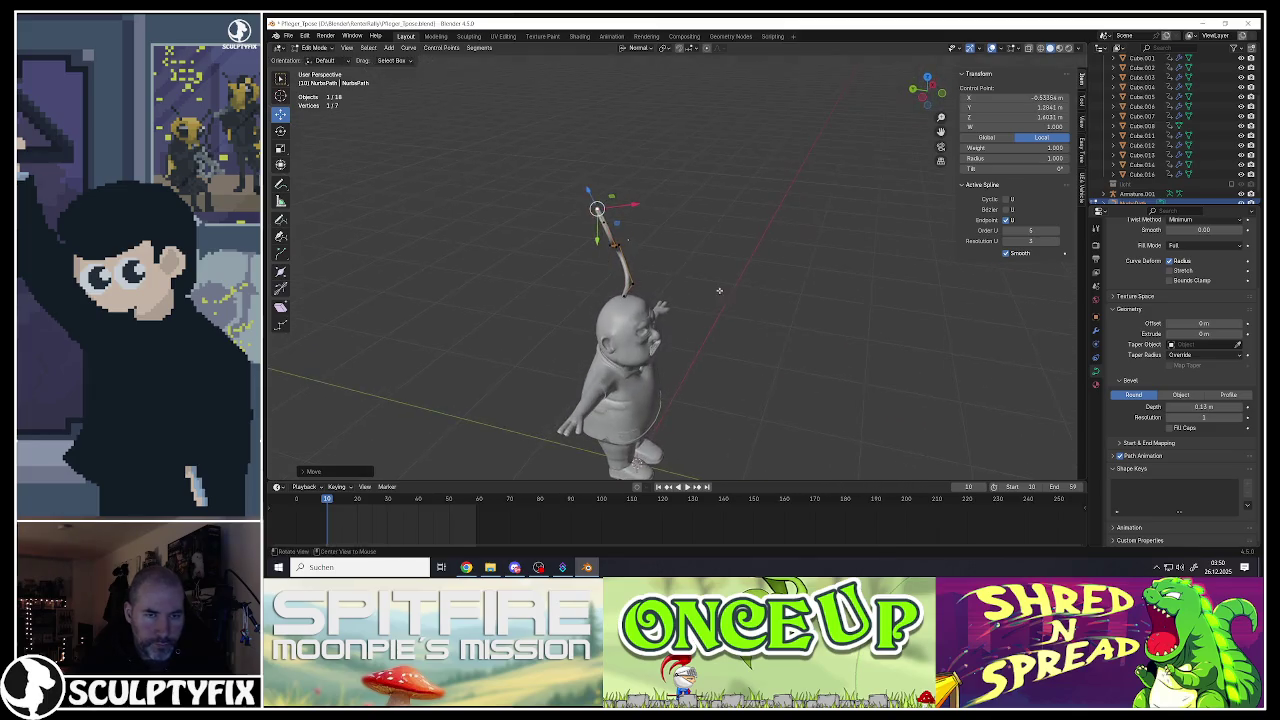
# Step: Adjust the curve points from the front and back to refine the S-shaped curl
pyautogui.press('g')
pyautogui.click(628, 242)
pyautogui.moveTo(628, 242); pyautogui.dragTo(662, 236, button='middle')
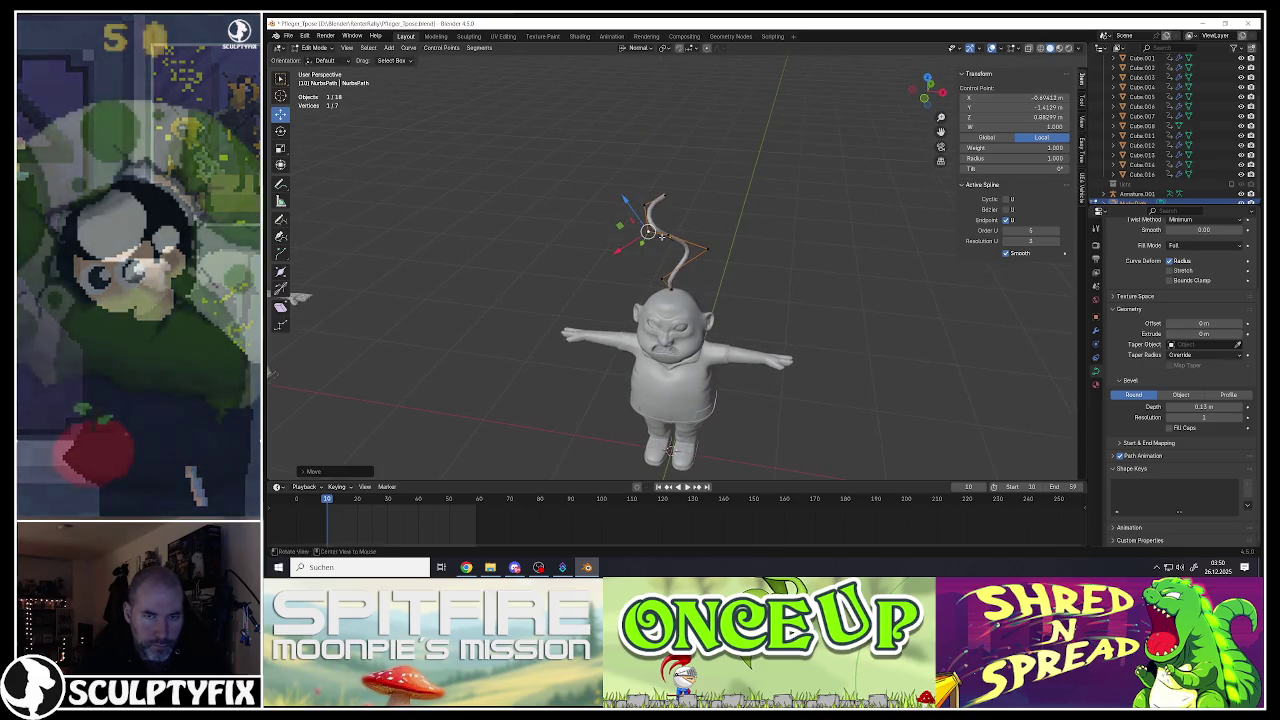
pyautogui.press('g')
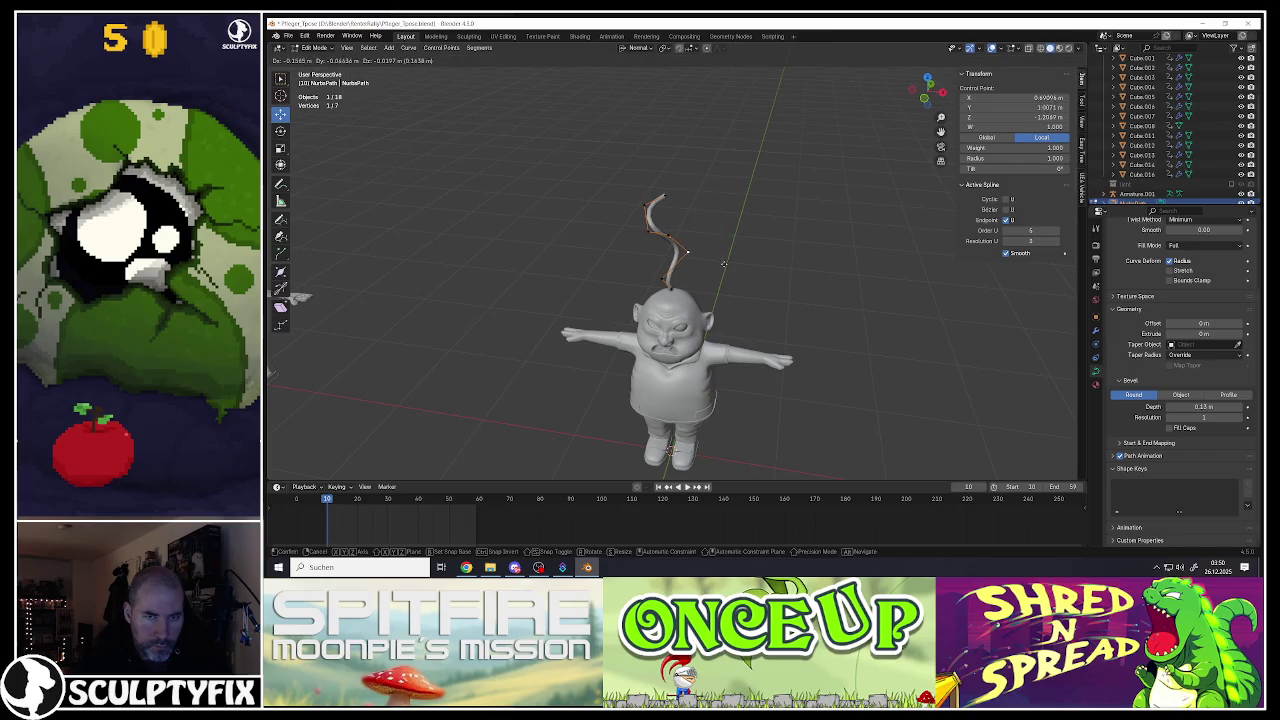
pyautogui.click(722, 264)
pyautogui.moveTo(722, 264)
pyautogui.mouseDown(button='middle')
pyautogui.moveTo(659, 237)
pyautogui.moveTo(718, 238)
pyautogui.mouseUp(button='middle')
pyautogui.press('g')
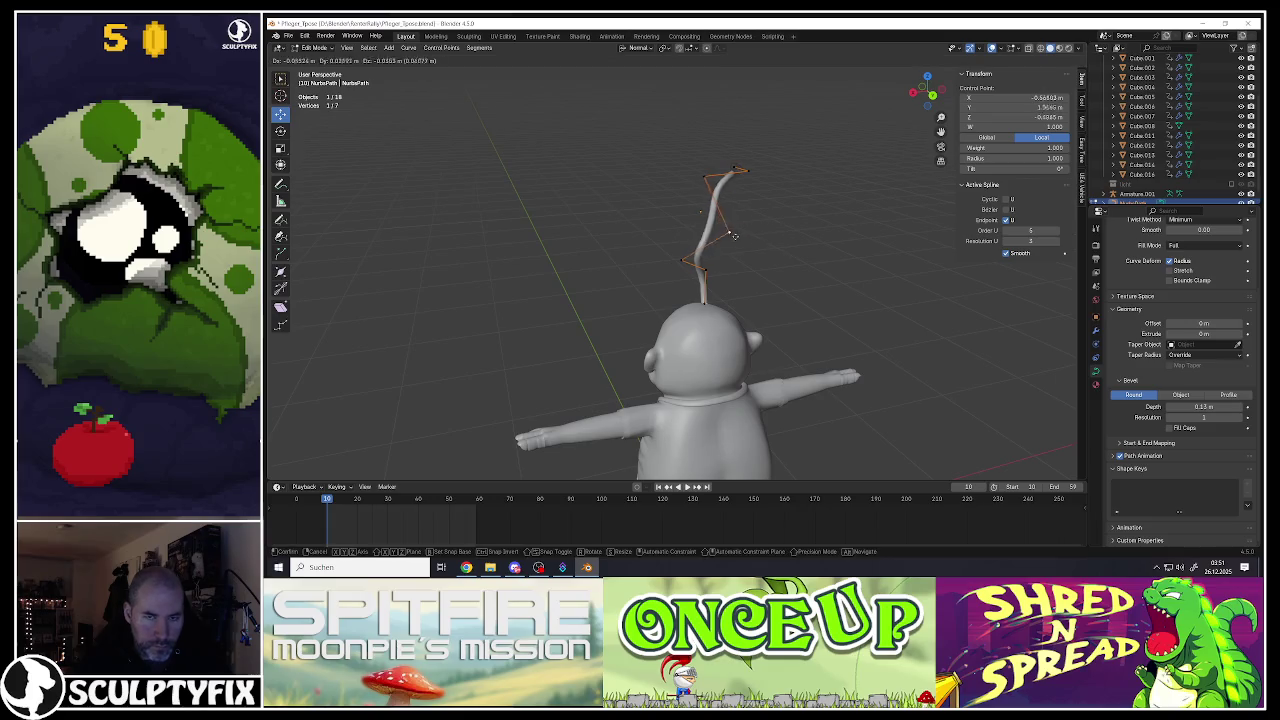
pyautogui.click(790, 245)
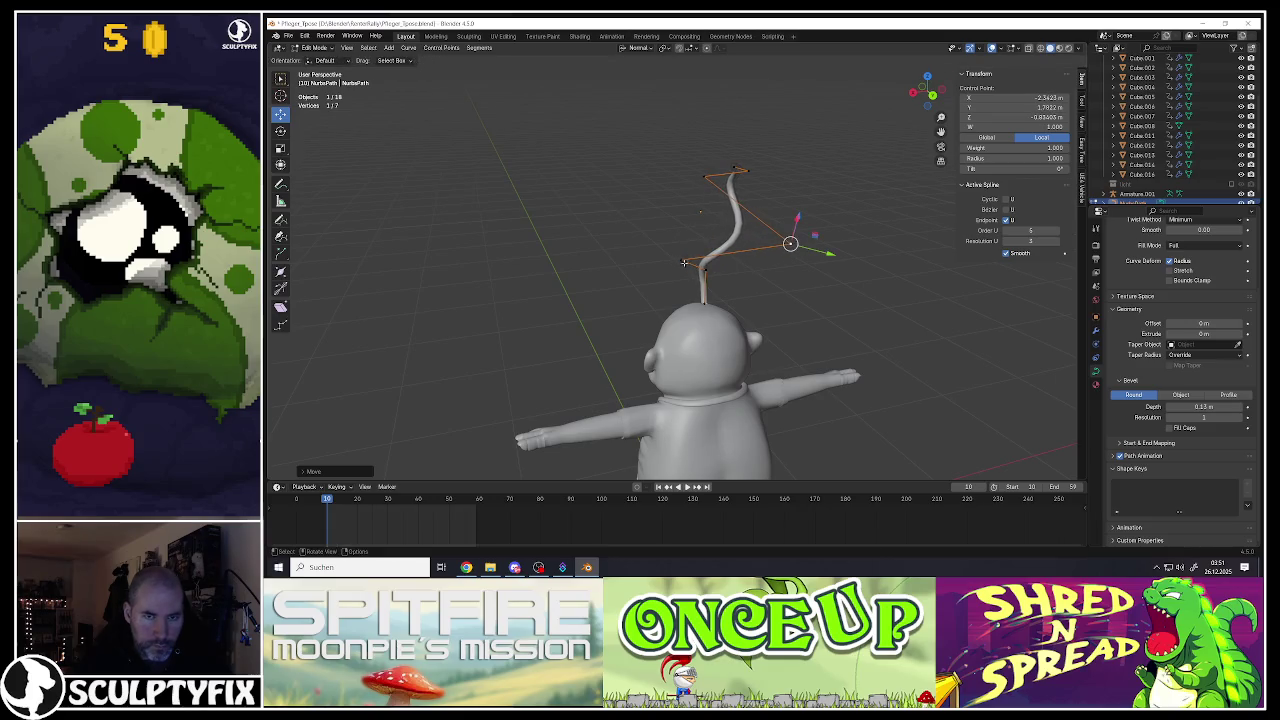
pyautogui.moveTo(689, 270)
pyautogui.mouseDown(button='middle')
pyautogui.moveTo(778, 288)
pyautogui.moveTo(704, 296)
pyautogui.moveTo(694, 284)
pyautogui.mouseUp(button='middle')
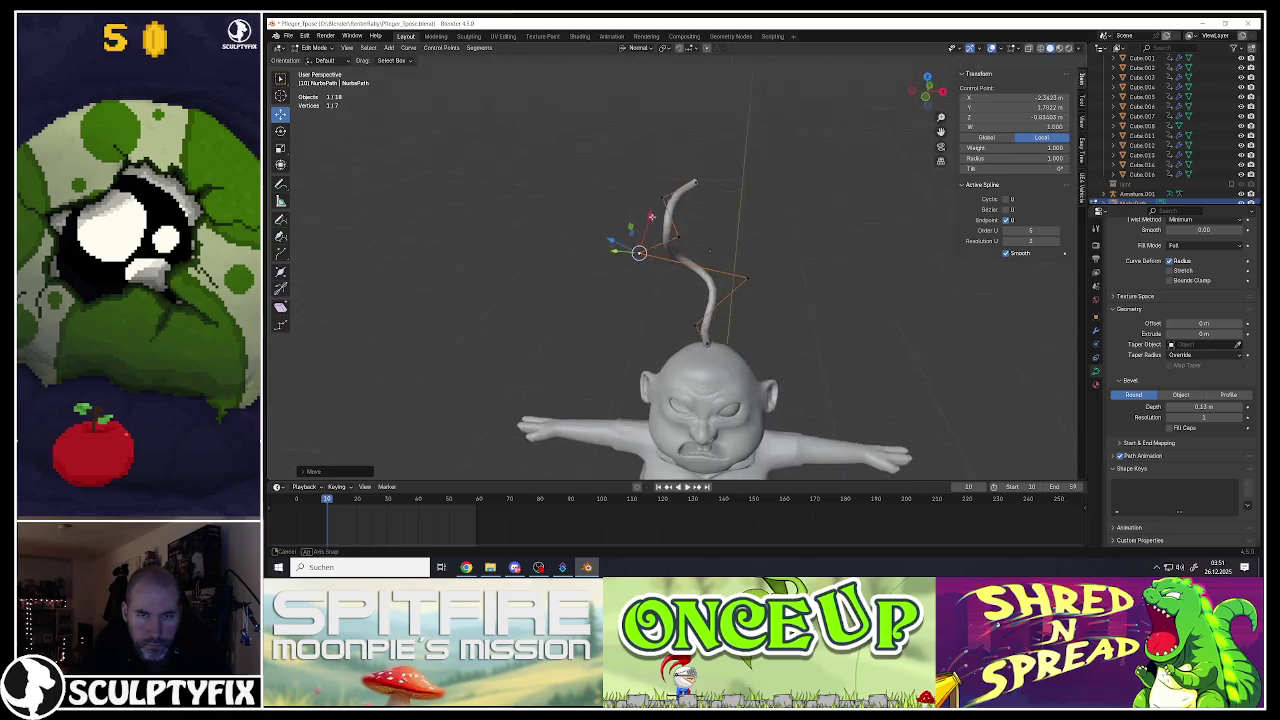
# Step: Lower the upper-left control point to tighten the wave, then return to Object Mode
pyautogui.press('Tab')
pyautogui.scroll(3, 694, 283)
pyautogui.scroll(1, 695, 270)
pyautogui.moveTo(697, 254); pyautogui.dragTo(623, 187, button='middle')
pyautogui.press('Tab')
pyautogui.click(616, 166)
pyautogui.moveTo(616, 166); pyautogui.dragTo(623, 207)
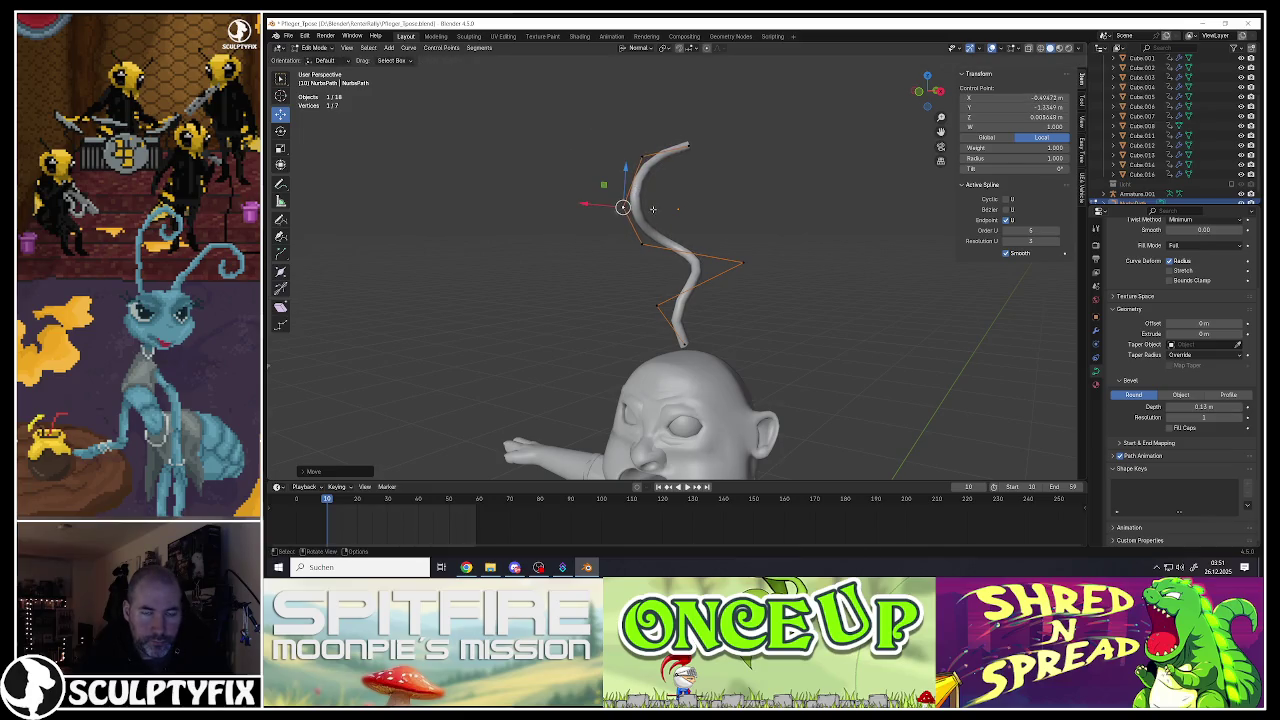
pyautogui.scroll(-2, 651, 206)
pyautogui.press('Tab')
pyautogui.moveTo(651, 206); pyautogui.dragTo(673, 254, button='middle')
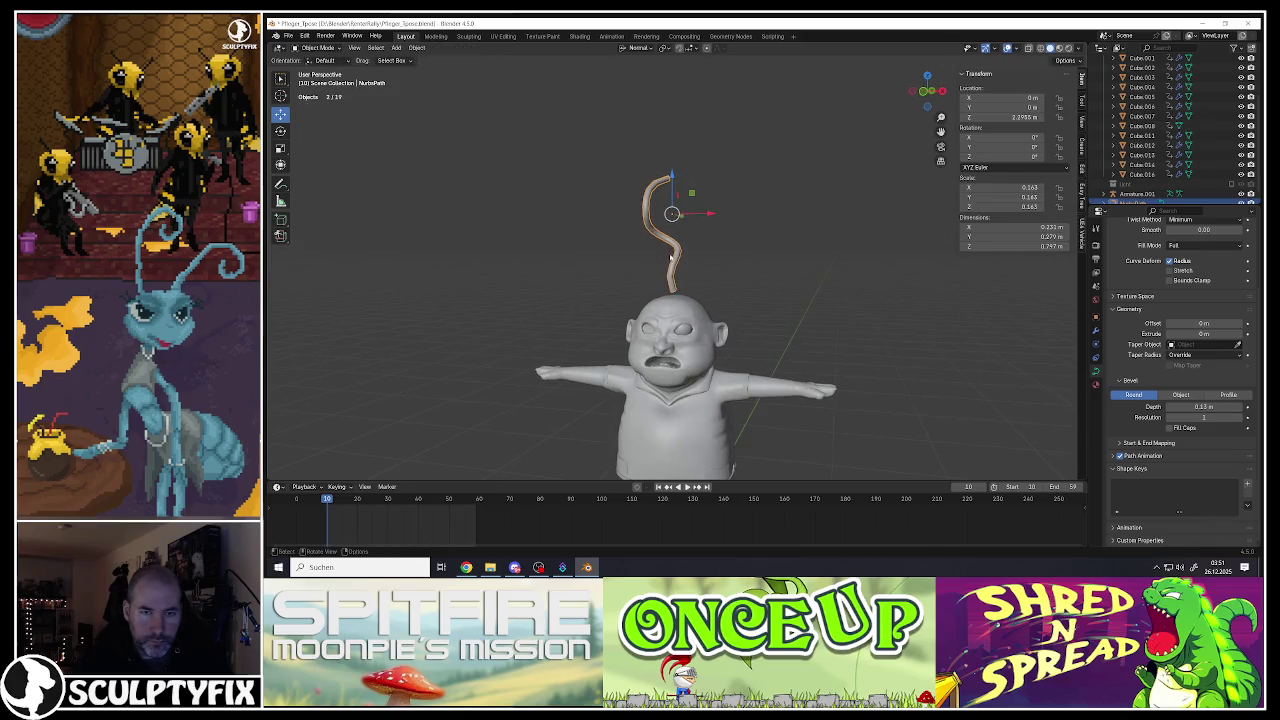
# Step: Duplicate the wavy hair curve and place the spare copy off to the right
pyautogui.scroll(3, 671, 257)
pyautogui.press('Tab')
pyautogui.moveTo(675, 267)
pyautogui.mouseDown(button='middle')
pyautogui.moveTo(590, 259)
pyautogui.moveTo(660, 276)
pyautogui.mouseUp(button='middle')
pyautogui.press('Tab')
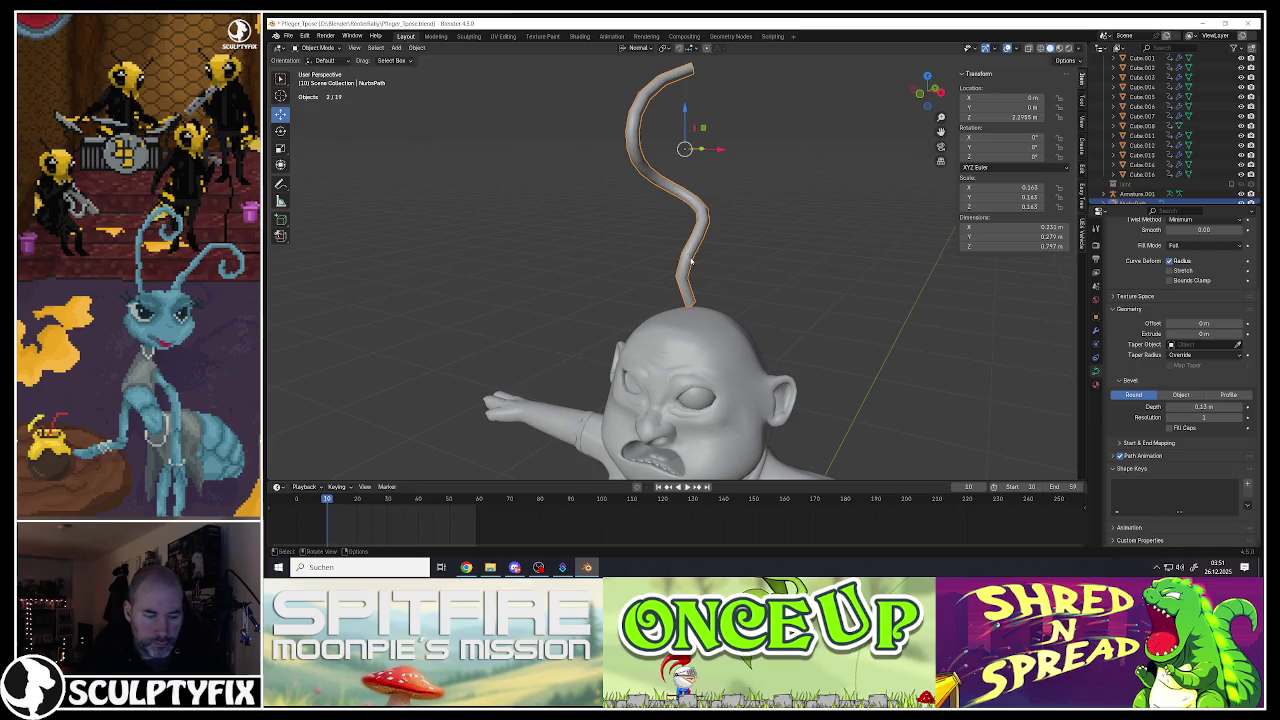
pyautogui.scroll(-5, 690, 261)
pyautogui.hotkey('shift', 'd')
pyautogui.click(876, 293)
# Step: Convert the original hair curve to a mesh and enter Edit Mode on it
pyautogui.click(684, 215)
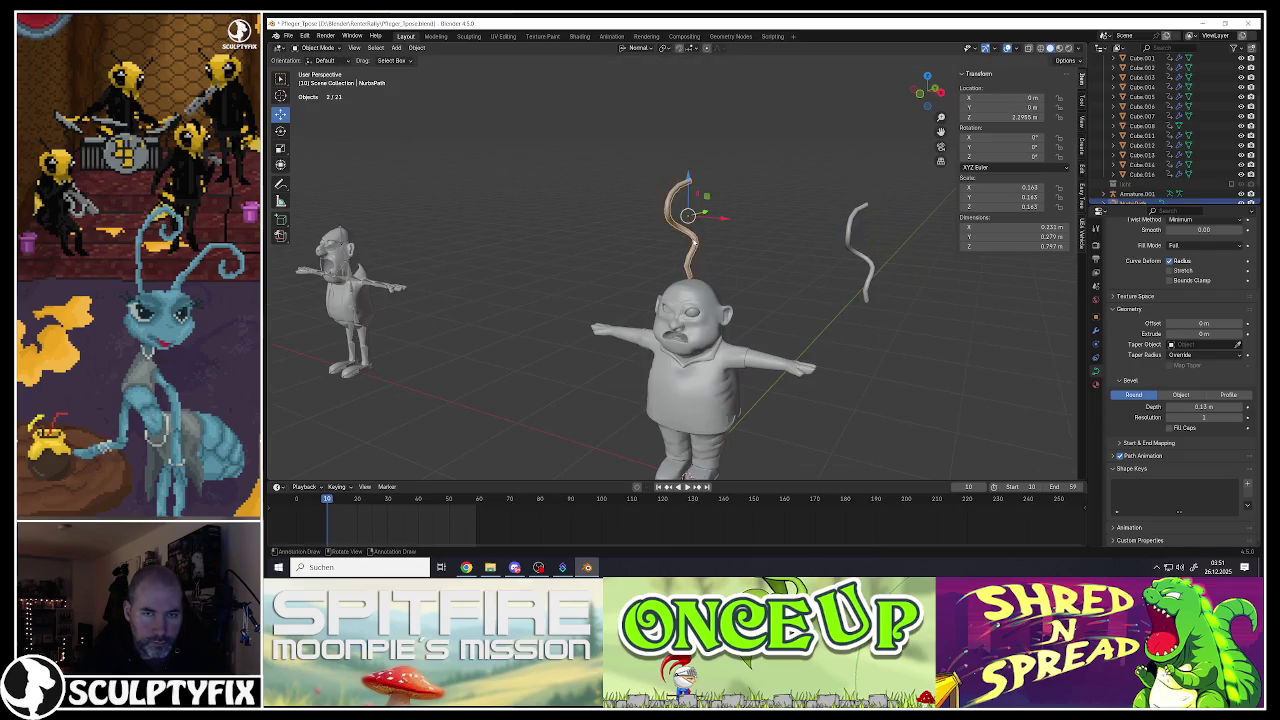
pyautogui.rightClick(660, 230)
pyautogui.click(738, 230)
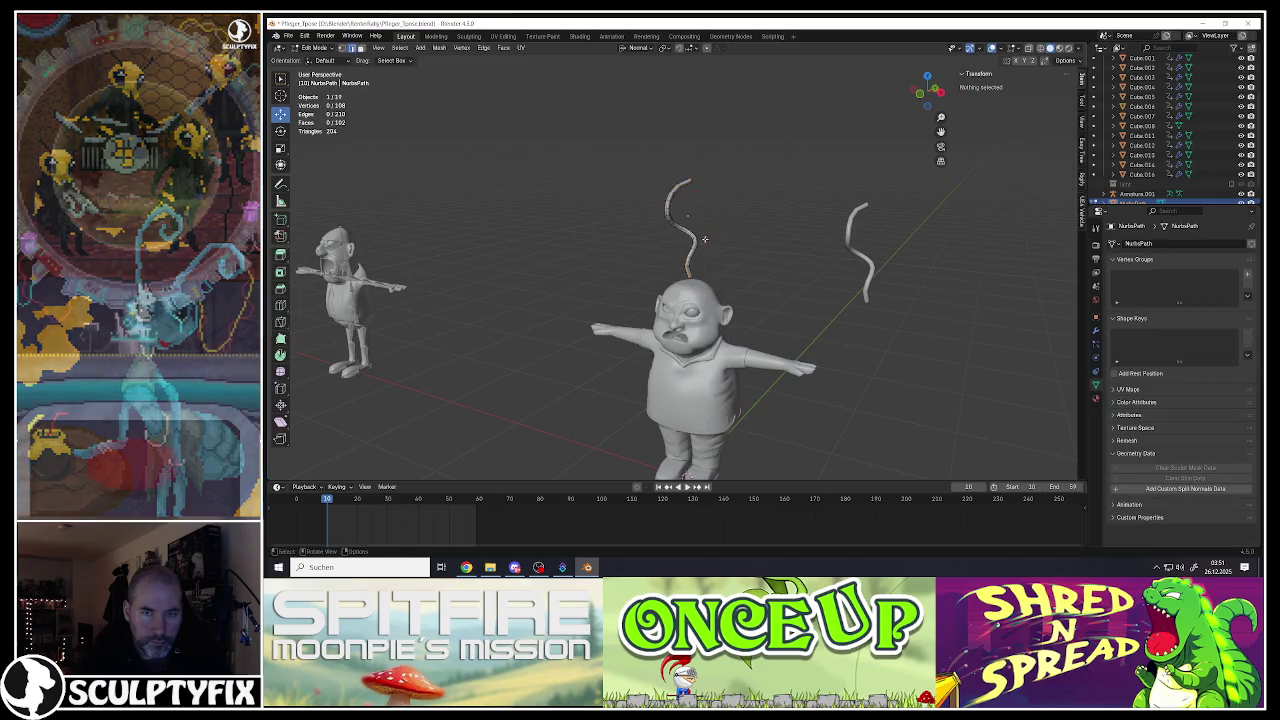
pyautogui.scroll(4, 690, 230)
pyautogui.press('Tab')
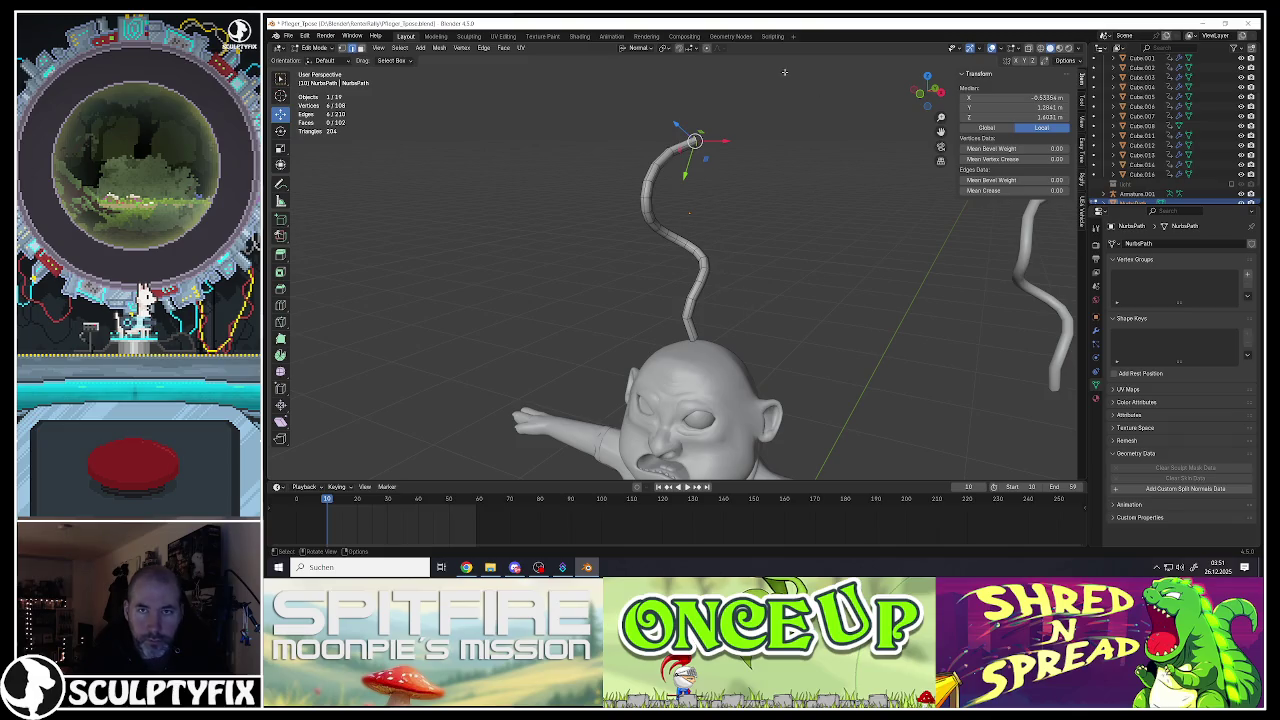
# Step: Set proportional editing falloff to Sharp and scale the strand's selected vertices
pyautogui.click(720, 48)
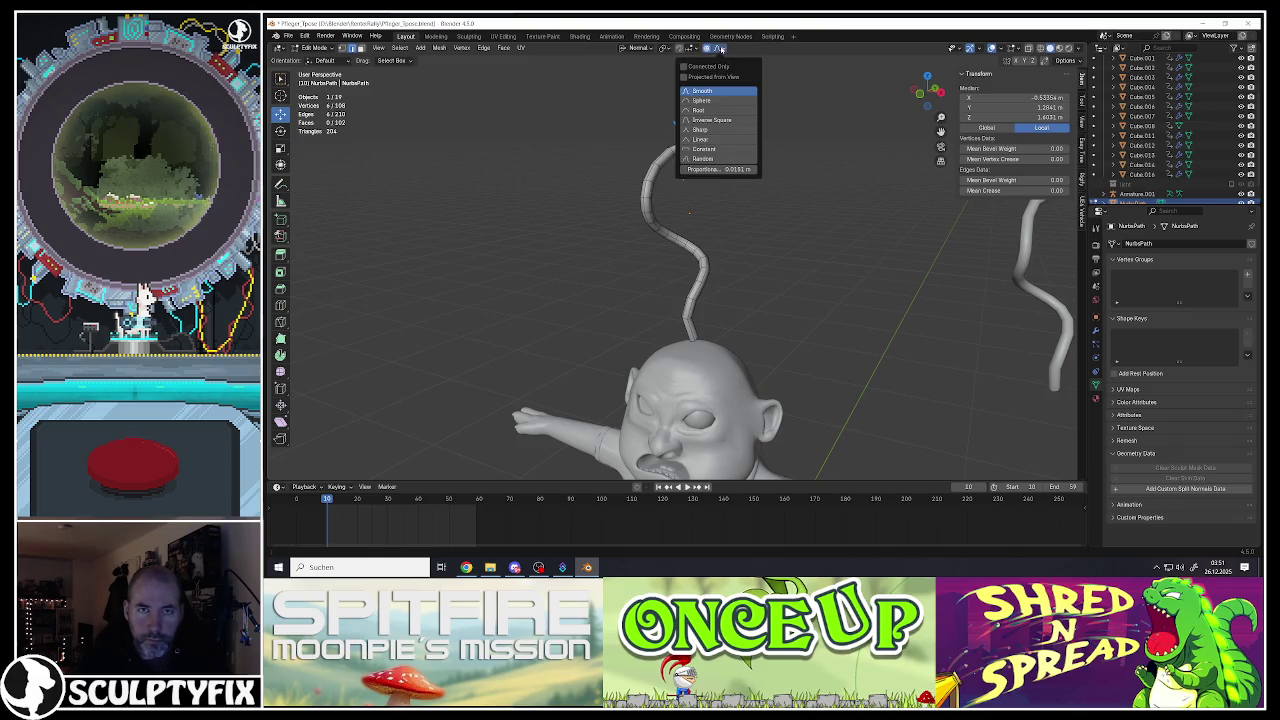
pyautogui.click(690, 130)
pyautogui.press('s')
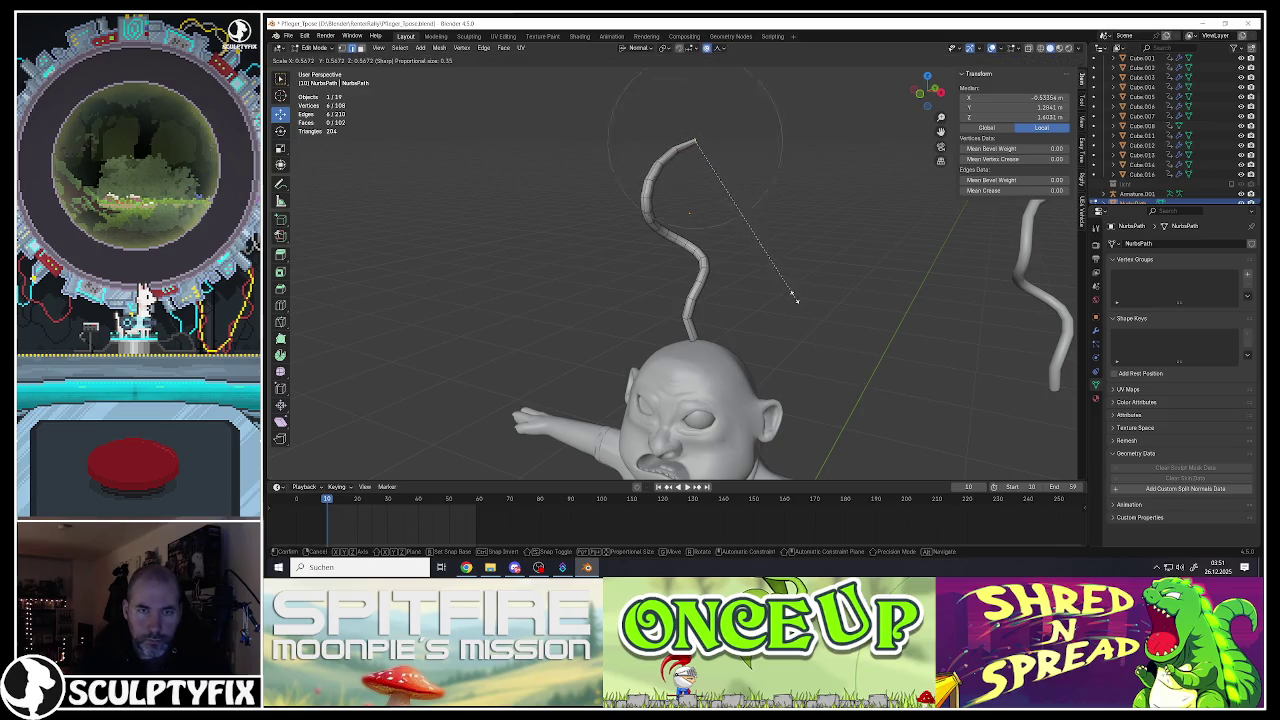
pyautogui.scroll(-12, 770, 260)
pyautogui.click(706, 147)
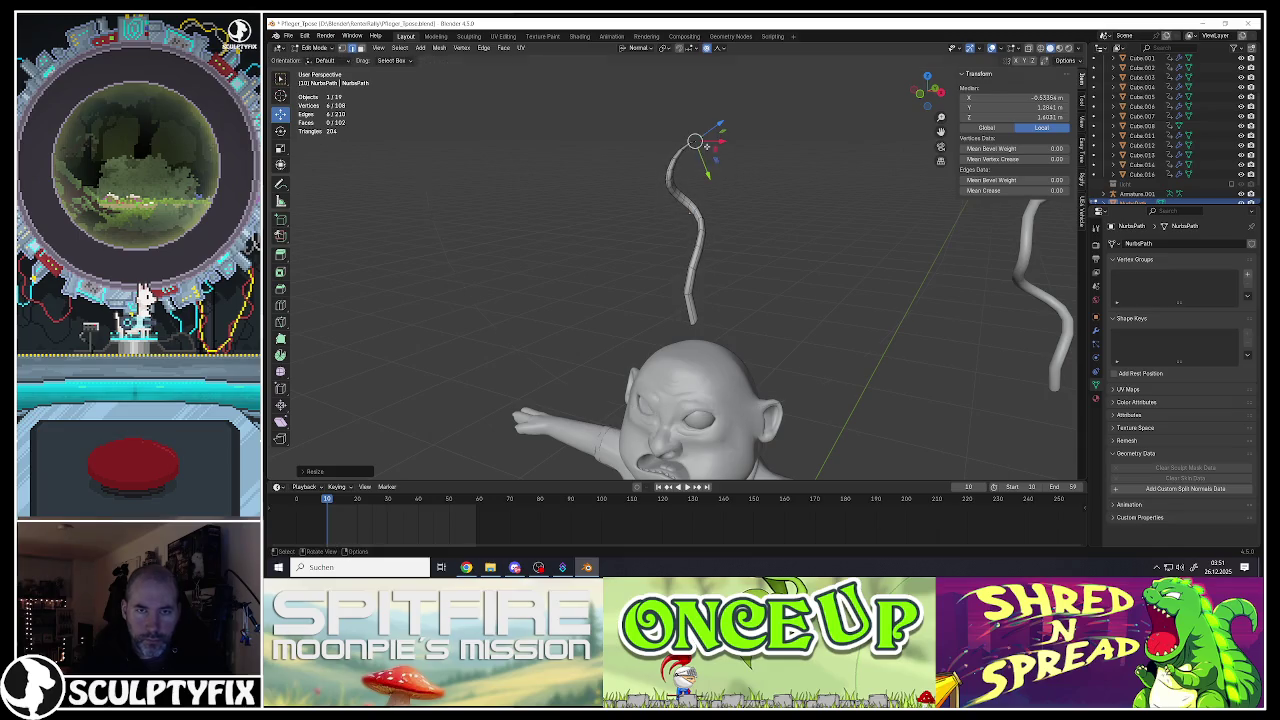
# Step: Merge the strand's vertices by distance, fill the open end, and mark its edges sharp
pyautogui.press('m')
pyautogui.click(690, 208)
pyautogui.moveTo(690, 208); pyautogui.dragTo(702, 395, button='middle')
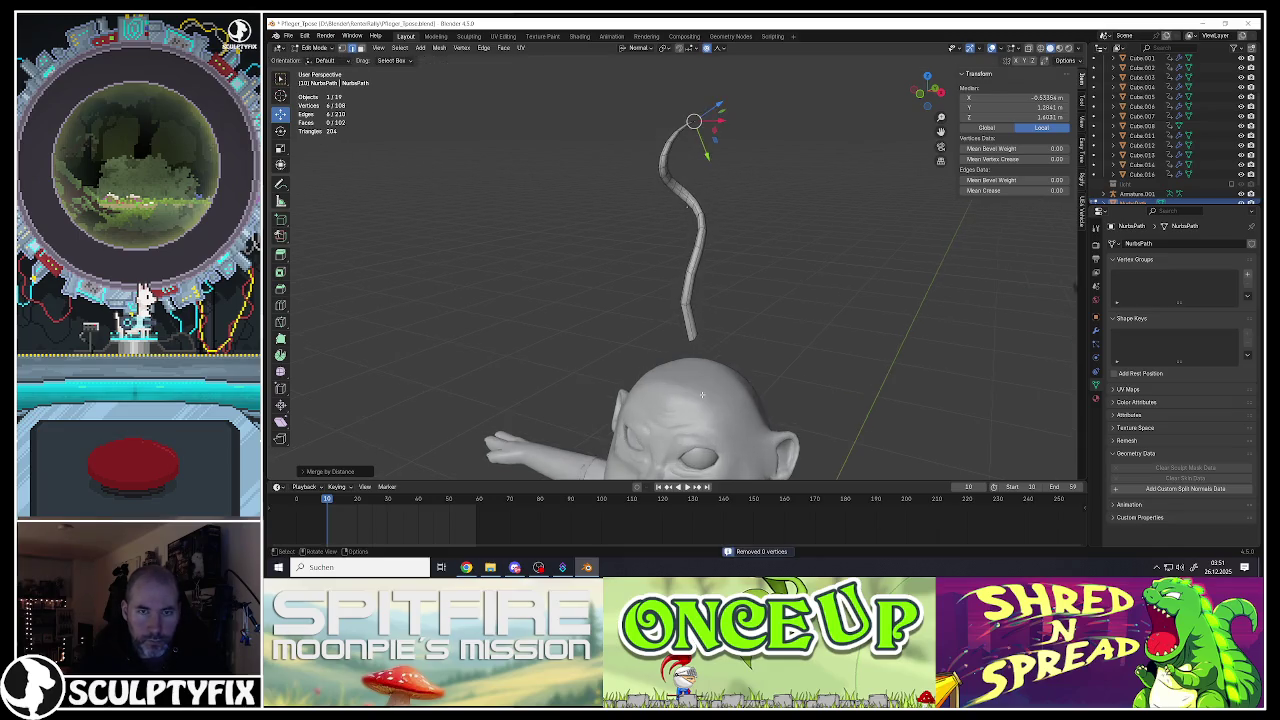
pyautogui.scroll(3, 702, 395)
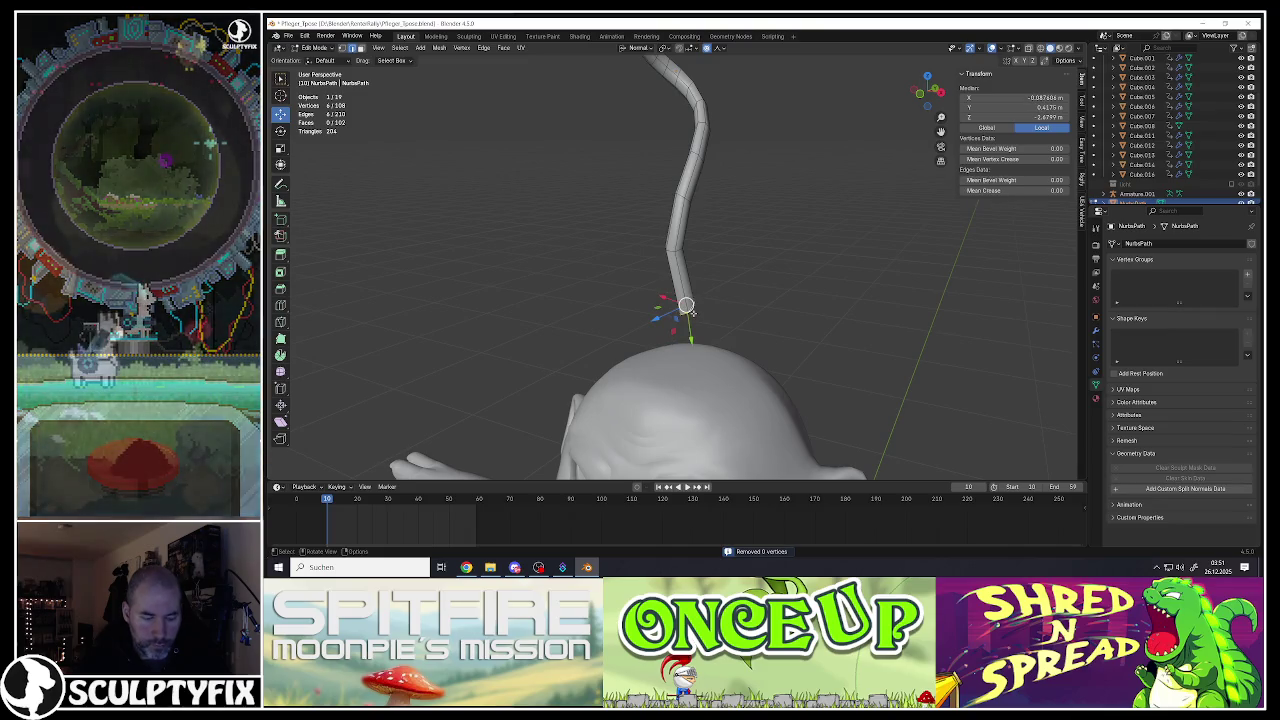
pyautogui.press('f')
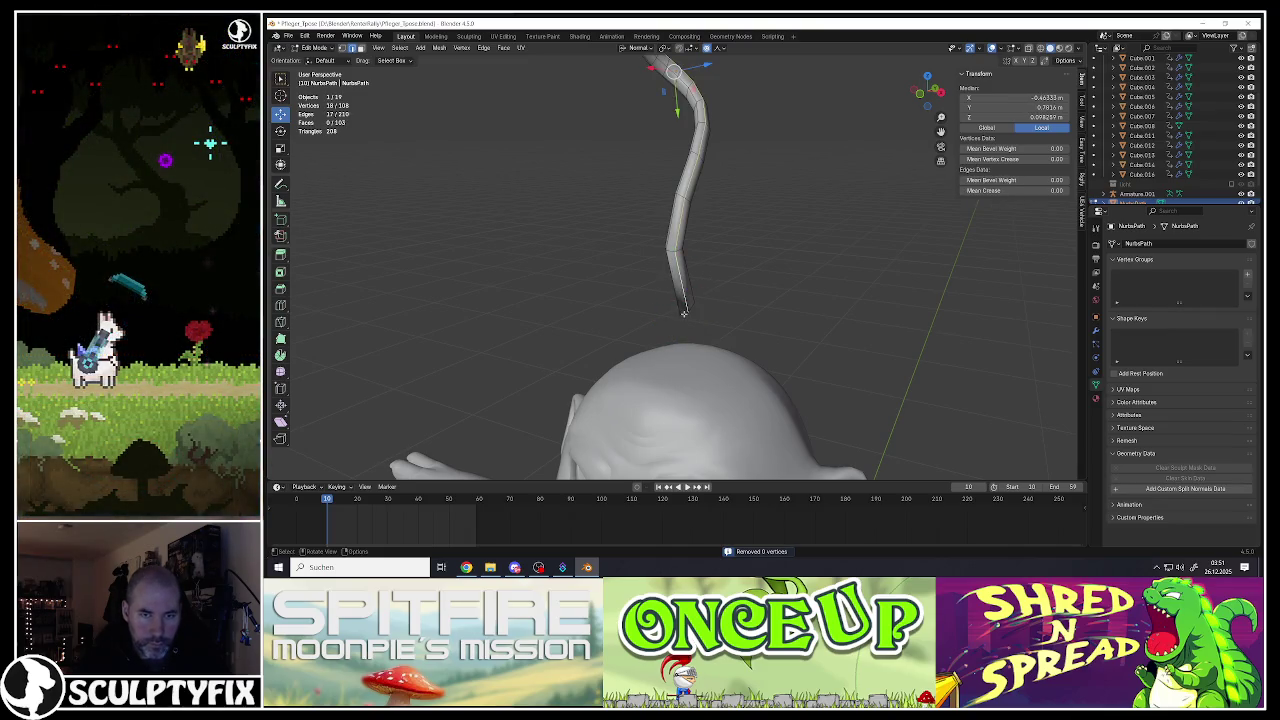
pyautogui.hotkey('ctrl', 'e')
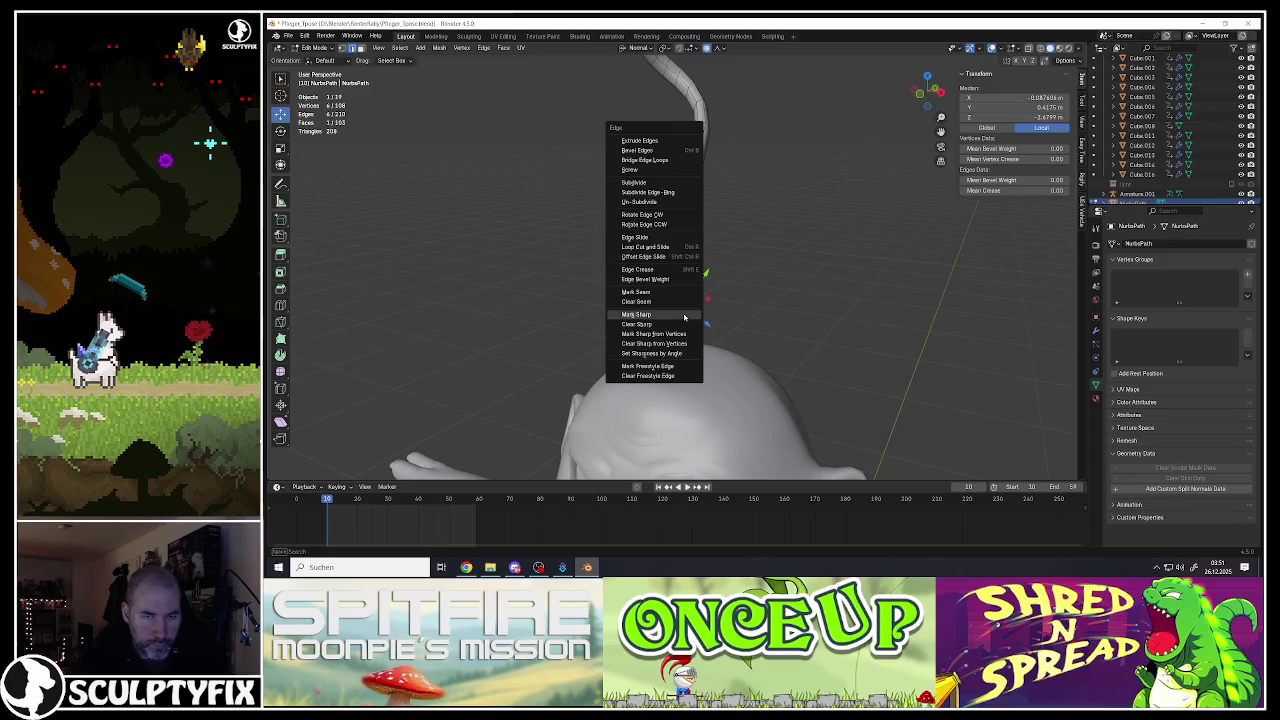
pyautogui.click(639, 317)
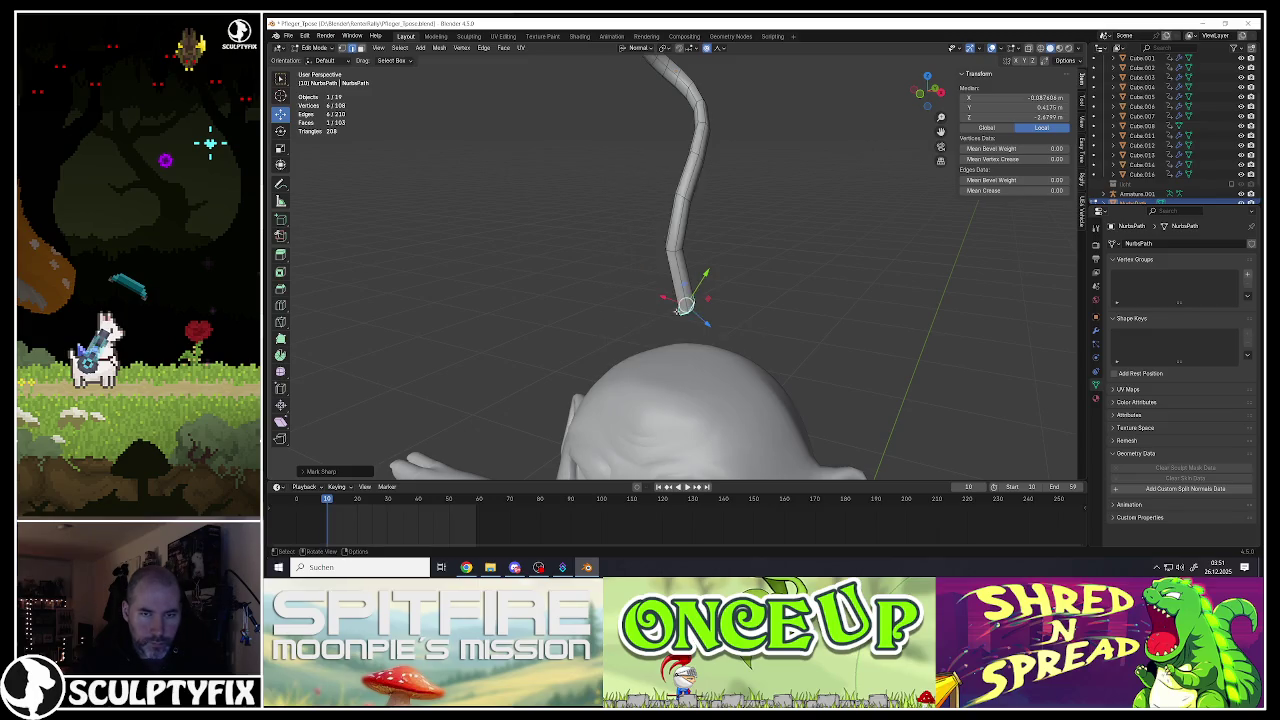
pyautogui.scroll(-3, 683, 308)
# Step: Fatten the strand's base with Alt+S and scale the whole strand down
pyautogui.hotkey('alt', 's')
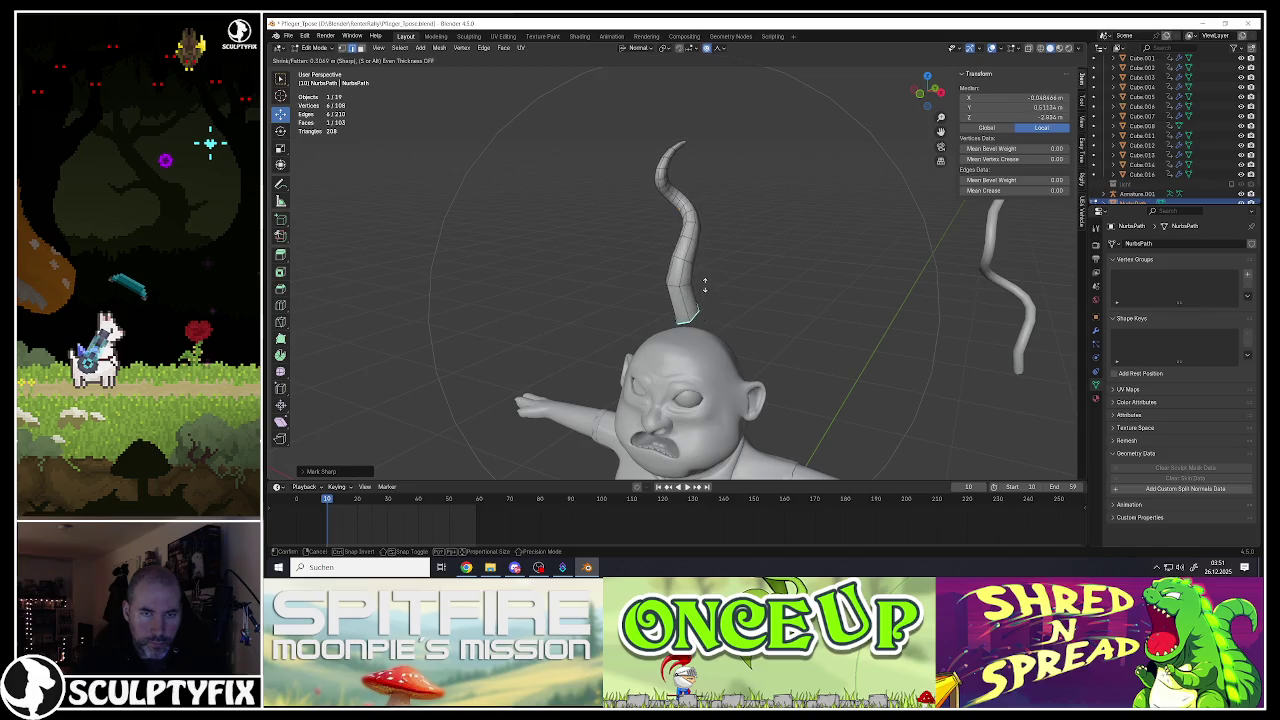
pyautogui.click(707, 270)
pyautogui.press('Tab')
pyautogui.press('s')
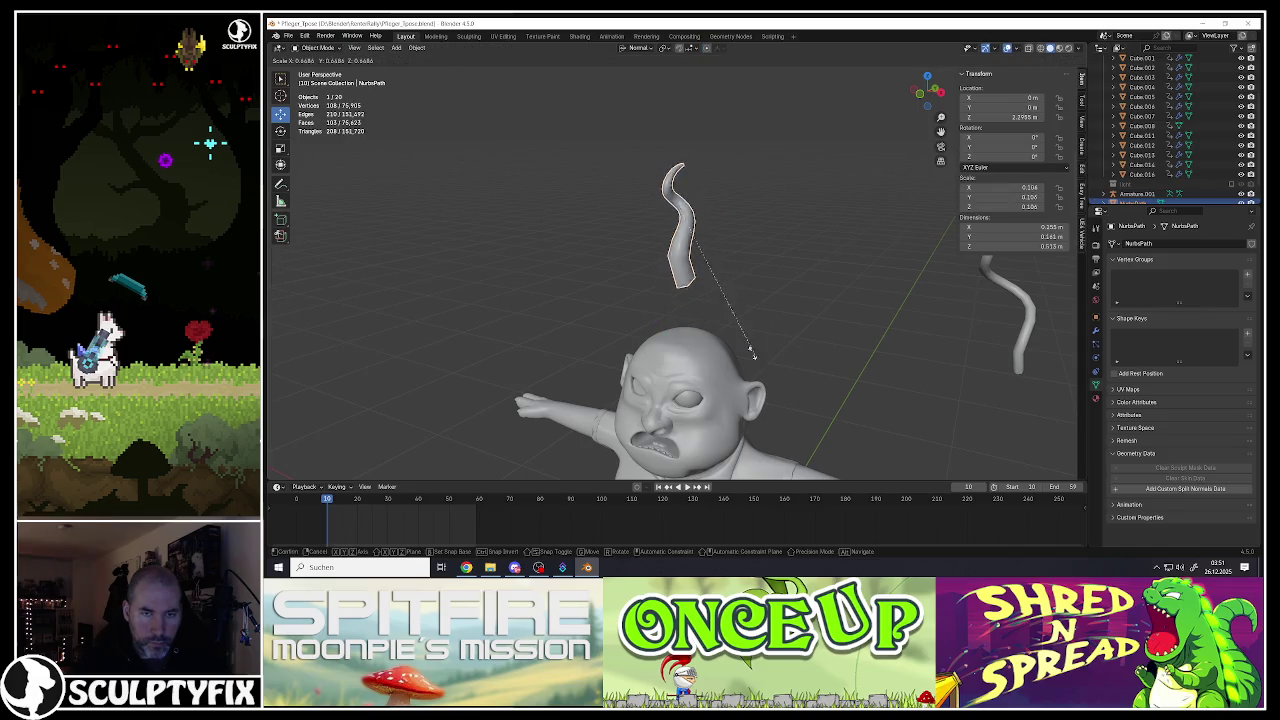
pyautogui.click(712, 266)
pyautogui.hotkey('alt', 's')
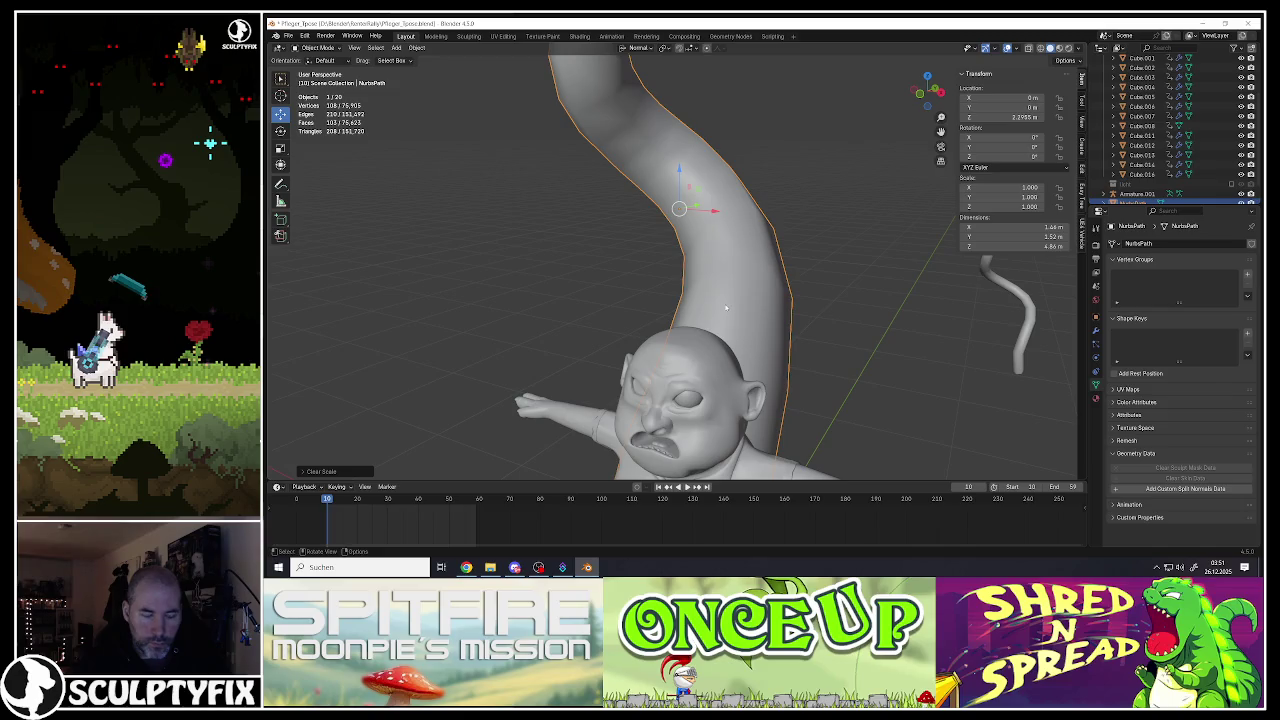
pyautogui.hotkey('ctrl', 'z')
pyautogui.press('Tab')
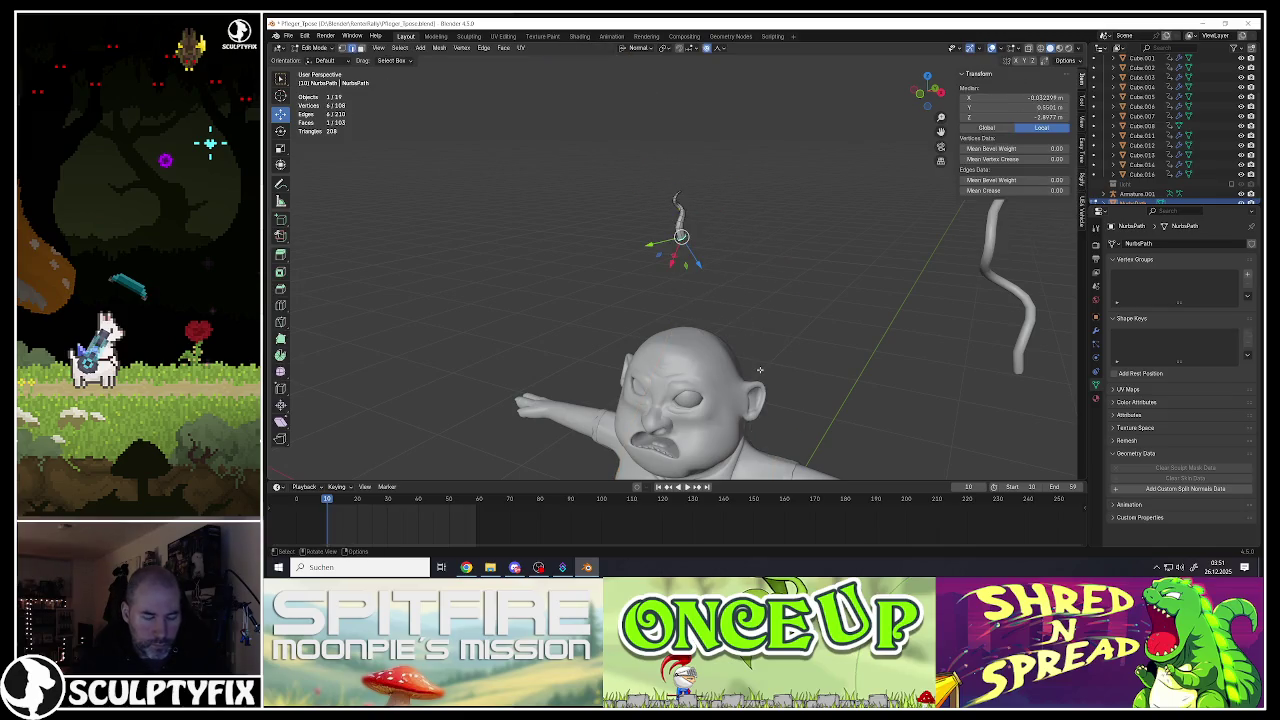
pyautogui.hotkey('alt', 's')
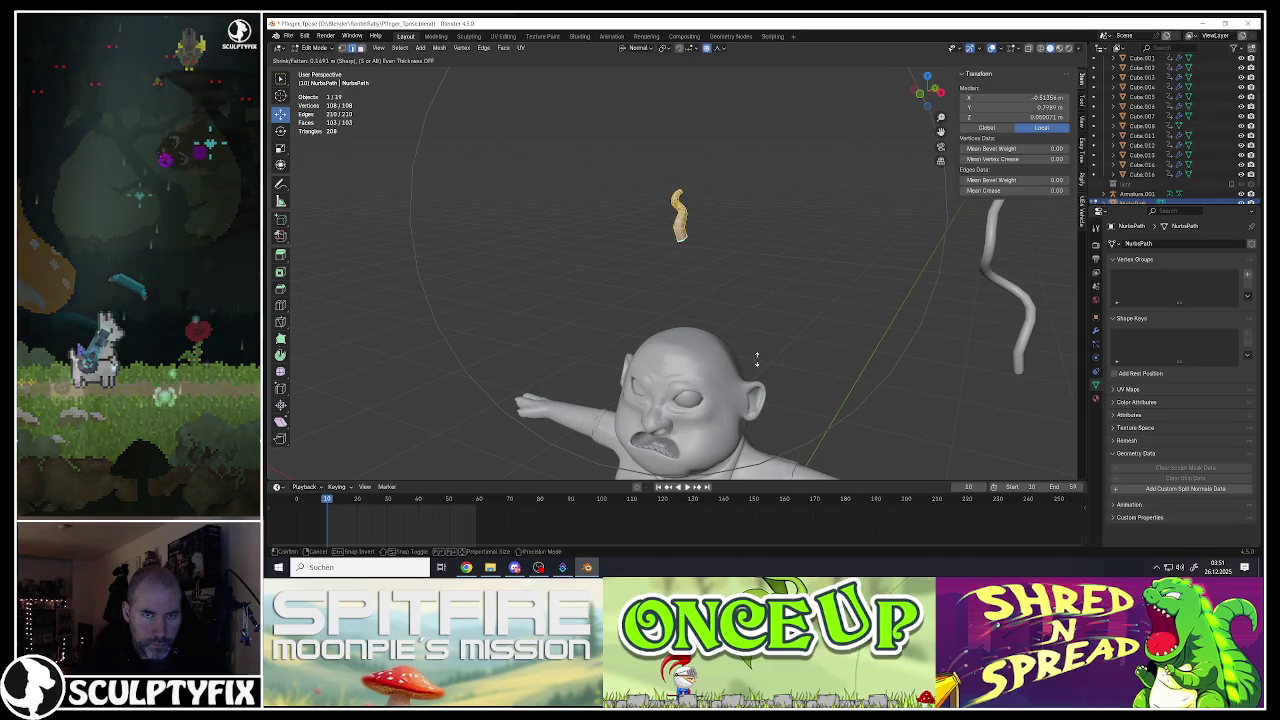
pyautogui.click(756, 367)
# Step: In local view, scale the tip's edge loop with proportional falloff to taper it
pyautogui.press('KP_Divide')
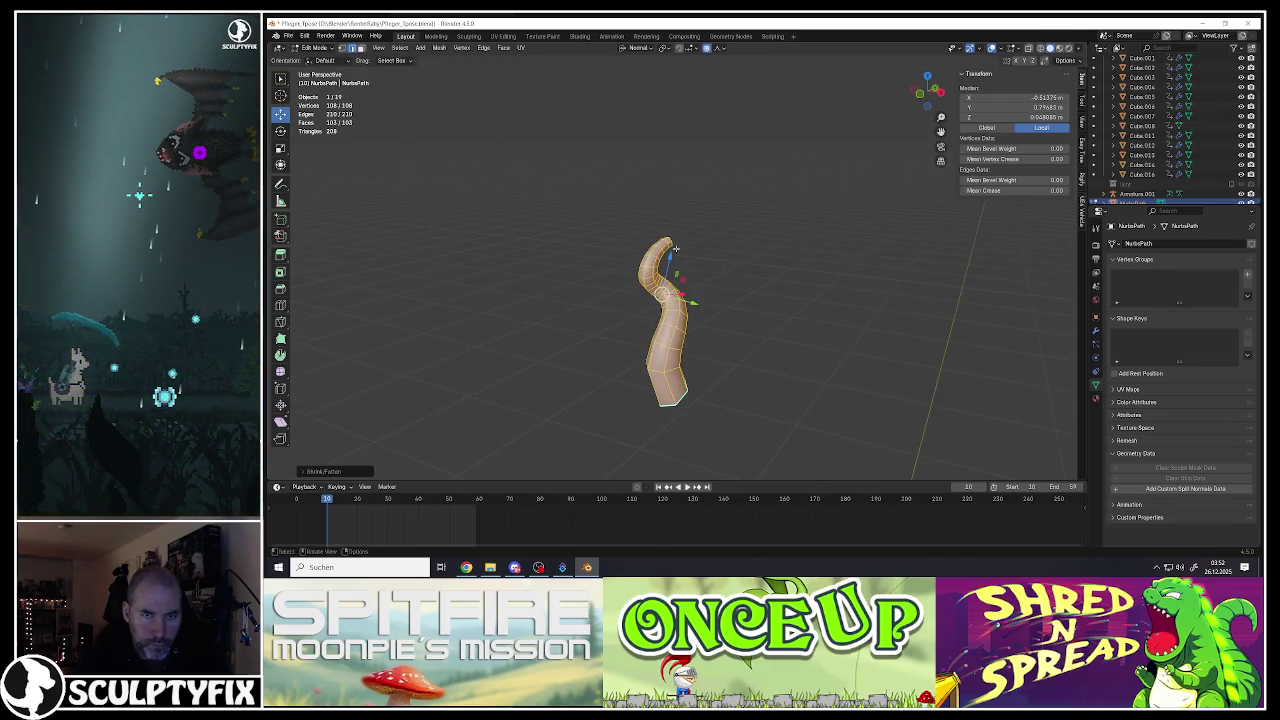
pyautogui.click(672, 243)
pyautogui.press('s')
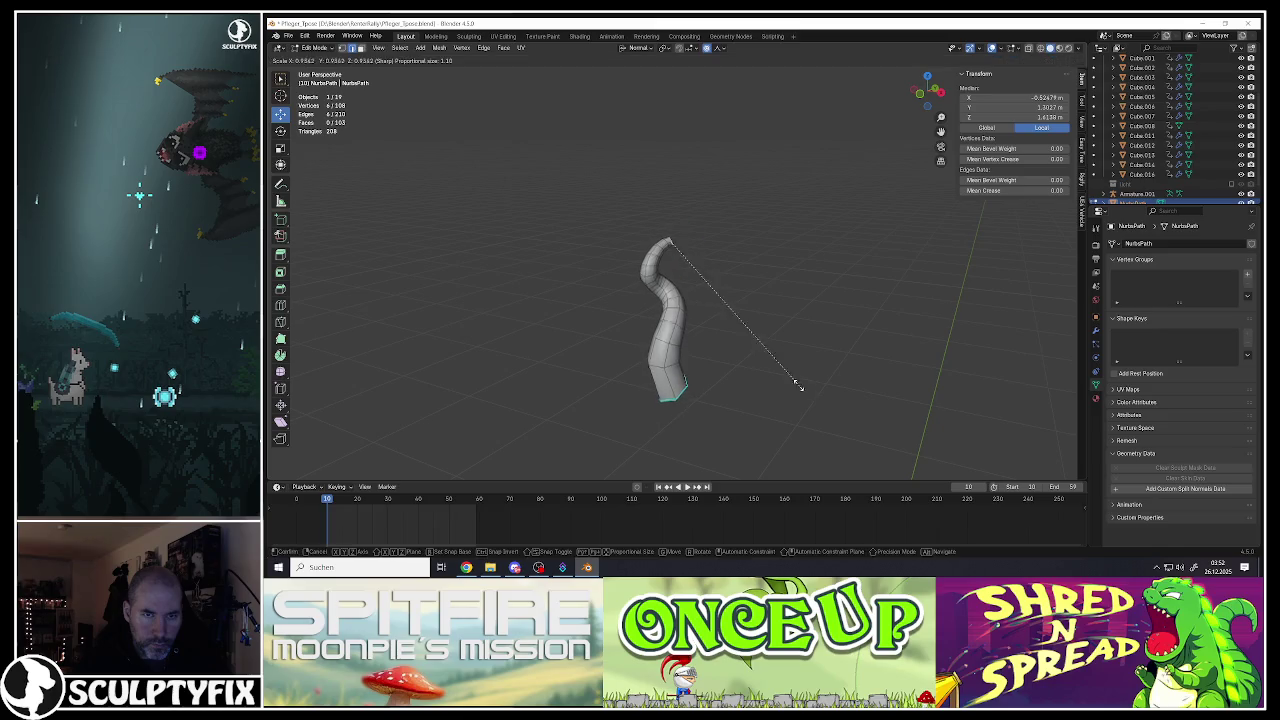
pyautogui.scroll(15, 750, 318)
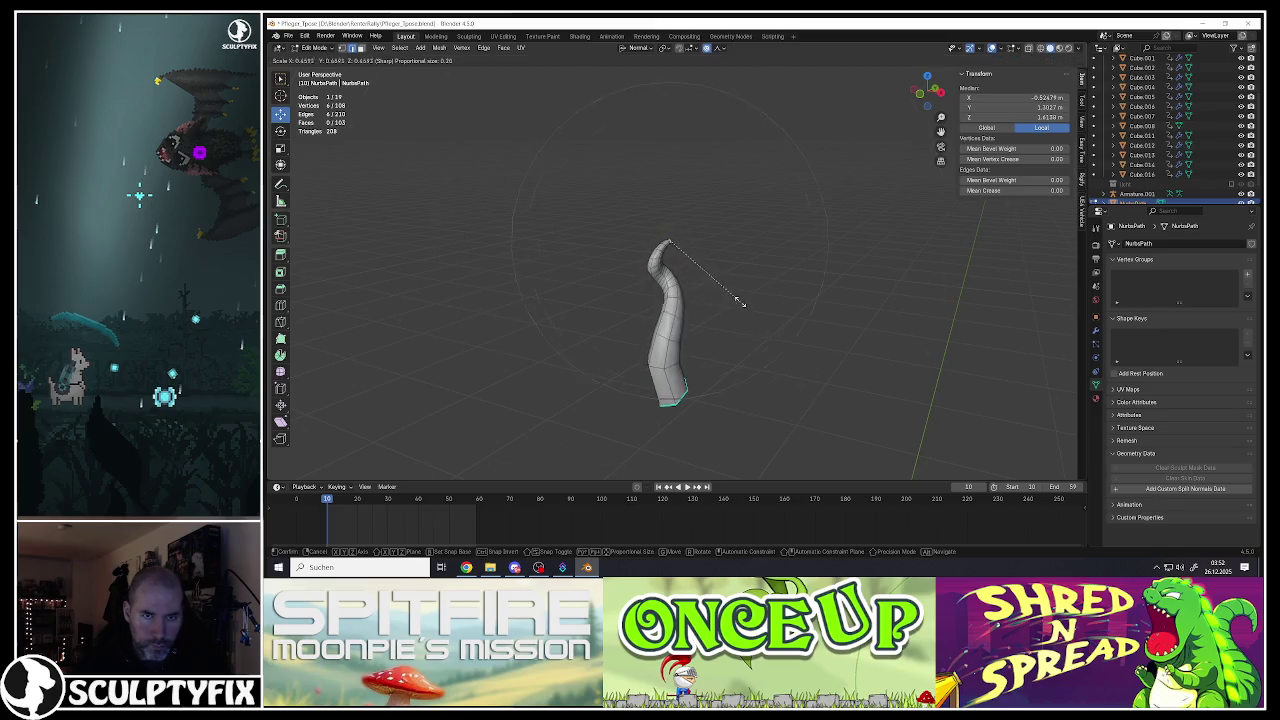
pyautogui.click(697, 240)
pyautogui.press('KP_Divide')
# Step: Move the small curl onto the top of the character's head
pyautogui.scroll(3, 650, 270)
pyautogui.moveTo(660, 260)
pyautogui.mouseDown(button='middle')
pyautogui.moveTo(635, 287)
pyautogui.moveTo(660, 320)
pyautogui.mouseUp(button='middle')
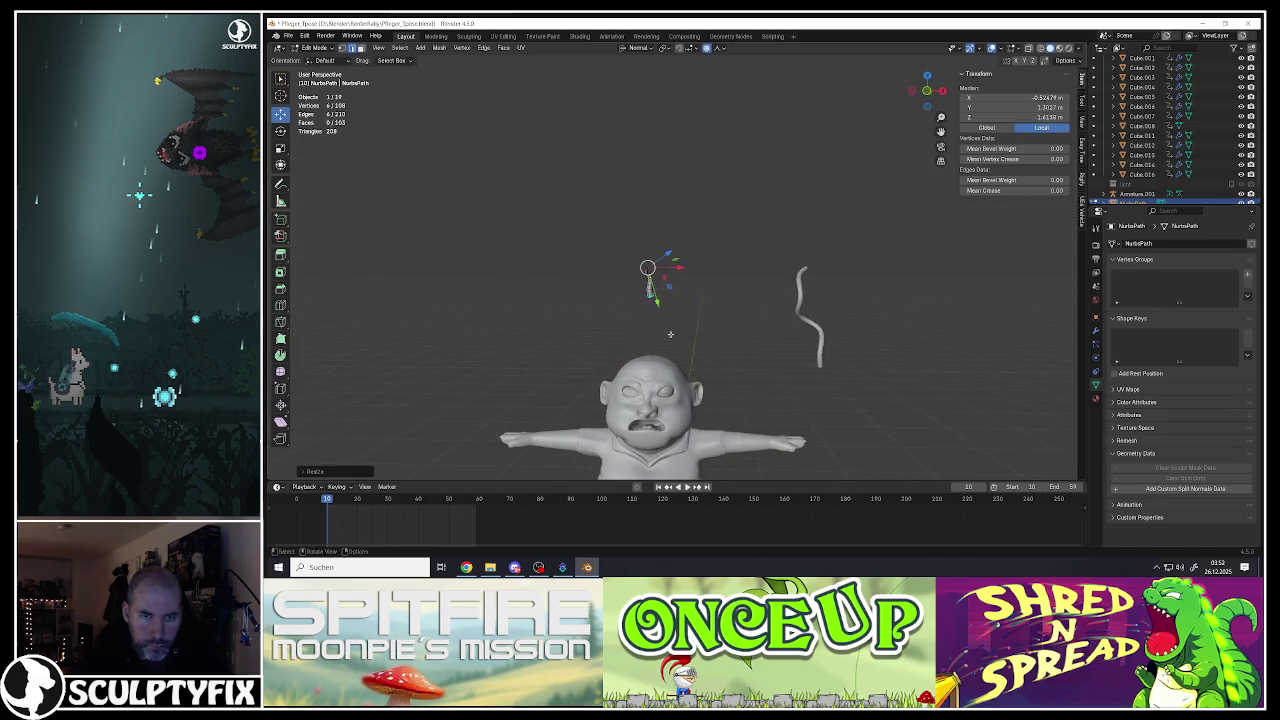
pyautogui.press('Tab')
pyautogui.scroll(-3, 670, 338)
pyautogui.scroll(4, 670, 338)
pyautogui.press('g')
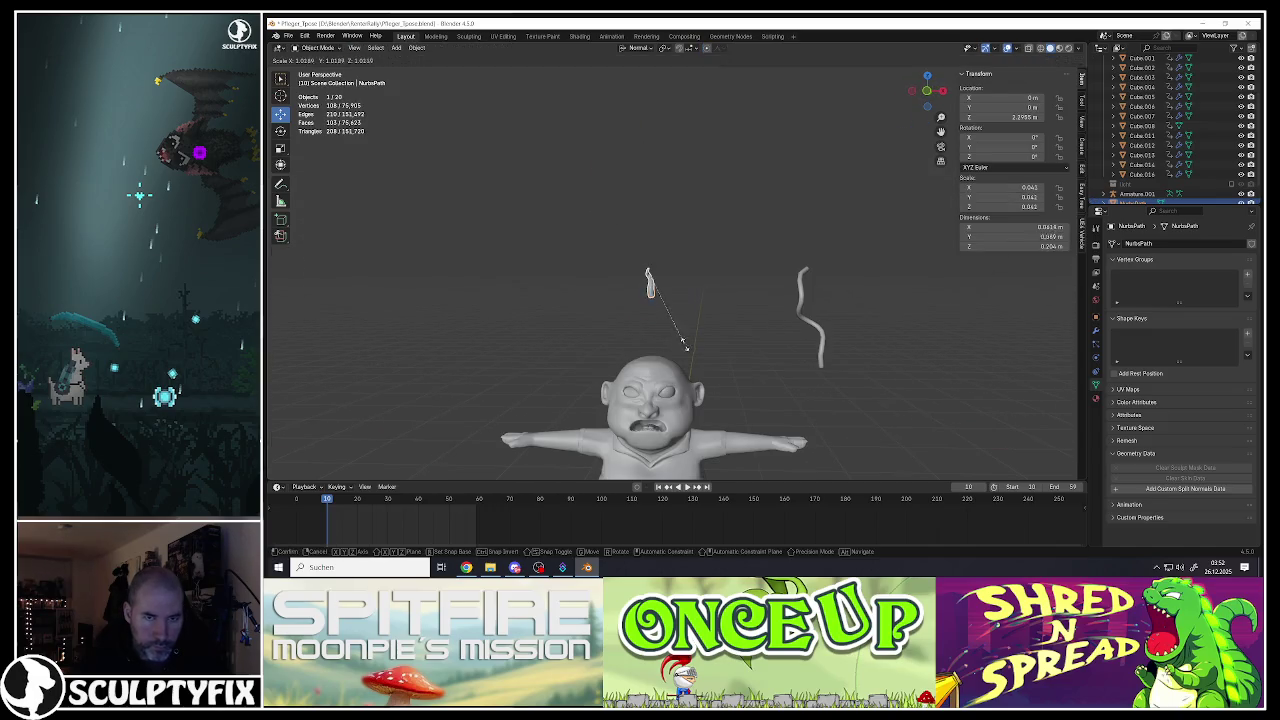
pyautogui.click(684, 397)
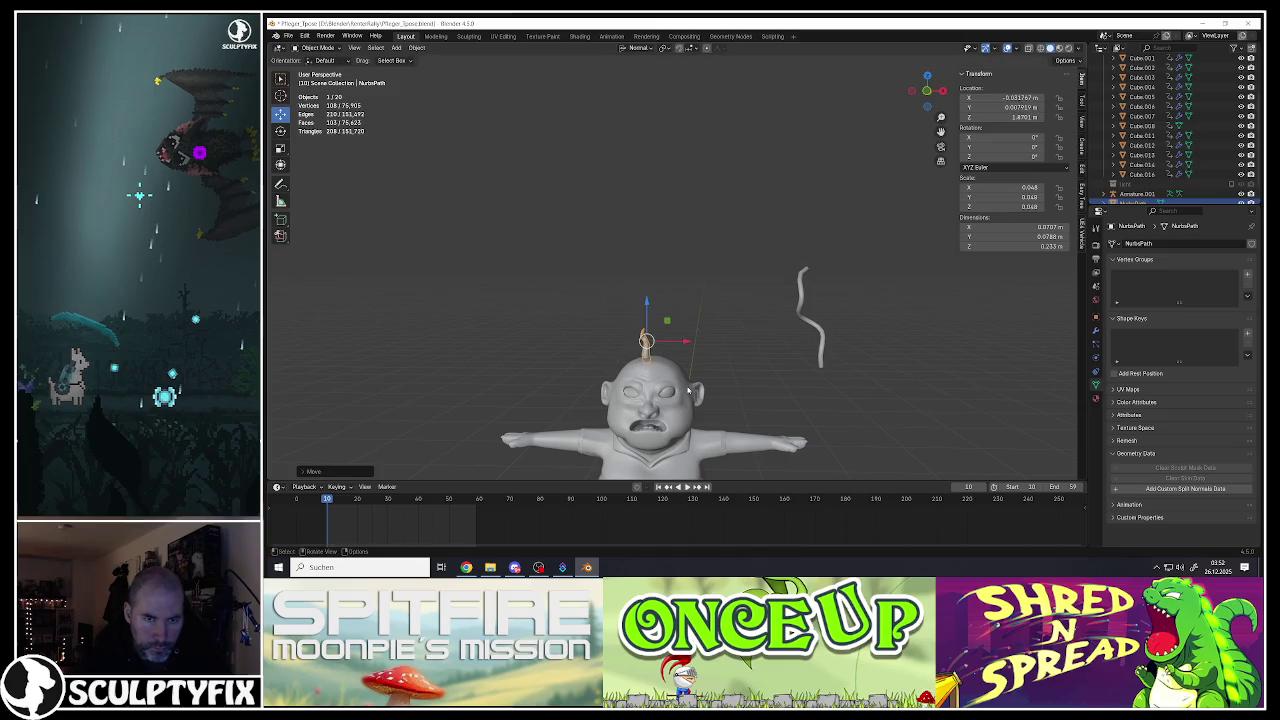
pyautogui.scroll(4, 670, 380)
pyautogui.moveTo(670, 380); pyautogui.dragTo(658, 348, button='middle')
# Step: Tilt the curl, settle it on the scalp, and place a duplicate copy beside it
pyautogui.press('r')
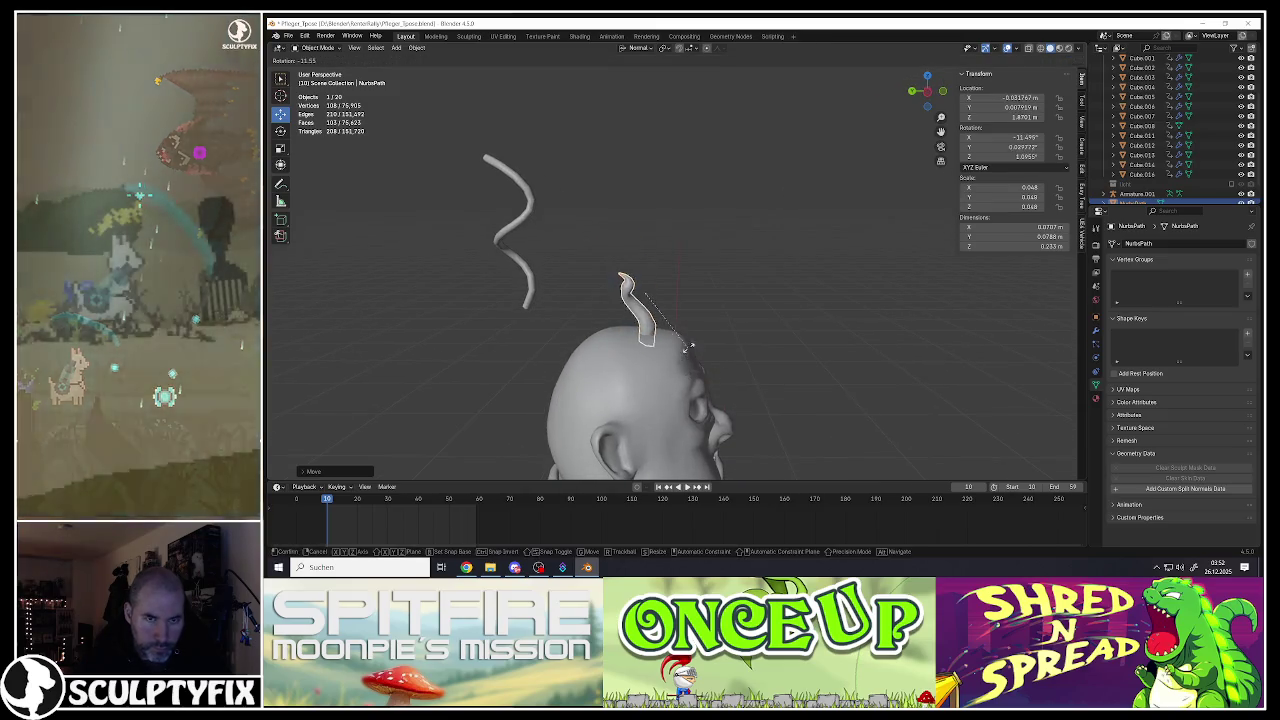
pyautogui.click(640, 342)
pyautogui.press('g')
pyautogui.click(637, 340)
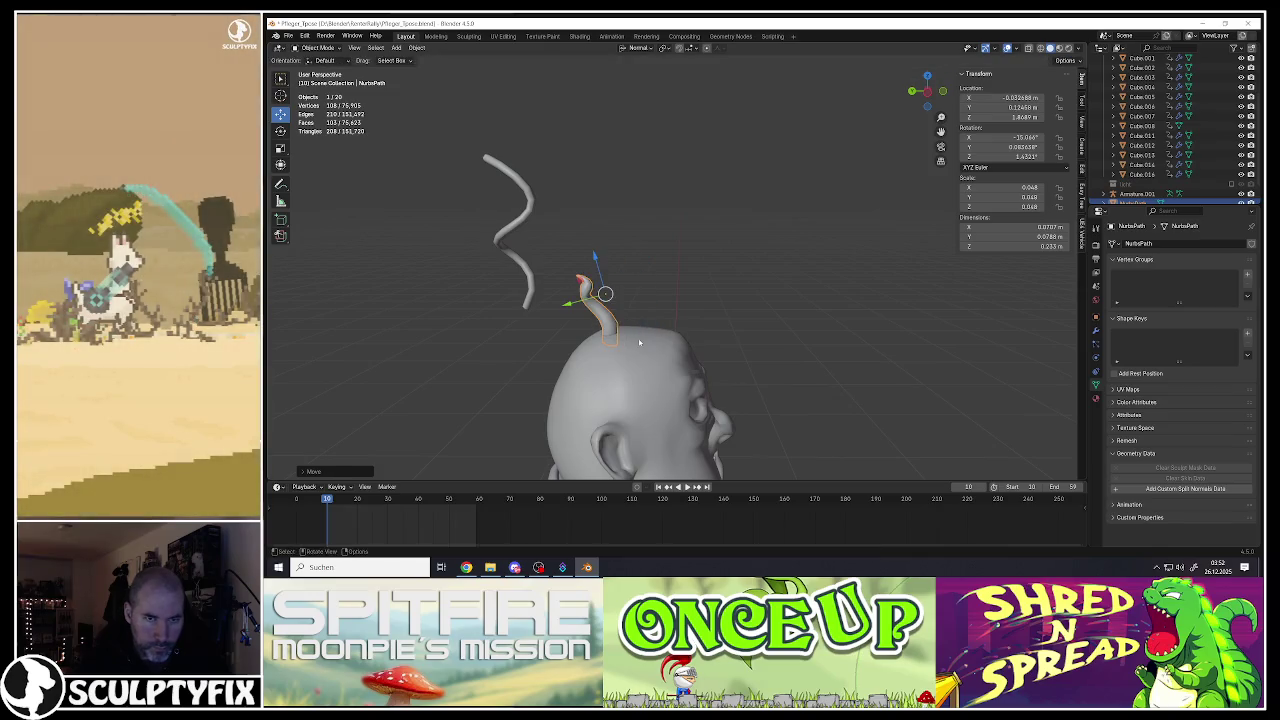
pyautogui.moveTo(637, 340); pyautogui.dragTo(655, 345, button='middle')
pyautogui.hotkey('shift', 'd')
pyautogui.click(668, 345)
# Step: Duplicate the curl and place four copies across the front of the head
pyautogui.hotkey('shift', 'd')
pyautogui.click(660, 340)
pyautogui.hotkey('shift', 'd')
pyautogui.click(665, 335)
pyautogui.hotkey('shift', 'd')
pyautogui.click(653, 366)
pyautogui.hotkey('shift', 'd')
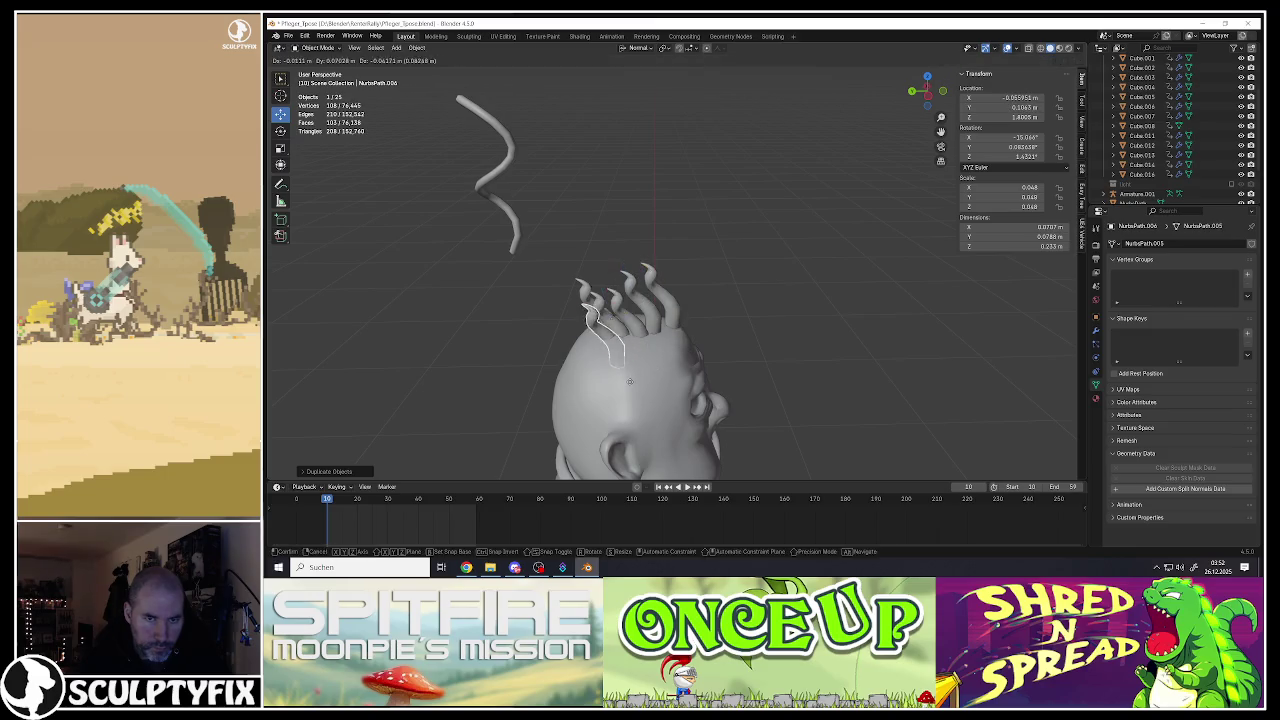
pyautogui.click(600, 345)
pyautogui.hotkey('shift', 'd')
pyautogui.press('Escape')
# Step: Place four more curl copies along the lower and right side of the head
pyautogui.moveTo(600, 345)
pyautogui.mouseDown(button='middle')
pyautogui.moveTo(663, 350)
pyautogui.moveTo(615, 360)
pyautogui.moveTo(633, 384)
pyautogui.mouseUp(button='middle')
pyautogui.hotkey('shift', 'd')
pyautogui.hotkey('shift', 'd')
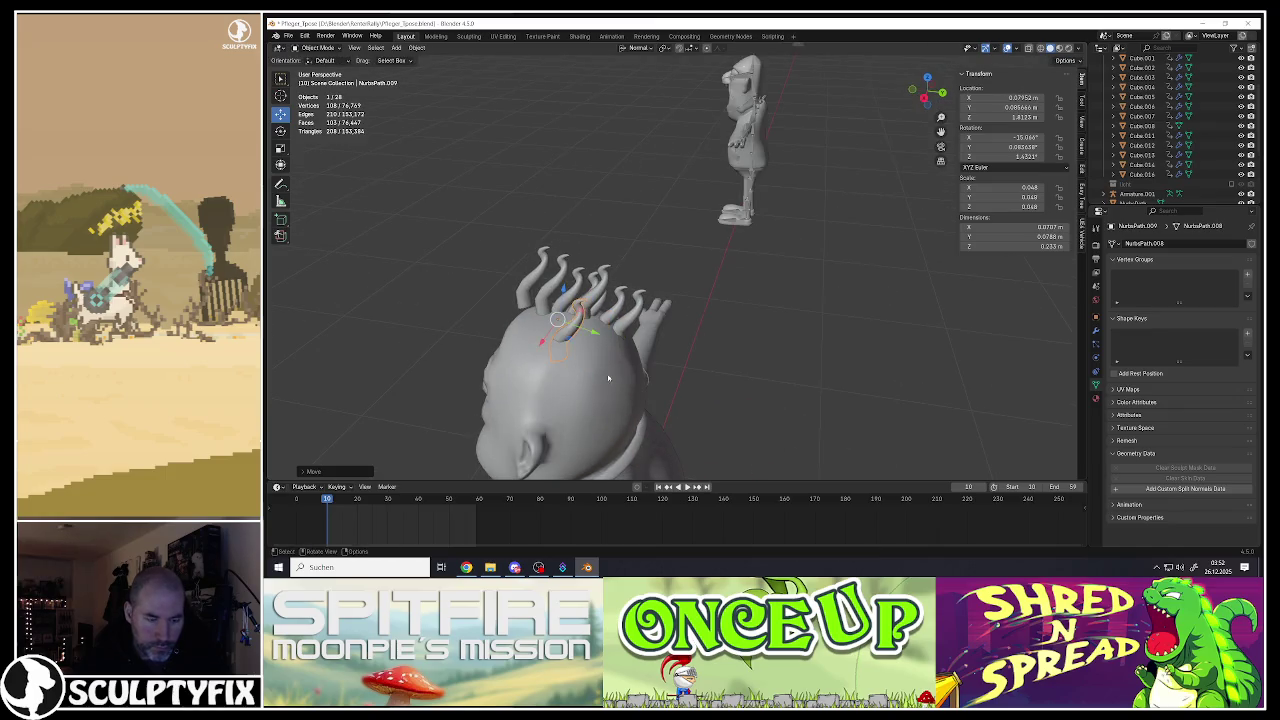
pyautogui.click(582, 381)
pyautogui.hotkey('shift', 'd')
pyautogui.click(550, 381)
pyautogui.hotkey('shift', 'd')
pyautogui.click(550, 381)
# Step: Add three more curl copies near the middle of the scalp
pyautogui.hotkey('shift', 'd')
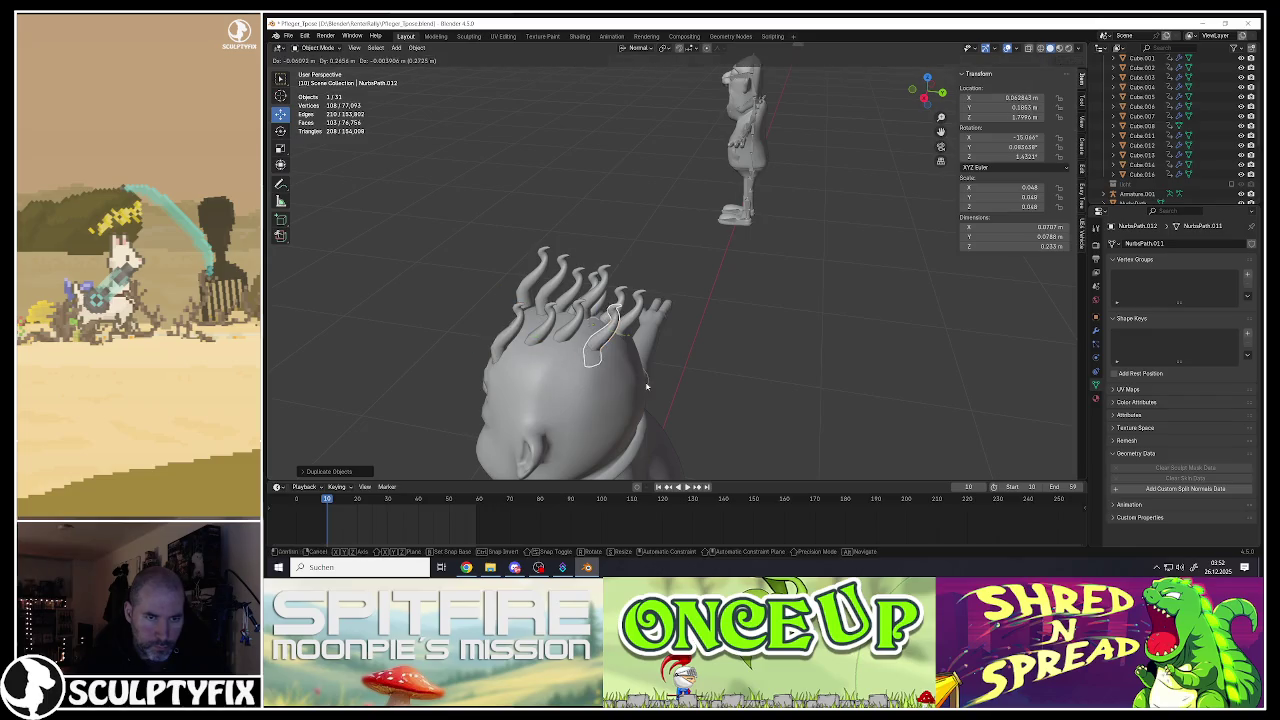
pyautogui.click(666, 401)
pyautogui.hotkey('shift', 'd')
pyautogui.click(620, 395)
pyautogui.hotkey('shift', 'd')
pyautogui.click(600, 393)
pyautogui.click(585, 392)
pyautogui.hotkey('shift', 'd')
pyautogui.click(585, 392)
# Step: Reposition a curl on the right of the head and place a copy beside it
pyautogui.moveTo(585, 392)
pyautogui.mouseDown(button='middle')
pyautogui.moveTo(576, 340)
pyautogui.moveTo(622, 315)
pyautogui.mouseUp(button='middle')
pyautogui.click(622, 310)
pyautogui.press('g')
pyautogui.click(655, 334)
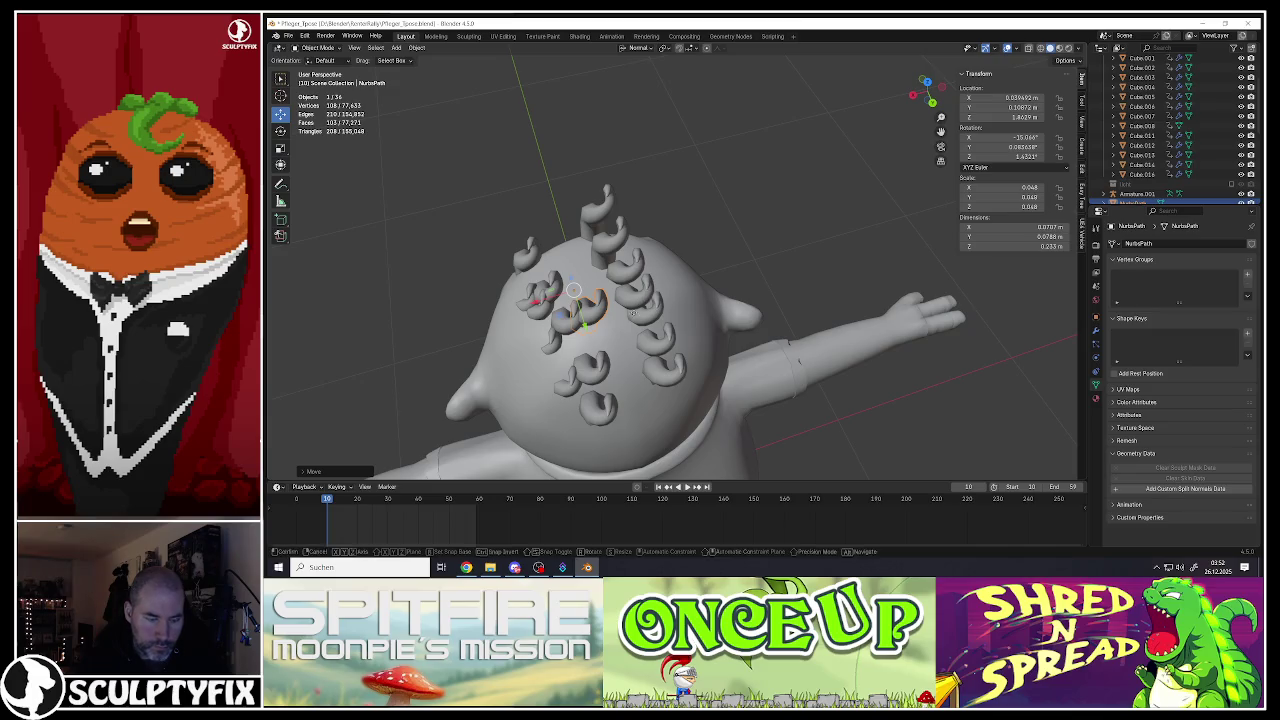
pyautogui.press('g')
pyautogui.click(684, 318)
pyautogui.hotkey('shift', 'd')
pyautogui.click(698, 302)
# Step: Copy a curl and move curls up to the top of the head
pyautogui.hotkey('shift', 'd')
pyautogui.click(675, 350)
pyautogui.press('g')
pyautogui.click(645, 292)
pyautogui.press('g')
pyautogui.click(625, 250)
pyautogui.press('g')
pyautogui.click(601, 228)
# Step: Shift the top curl left and place two copies further down the head
pyautogui.click(601, 228)
pyautogui.press('g')
pyautogui.click(533, 270)
pyautogui.hotkey('shift', 'd')
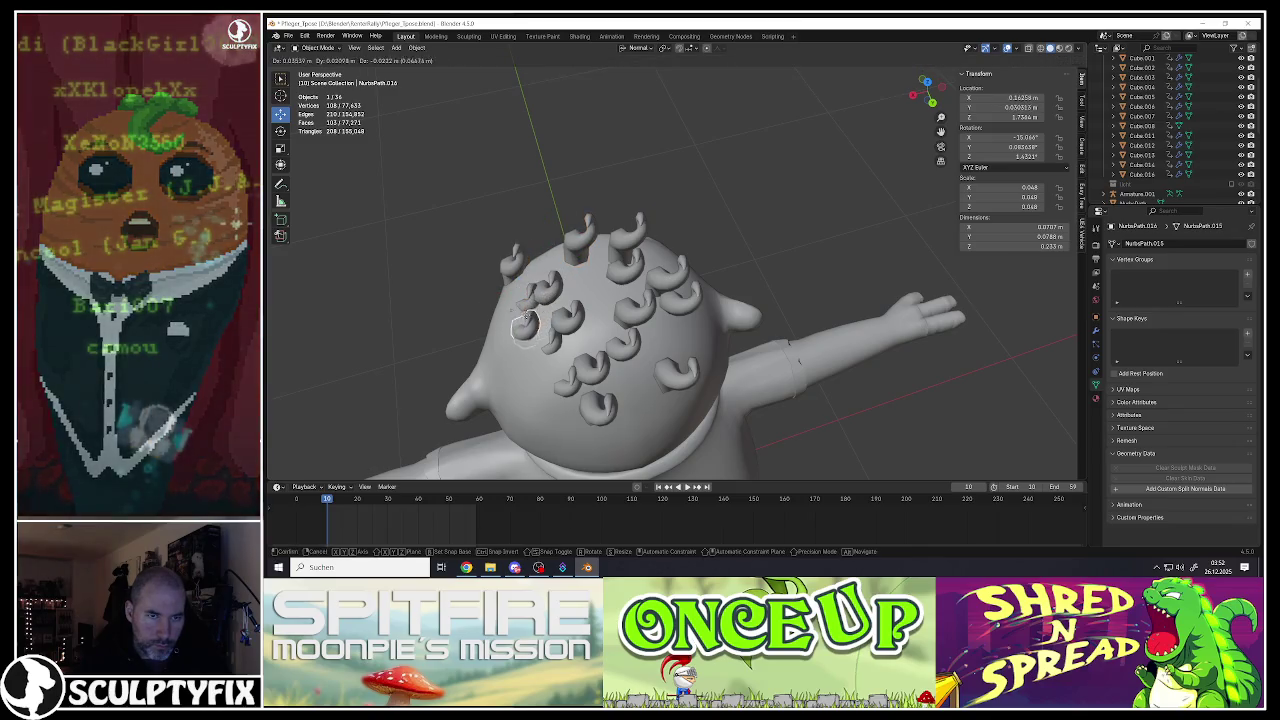
pyautogui.click(557, 268)
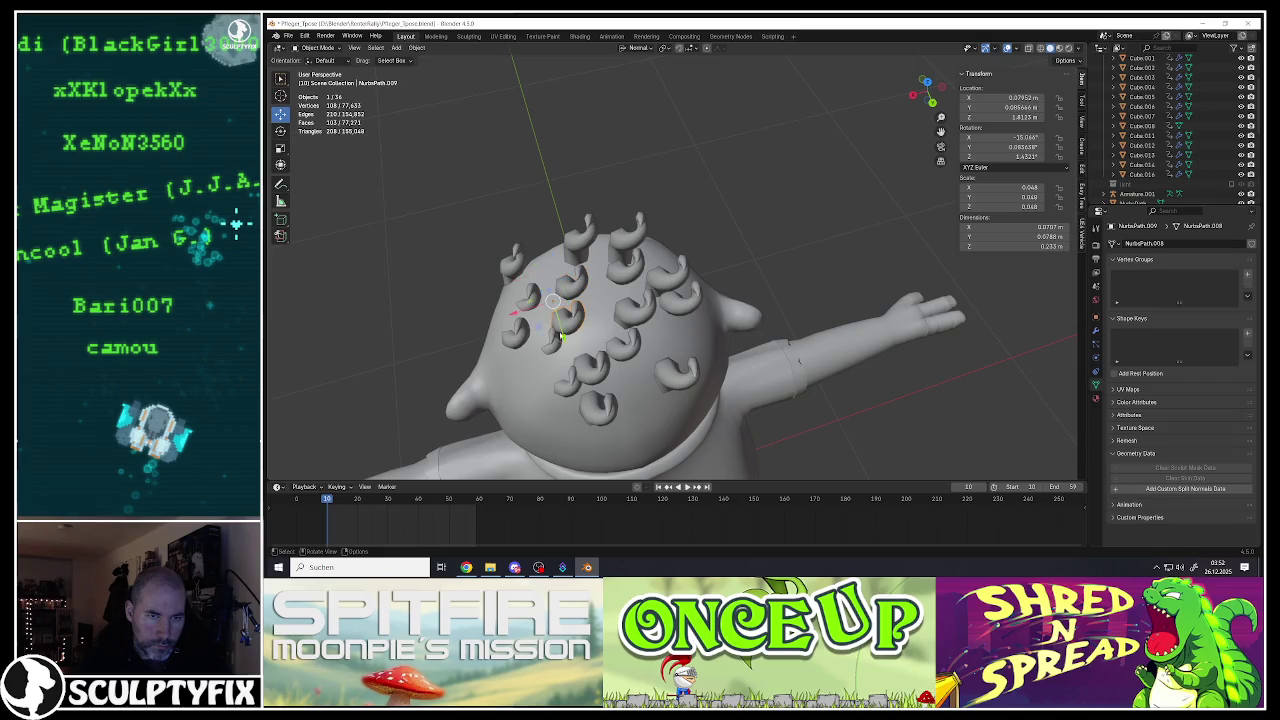
pyautogui.hotkey('shift', 'd')
pyautogui.click(603, 371)
# Step: Raise the original curl higher and add a copy on the right of the head
pyautogui.click(636, 353)
pyautogui.press('g')
pyautogui.click(652, 293)
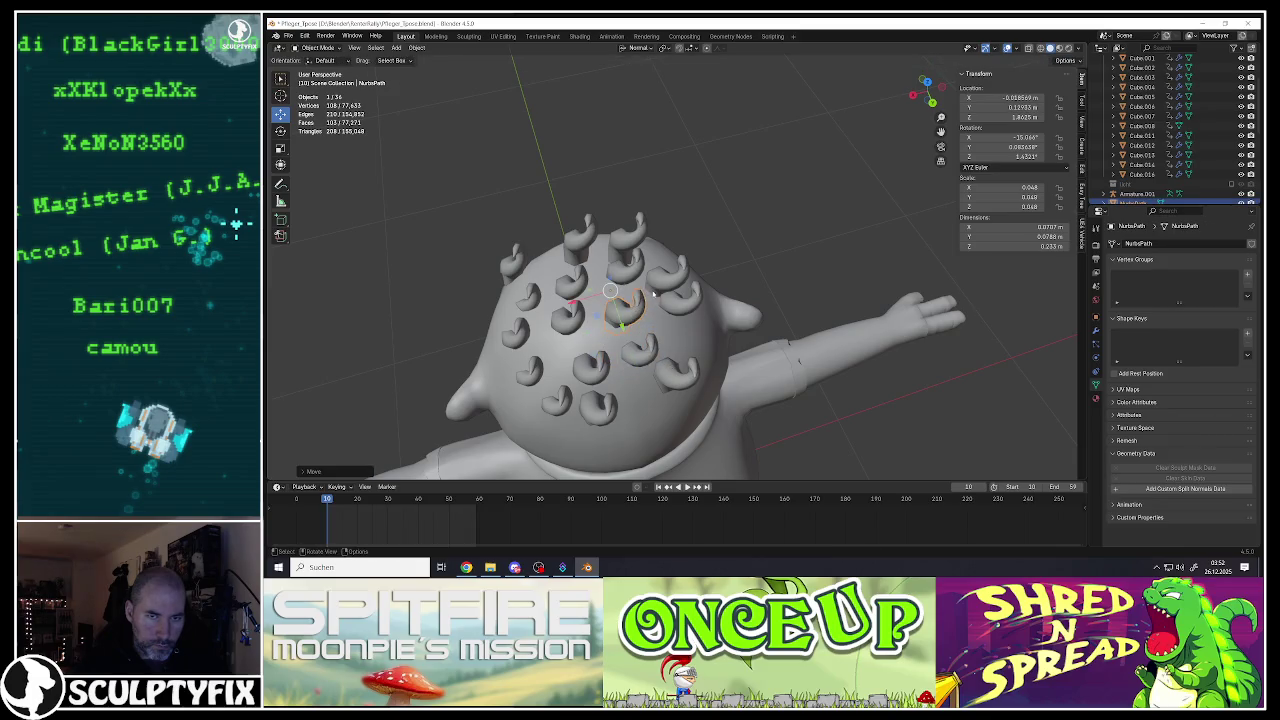
pyautogui.hotkey('shift', 'd')
pyautogui.click(657, 289)
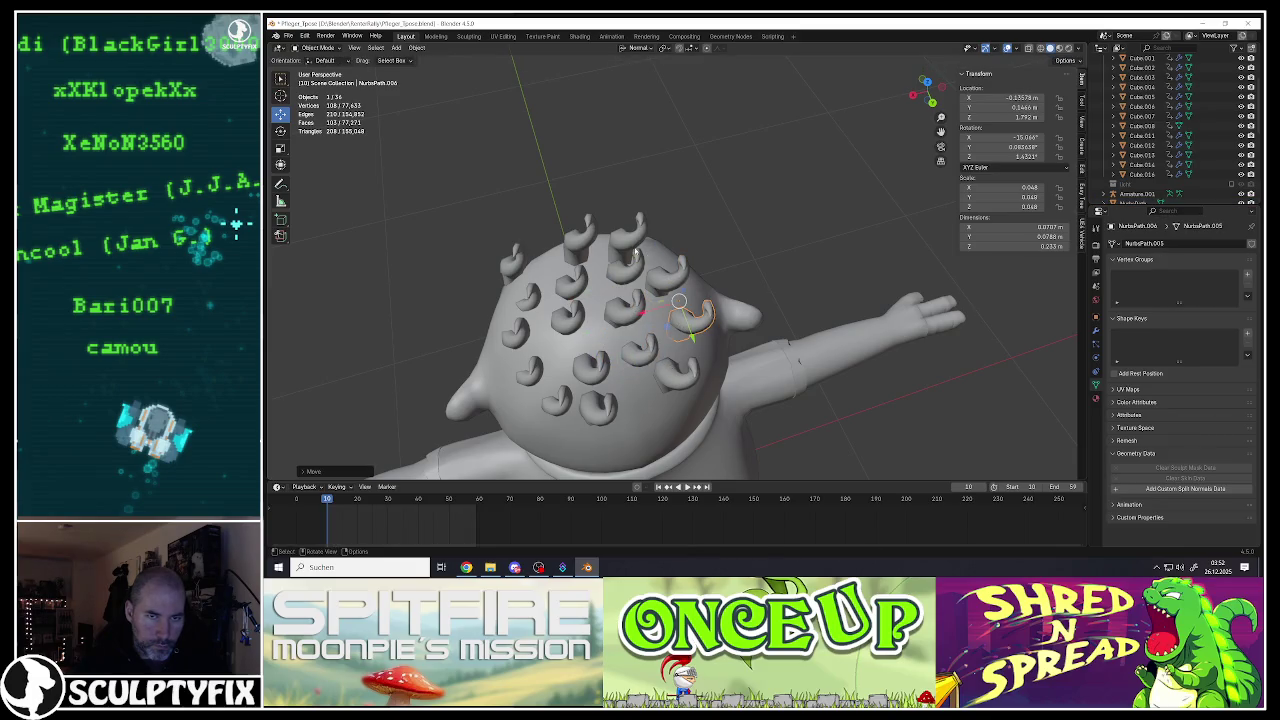
# Step: Adjust a curl at the back, add one at the upper left, and pick the Rotate tool
pyautogui.moveTo(634, 248); pyautogui.dragTo(648, 238, button='middle')
pyautogui.click(647, 232)
pyautogui.press('g')
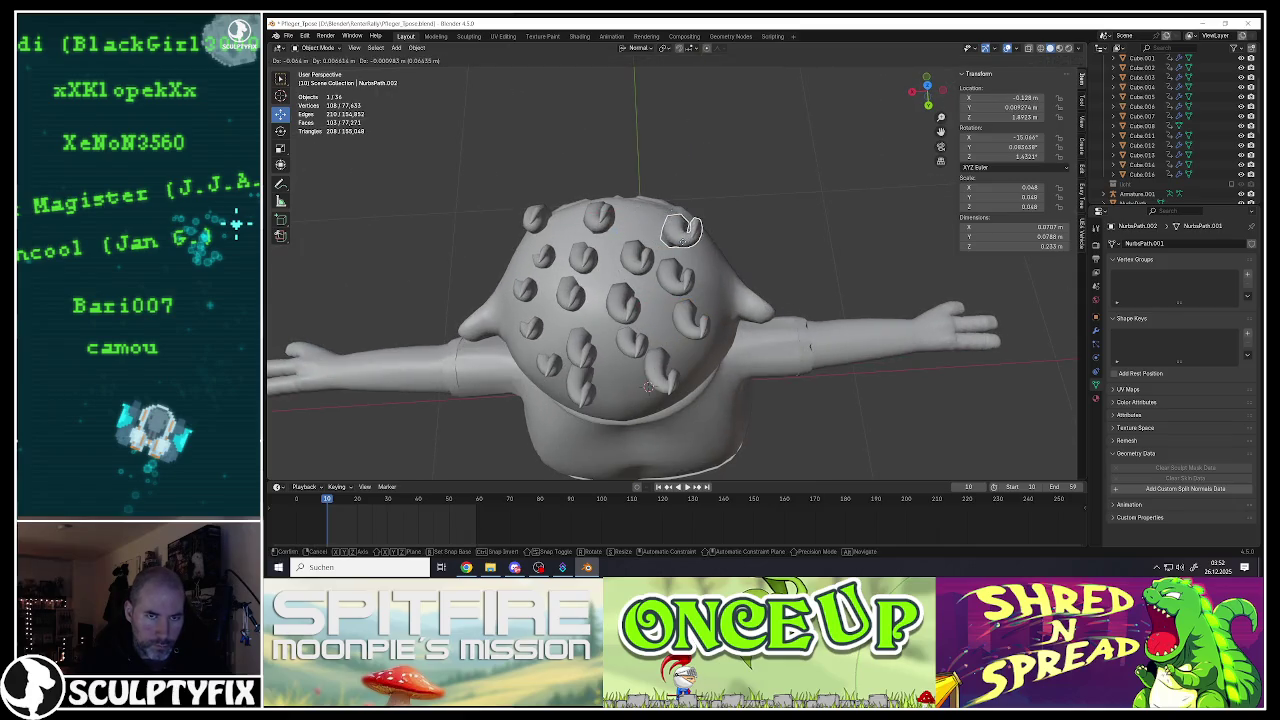
pyautogui.click(682, 232)
pyautogui.hotkey('shift', 'd')
pyautogui.click(541, 206)
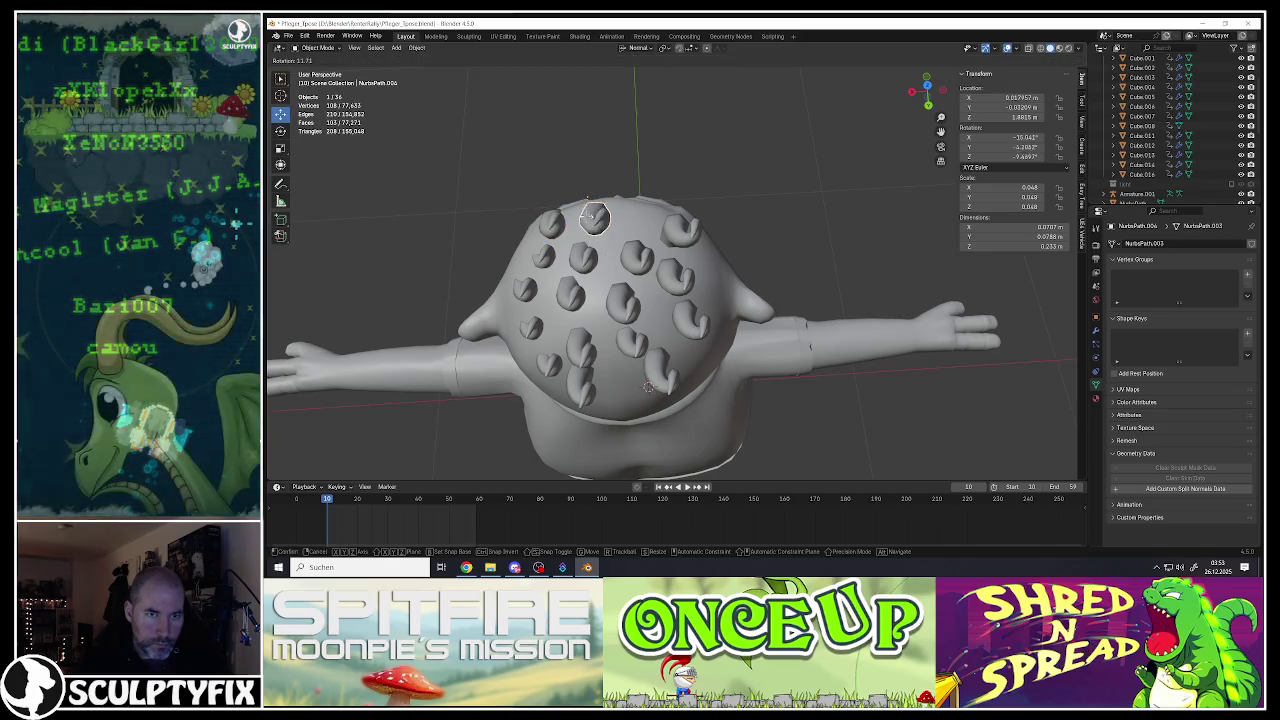
pyautogui.click(280, 130)
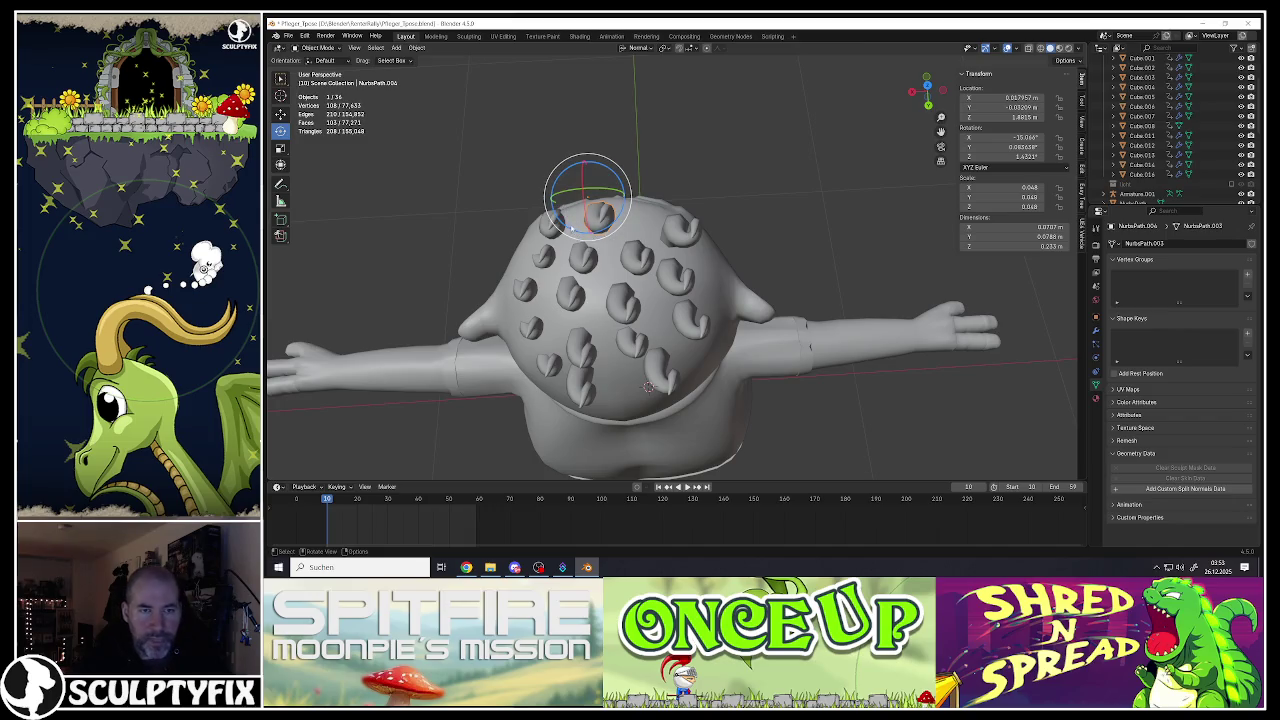
# Step: Box-select all the hair strands on the head
pyautogui.keyDown('shift'); pyautogui.click(575, 205); pyautogui.keyUp('shift')
pyautogui.moveTo(575, 205); pyautogui.dragTo(588, 221, button='middle')
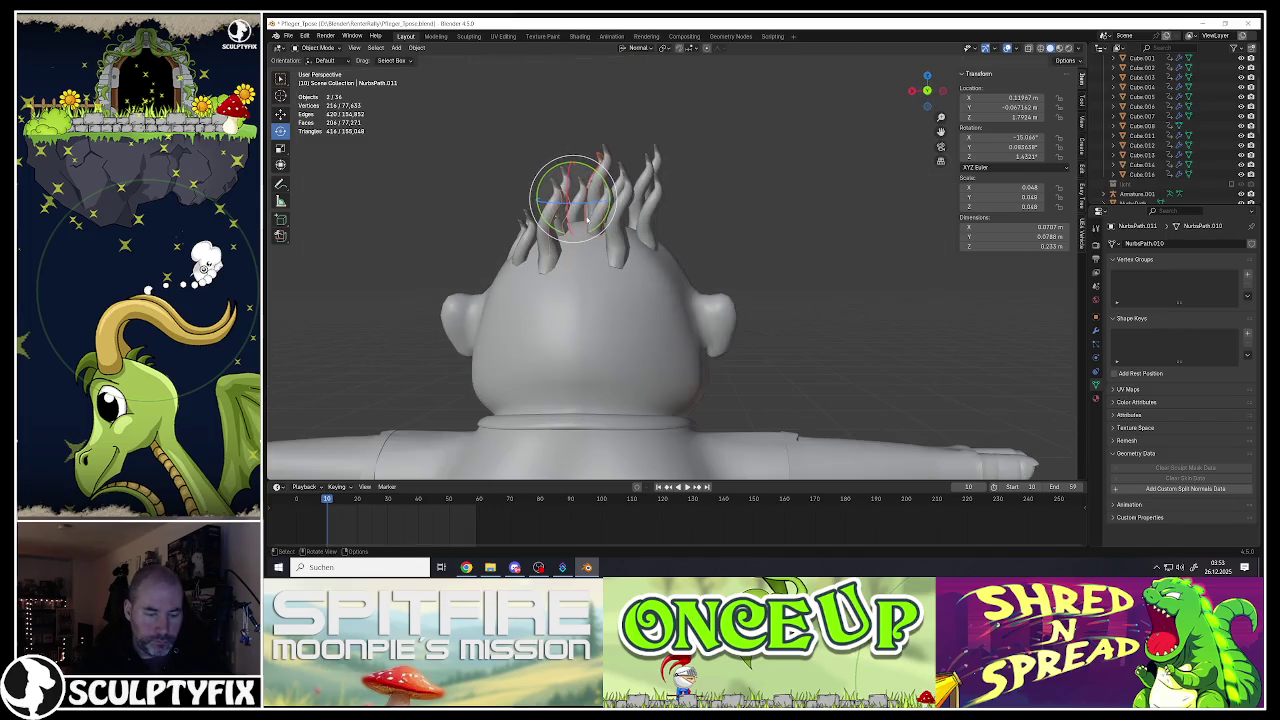
pyautogui.moveTo(466, 143); pyautogui.dragTo(825, 218)
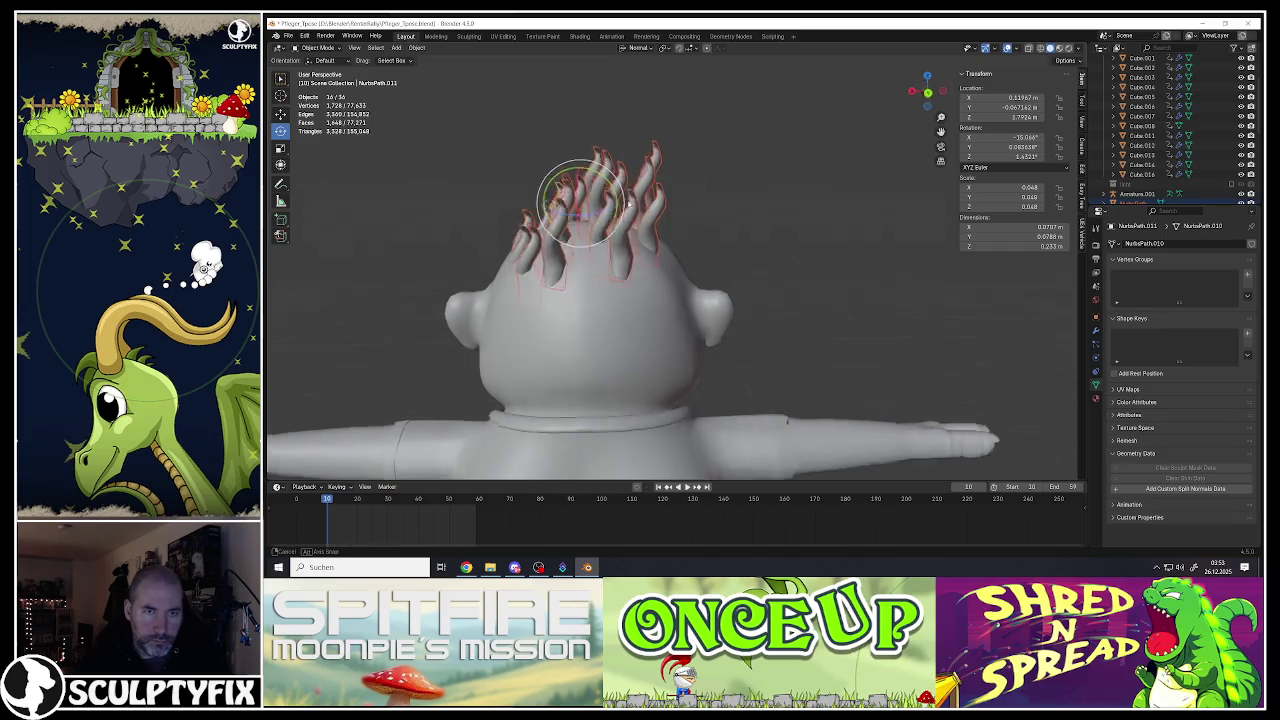
pyautogui.moveTo(825, 218); pyautogui.dragTo(627, 216, button='middle')
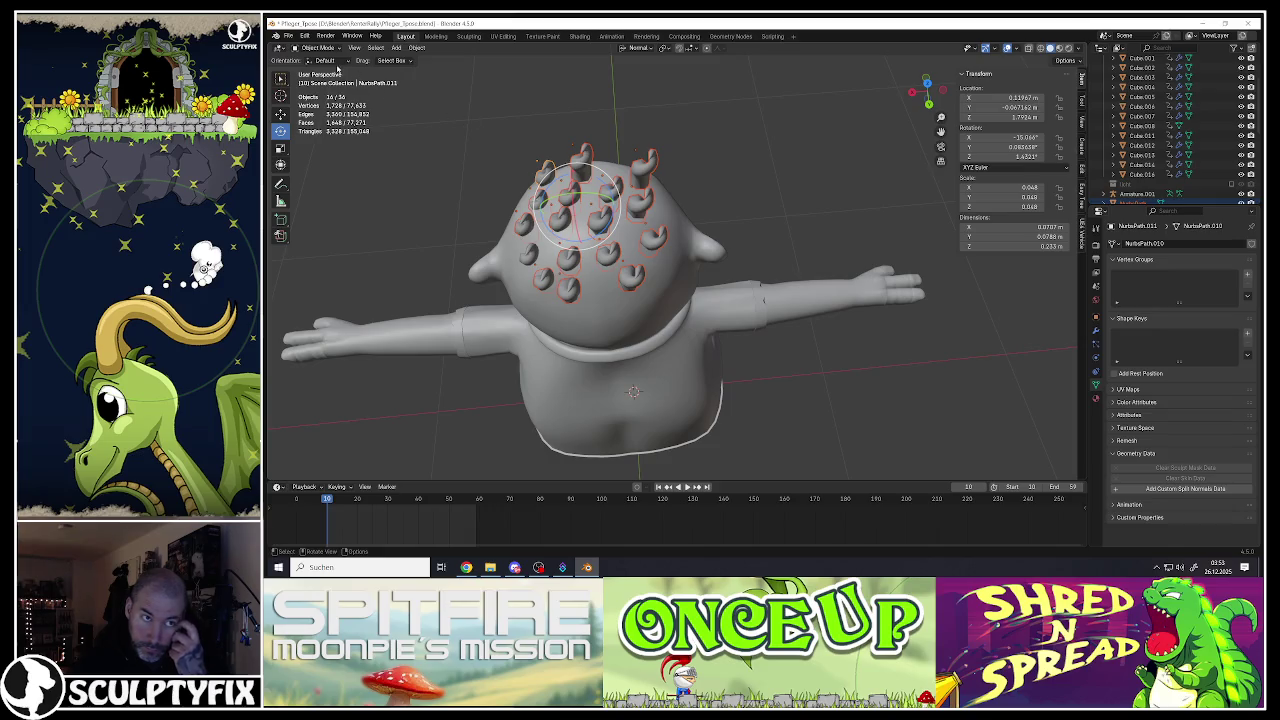
pyautogui.click(328, 61)
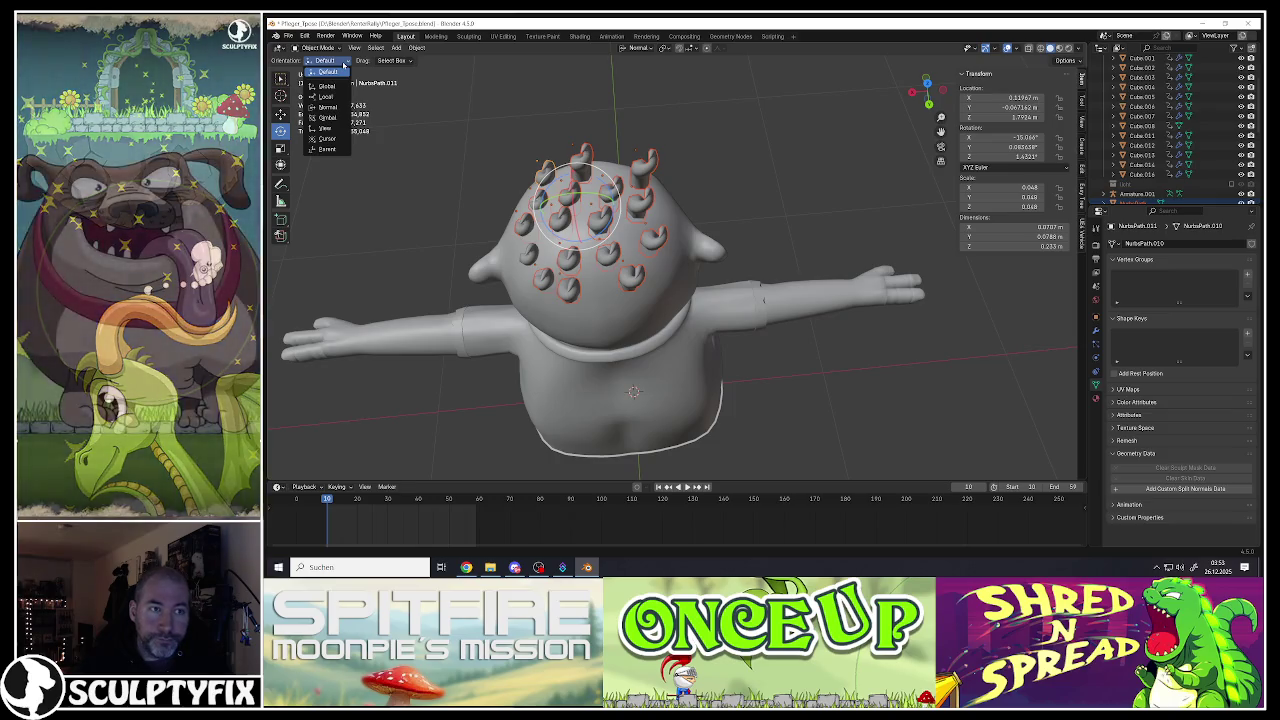
pyautogui.click(395, 62)
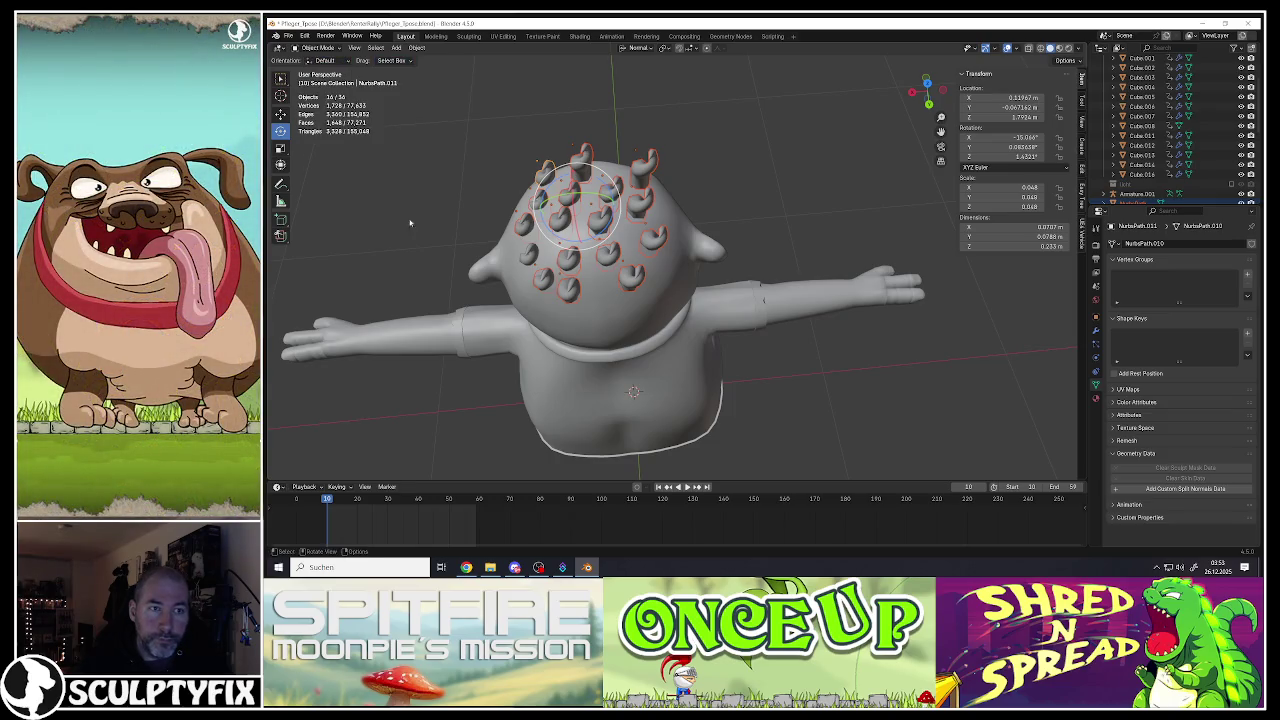
# Step: Set the selected strands' origins to their geometry and twist them around the Z axis
pyautogui.moveTo(575, 205); pyautogui.dragTo(598, 222, button='middle')
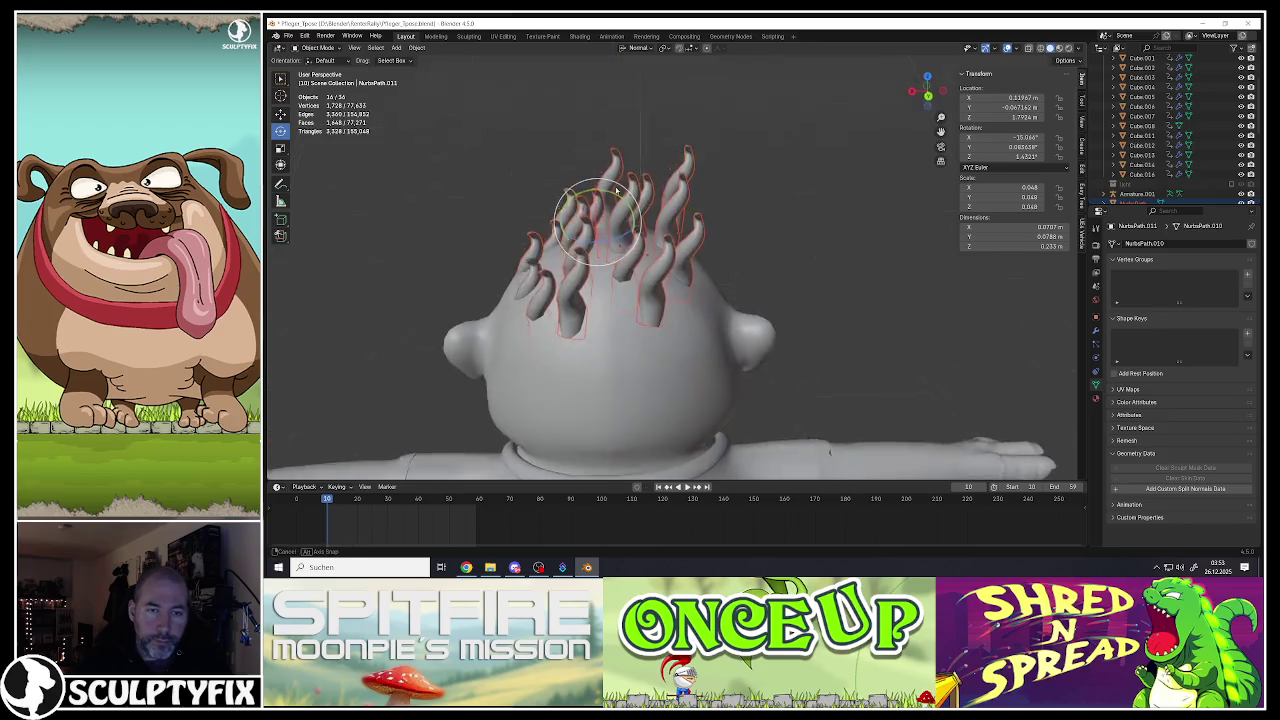
pyautogui.rightClick(597, 216)
pyautogui.moveTo(569, 214)
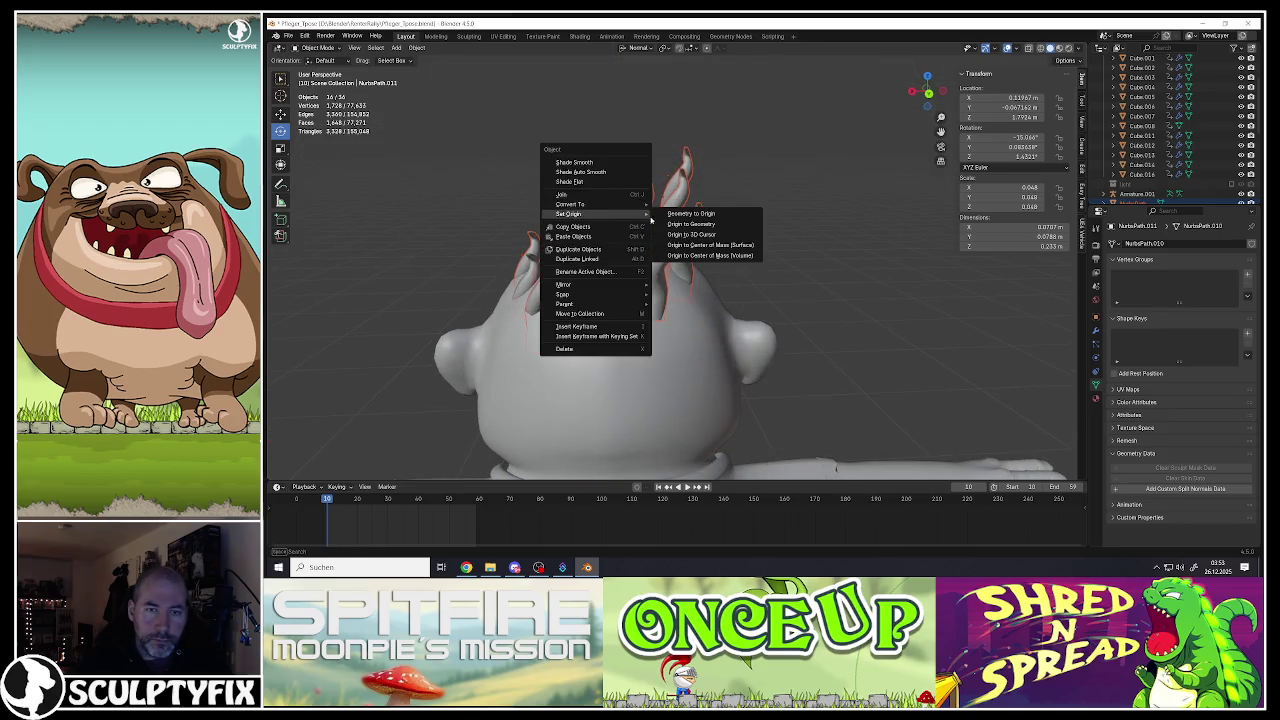
pyautogui.click(697, 226)
pyautogui.moveTo(650, 235); pyautogui.dragTo(622, 251, button='middle')
pyautogui.moveTo(621, 255); pyautogui.dragTo(621, 250)
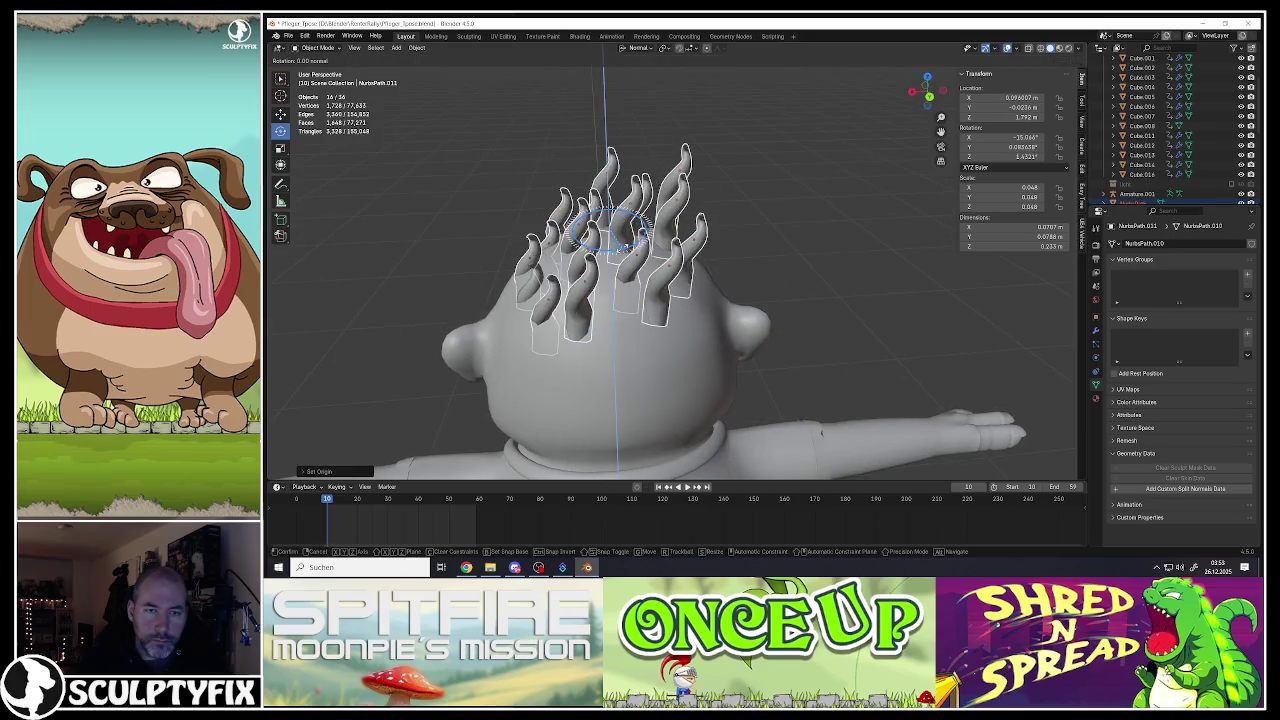
pyautogui.moveTo(620, 250); pyautogui.dragTo(590, 200, button='middle')
pyautogui.click(590, 200)
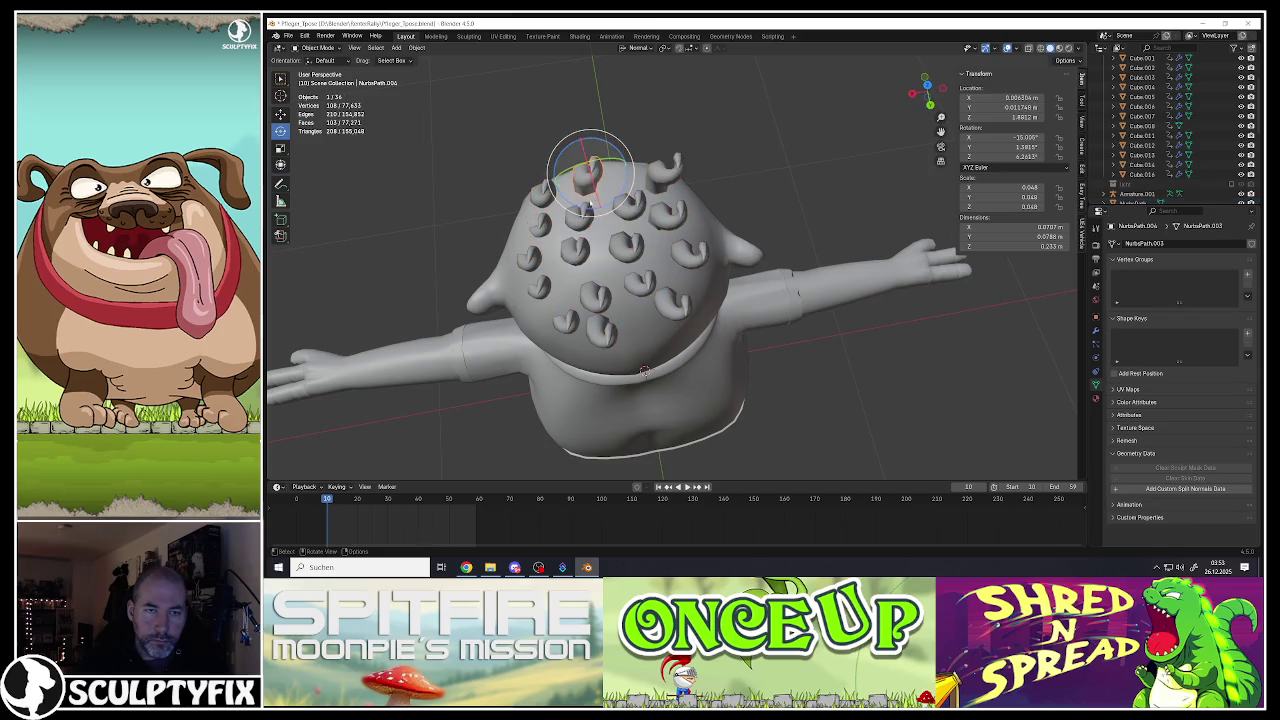
# Step: Rotate a strand near the centre and a lower strand to new angles
pyautogui.click(584, 227)
pyautogui.moveTo(604, 247); pyautogui.dragTo(620, 260)
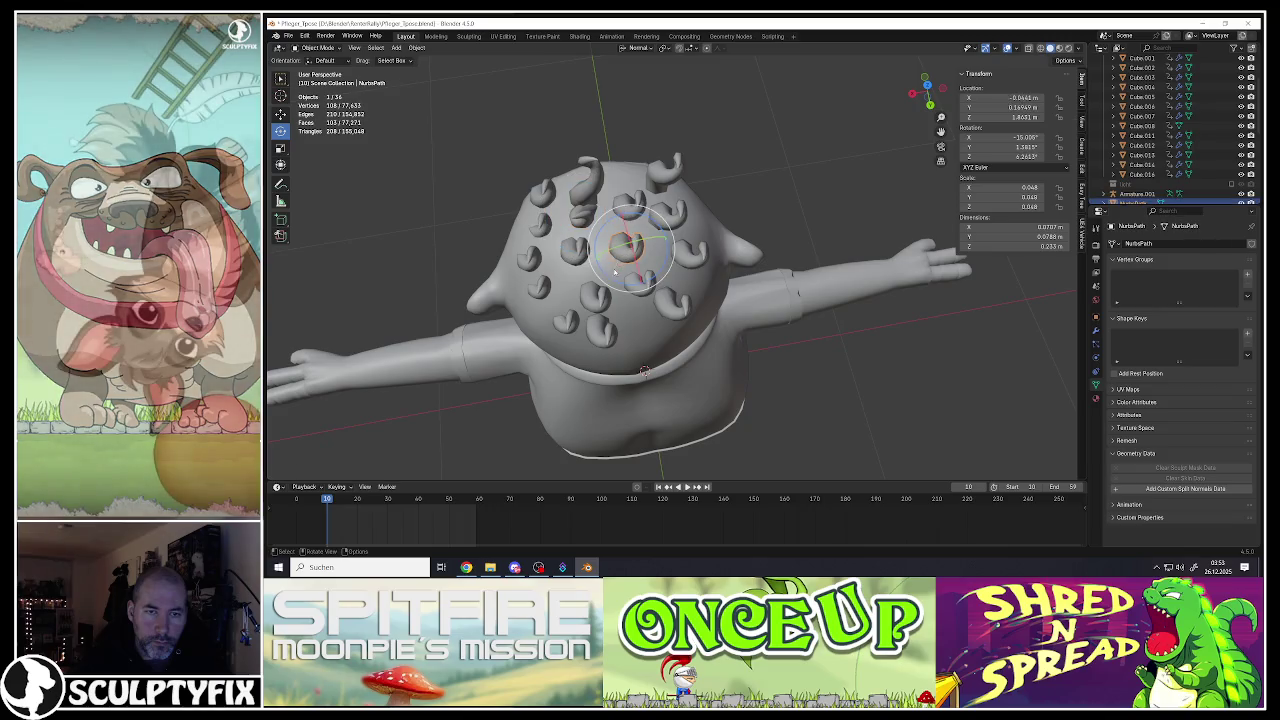
pyautogui.click(632, 213)
pyautogui.click(628, 240)
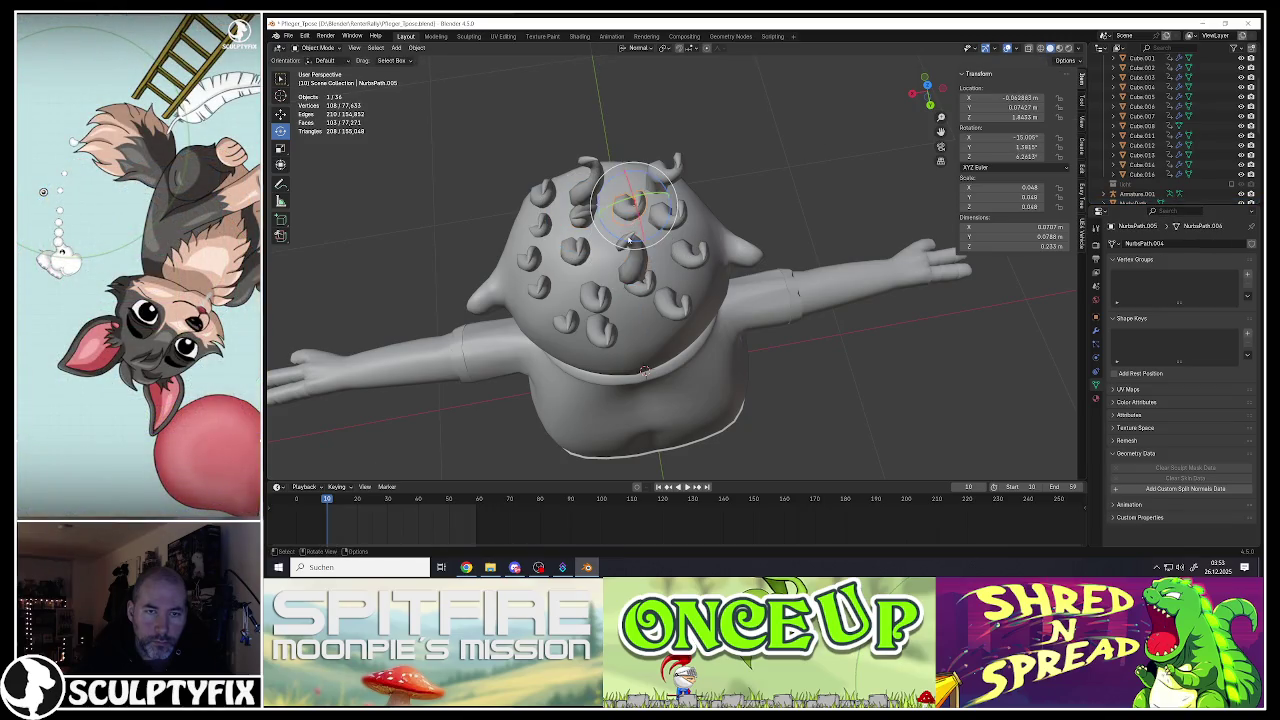
pyautogui.click(660, 200)
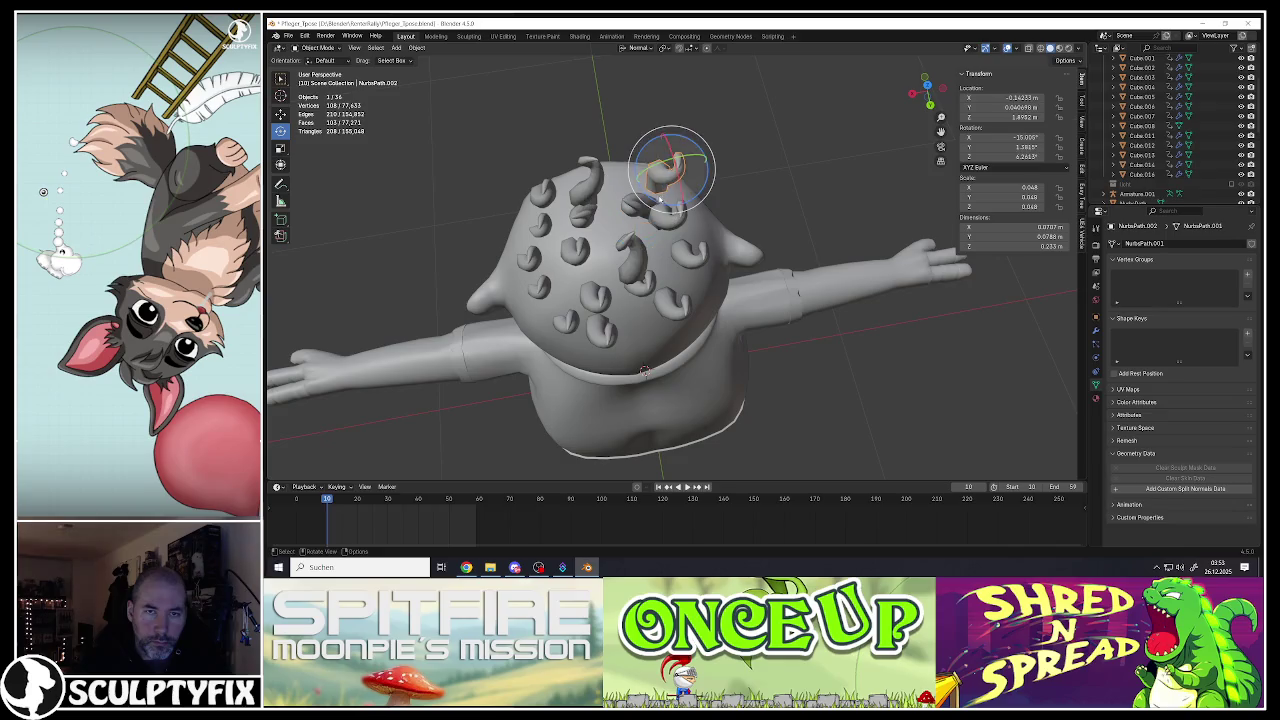
pyautogui.click(683, 252)
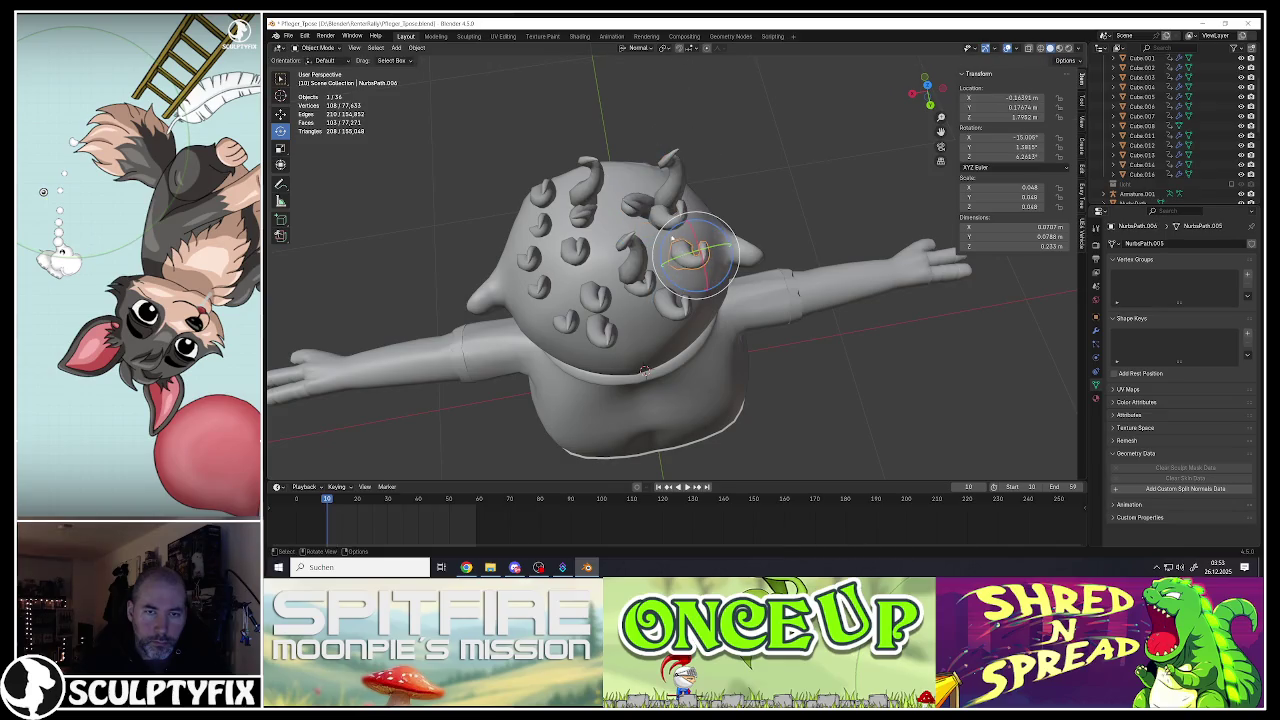
pyautogui.moveTo(683, 252); pyautogui.dragTo(739, 293)
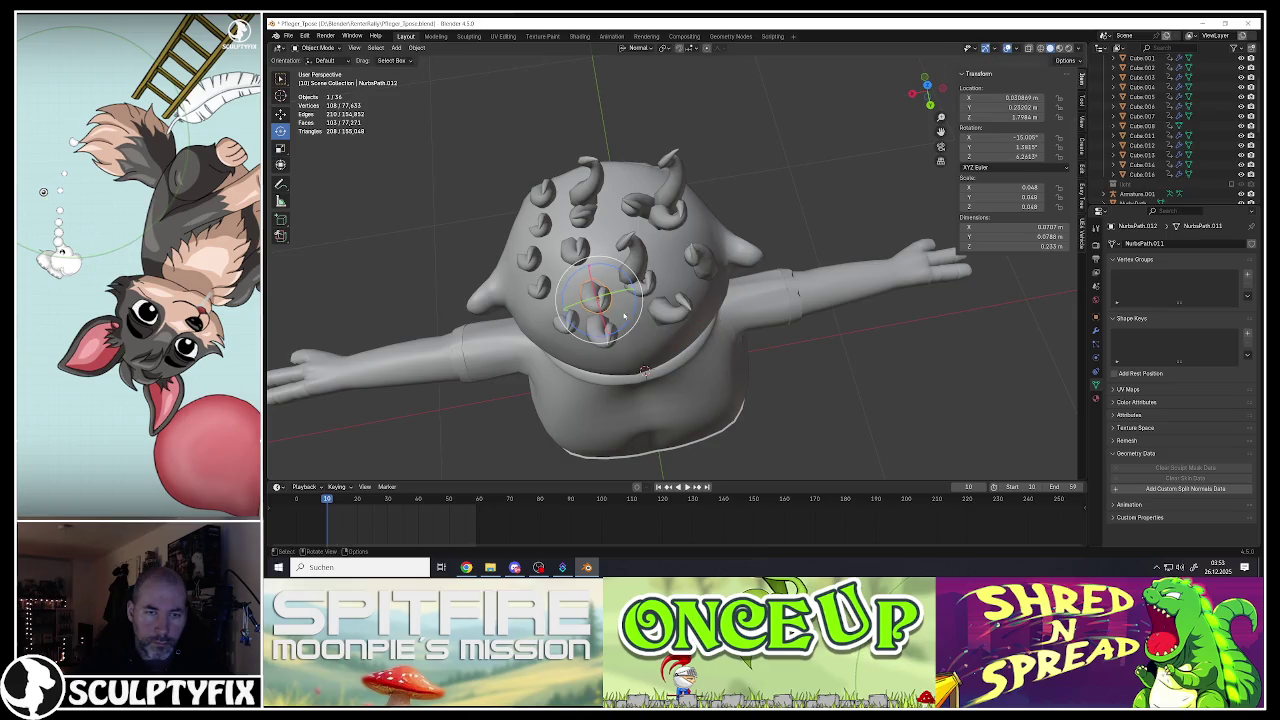
# Step: Rotate three more strands, including NurbsPath.017, then view the hair from the side
pyautogui.click(575, 324)
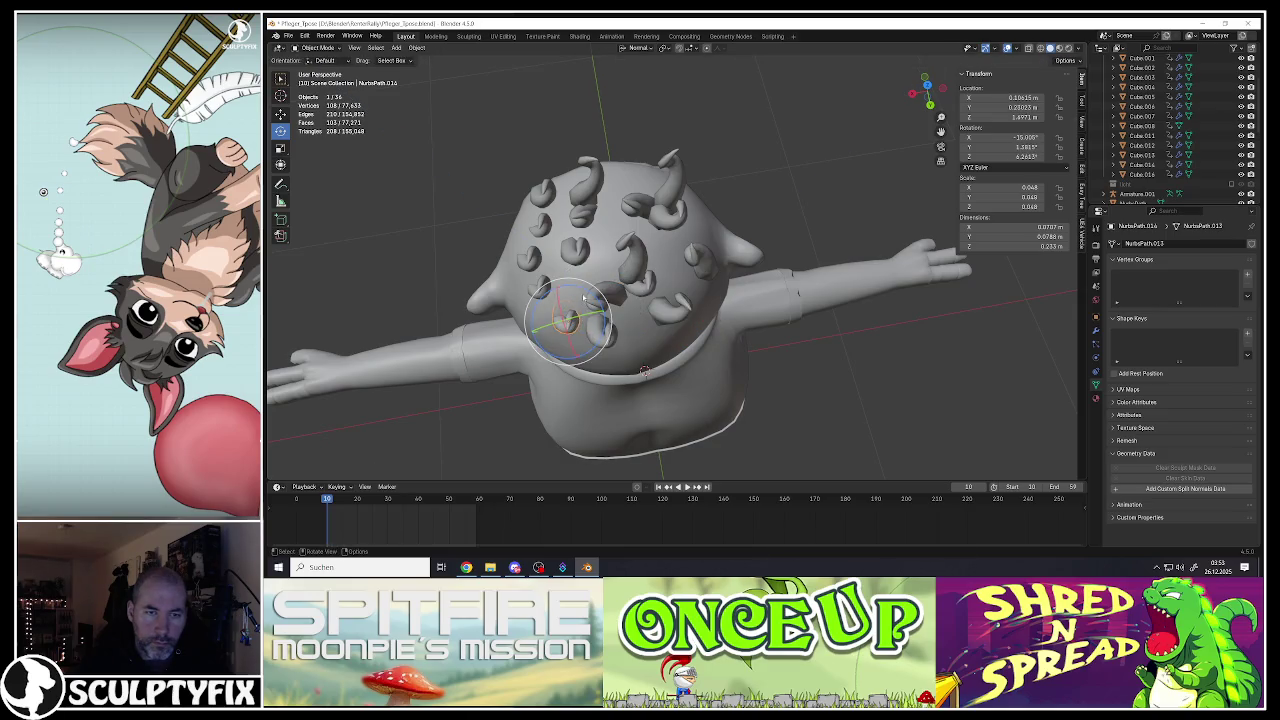
pyautogui.moveTo(585, 289); pyautogui.dragTo(518, 296)
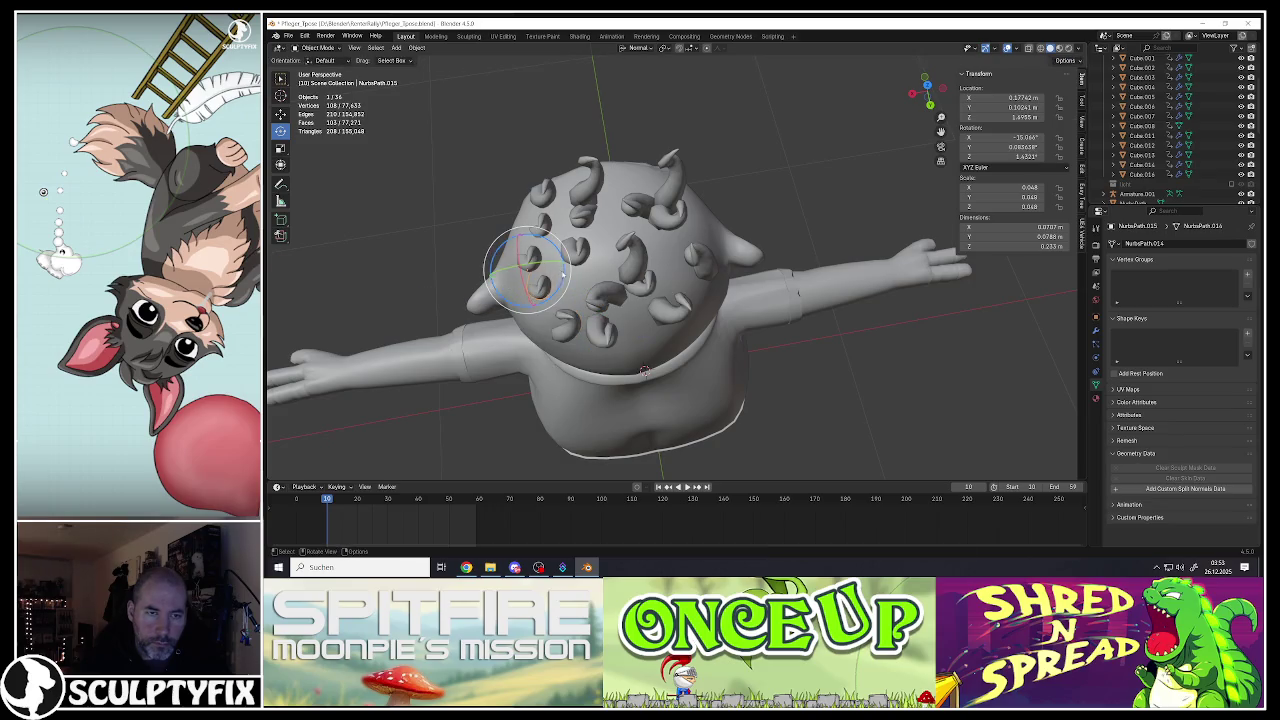
pyautogui.click(530, 256)
pyautogui.moveTo(545, 284); pyautogui.dragTo(566, 262)
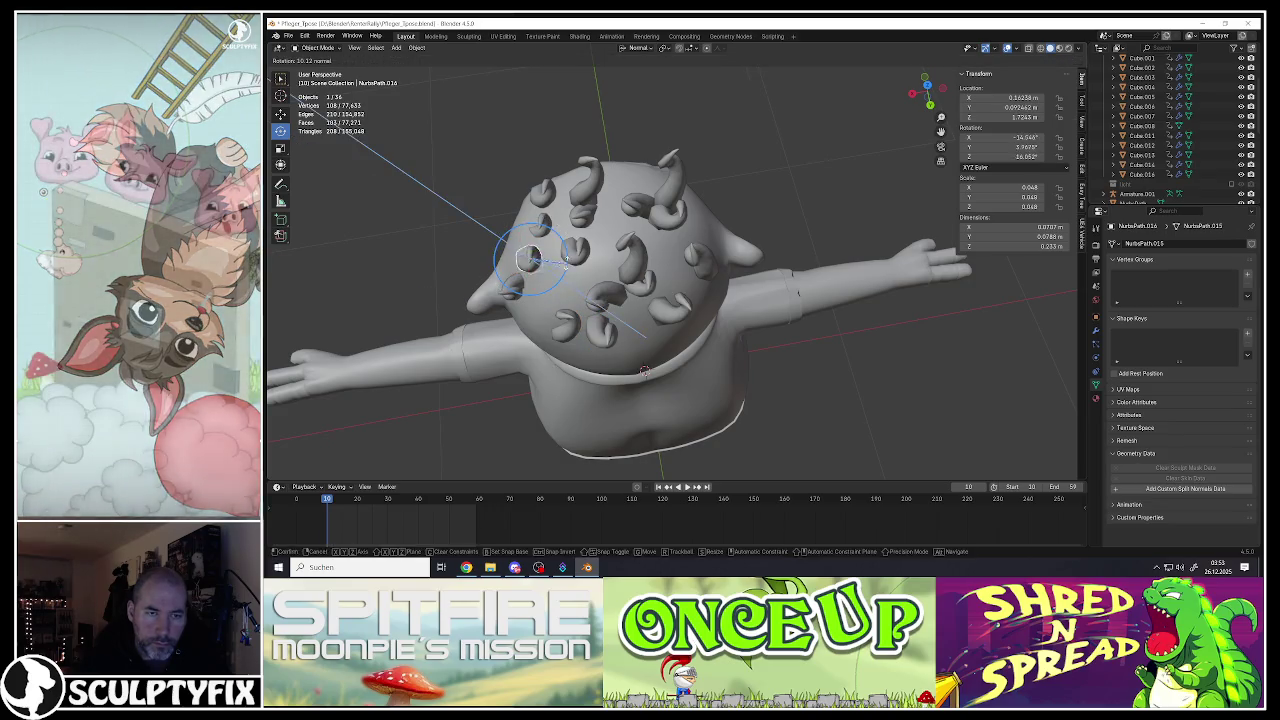
pyautogui.click(538, 226)
pyautogui.moveTo(545, 205)
pyautogui.mouseDown()
pyautogui.moveTo(538, 228)
pyautogui.moveTo(623, 265)
pyautogui.mouseUp()
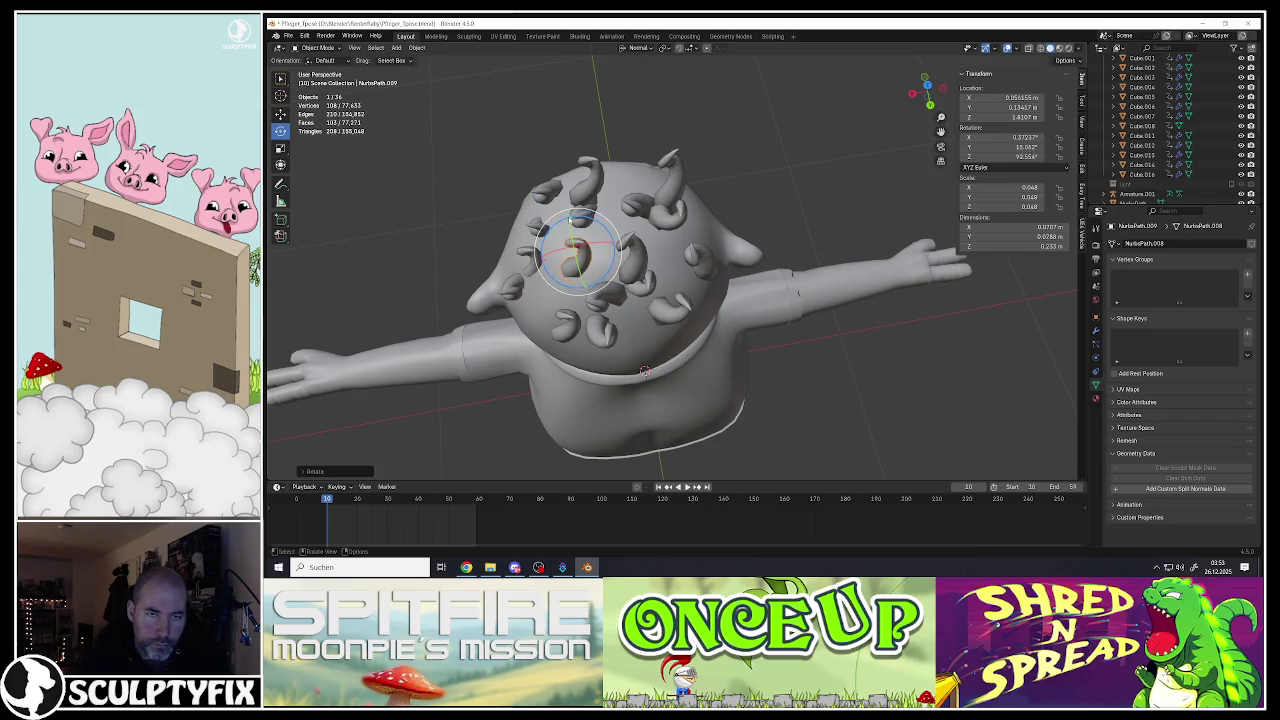
pyautogui.moveTo(568, 253); pyautogui.dragTo(648, 195, button='middle')
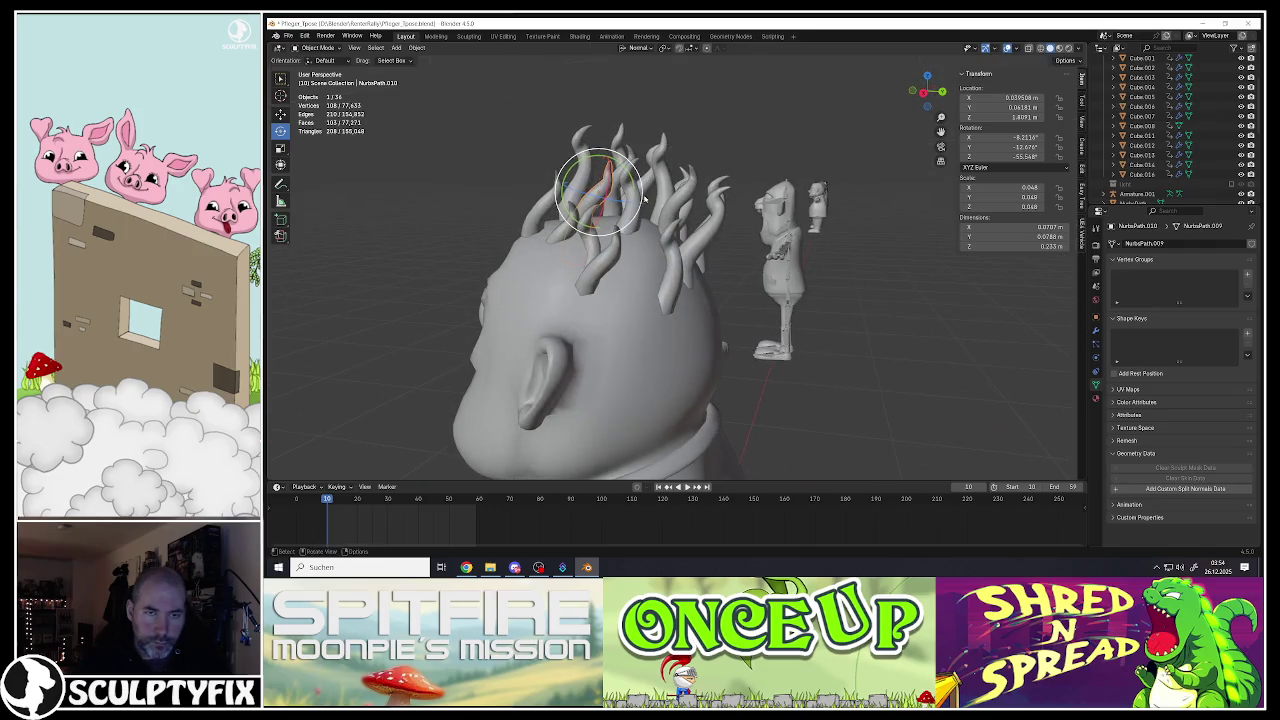
# Step: Box-select the hair strands, then rotate one strand and move two others
pyautogui.moveTo(474, 104); pyautogui.dragTo(760, 225)
pyautogui.moveTo(760, 225); pyautogui.dragTo(663, 201, button='middle')
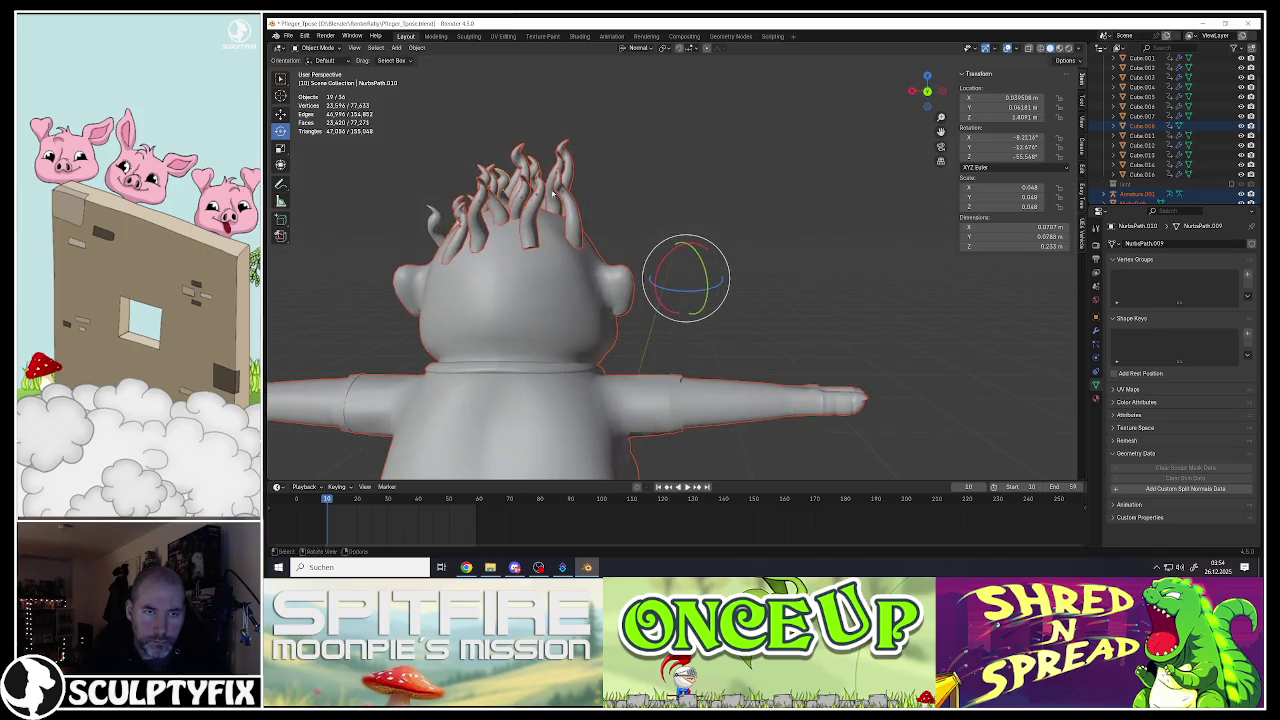
pyautogui.click(663, 201)
pyautogui.moveTo(655, 240); pyautogui.dragTo(636, 262)
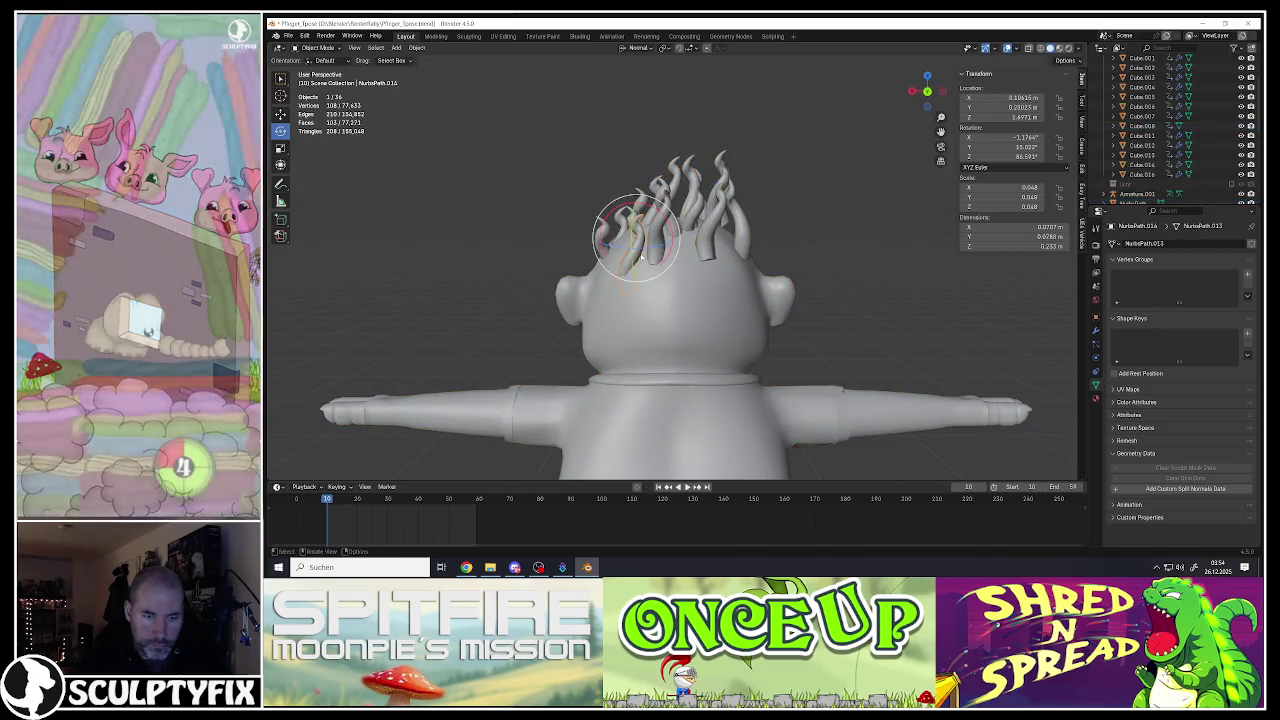
pyautogui.moveTo(700, 235)
pyautogui.mouseDown()
pyautogui.moveTo(707, 250)
pyautogui.moveTo(700, 196)
pyautogui.moveTo(692, 209)
pyautogui.mouseUp()
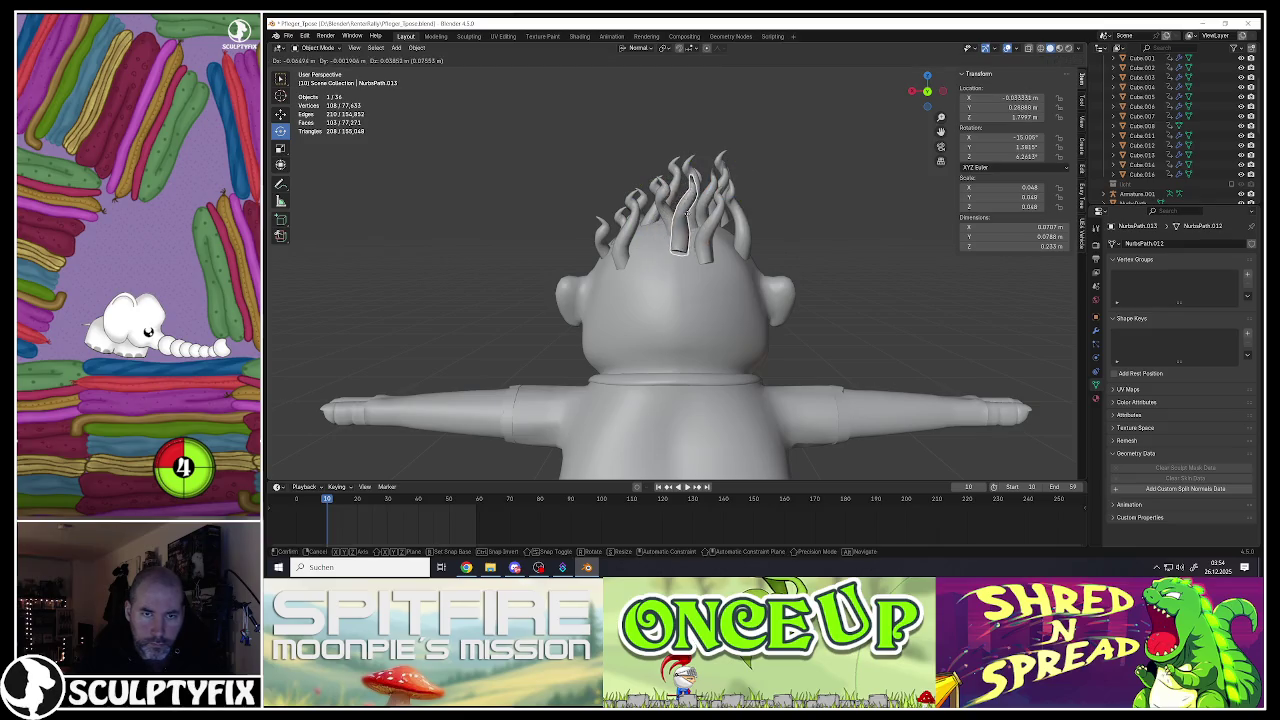
pyautogui.moveTo(627, 246)
pyautogui.mouseDown()
pyautogui.moveTo(674, 227)
pyautogui.moveTo(664, 219)
pyautogui.mouseUp()
# Step: Move a strand across the head and lower another down onto the head
pyautogui.click(655, 218)
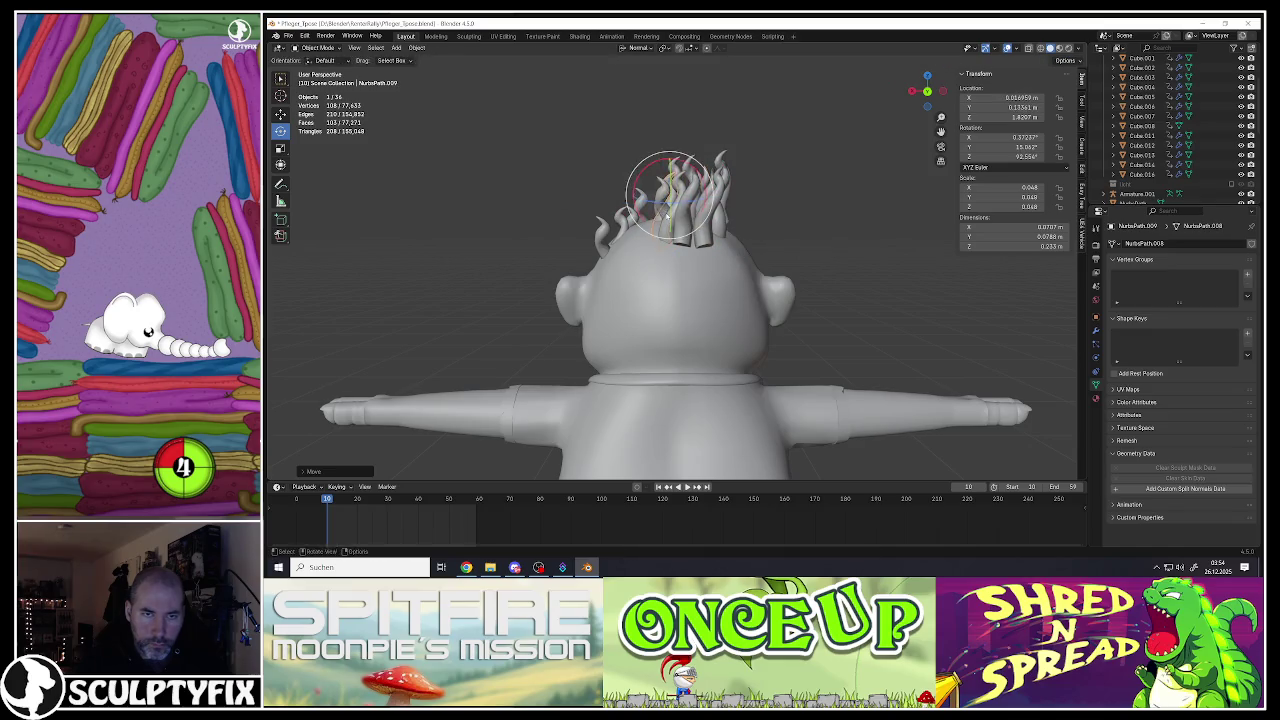
pyautogui.moveTo(655, 218); pyautogui.dragTo(664, 232, button='middle')
pyautogui.moveTo(664, 231); pyautogui.dragTo(682, 238)
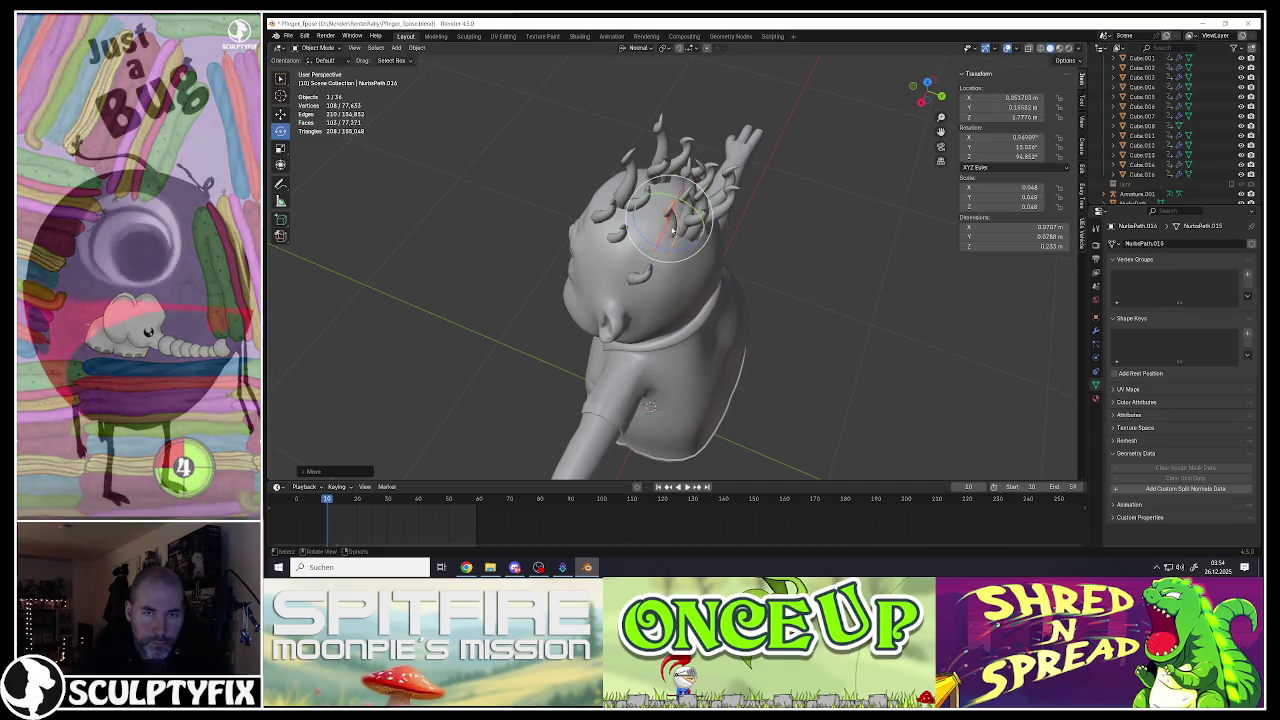
pyautogui.moveTo(631, 266); pyautogui.dragTo(665, 207, button='middle')
pyautogui.click(665, 207)
pyautogui.click(683, 193)
pyautogui.moveTo(683, 193)
pyautogui.mouseDown()
pyautogui.moveTo(688, 235)
pyautogui.moveTo(722, 215)
pyautogui.moveTo(683, 185)
pyautogui.moveTo(735, 222)
pyautogui.mouseUp()
pyautogui.click(709, 228)
pyautogui.click(716, 228)
# Step: Reposition another strand, then move and rotate strand NurbsPath.017 on the crown
pyautogui.click(665, 171)
pyautogui.moveTo(665, 171); pyautogui.dragTo(724, 206, button='middle')
pyautogui.press('g')
pyautogui.click(745, 172)
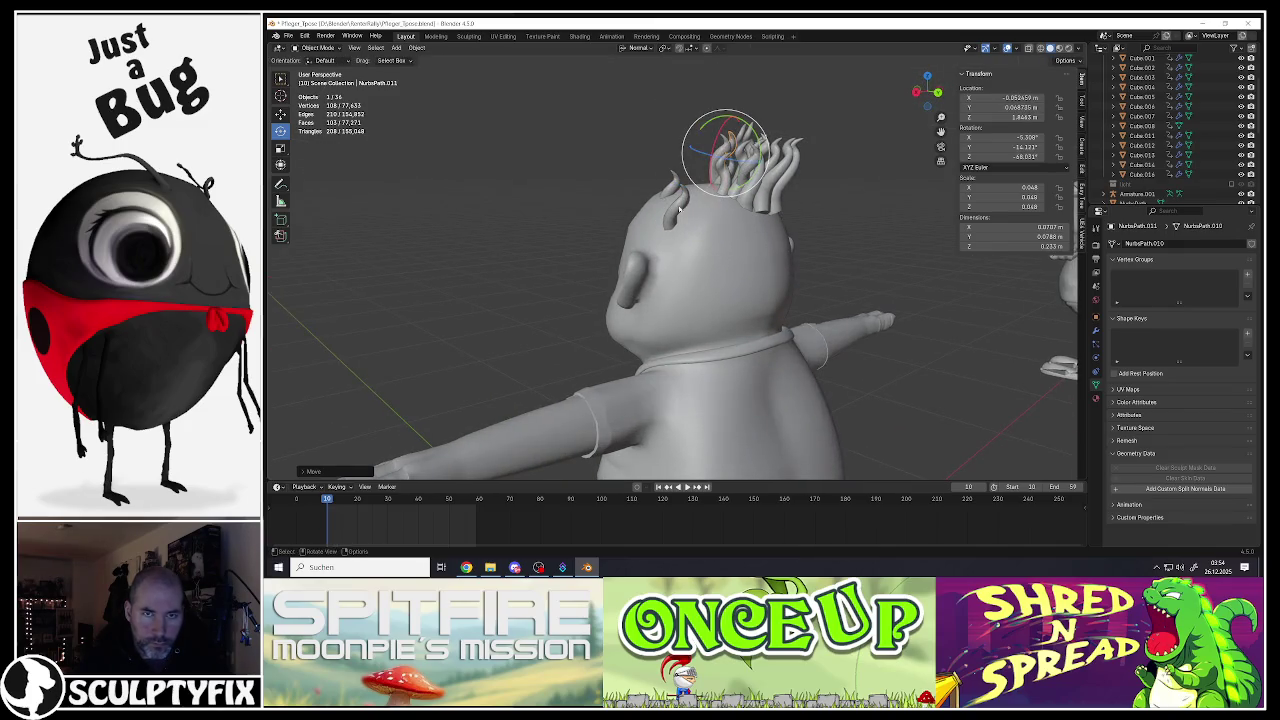
pyautogui.click(676, 188)
pyautogui.click(676, 189)
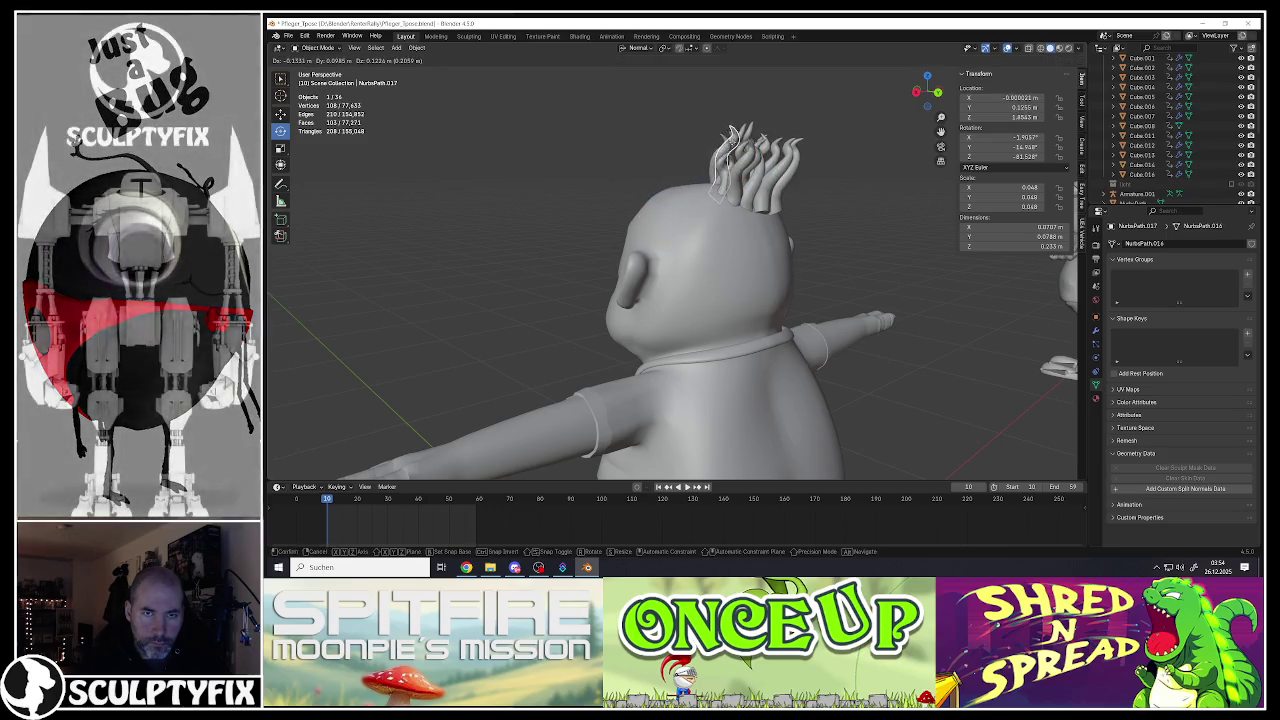
pyautogui.moveTo(676, 189)
pyautogui.mouseDown(button='middle')
pyautogui.moveTo(700, 240)
pyautogui.moveTo(706, 212)
pyautogui.mouseUp(button='middle')
pyautogui.press('g')
pyautogui.click(721, 208)
pyautogui.moveTo(707, 207)
pyautogui.mouseDown()
pyautogui.moveTo(712, 158)
pyautogui.moveTo(694, 186)
pyautogui.mouseUp()
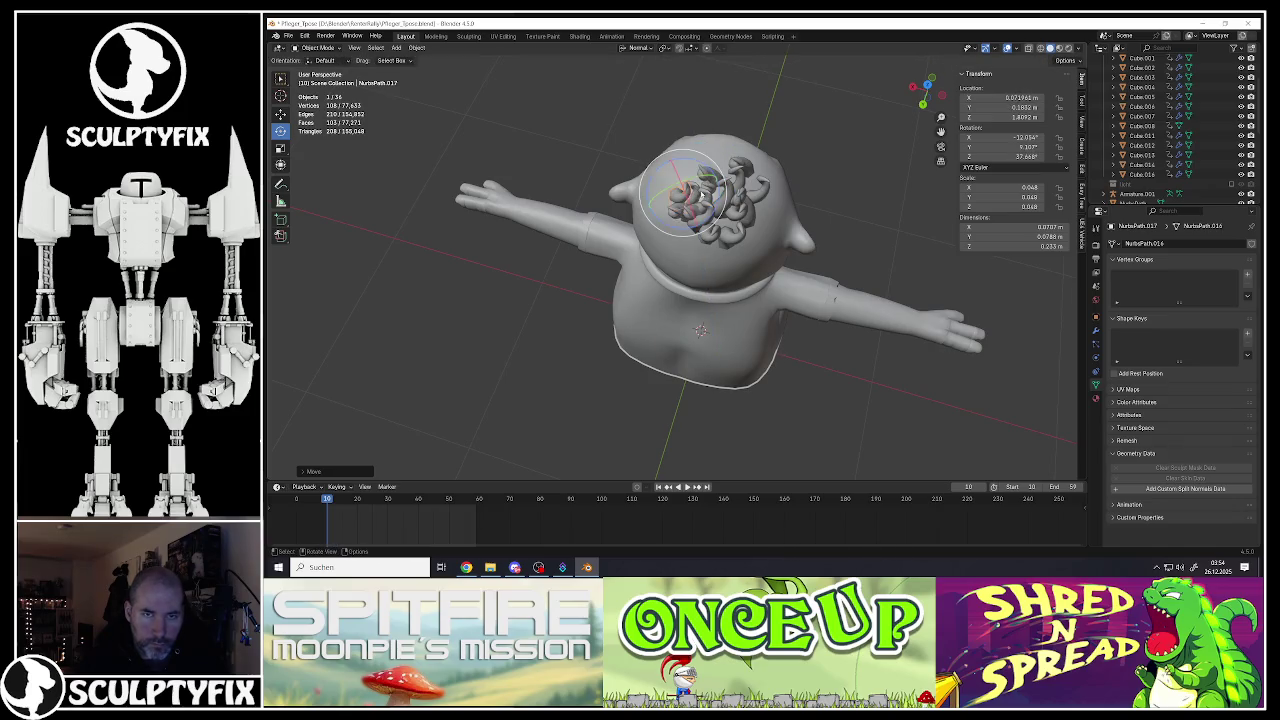
pyautogui.press('g')
pyautogui.click(737, 174)
# Step: Grab-move another hair strand into a new spot on the head
pyautogui.press('g')
pyautogui.click(740, 178)
pyautogui.click(746, 190)
pyautogui.press('g')
pyautogui.click(744, 186)
pyautogui.moveTo(744, 186); pyautogui.dragTo(725, 183, button='middle')
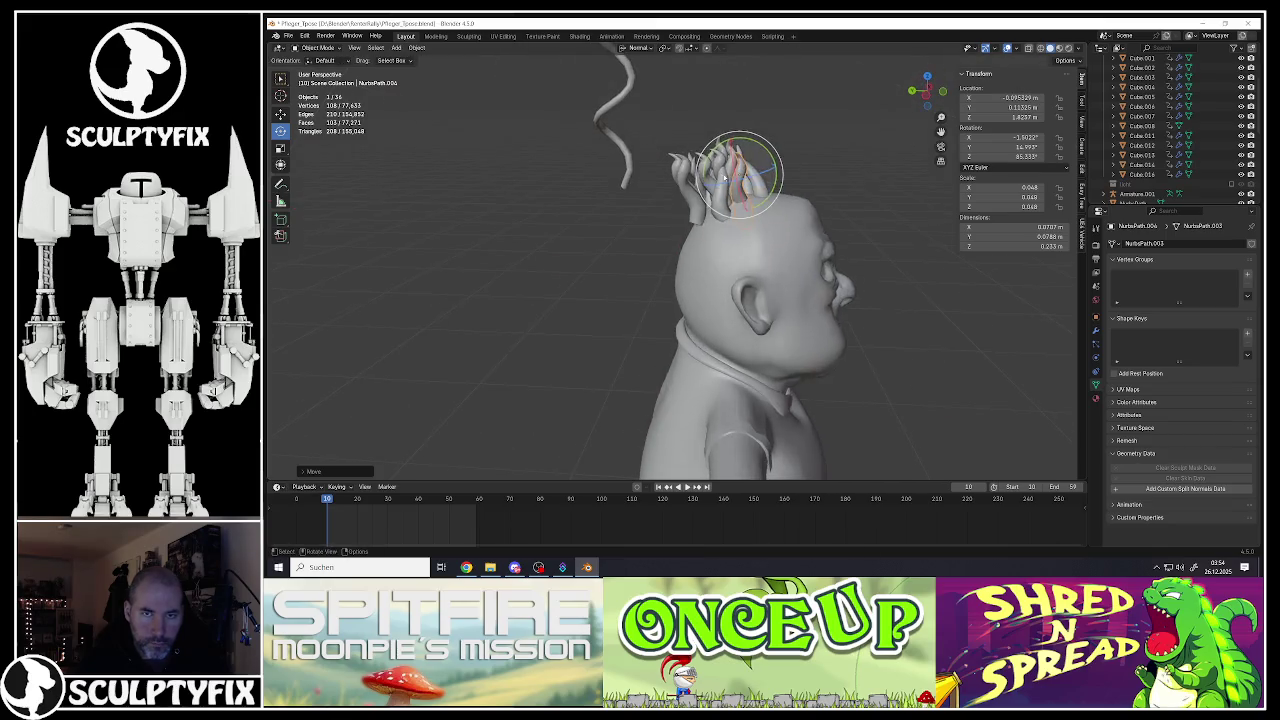
pyautogui.moveTo(679, 236); pyautogui.dragTo(660, 250, button='middle')
# Step: Move two selected strands together, then turn one around its vertical axis and reposition it
pyautogui.keyDown('shift'); pyautogui.click(713, 247); pyautogui.keyUp('shift')
pyautogui.press('g')
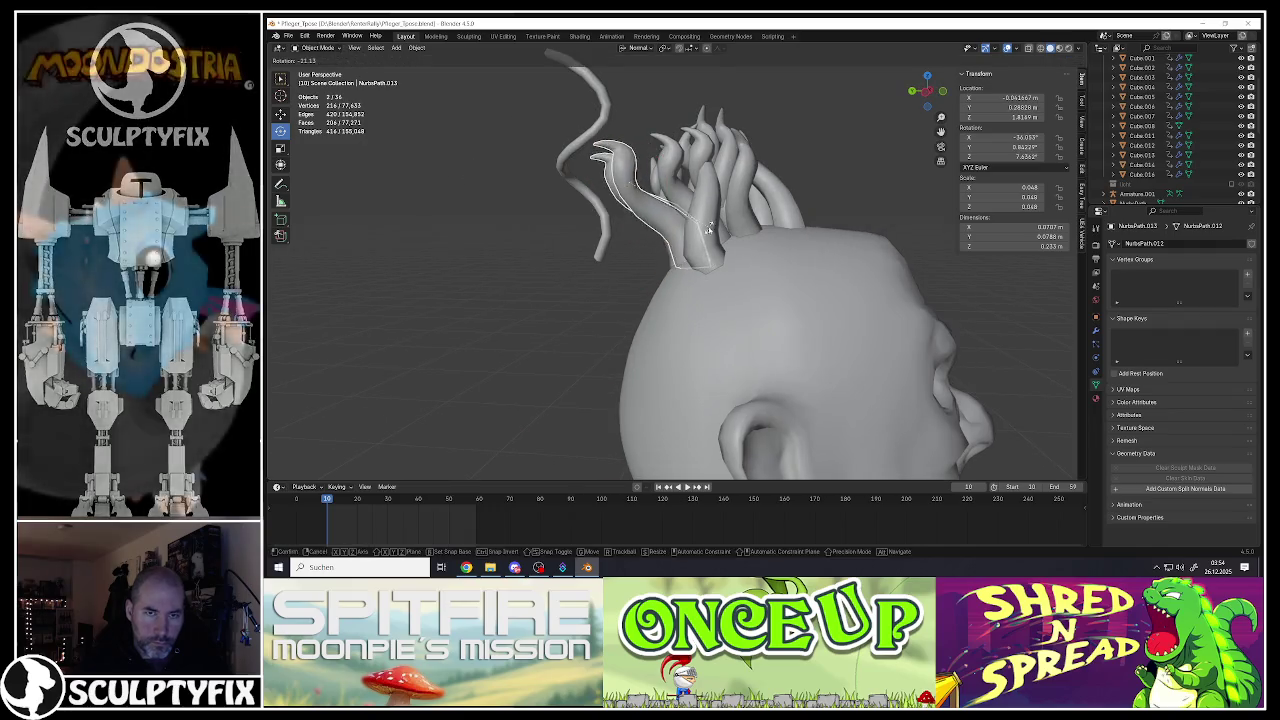
pyautogui.click(713, 247)
pyautogui.moveTo(713, 247)
pyautogui.mouseDown(button='middle')
pyautogui.moveTo(695, 245)
pyautogui.moveTo(731, 209)
pyautogui.mouseUp(button='middle')
pyautogui.moveTo(722, 190); pyautogui.dragTo(728, 232)
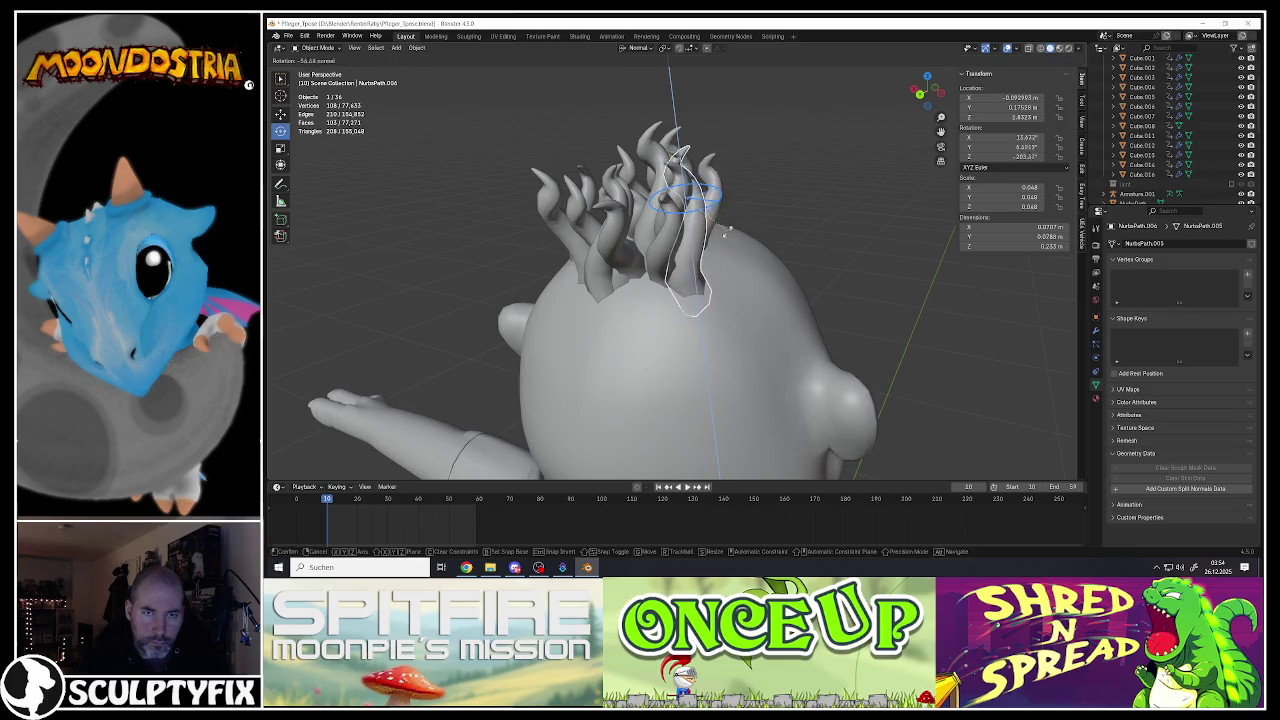
pyautogui.click(684, 229)
pyautogui.press('g')
pyautogui.click(703, 227)
# Step: Move another strand, spin it around its vertical axis and set it on the head
pyautogui.moveTo(703, 227)
pyautogui.mouseDown(button='middle')
pyautogui.moveTo(622, 256)
pyautogui.moveTo(666, 263)
pyautogui.mouseUp(button='middle')
pyautogui.press('g')
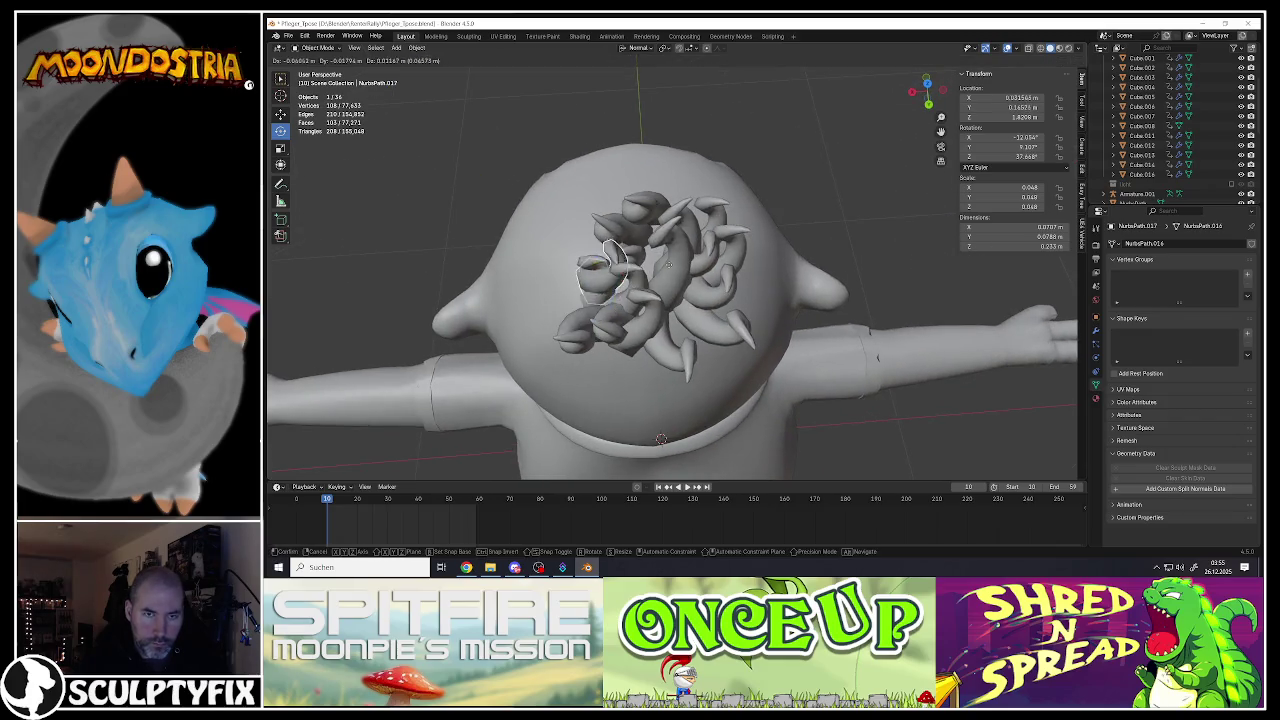
pyautogui.click(679, 285)
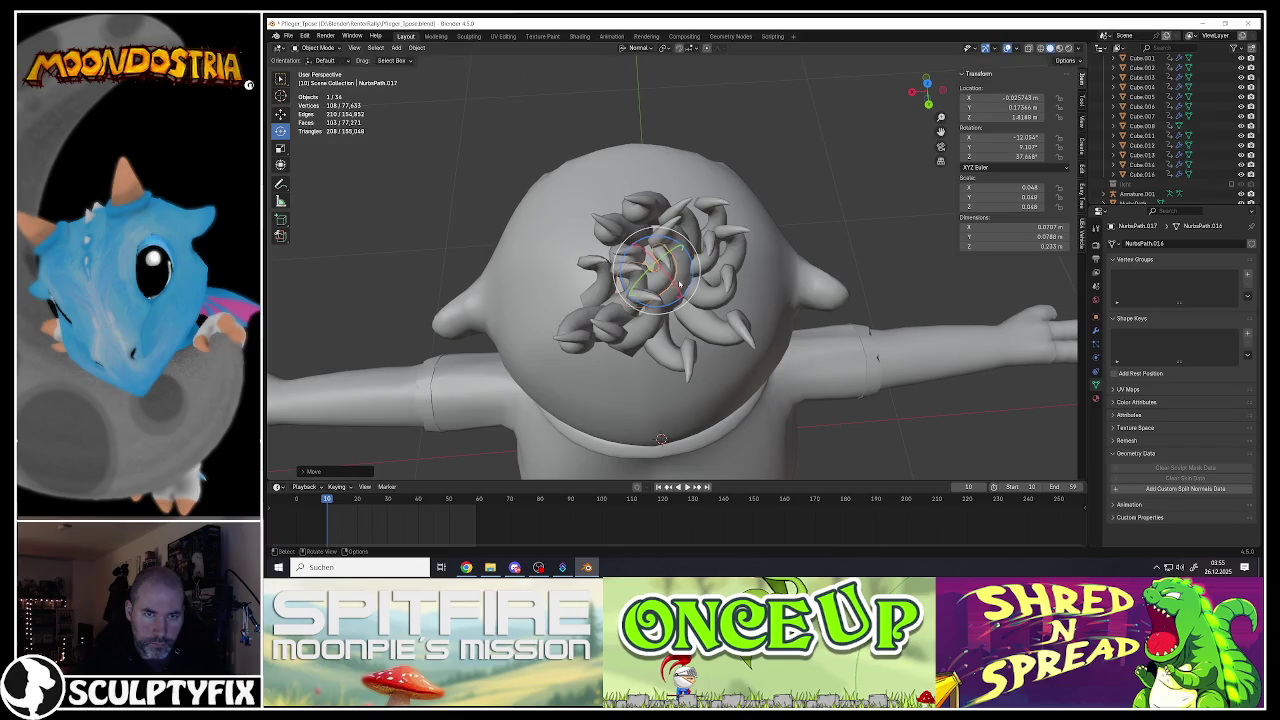
pyautogui.moveTo(690, 289); pyautogui.dragTo(652, 287)
pyautogui.press('g')
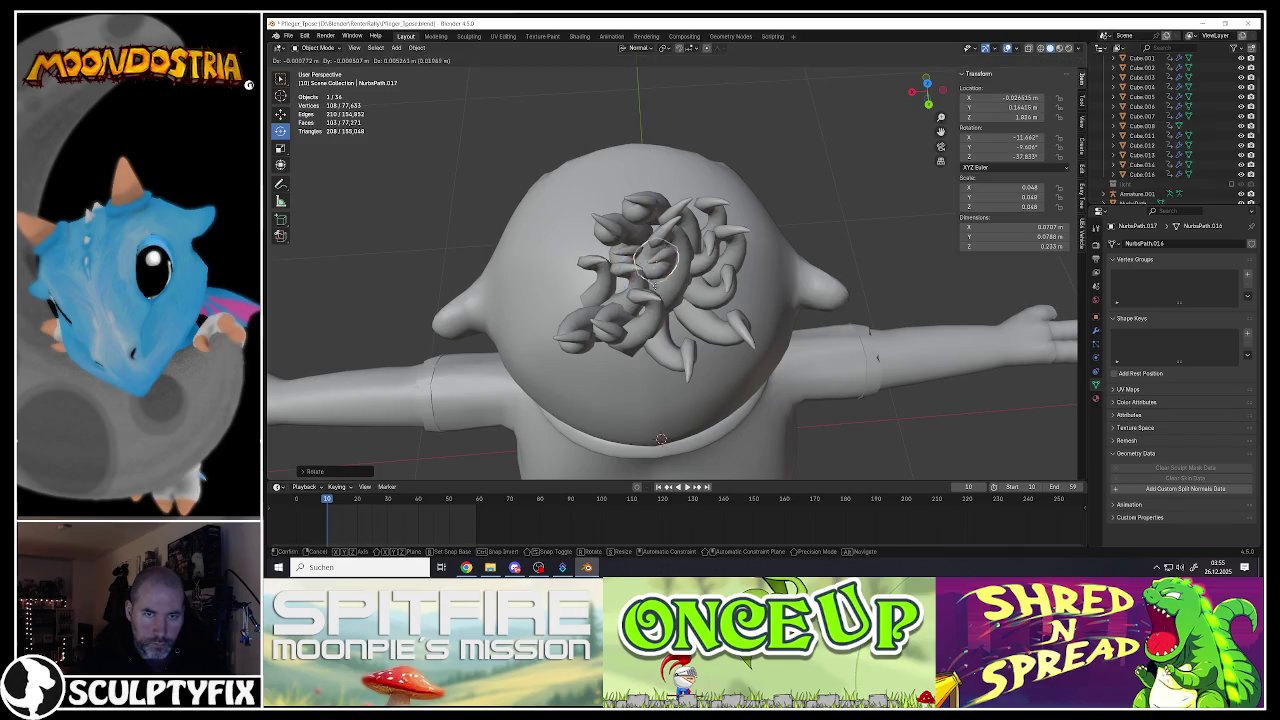
pyautogui.click(700, 282)
# Step: Turn two more strands to new directions and shift one down and left
pyautogui.moveTo(716, 312); pyautogui.dragTo(722, 322)
pyautogui.click(720, 320)
pyautogui.press('g')
pyautogui.click(717, 317)
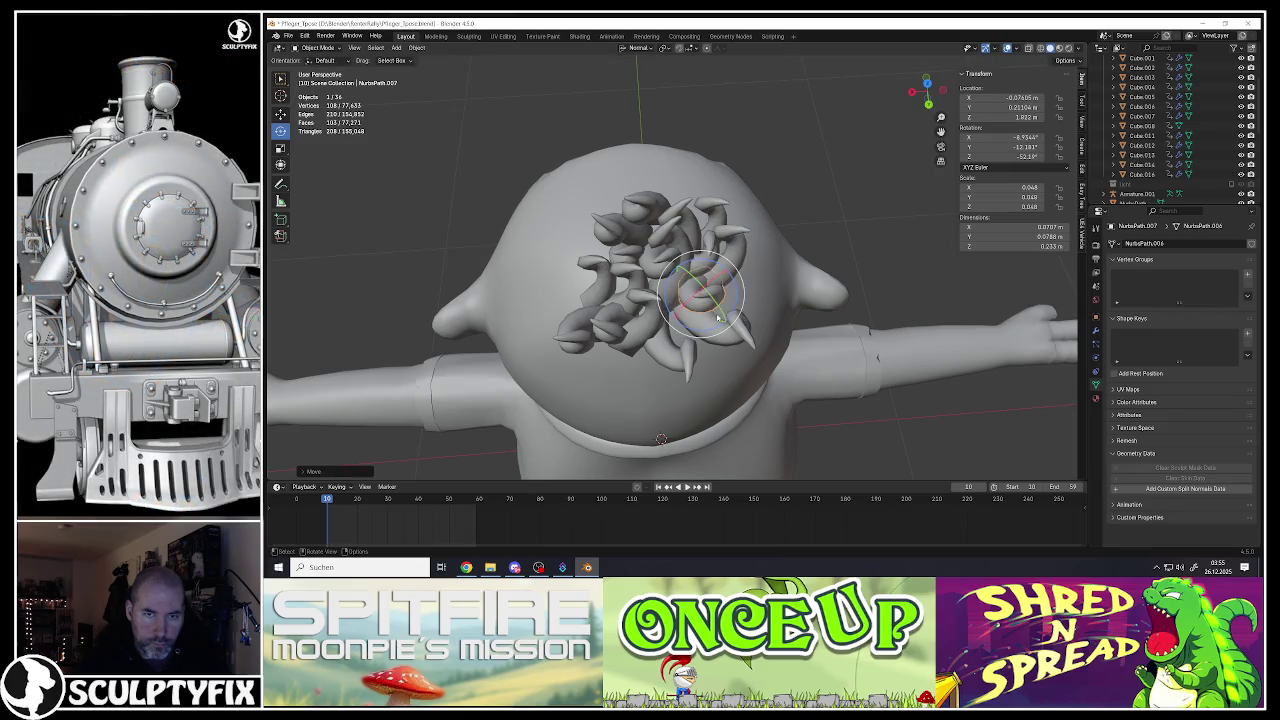
pyautogui.moveTo(741, 283)
pyautogui.mouseDown()
pyautogui.moveTo(724, 246)
pyautogui.moveTo(742, 280)
pyautogui.moveTo(741, 243)
pyautogui.moveTo(690, 240)
pyautogui.mouseUp()
pyautogui.press('g')
pyautogui.click(686, 273)
# Step: Duplicate two strands with Shift+D, place the copies on the head and nudge one up
pyautogui.click(713, 340)
pyautogui.hotkey('shift', 'd')
pyautogui.click(688, 323)
pyautogui.click(680, 340)
pyautogui.hotkey('shift', 'd')
pyautogui.click(650, 337)
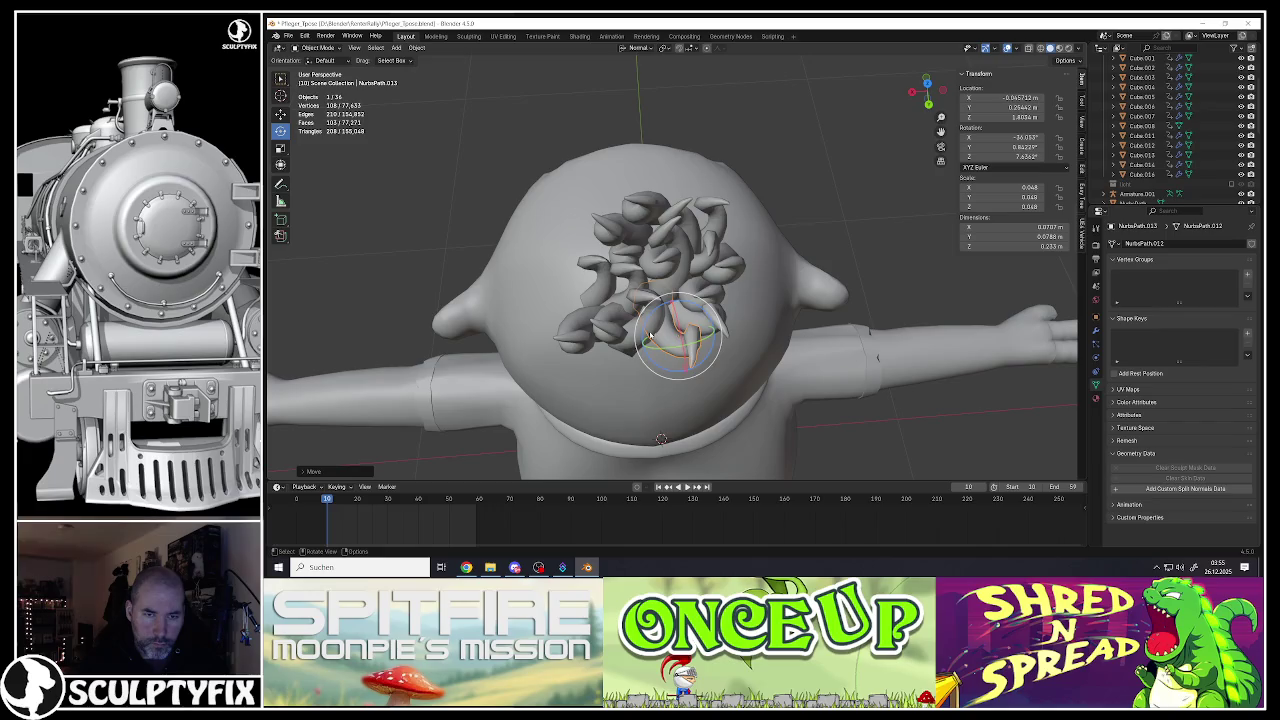
pyautogui.press('g')
pyautogui.click(653, 322)
# Step: Rotate the duplicated strand around Z and fine-tune its position up-right, then left
pyautogui.press('r')
pyautogui.press('z')
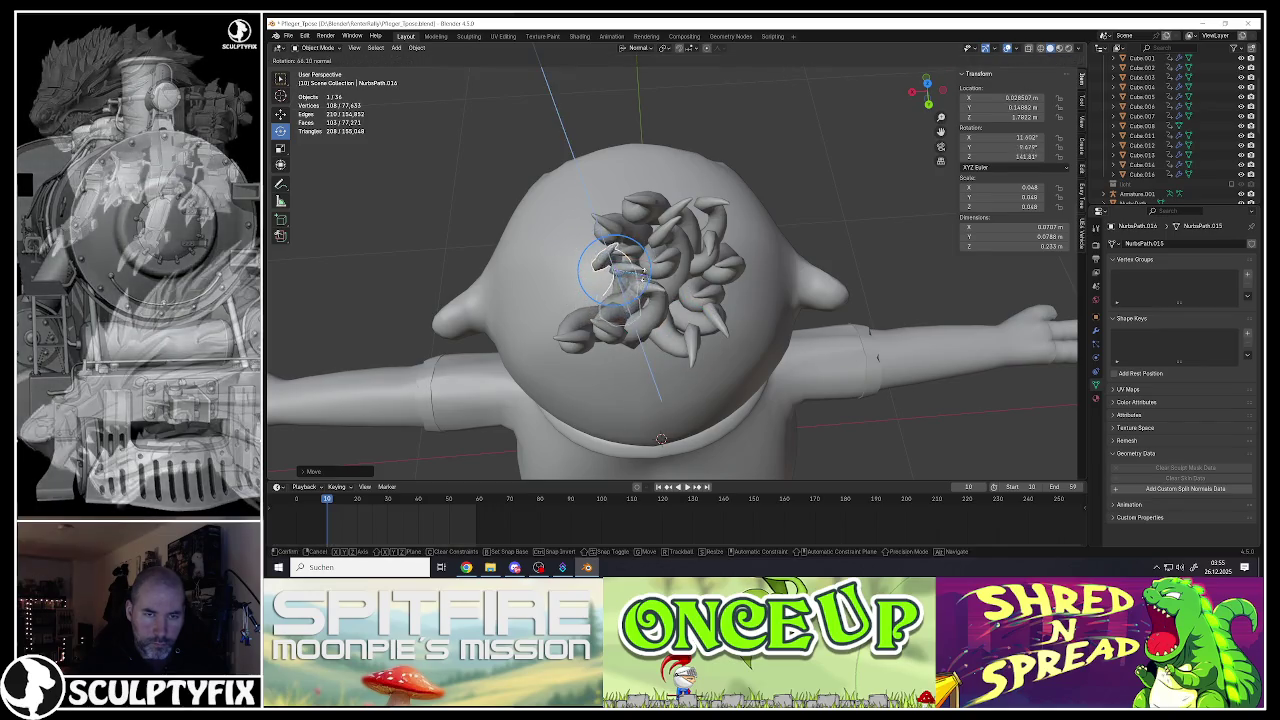
pyautogui.click(644, 272)
pyautogui.press('g')
pyautogui.click(630, 270)
pyautogui.moveTo(652, 326); pyautogui.dragTo(688, 250, button='middle')
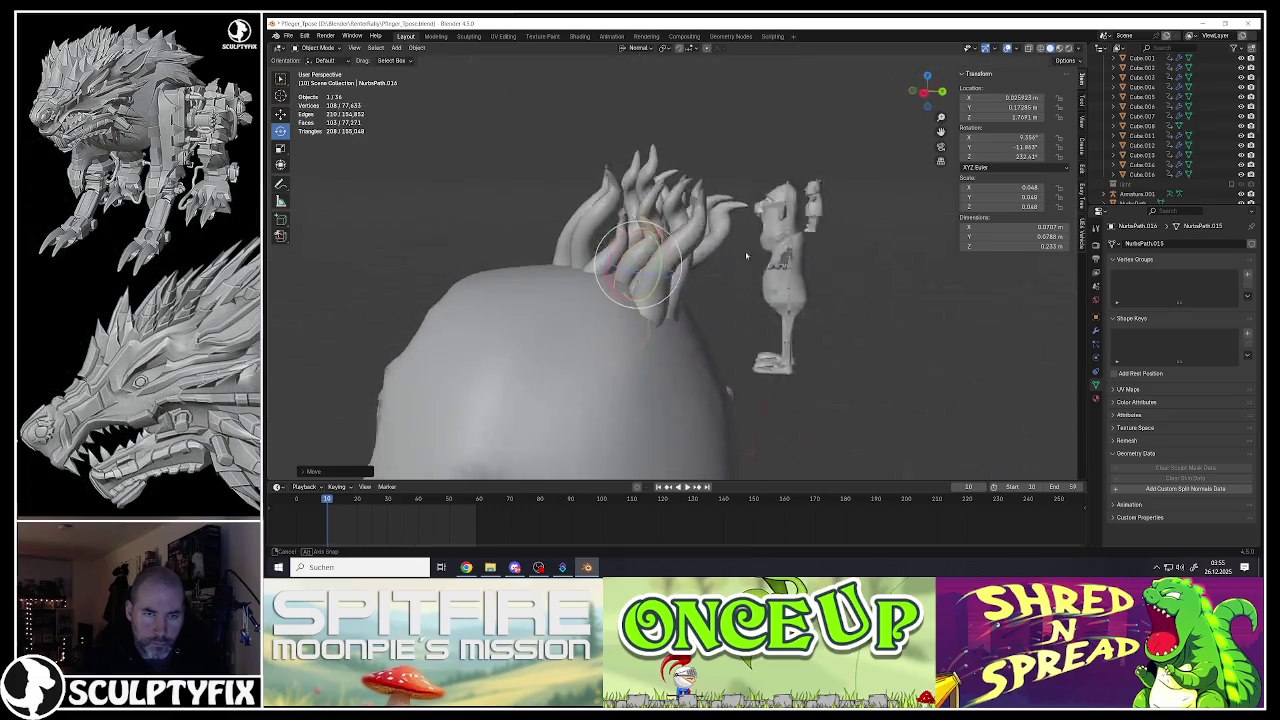
pyautogui.press('g')
pyautogui.click(706, 264)
pyautogui.press('g')
pyautogui.click(638, 234)
pyautogui.moveTo(638, 234)
pyautogui.mouseDown(button='middle')
pyautogui.moveTo(598, 236)
pyautogui.moveTo(710, 182)
pyautogui.moveTo(690, 180)
pyautogui.mouseUp(button='middle')
# Step: Box-select all 17 curls, then rotate, move and tilt the cluster onto the crown
pyautogui.moveTo(504, 128); pyautogui.dragTo(828, 251)
pyautogui.moveTo(828, 251); pyautogui.dragTo(758, 224, button='middle')
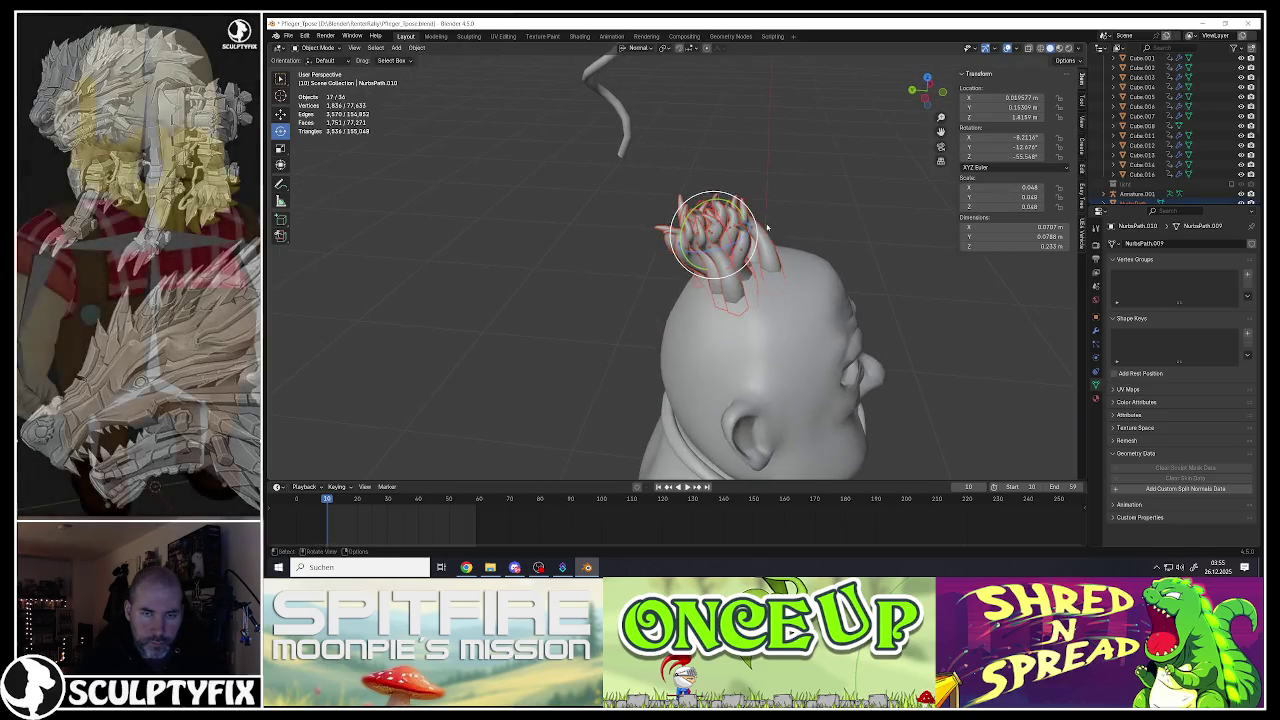
pyautogui.moveTo(757, 227); pyautogui.dragTo(820, 250)
pyautogui.press('g')
pyautogui.click(864, 265)
pyautogui.moveTo(864, 265)
pyautogui.mouseDown(button='middle')
pyautogui.moveTo(841, 302)
pyautogui.moveTo(706, 238)
pyautogui.moveTo(744, 260)
pyautogui.mouseUp(button='middle')
pyautogui.press('g')
pyautogui.click(841, 302)
pyautogui.moveTo(766, 262); pyautogui.dragTo(755, 276)
pyautogui.press('g')
pyautogui.click(753, 264)
pyautogui.scroll(4, 720, 240)
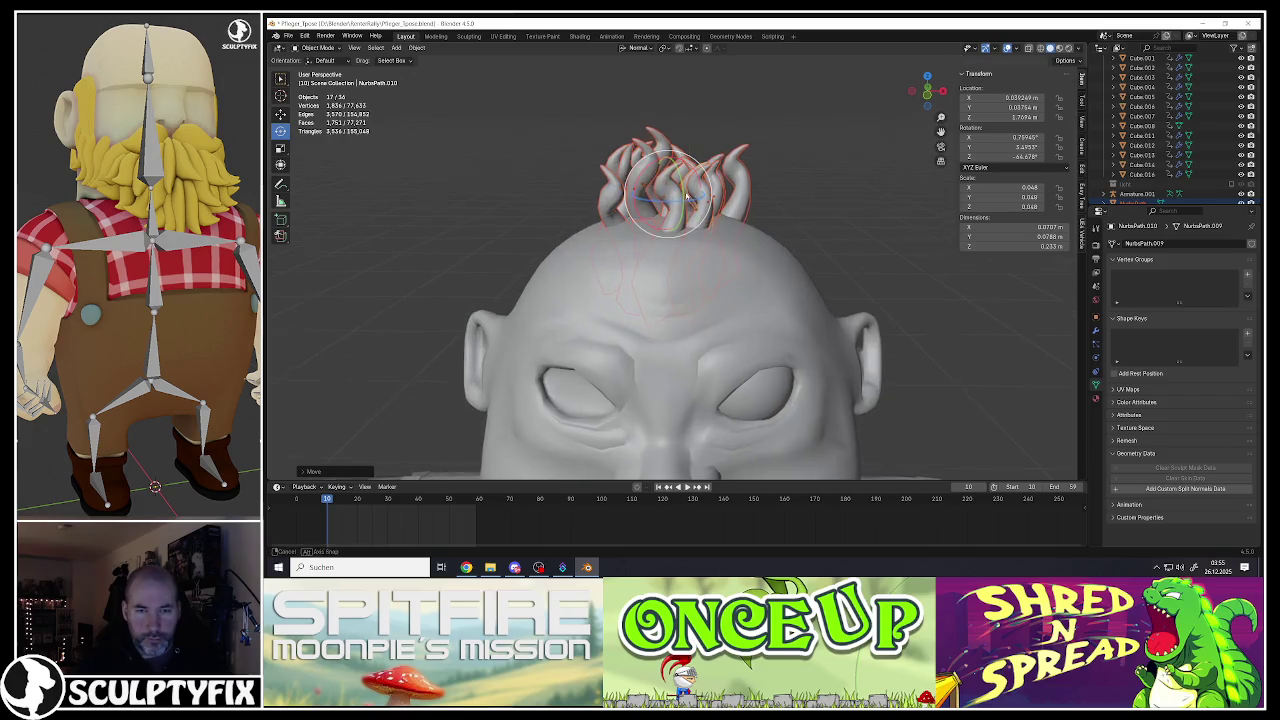
# Step: Join the selected hair strands into one object and recenter its origin
pyautogui.rightClick(697, 215)
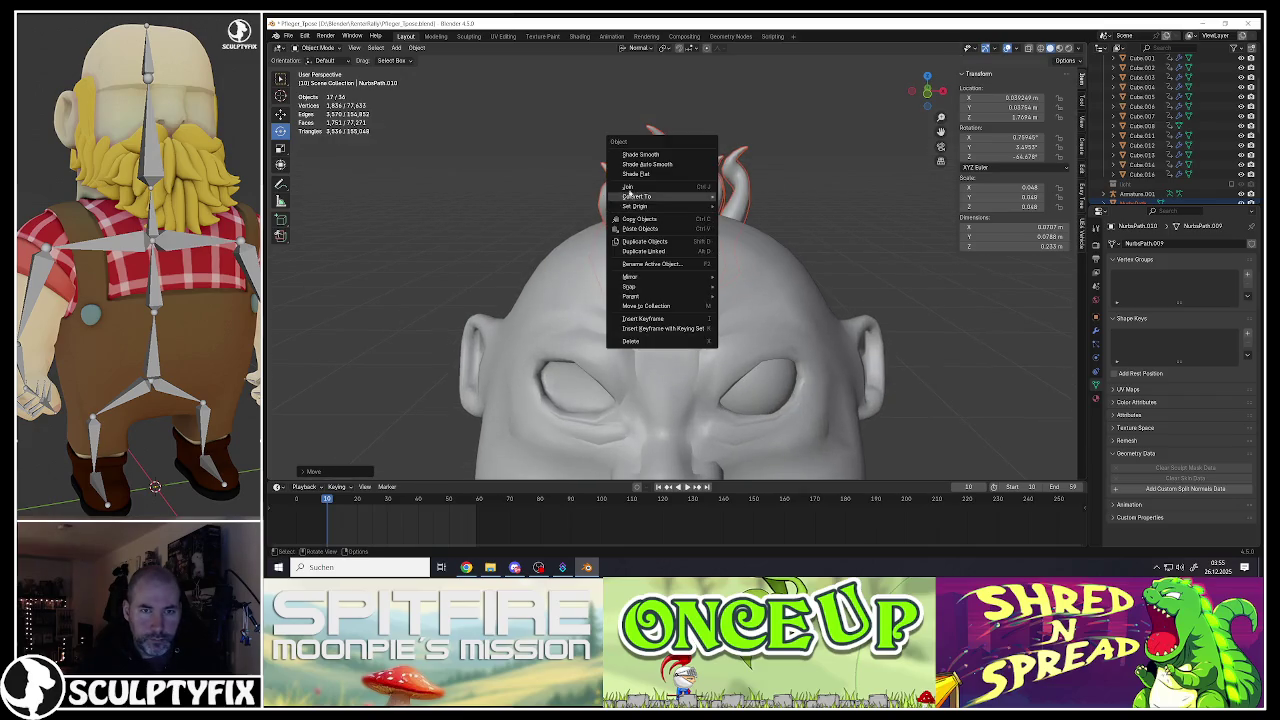
pyautogui.click(628, 186)
pyautogui.scroll(-4, 680, 210)
pyautogui.rightClick(671, 211)
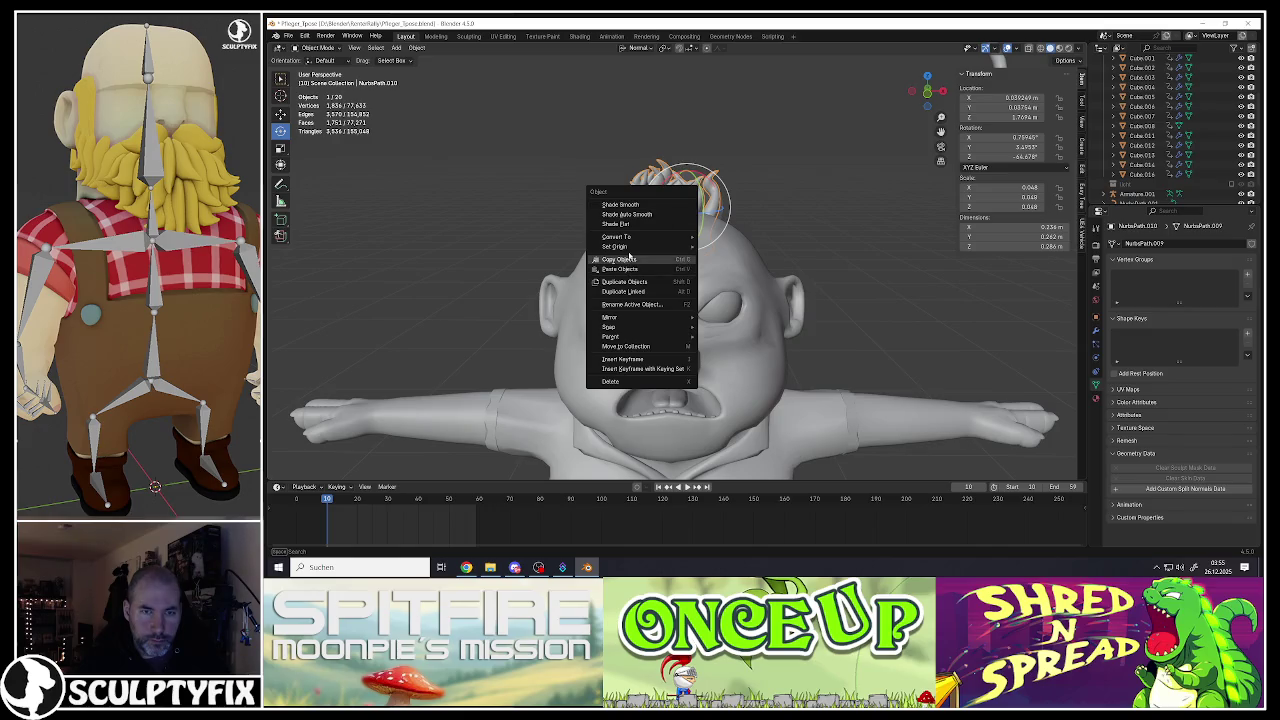
pyautogui.click(739, 258)
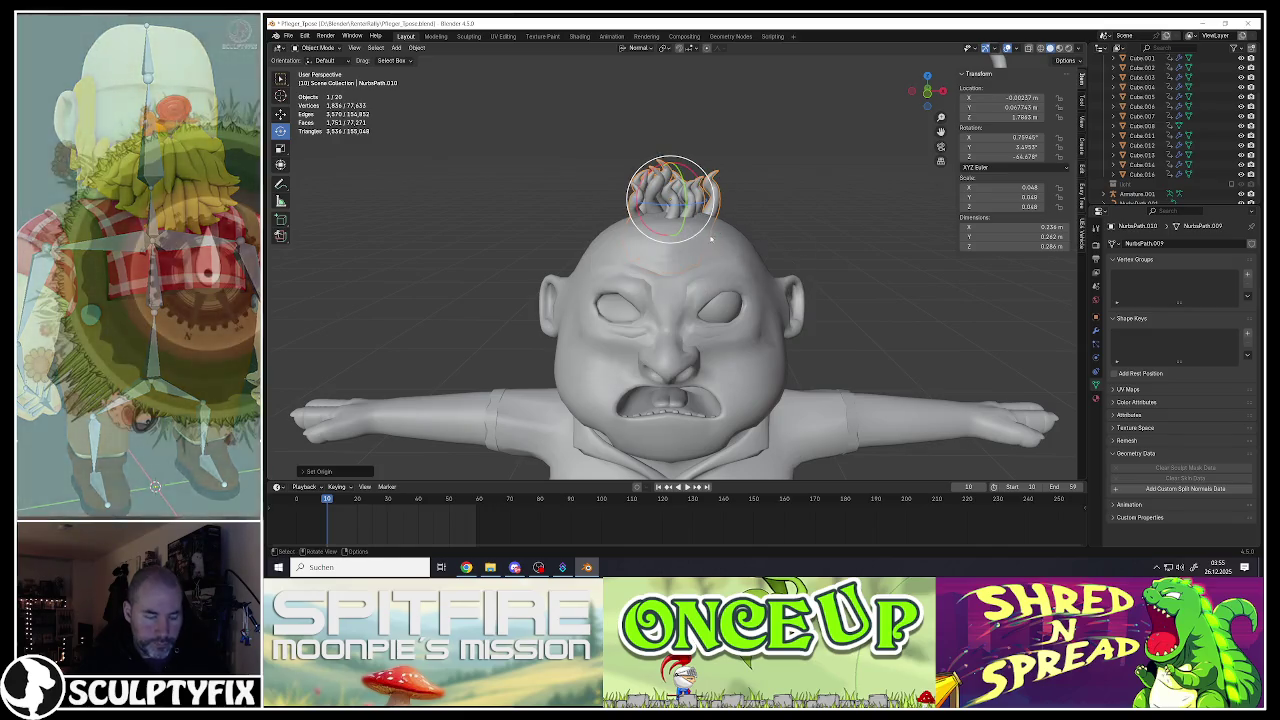
# Step: Duplicate the hair clump, rotate the copy and place it on the head
pyautogui.hotkey('shift', 'd')
pyautogui.click(664, 253)
pyautogui.press('r')
pyautogui.press('r')
pyautogui.click(679, 287)
pyautogui.press('g')
pyautogui.click(680, 247)
# Step: Add another clump copy tilted around X, rotate it again and seat it on the head
pyautogui.hotkey('shift', 'd')
pyautogui.click(720, 210)
pyautogui.press('r')
pyautogui.press('x')
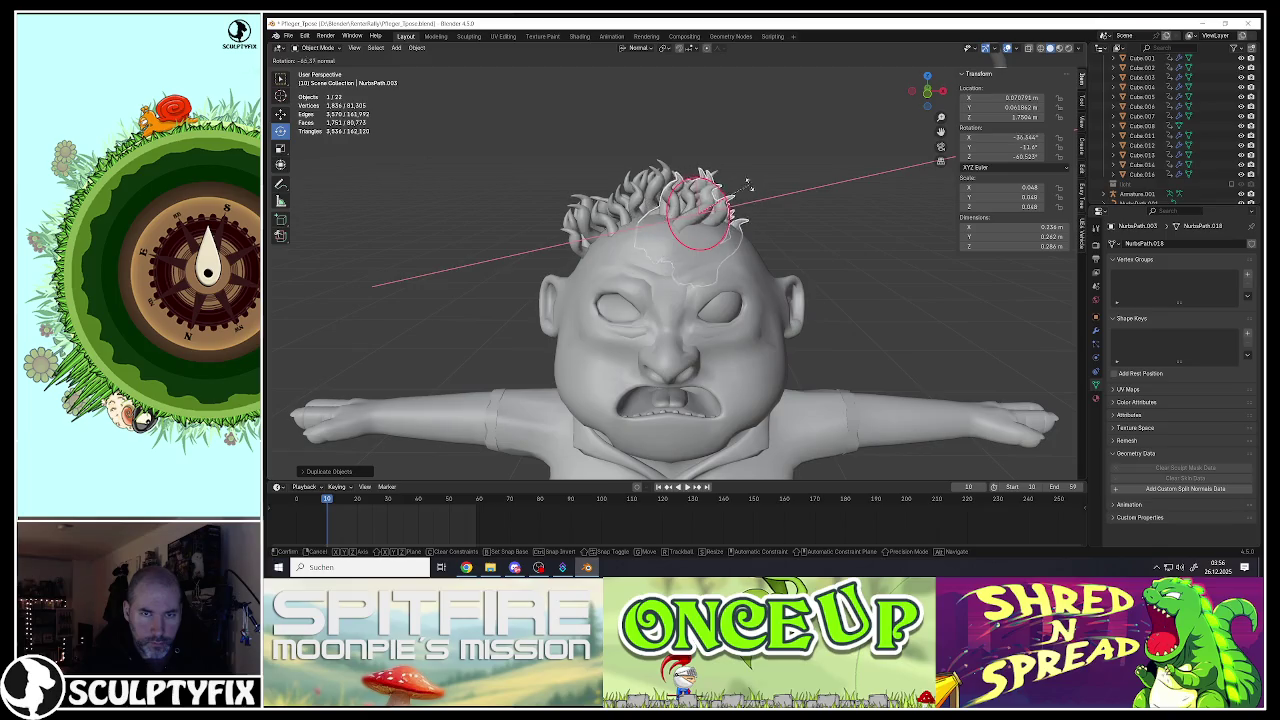
pyautogui.press('g')
pyautogui.click(720, 205)
pyautogui.moveTo(720, 205)
pyautogui.mouseDown(button='middle')
pyautogui.moveTo(760, 235)
pyautogui.moveTo(749, 268)
pyautogui.moveTo(763, 289)
pyautogui.mouseUp(button='middle')
pyautogui.press('r')
pyautogui.click(762, 238)
pyautogui.press('g')
pyautogui.click(767, 246)
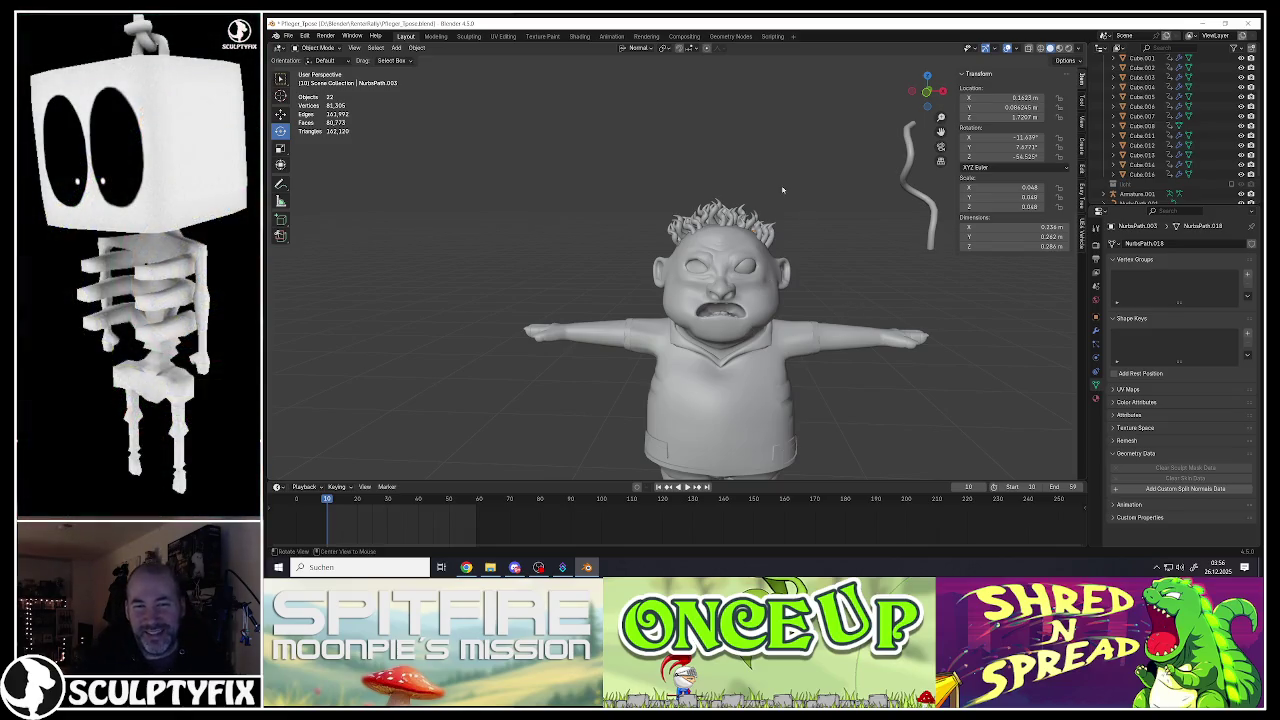
pyautogui.moveTo(784, 190); pyautogui.dragTo(742, 246, button='middle')
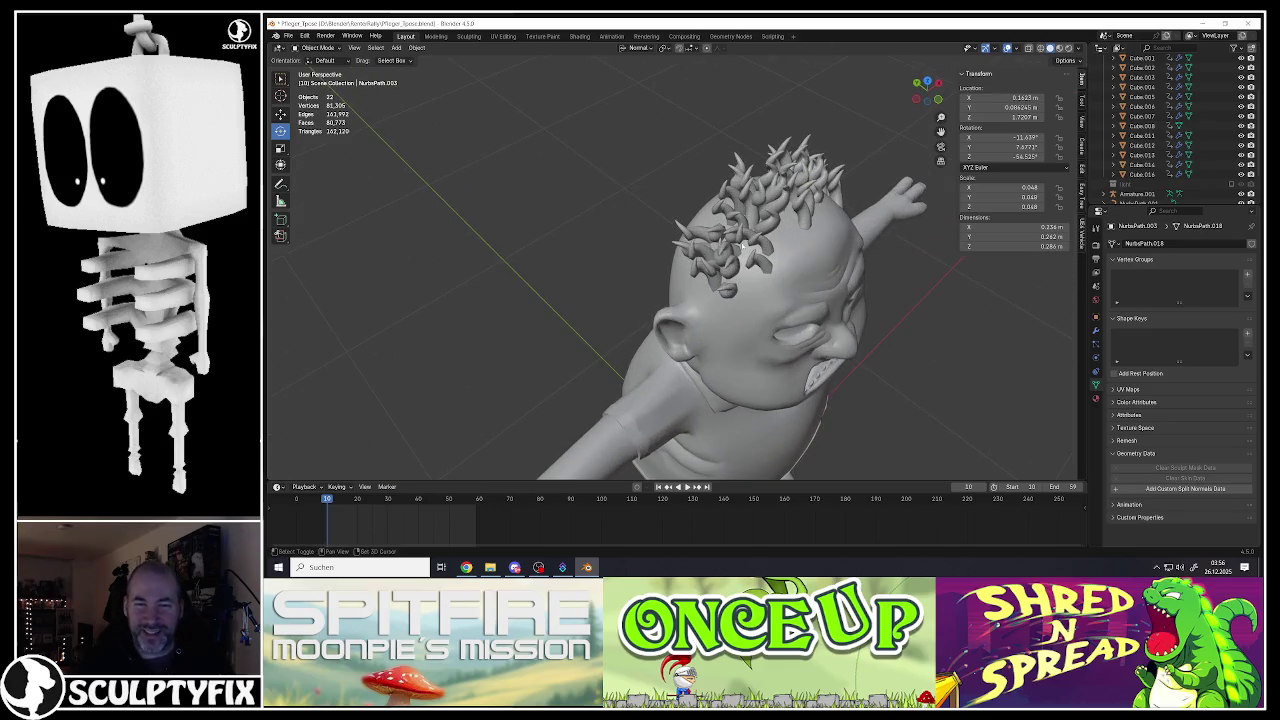
pyautogui.moveTo(803, 196)
pyautogui.keyDown('shift'); pyautogui.mouseDown(button='middle')
pyautogui.moveTo(722, 231)
pyautogui.moveTo(624, 237)
pyautogui.moveTo(663, 245)
pyautogui.mouseUp(button='middle'); pyautogui.keyUp('shift')
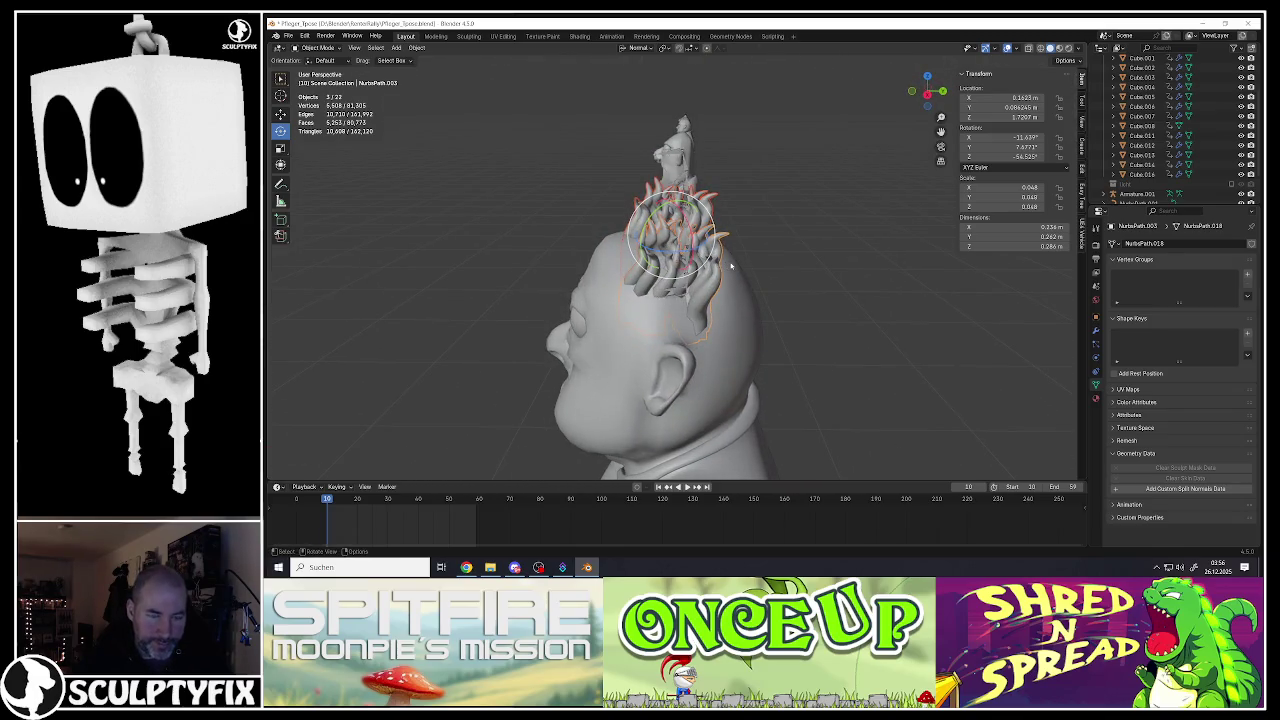
# Step: Shift one hair piece left, then duplicate the three hair pieces and rotate the copies around Y
pyautogui.press('g')
pyautogui.click(708, 263)
pyautogui.hotkey('shift', 'd')
pyautogui.click(684, 284)
pyautogui.moveTo(684, 284); pyautogui.dragTo(682, 274, button='middle')
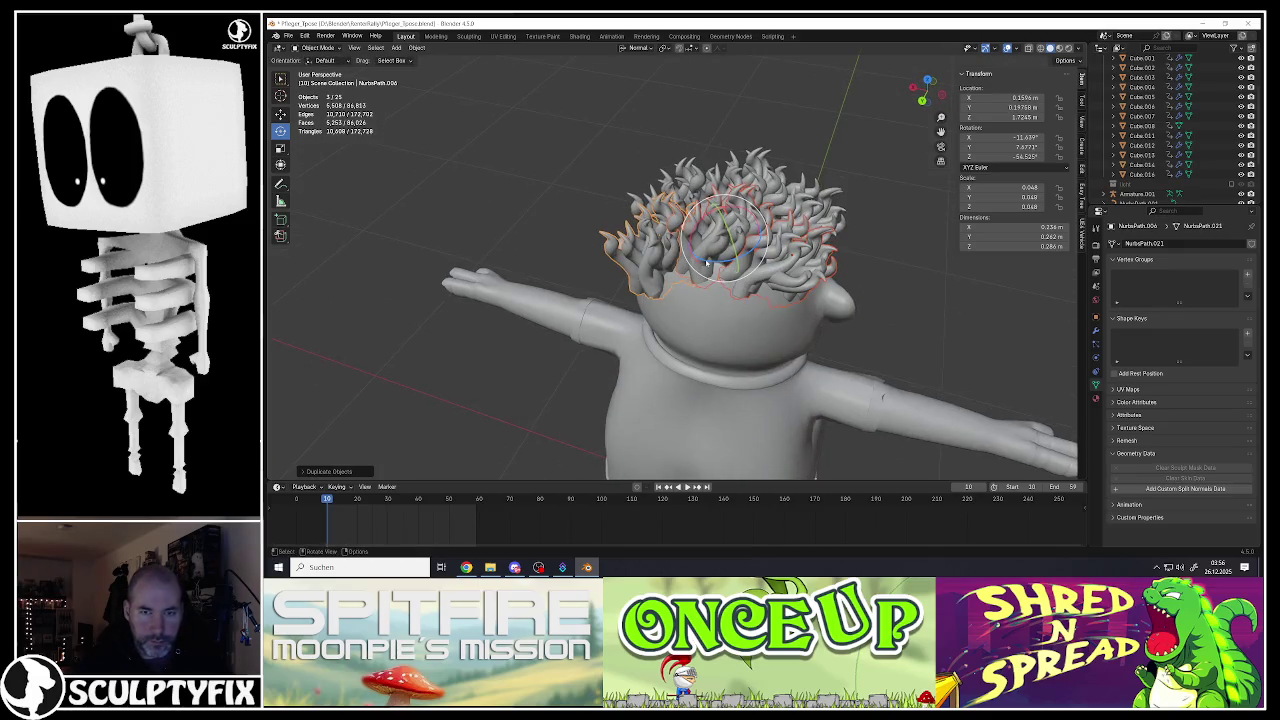
pyautogui.press('r')
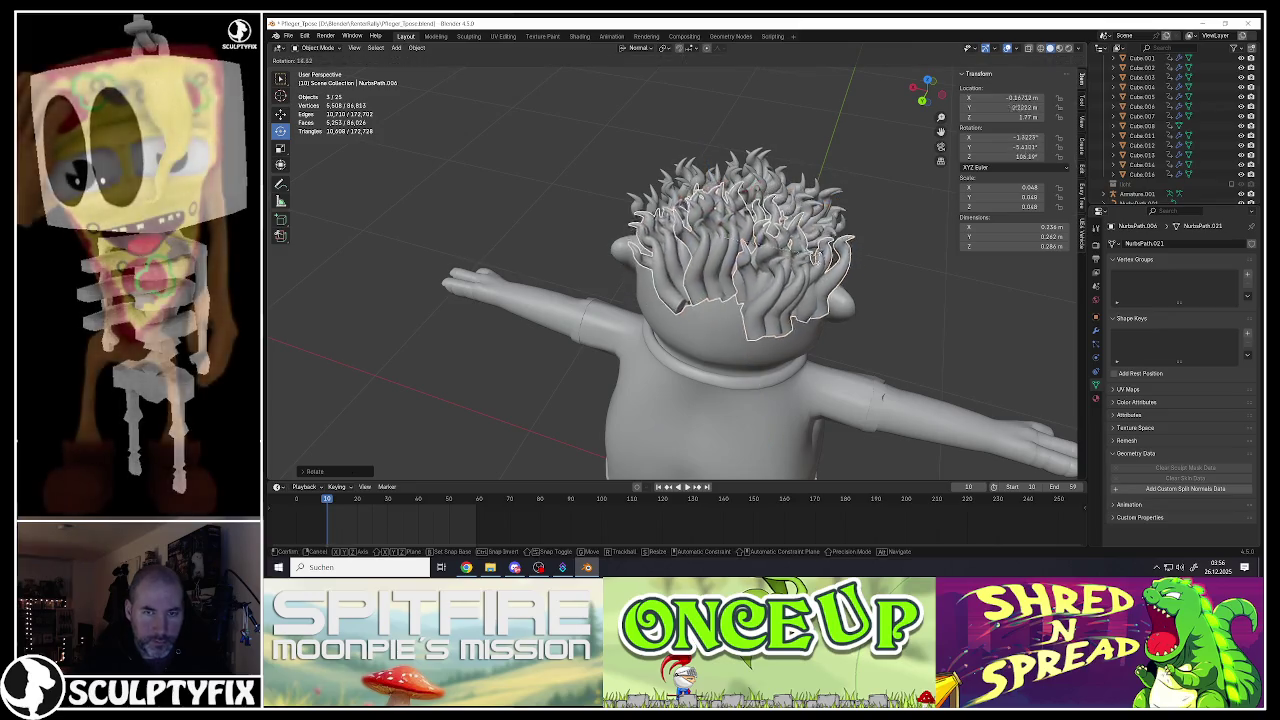
pyautogui.moveTo(760, 260); pyautogui.dragTo(730, 437, button='middle')
pyautogui.press('y')
pyautogui.click(740, 416)
# Step: Rotate the copied hair again, then switch to Global orientation and rotate it around global X
pyautogui.moveTo(746, 284); pyautogui.dragTo(730, 300, button='middle')
pyautogui.press('r')
pyautogui.click(722, 240)
pyautogui.moveTo(722, 240); pyautogui.dragTo(718, 228, button='middle')
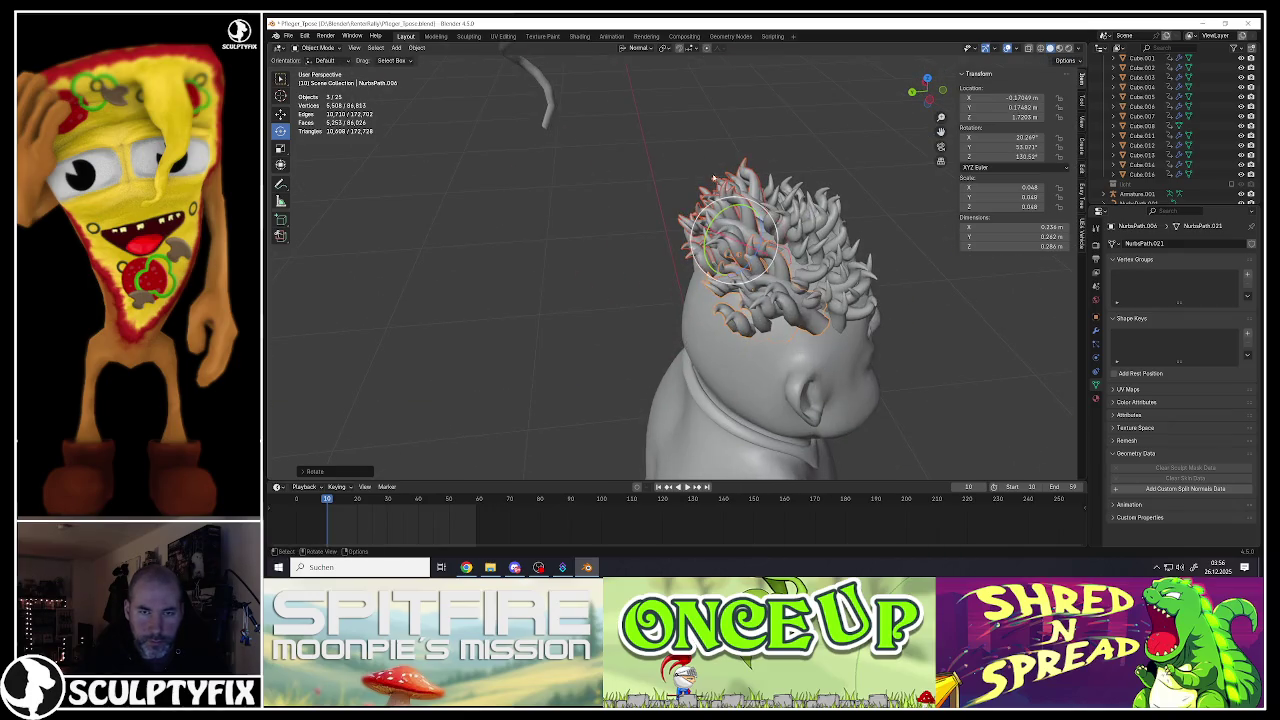
pyautogui.click(638, 48)
pyautogui.click(634, 78)
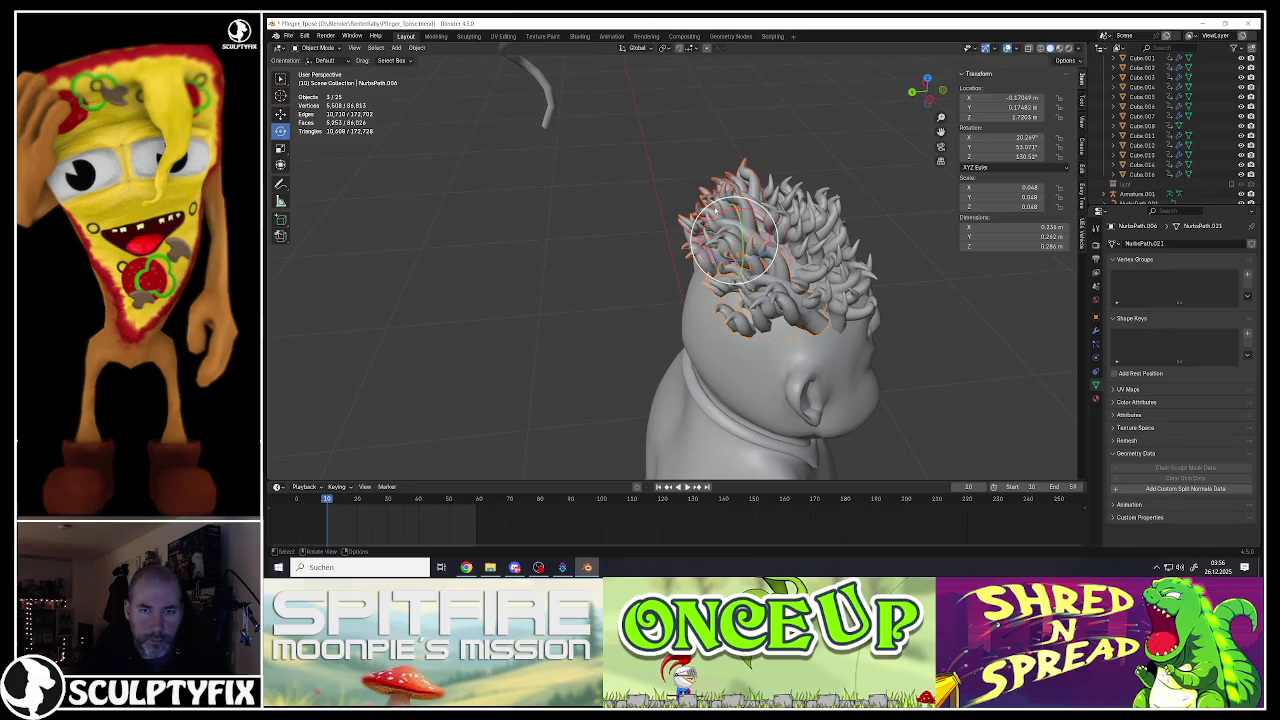
pyautogui.press('r')
pyautogui.press('x')
pyautogui.click(747, 251)
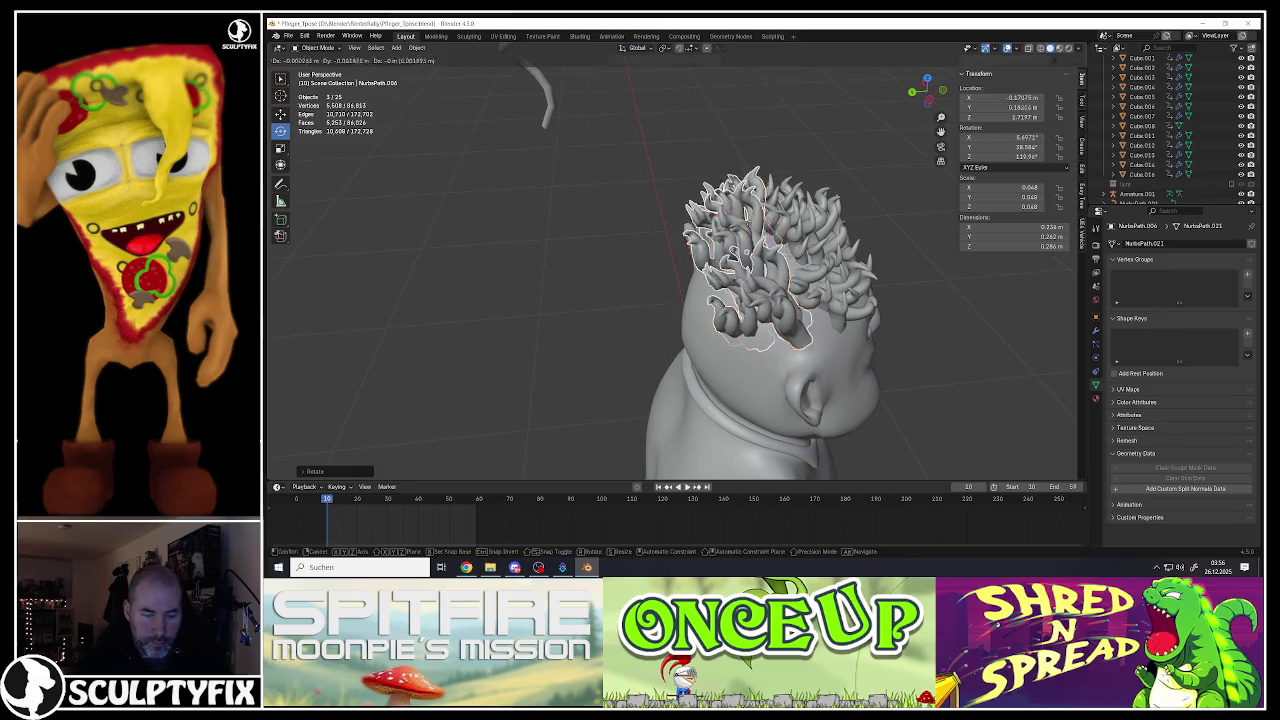
# Step: Reposition the hair pieces on the head, shrinking them slightly and shifting them left
pyautogui.press('g')
pyautogui.click(790, 240)
pyautogui.moveTo(790, 240); pyautogui.dragTo(850, 280, button='middle')
pyautogui.press('s')
pyautogui.click(855, 289)
pyautogui.press('g')
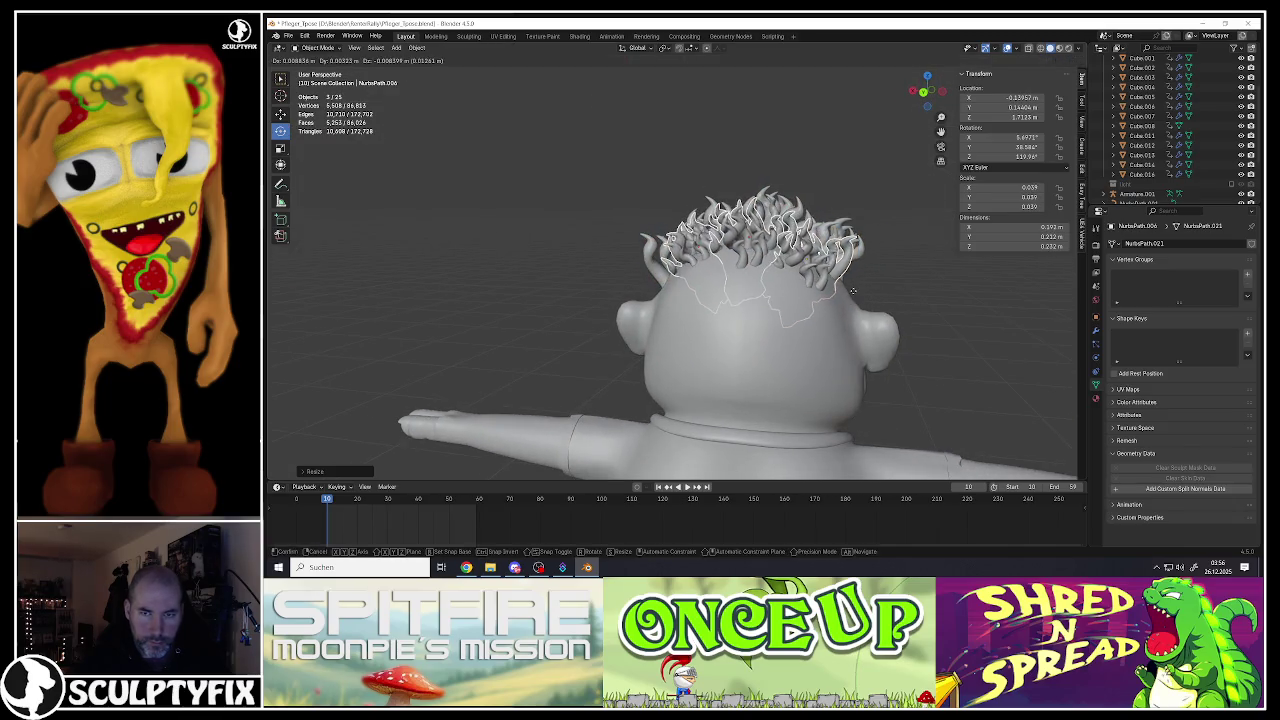
pyautogui.click(853, 290)
pyautogui.moveTo(853, 290); pyautogui.dragTo(740, 445, button='middle')
pyautogui.press('g')
pyautogui.click(710, 252)
# Step: Duplicate another hair clump, tilt it around X, place it on the head and spin it around Z
pyautogui.moveTo(735, 284); pyautogui.dragTo(815, 205, button='middle')
pyautogui.click(815, 205)
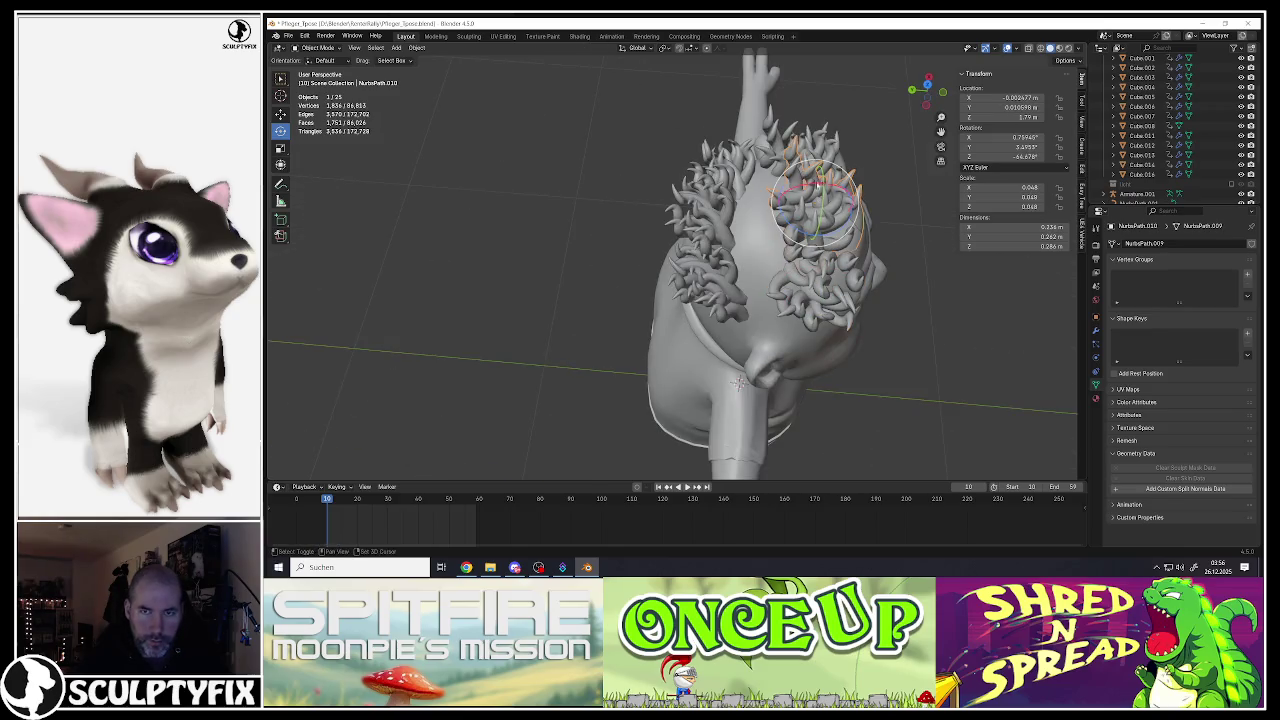
pyautogui.hotkey('shift', 'd')
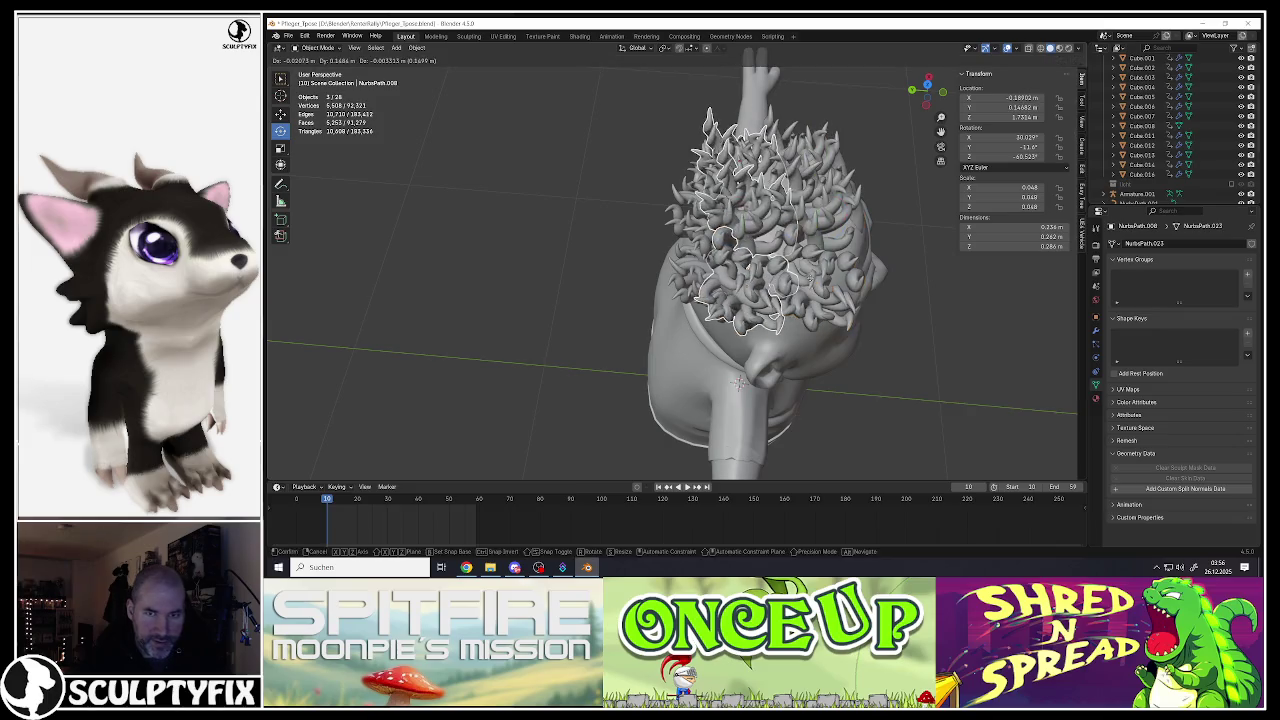
pyautogui.click(876, 280)
pyautogui.moveTo(876, 280)
pyautogui.mouseDown(button='middle')
pyautogui.moveTo(795, 190)
pyautogui.moveTo(822, 225)
pyautogui.moveTo(721, 436)
pyautogui.mouseUp(button='middle')
pyautogui.press('r')
pyautogui.press('x')
pyautogui.click(765, 195)
pyautogui.press('g')
pyautogui.click(830, 228)
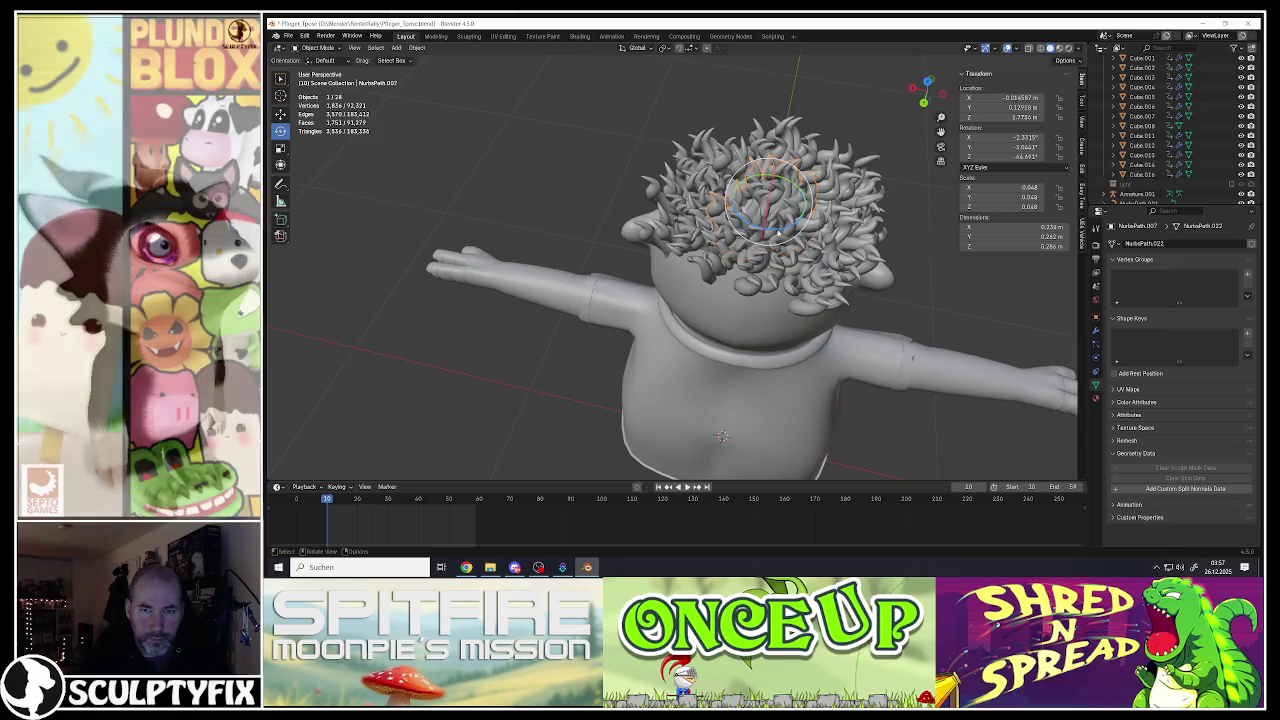
pyautogui.press('r')
pyautogui.click(754, 203)
pyautogui.moveTo(754, 203)
pyautogui.mouseDown(button='middle')
pyautogui.moveTo(768, 212)
pyautogui.moveTo(713, 237)
pyautogui.moveTo(703, 220)
pyautogui.mouseUp(button='middle')
# Step: Move a different hair curl up and left into place on the head
pyautogui.click(768, 195)
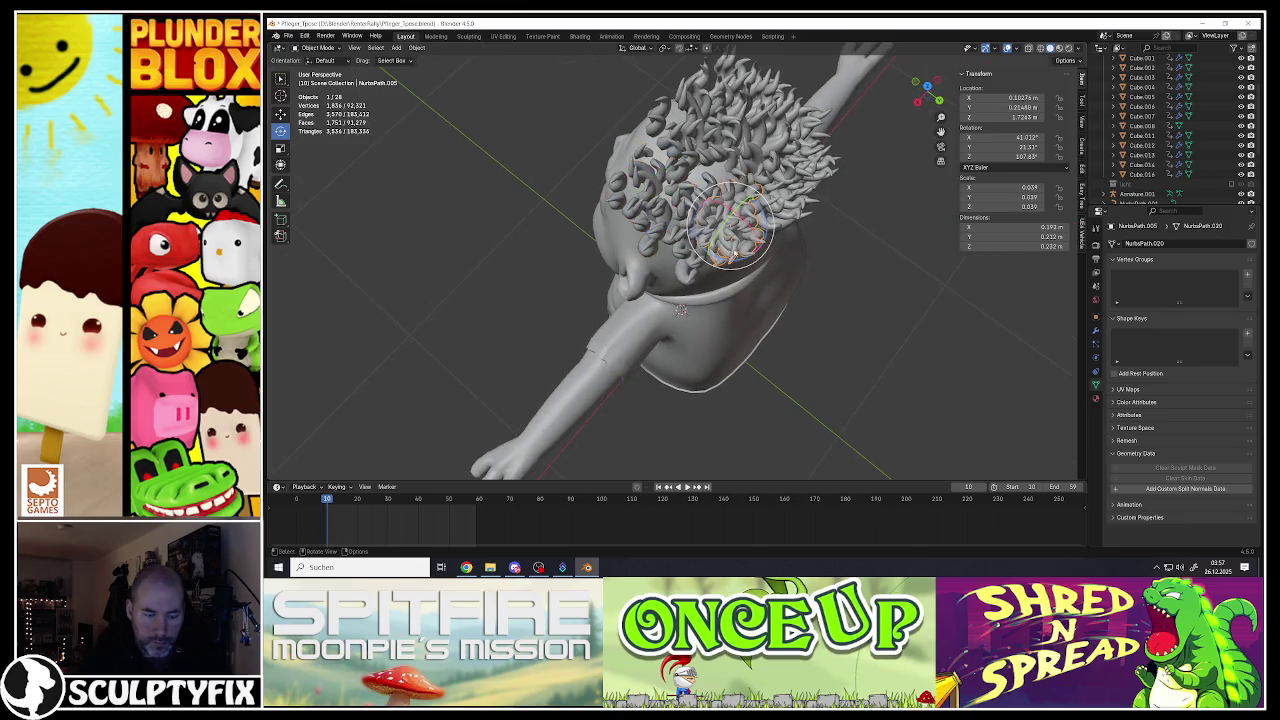
pyautogui.press('g')
pyautogui.click(735, 235)
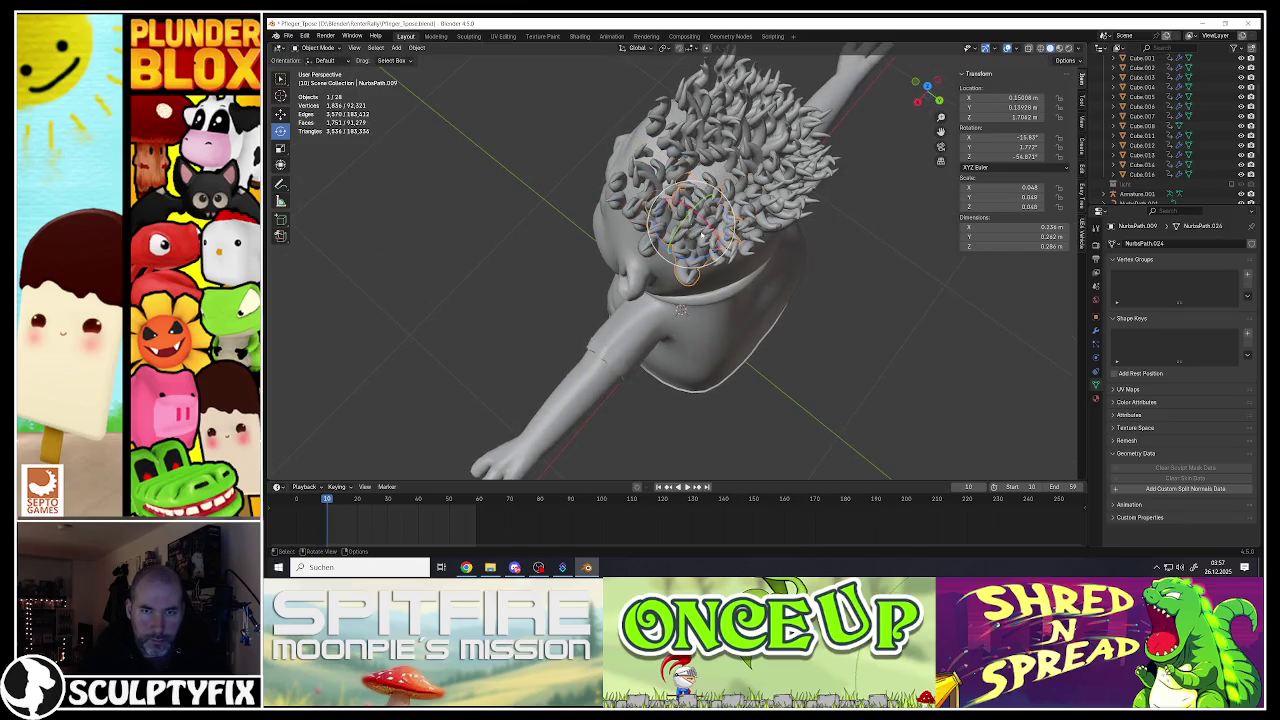
pyautogui.press('g')
pyautogui.click(690, 228)
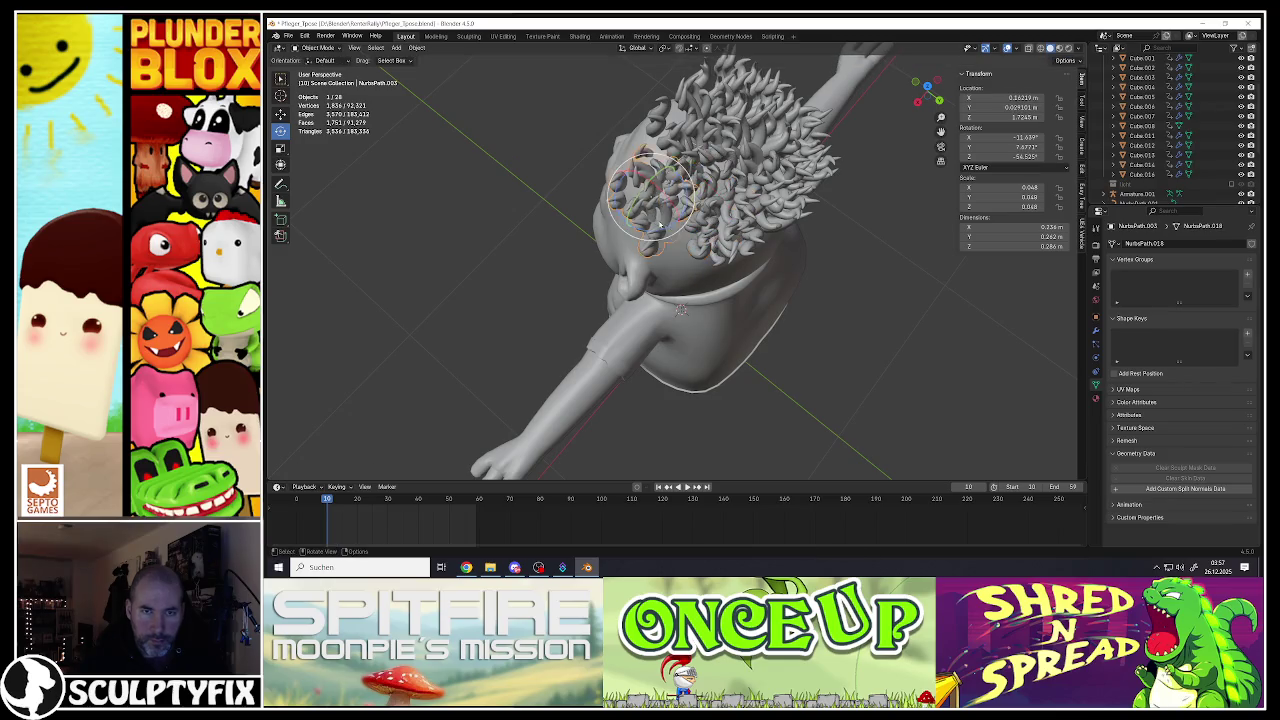
pyautogui.press('g')
pyautogui.click(680, 309)
# Step: Rotate and reposition another curl at the front of the head
pyautogui.moveTo(680, 309)
pyautogui.mouseDown(button='middle')
pyautogui.moveTo(706, 207)
pyautogui.moveTo(640, 225)
pyautogui.mouseUp(button='middle')
pyautogui.click(605, 225)
pyautogui.press('g')
pyautogui.press('r')
pyautogui.click(666, 236)
pyautogui.press('g')
pyautogui.click(666, 234)
pyautogui.moveTo(666, 234)
pyautogui.mouseDown(button='middle')
pyautogui.moveTo(618, 178)
pyautogui.moveTo(627, 165)
pyautogui.moveTo(635, 245)
pyautogui.moveTo(639, 228)
pyautogui.moveTo(693, 243)
pyautogui.moveTo(612, 204)
pyautogui.mouseUp(button='middle')
# Step: Shift-select several hair curls together, adjusting which curl is active
pyautogui.keyDown('shift'); pyautogui.click(620, 180); pyautogui.keyUp('shift')
pyautogui.keyDown('shift'); pyautogui.click(627, 165); pyautogui.keyUp('shift')
pyautogui.keyDown('shift'); pyautogui.click(710, 224); pyautogui.keyUp('shift')
pyautogui.keyDown('shift'); pyautogui.click(706, 216); pyautogui.keyUp('shift')
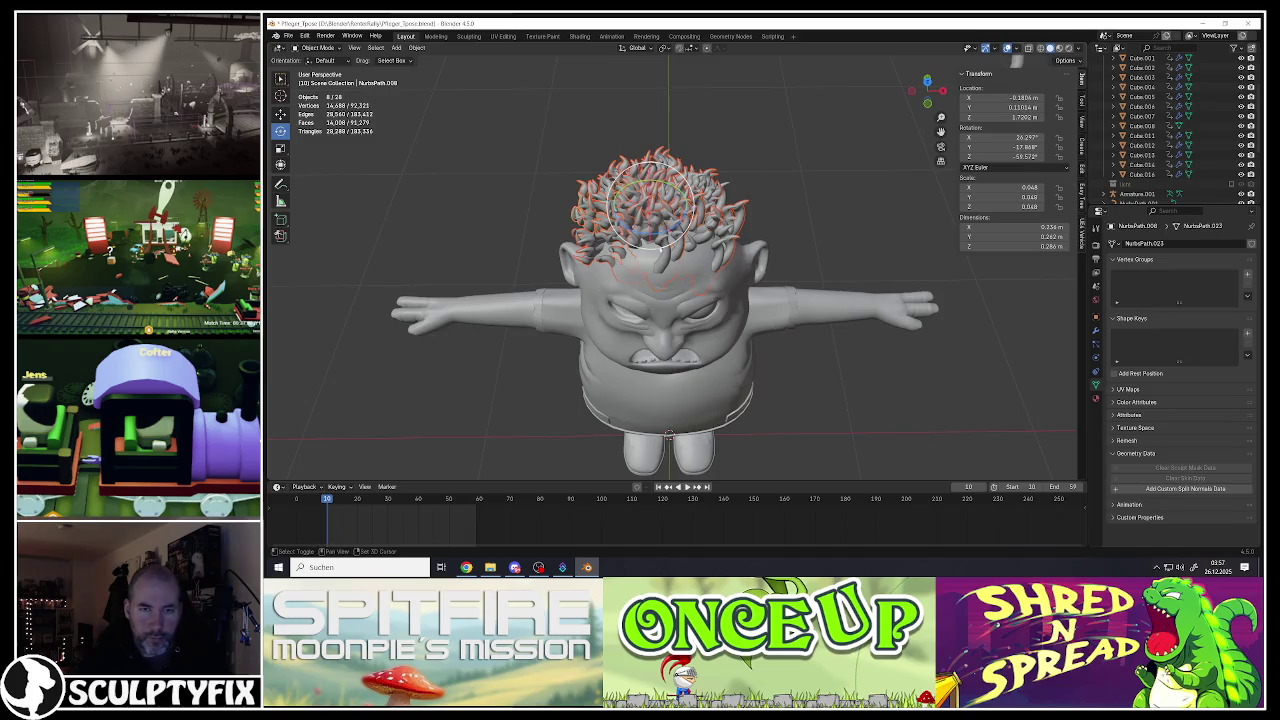
pyautogui.keyDown('shift'); pyautogui.click(646, 236); pyautogui.keyUp('shift')
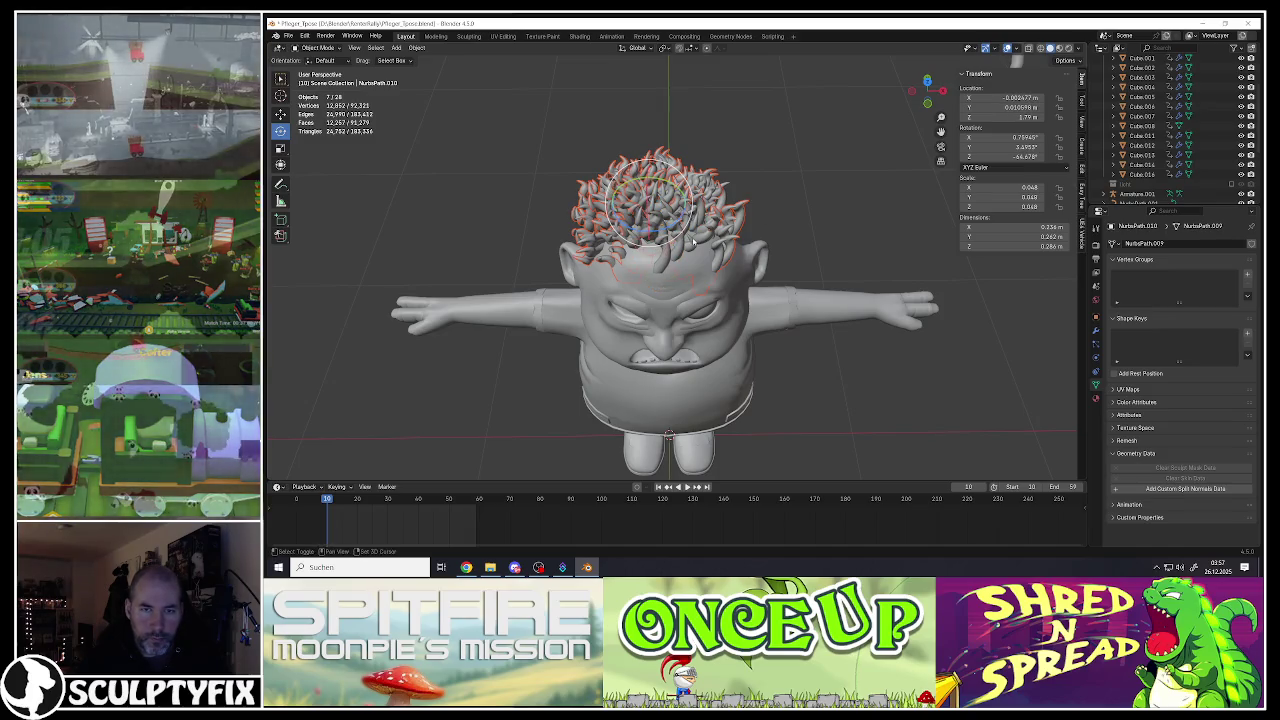
pyautogui.keyDown('shift'); pyautogui.click(643, 233); pyautogui.keyUp('shift')
pyautogui.moveTo(643, 233); pyautogui.dragTo(649, 187, button='middle')
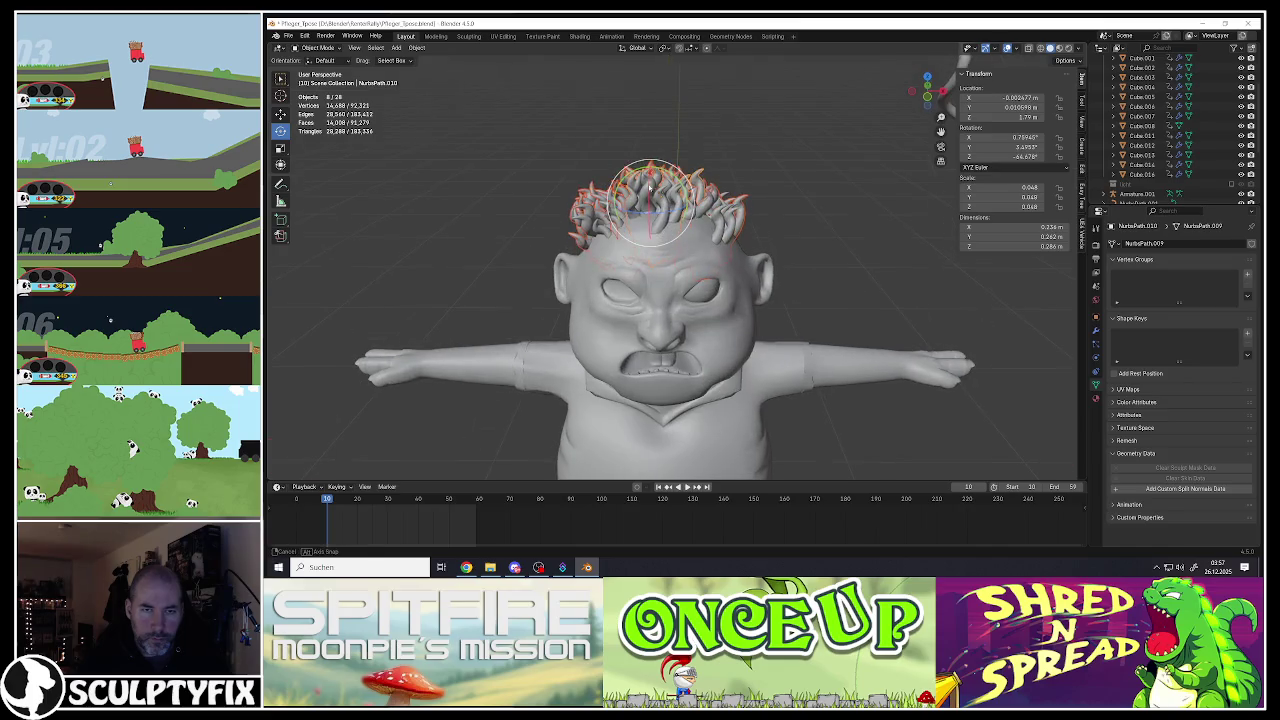
pyautogui.press('g')
pyautogui.press('Escape')
pyautogui.moveTo(678, 263)
pyautogui.mouseDown(button='middle')
pyautogui.moveTo(706, 213)
pyautogui.moveTo(655, 203)
pyautogui.mouseUp(button='middle')
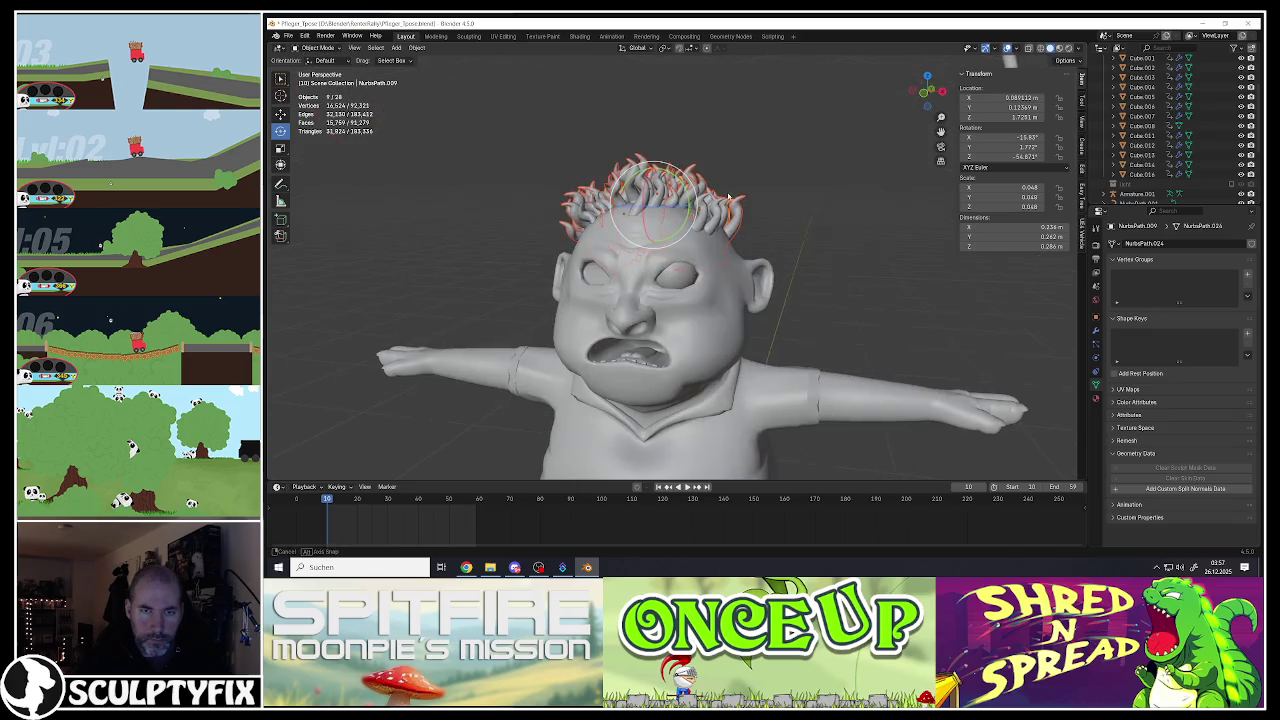
pyautogui.rightClick(655, 205)
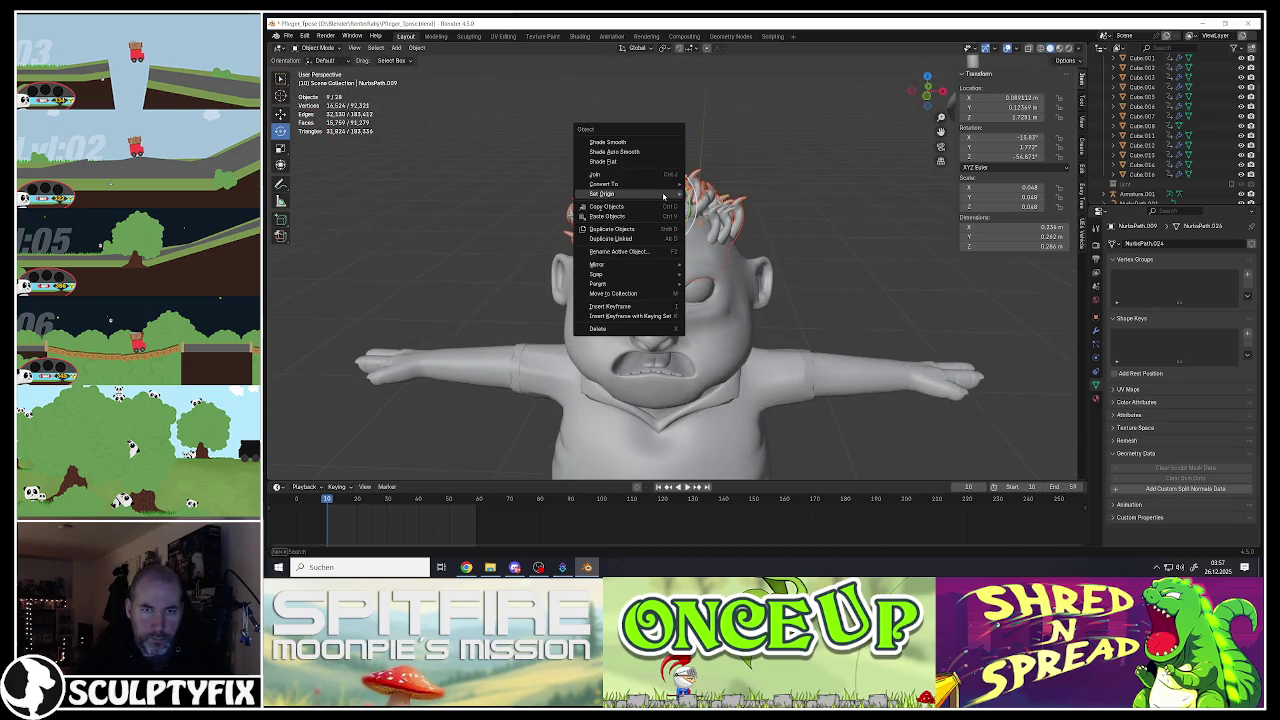
# Step: Join the selected curls into one object, set Origin to Geometry, and enter Edit Mode
pyautogui.click(650, 195)
pyautogui.rightClick(648, 193)
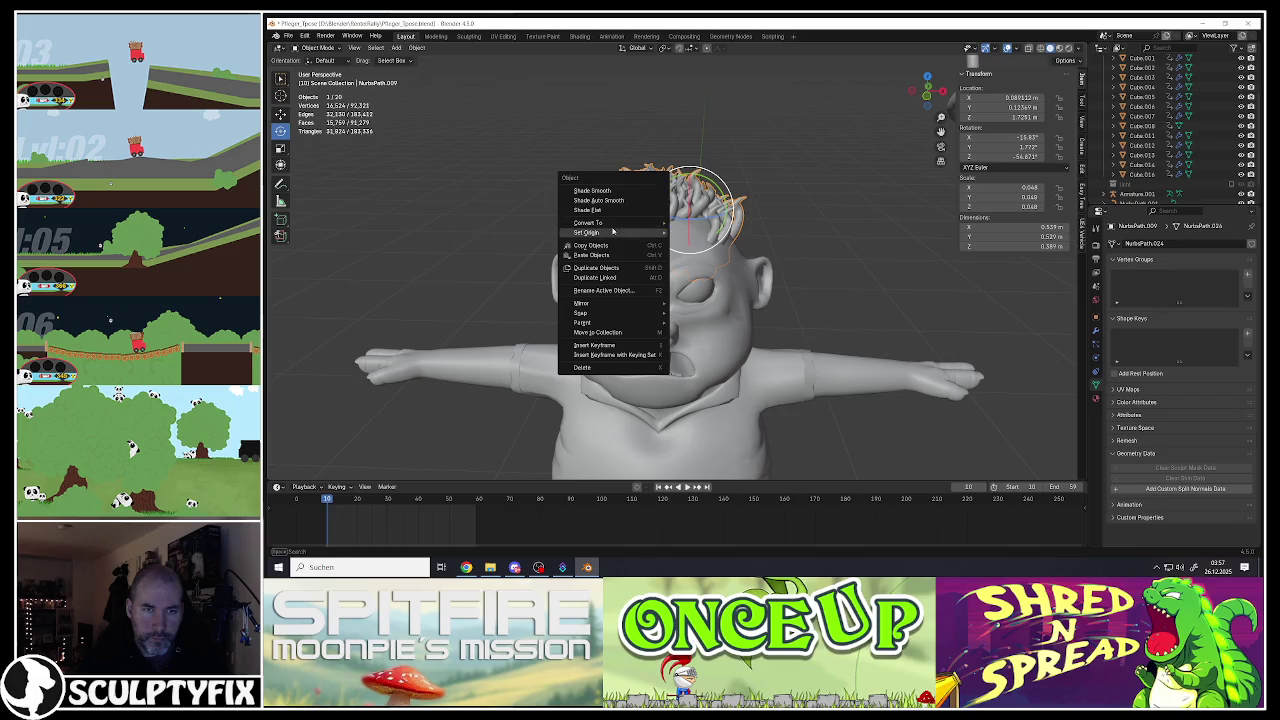
pyautogui.moveTo(588, 232)
pyautogui.click(700, 244)
pyautogui.scroll(-2, 660, 208)
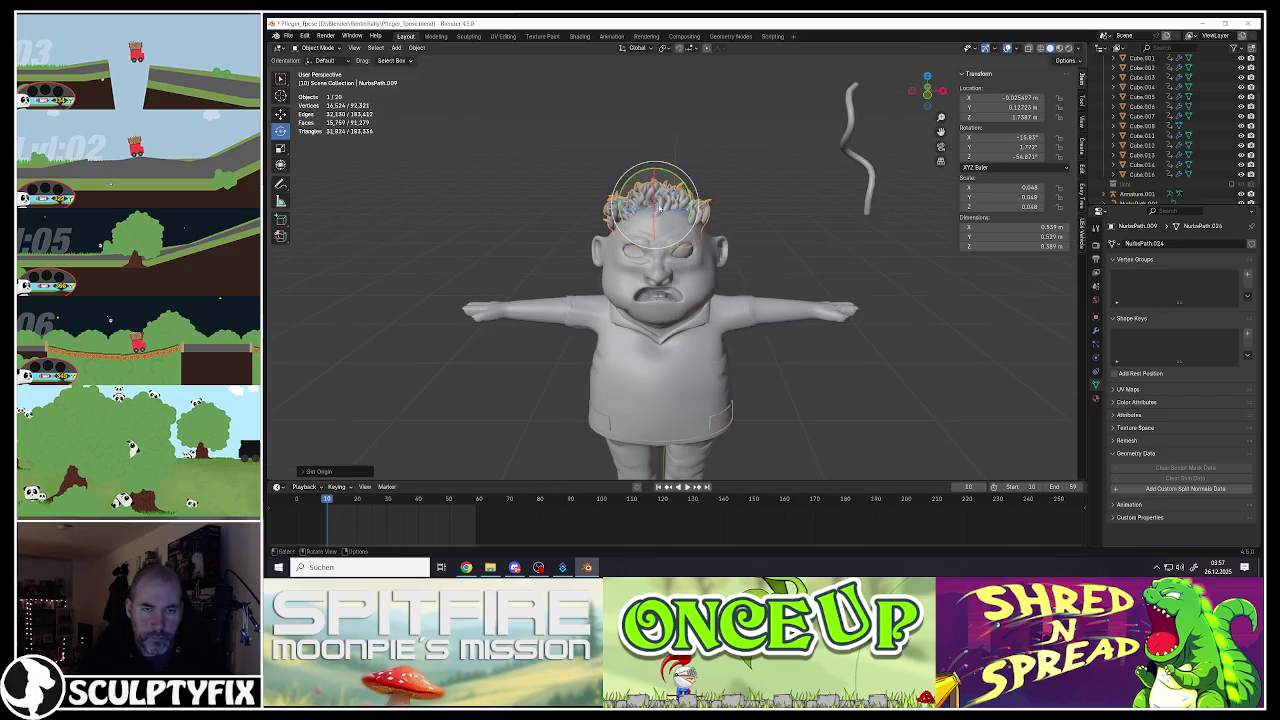
pyautogui.scroll(4, 660, 207)
pyautogui.press('Tab')
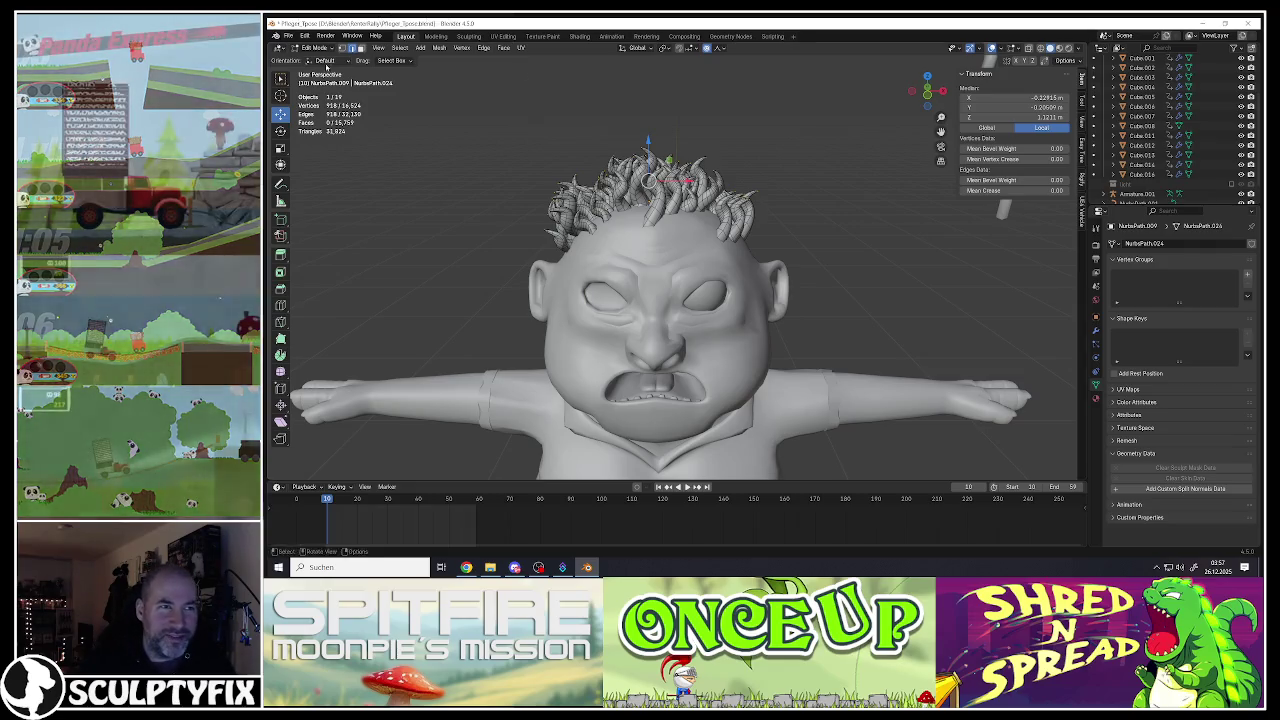
# Step: Save Pfleger_Tpose.blend, select all hair vertices, then return to Object Mode
pyautogui.click(288, 36)
pyautogui.click(302, 98)
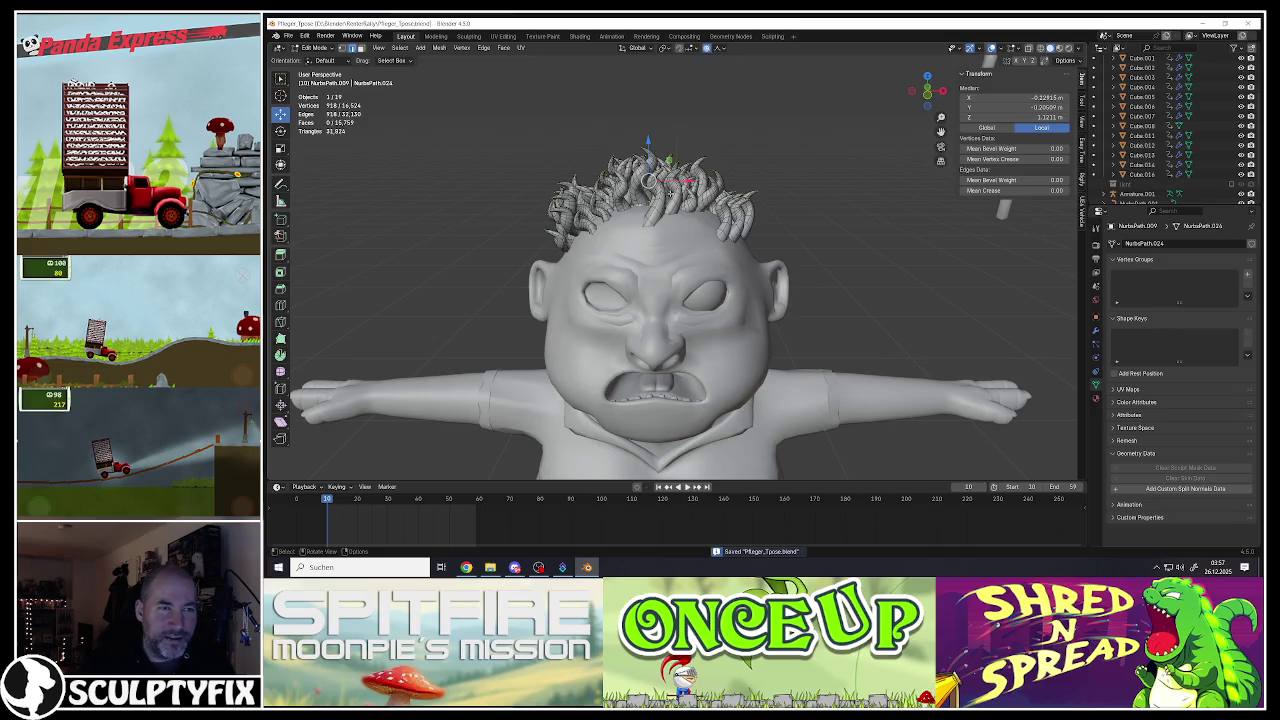
pyautogui.scroll(-3, 683, 188)
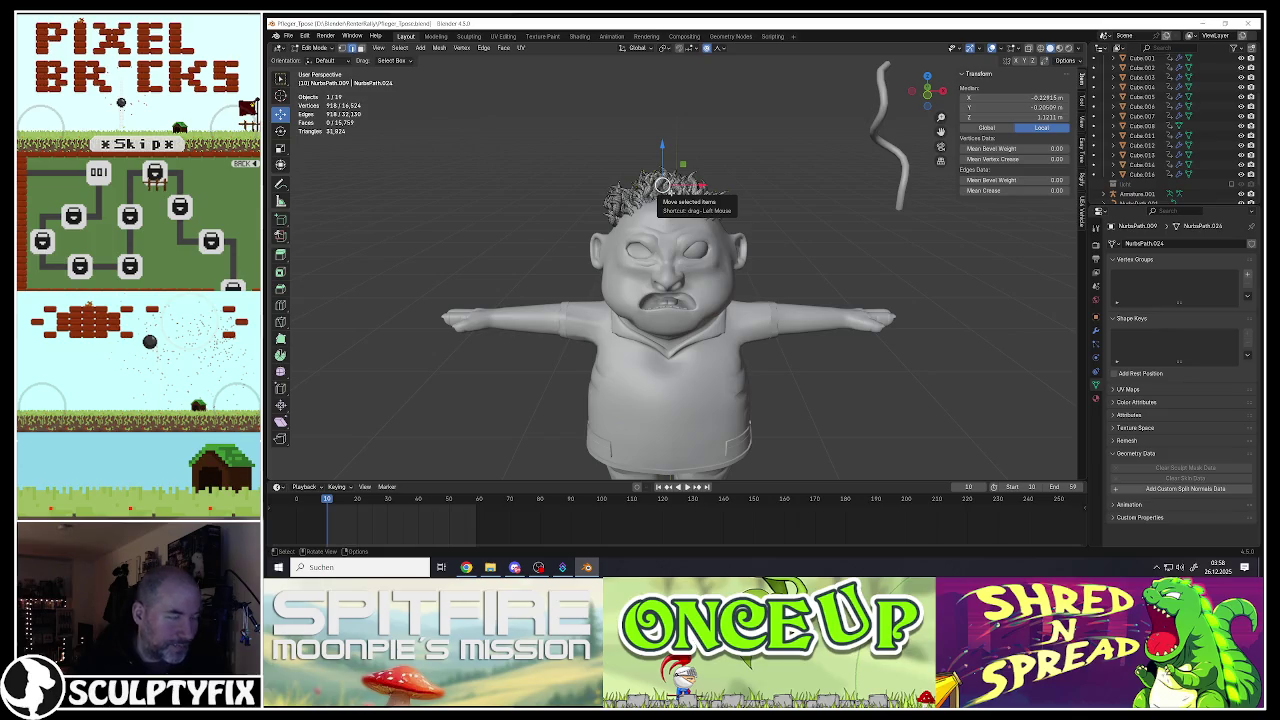
pyautogui.scroll(2, 661, 184)
pyautogui.scroll(1, 661, 190)
pyautogui.press('a')
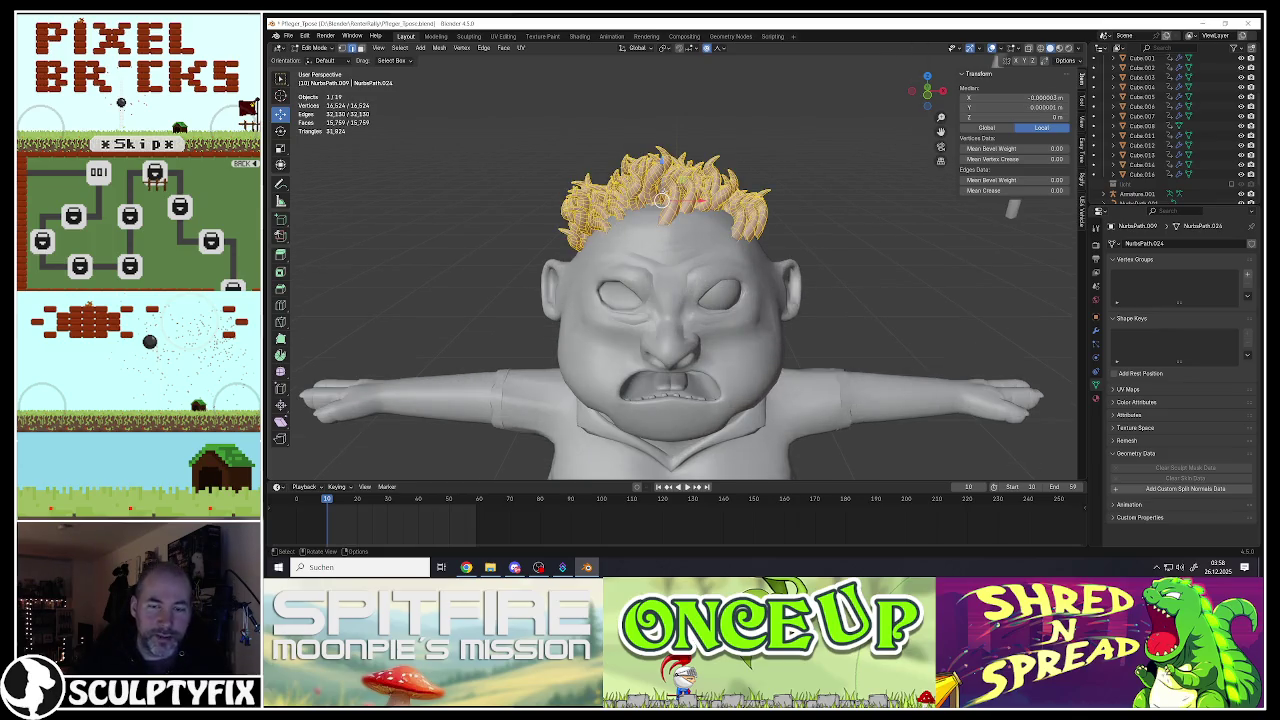
pyautogui.press('Tab')
# Step: Rotate and move the hair clump, then scale it down to 0.034 and nudge it into place
pyautogui.moveTo(661, 196)
pyautogui.mouseDown(button='middle')
pyautogui.moveTo(570, 189)
pyautogui.moveTo(640, 197)
pyautogui.mouseUp(button='middle')
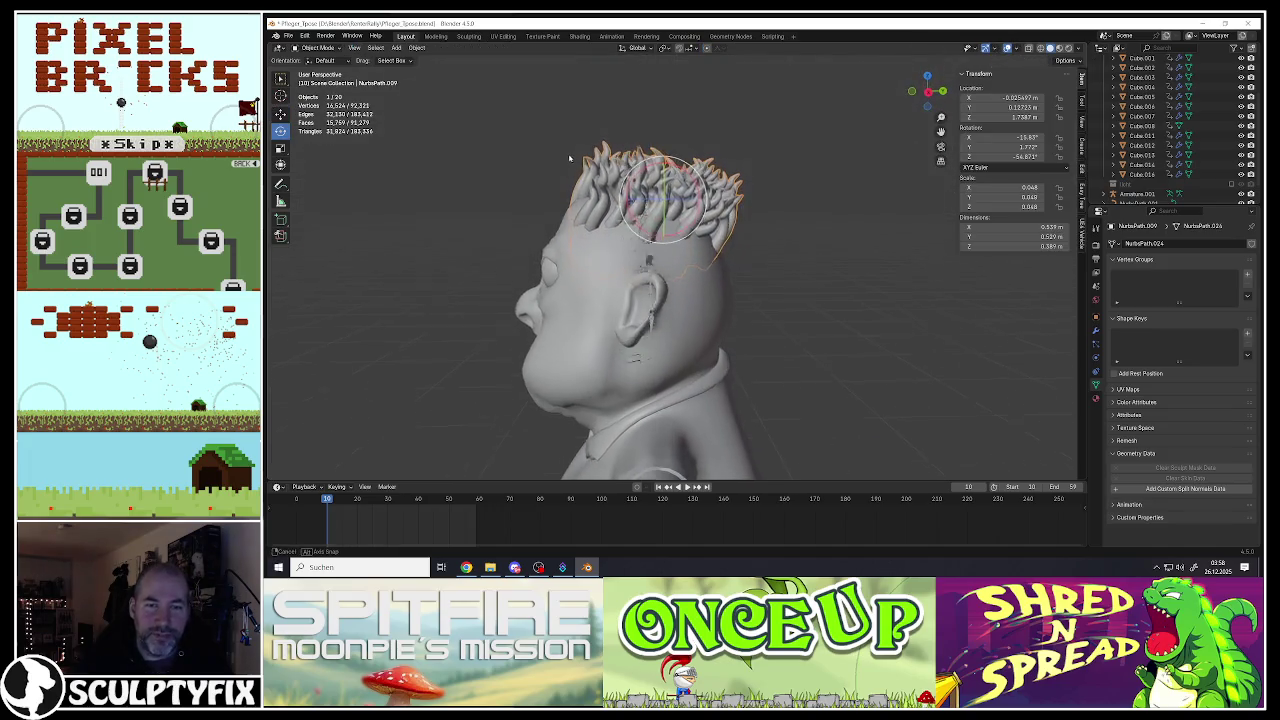
pyautogui.press('r')
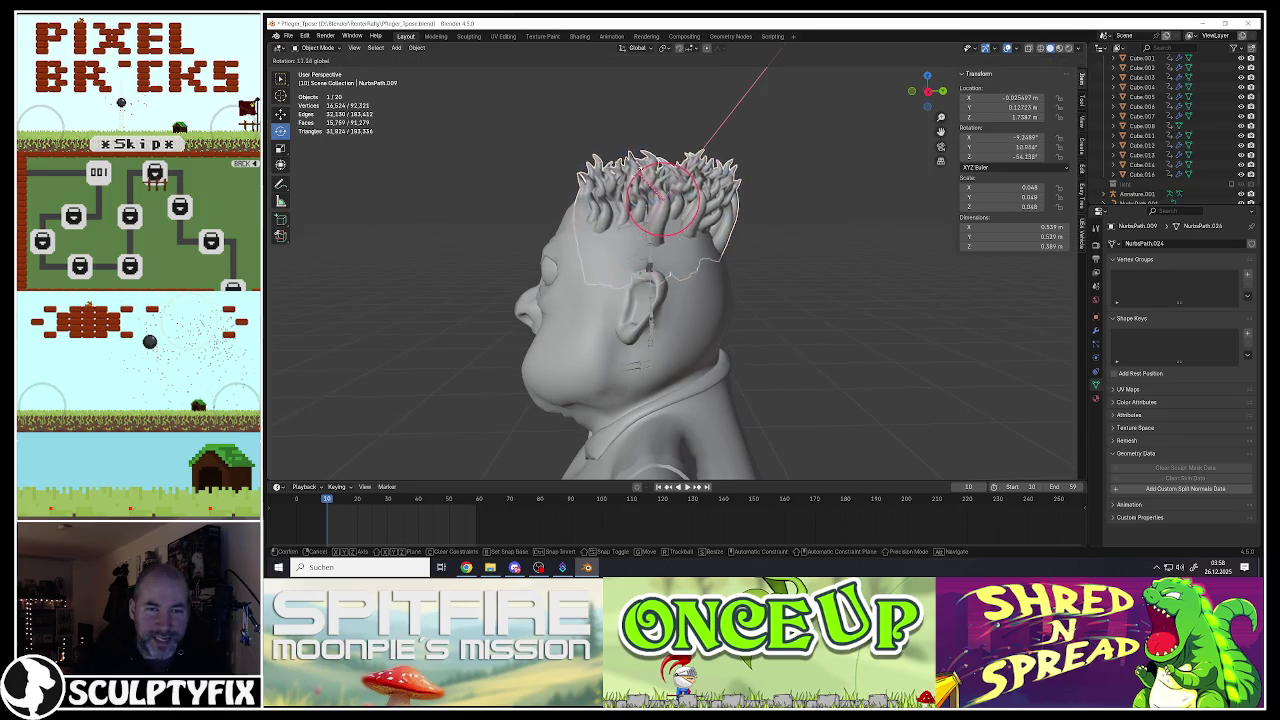
pyautogui.click(767, 68)
pyautogui.press('g')
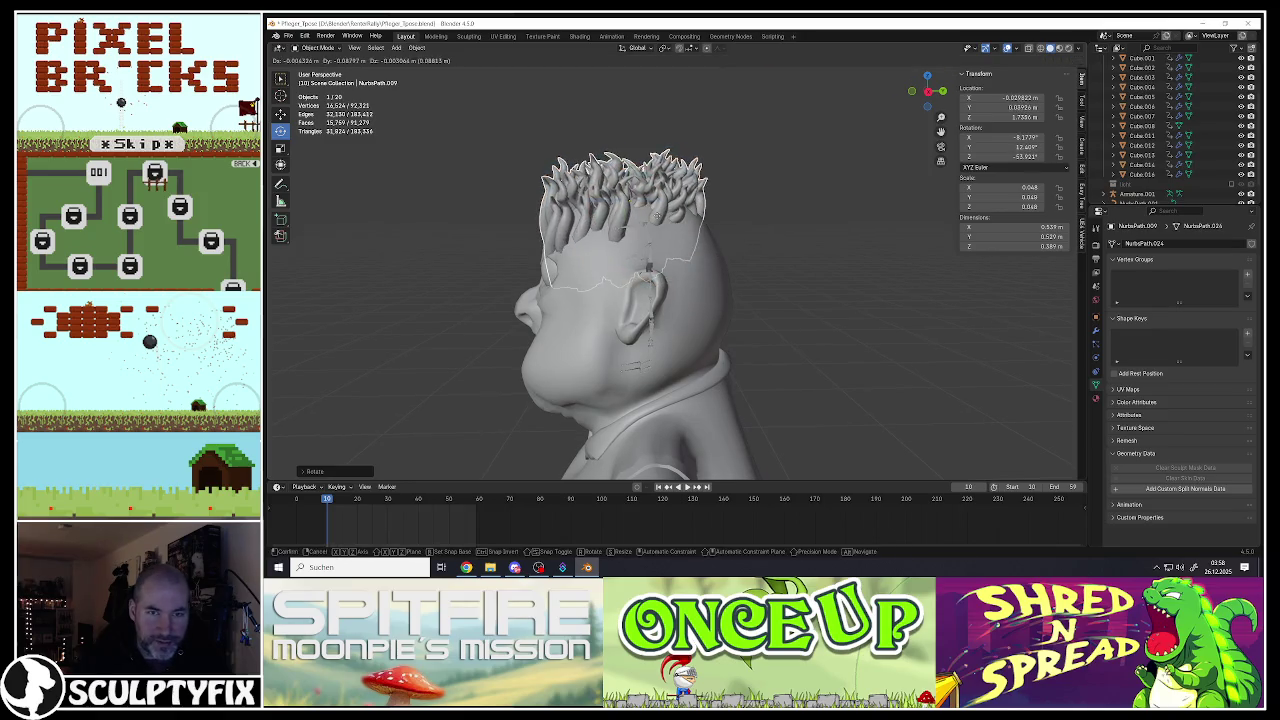
pyautogui.click(669, 215)
pyautogui.moveTo(669, 215)
pyautogui.mouseDown(button='middle')
pyautogui.moveTo(697, 215)
pyautogui.moveTo(720, 182)
pyautogui.mouseUp(button='middle')
pyautogui.press('s')
pyautogui.click(732, 265)
pyautogui.moveTo(732, 265)
pyautogui.mouseDown(button='middle')
pyautogui.moveTo(690, 252)
pyautogui.moveTo(690, 240)
pyautogui.mouseUp(button='middle')
pyautogui.press('g')
pyautogui.click(681, 250)
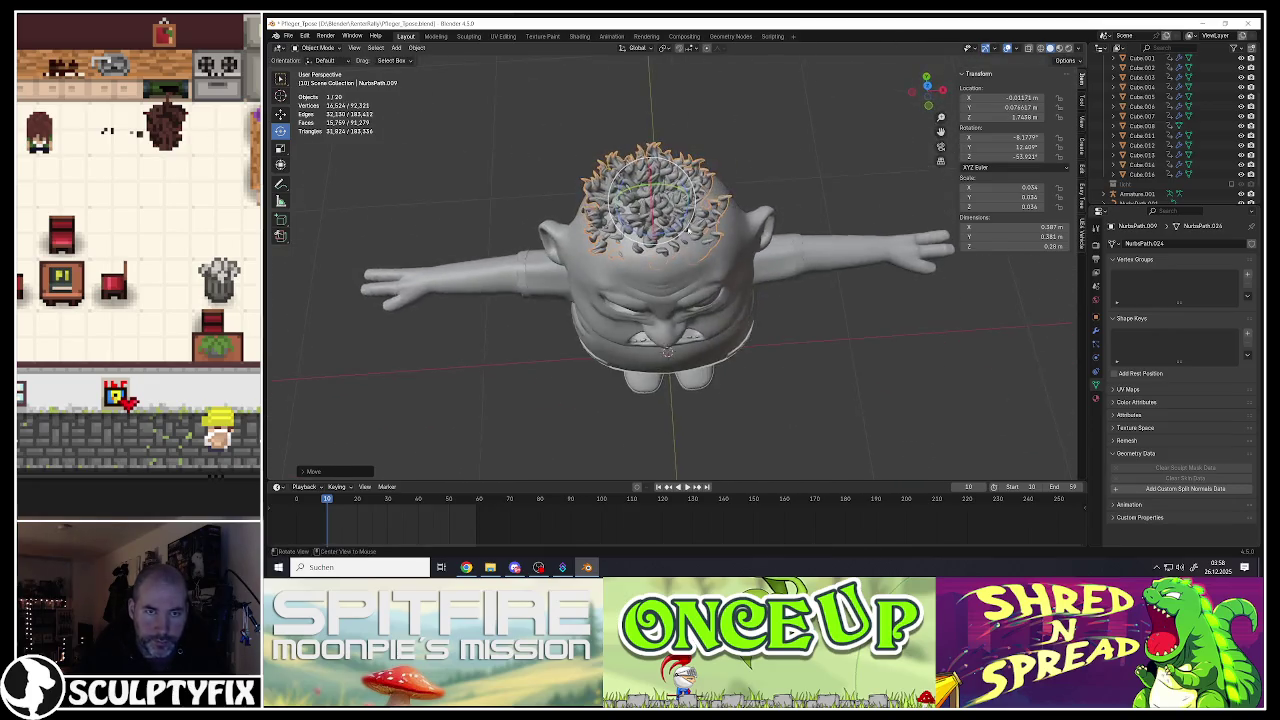
# Step: Tilt the clump to the left and reposition it so it sits on the head
pyautogui.press('r')
pyautogui.click(716, 241)
pyautogui.press('r')
pyautogui.click(708, 245)
pyautogui.press('g')
pyautogui.click(704, 244)
pyautogui.moveTo(704, 244); pyautogui.dragTo(675, 242, button='middle')
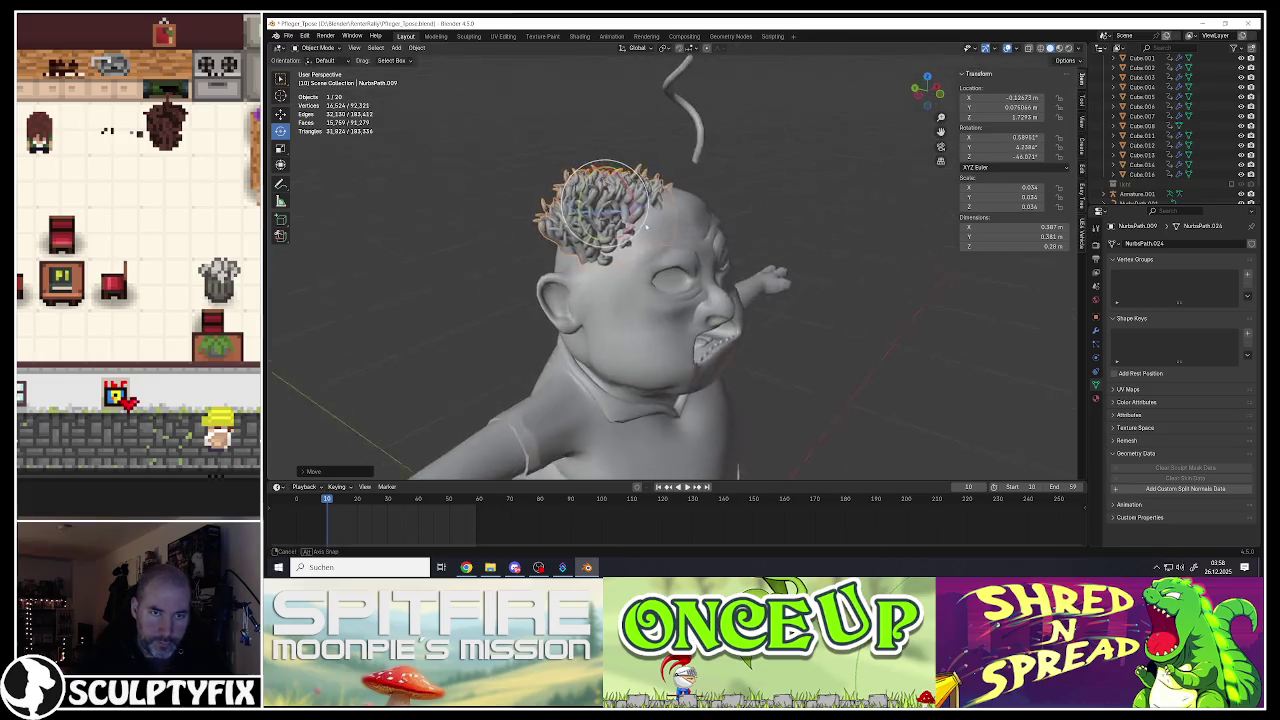
pyautogui.press('g')
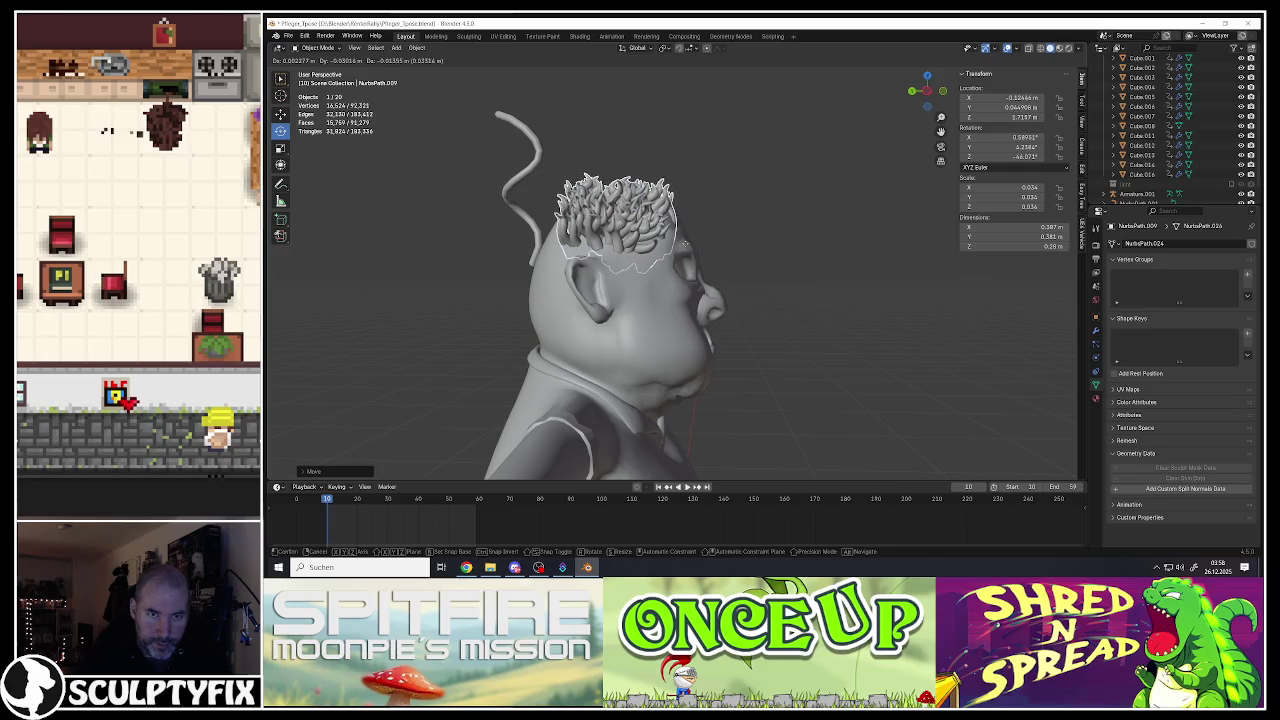
pyautogui.click(685, 243)
pyautogui.moveTo(685, 243); pyautogui.dragTo(650, 195, button='middle')
# Step: Duplicate the clump and rotate and place the copy beside the original
pyautogui.hotkey('shift', 'd')
pyautogui.click(745, 230)
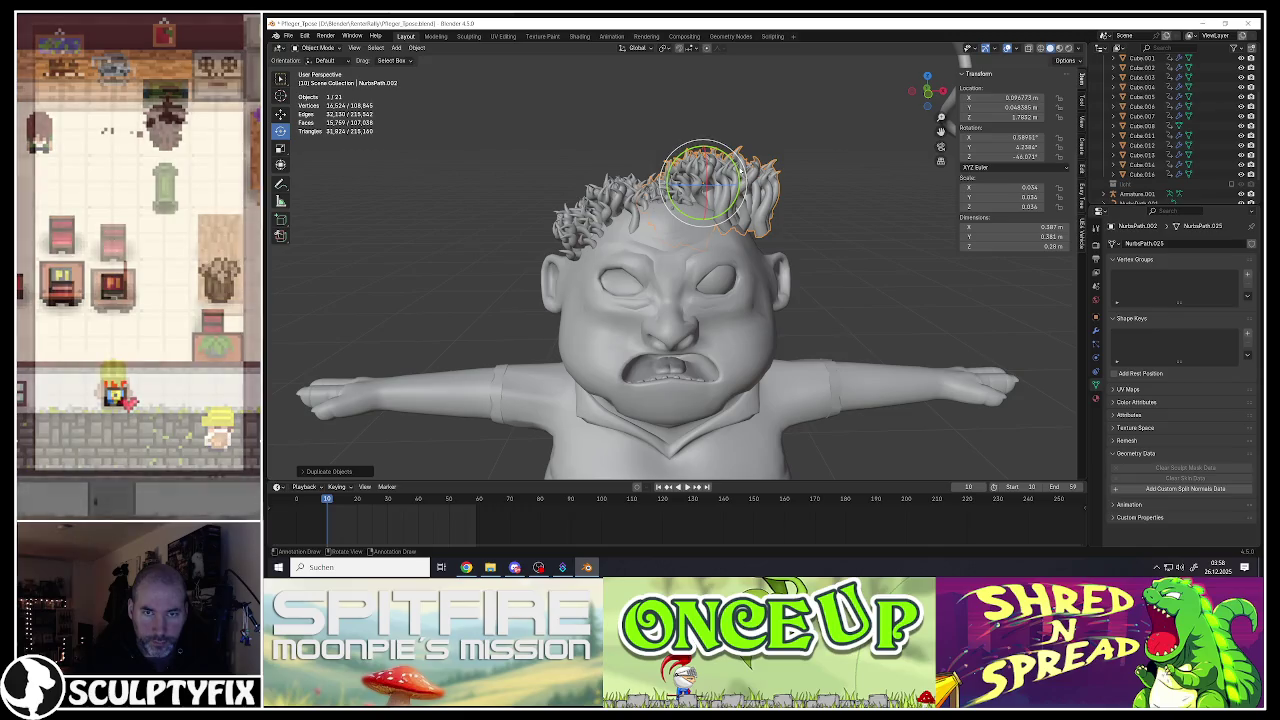
pyautogui.press('r')
pyautogui.click(1071, 428)
pyautogui.press('g')
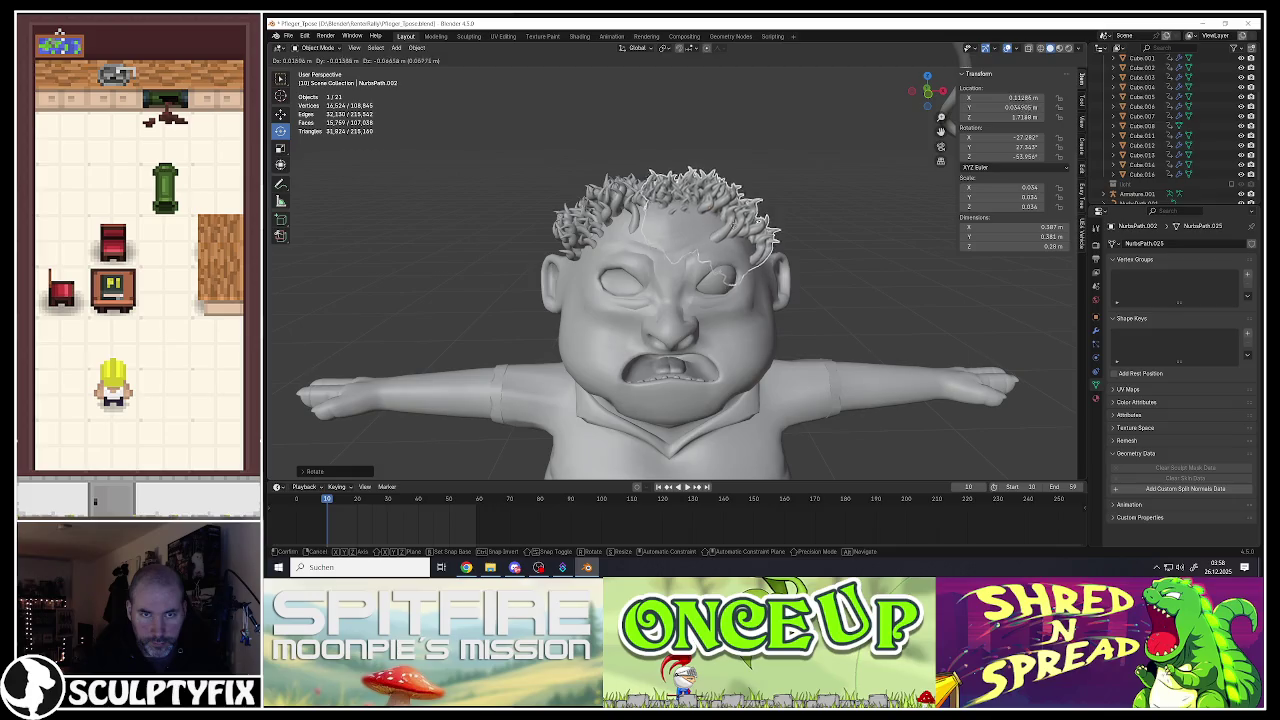
pyautogui.click(735, 216)
pyautogui.moveTo(735, 216); pyautogui.dragTo(740, 320, button='middle')
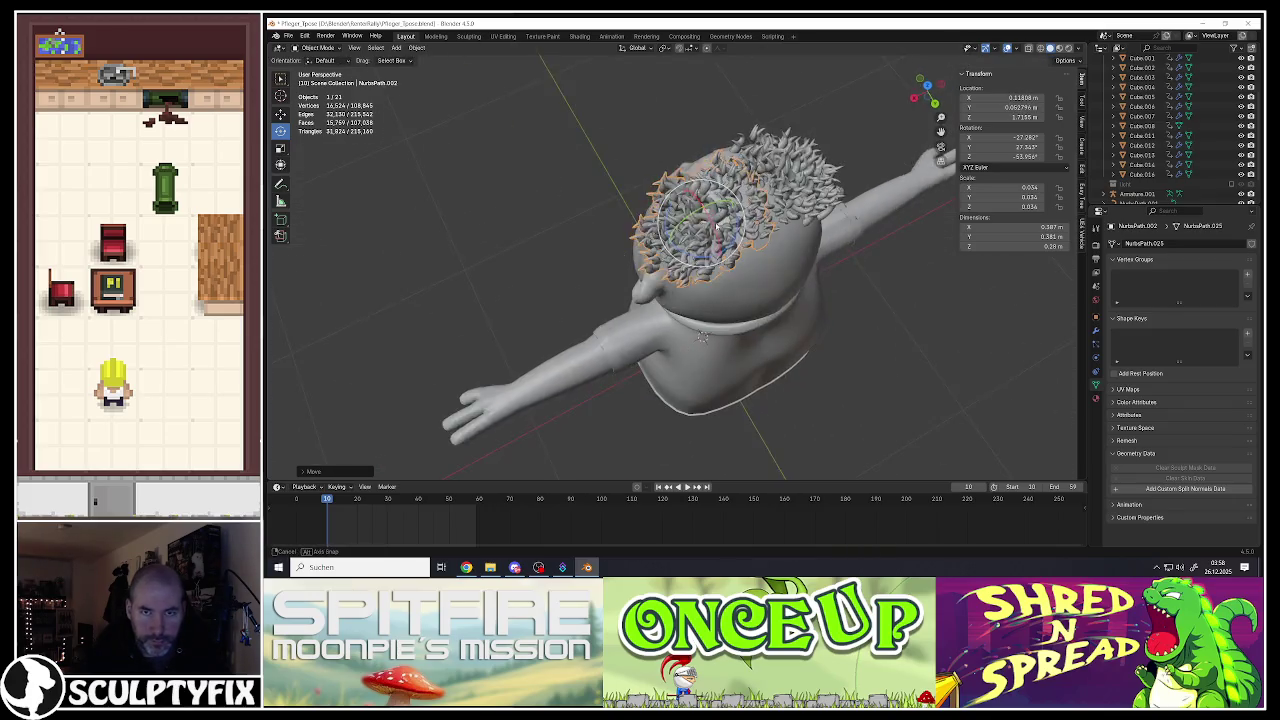
# Step: Make another copy, rotate it around X and move it toward the rear side of the head
pyautogui.hotkey('shift', 'd')
pyautogui.click(730, 246)
pyautogui.moveTo(730, 246)
pyautogui.mouseDown(button='middle')
pyautogui.moveTo(714, 257)
pyautogui.moveTo(757, 257)
pyautogui.mouseUp(button='middle')
pyautogui.press('r')
pyautogui.press('x')
pyautogui.click(740, 257)
pyautogui.press('g')
pyautogui.click(785, 254)
# Step: Tilt that copy around Y and adjust its position to follow the head's curve
pyautogui.moveTo(718, 262); pyautogui.dragTo(740, 300)
pyautogui.moveTo(740, 300)
pyautogui.mouseDown(button='middle')
pyautogui.moveTo(700, 300)
pyautogui.moveTo(630, 245)
pyautogui.mouseUp(button='middle')
pyautogui.press('g')
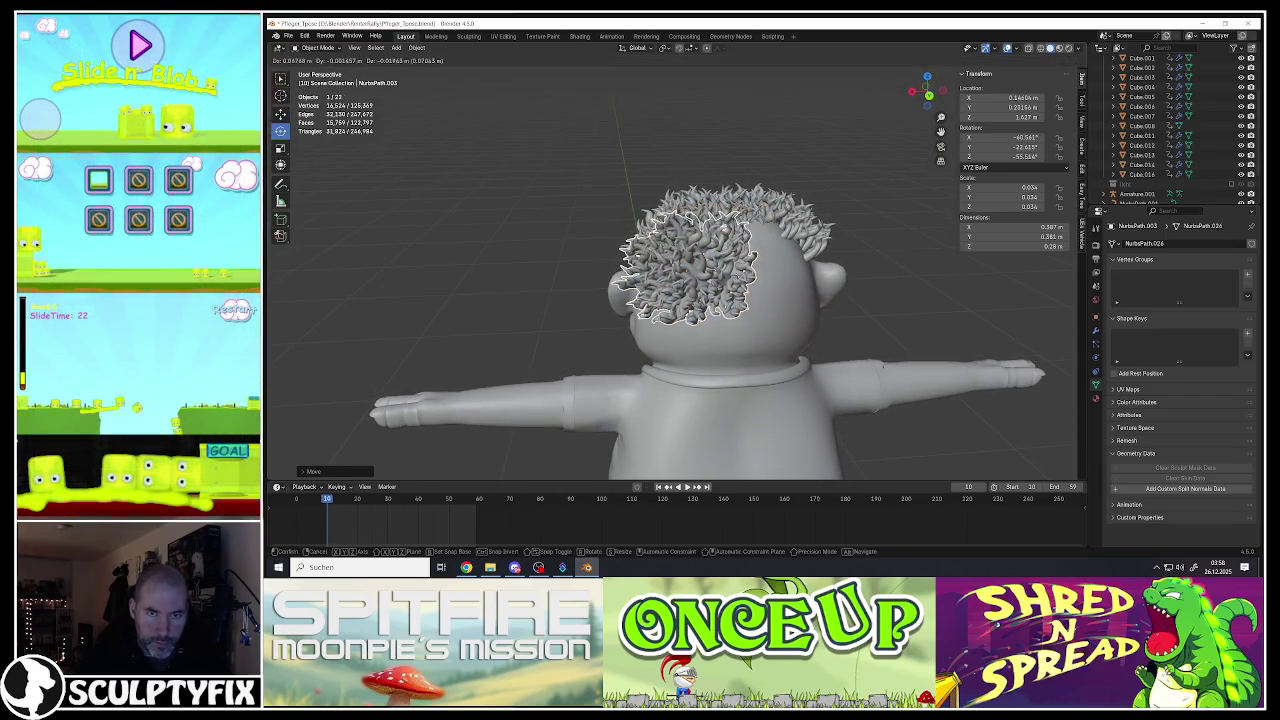
pyautogui.click(724, 230)
pyautogui.moveTo(724, 230); pyautogui.dragTo(651, 265, button='middle')
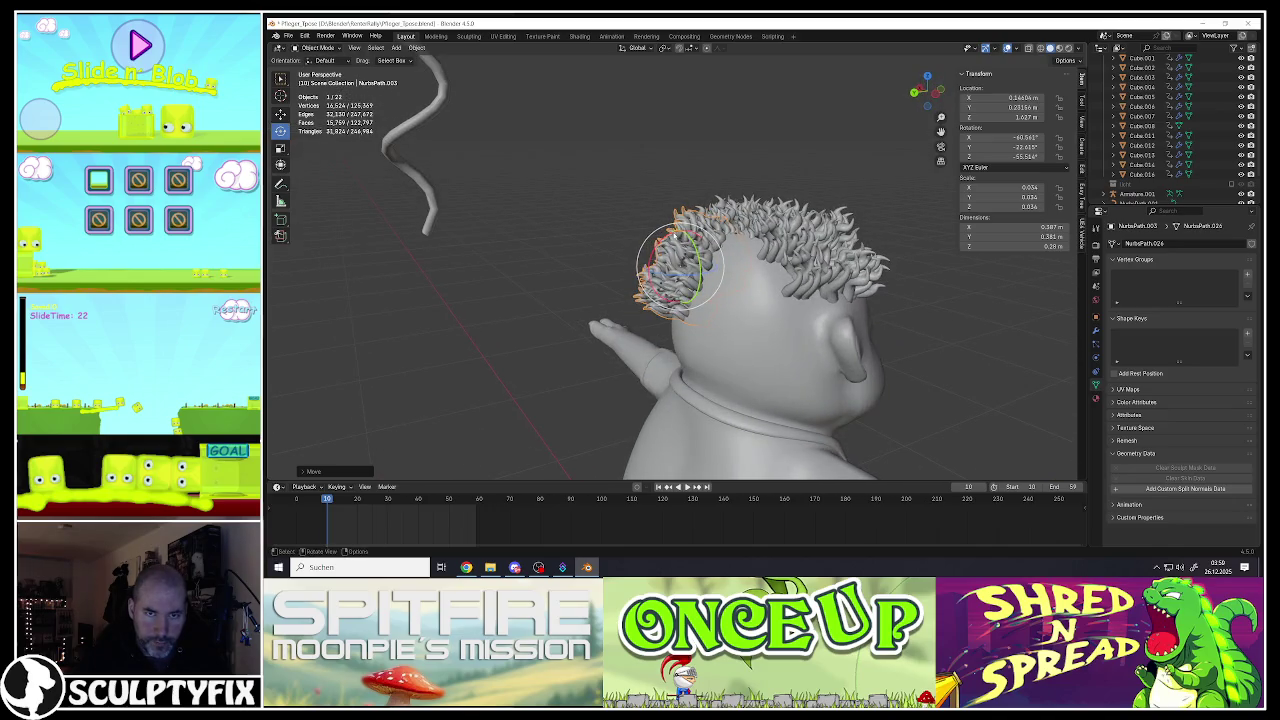
pyautogui.moveTo(690, 240); pyautogui.dragTo(685, 248)
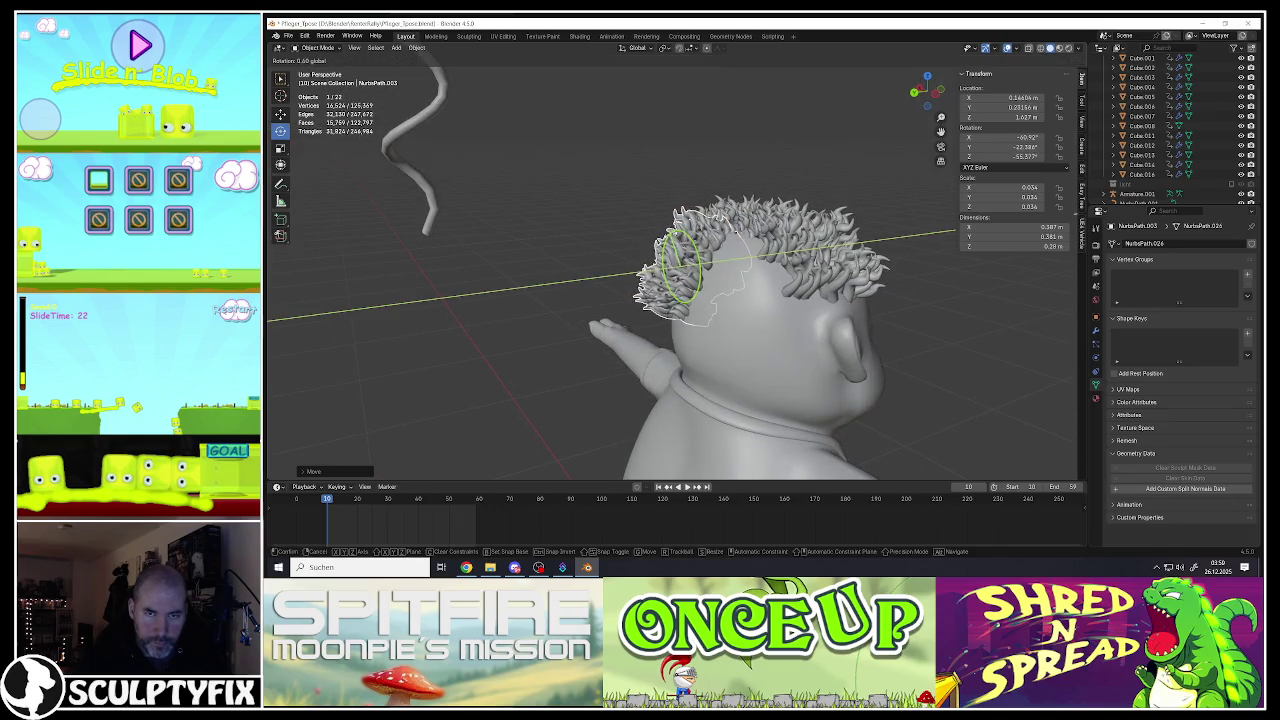
pyautogui.click(690, 250)
pyautogui.moveTo(690, 250)
pyautogui.mouseDown(button='middle')
pyautogui.moveTo(741, 253)
pyautogui.moveTo(679, 262)
pyautogui.moveTo(730, 255)
pyautogui.mouseUp(button='middle')
pyautogui.press('g')
pyautogui.click(736, 256)
# Step: Duplicate the hair piece once more, rotating and placing it on the back of the head
pyautogui.hotkey('shift', 'd')
pyautogui.click(822, 262)
pyautogui.moveTo(822, 262)
pyautogui.mouseDown(button='middle')
pyautogui.moveTo(733, 250)
pyautogui.moveTo(700, 262)
pyautogui.moveTo(813, 249)
pyautogui.moveTo(780, 234)
pyautogui.mouseUp(button='middle')
pyautogui.press('r')
pyautogui.click(728, 260)
pyautogui.press('r')
pyautogui.click(705, 268)
pyautogui.press('g')
pyautogui.click(737, 265)
pyautogui.scroll(-4, 802, 255)
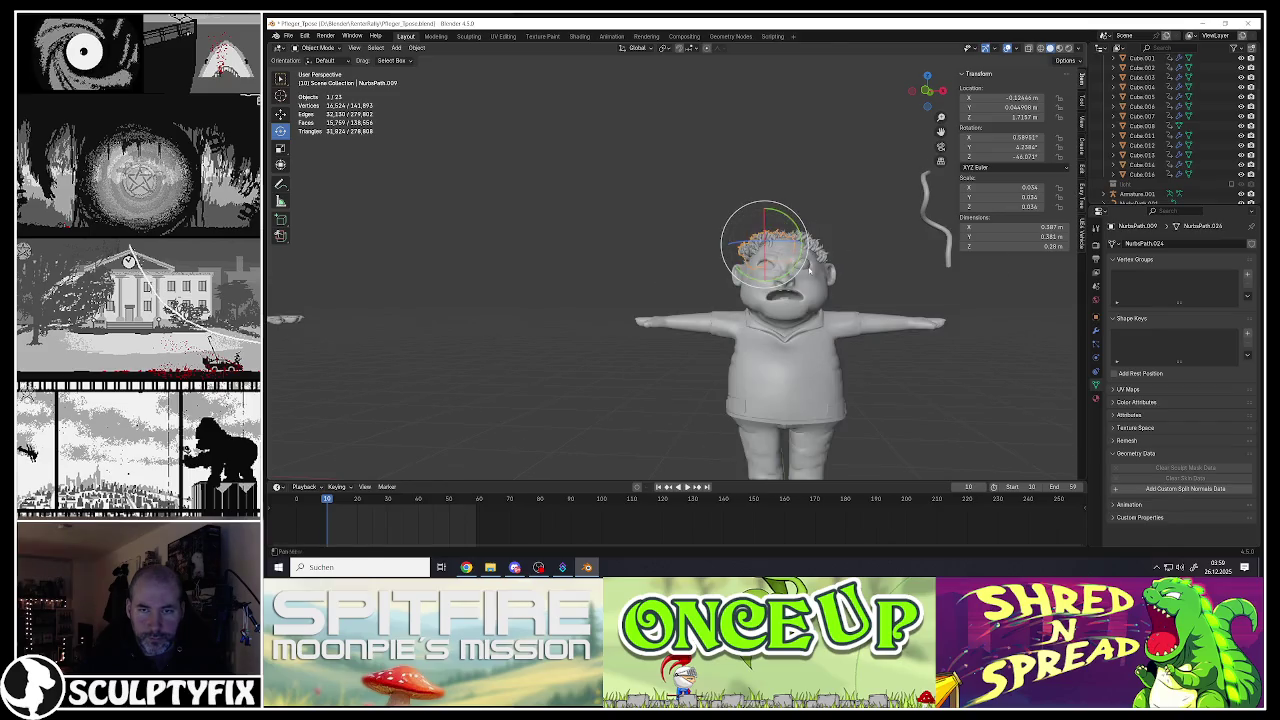
# Step: Add the remaining curly clumps to the selection and join them into one hair object
pyautogui.scroll(4, 802, 255)
pyautogui.hotkey('alt', 'a')
pyautogui.moveTo(802, 255)
pyautogui.mouseDown(button='middle')
pyautogui.moveTo(777, 256)
pyautogui.moveTo(700, 190)
pyautogui.mouseUp(button='middle')
pyautogui.scroll(-3, 777, 256)
pyautogui.scroll(5, 681, 170)
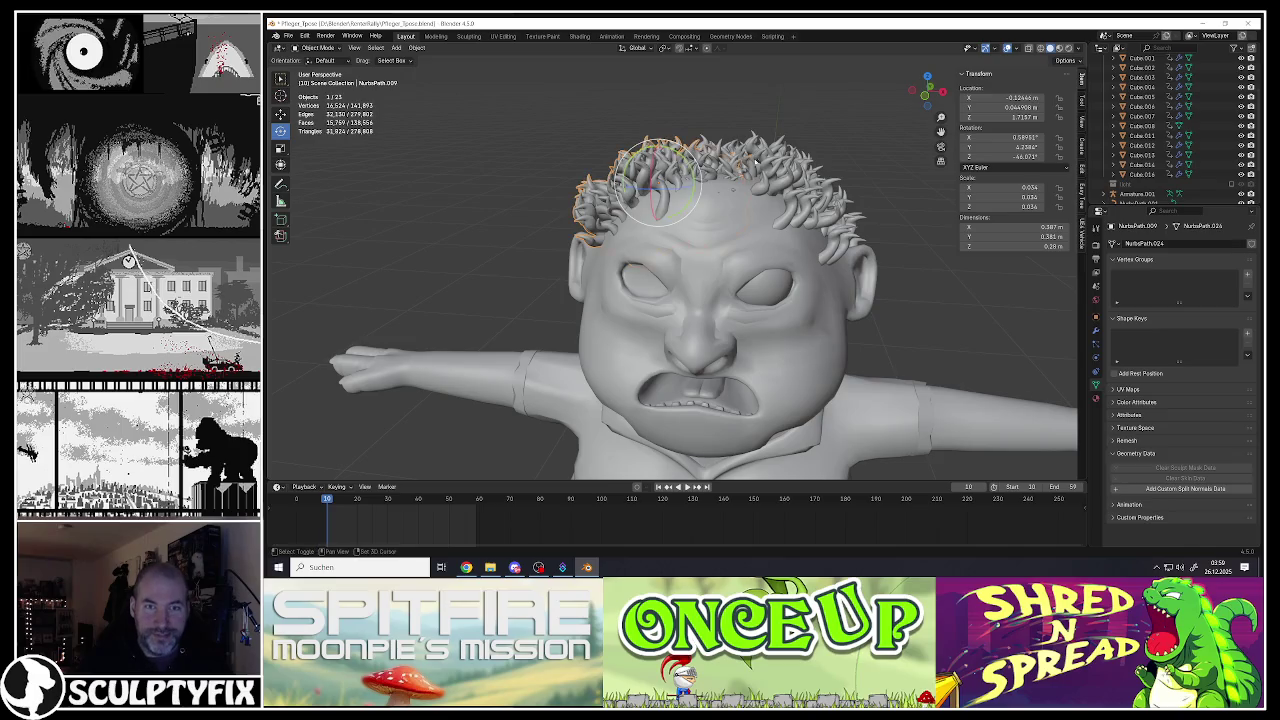
pyautogui.moveTo(797, 183); pyautogui.dragTo(964, 415, button='middle')
pyautogui.keyDown('shift'); pyautogui.click(820, 228); pyautogui.keyUp('shift')
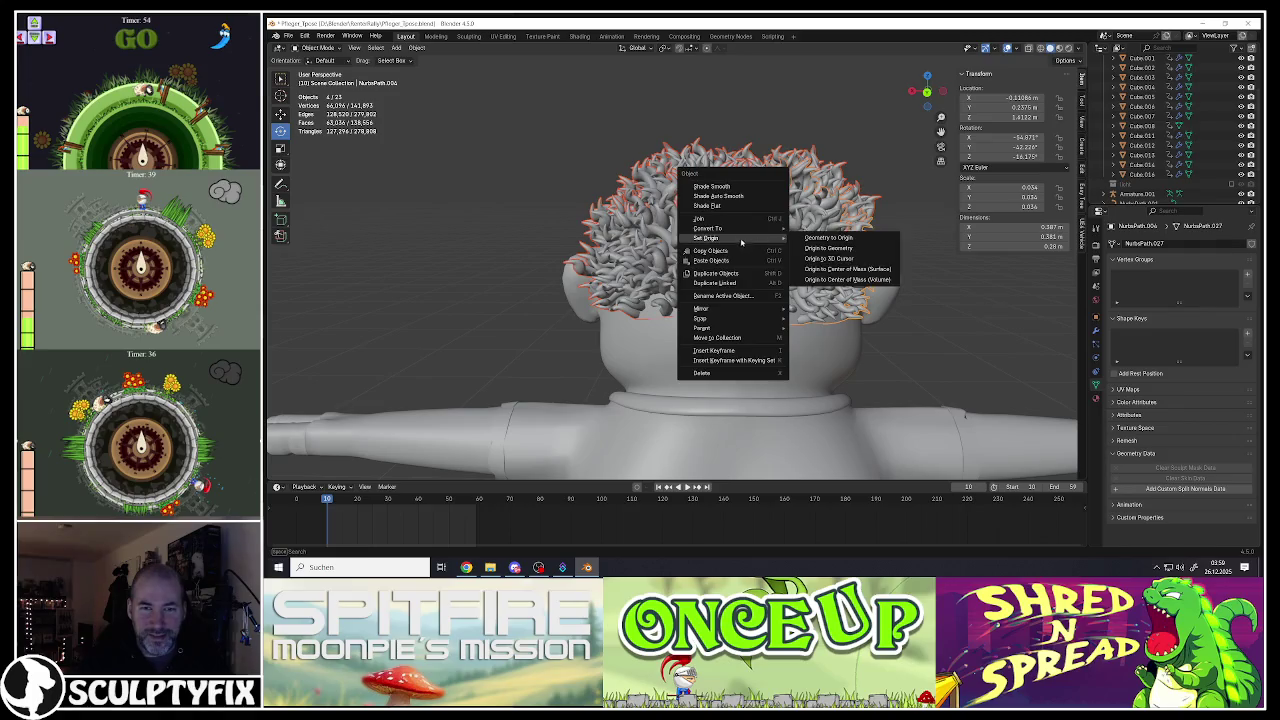
pyautogui.click(713, 219)
pyautogui.moveTo(713, 219); pyautogui.dragTo(762, 218, button='middle')
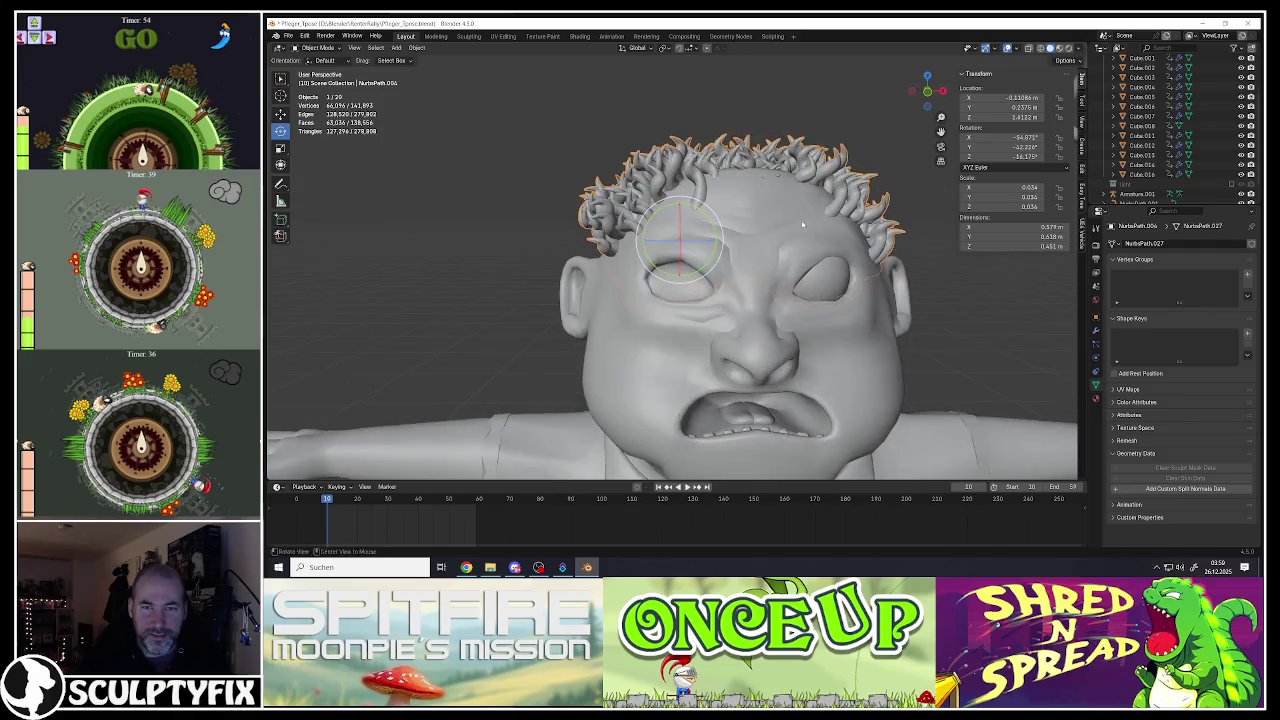
pyautogui.scroll(-4, 762, 218)
pyautogui.scroll(5, 762, 218)
# Step: In Edit Mode, shrink/fatten the merged hair's surface along its normals
pyautogui.press('Tab')
pyautogui.scroll(3, 765, 200)
pyautogui.scroll(-2, 770, 220)
pyautogui.scroll(-1, 772, 230)
pyautogui.scroll(-2, 776, 245)
pyautogui.hotkey('alt', 's')
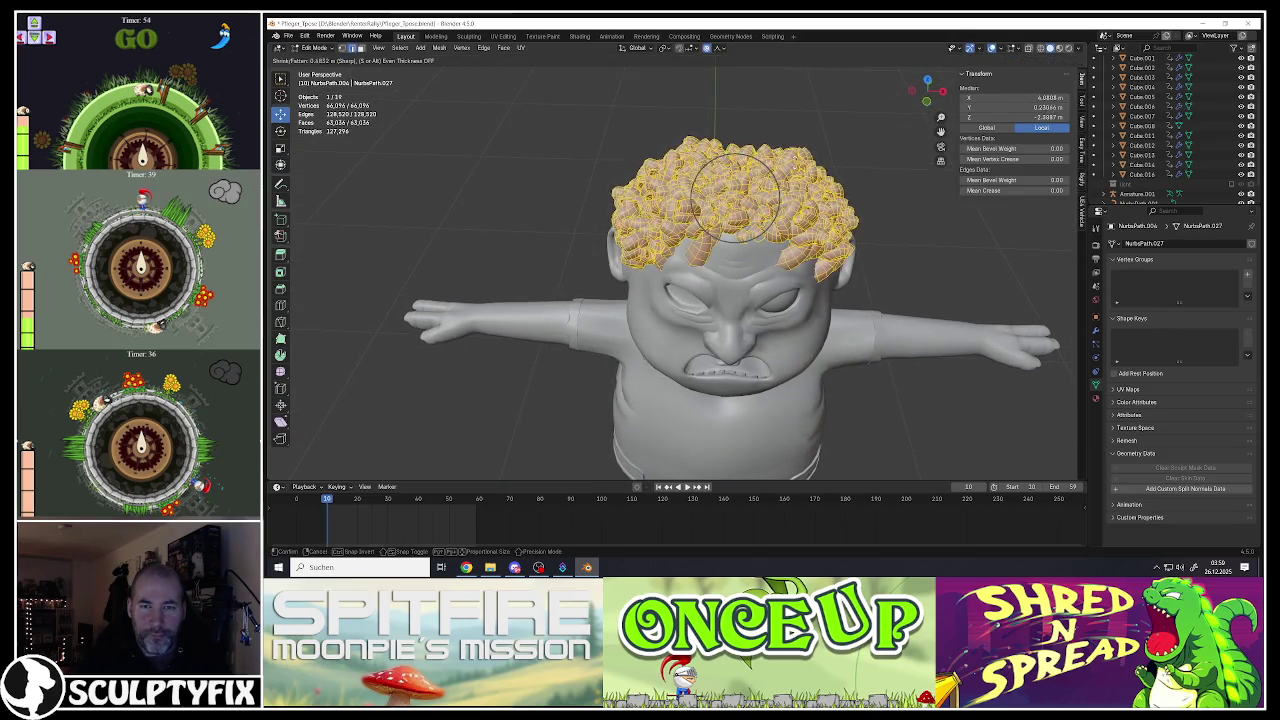
pyautogui.press('Escape')
pyautogui.moveTo(760, 215)
pyautogui.mouseDown(button='middle')
pyautogui.moveTo(752, 234)
pyautogui.moveTo(715, 225)
pyautogui.moveTo(798, 219)
pyautogui.mouseUp(button='middle')
# Step: Back in Object Mode, scale the whole hair object to fit the head better
pyautogui.press('Tab')
pyautogui.scroll(-4, 752, 234)
pyautogui.scroll(4, 752, 234)
pyautogui.press('s')
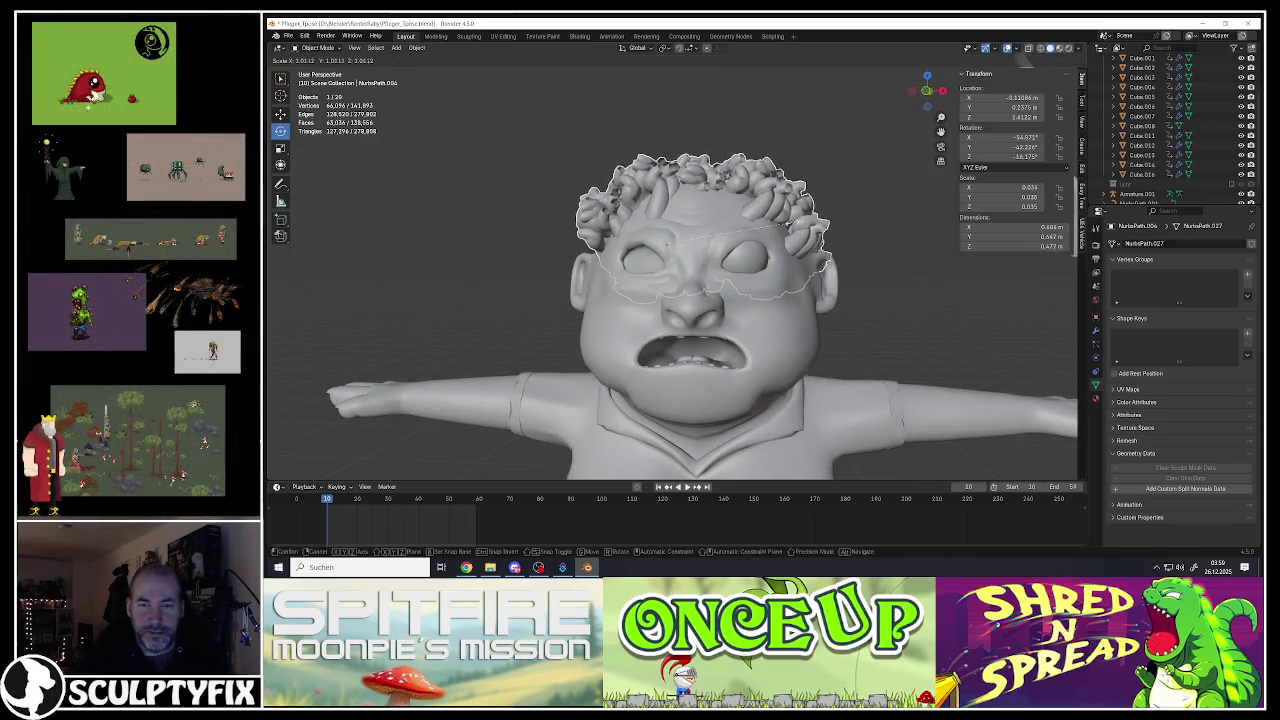
pyautogui.click(790, 222)
pyautogui.moveTo(790, 222)
pyautogui.mouseDown(button='middle')
pyautogui.moveTo(682, 221)
pyautogui.moveTo(643, 194)
pyautogui.moveTo(958, 294)
pyautogui.mouseUp(button='middle')
pyautogui.scroll(3, 683, 222)
pyautogui.scroll(-3, 643, 194)
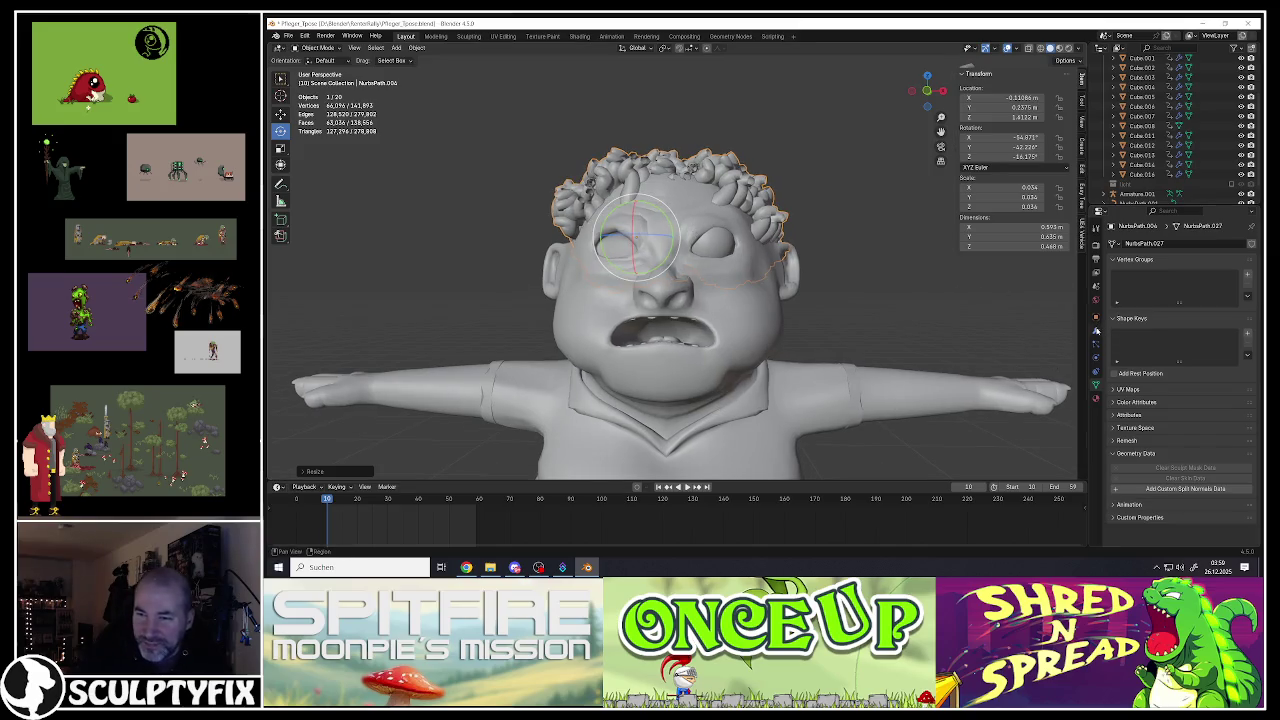
# Step: Try a Remesh modifier on the hair, remove it, then duplicate the hair
pyautogui.click(1096, 332)
pyautogui.click(1128, 245)
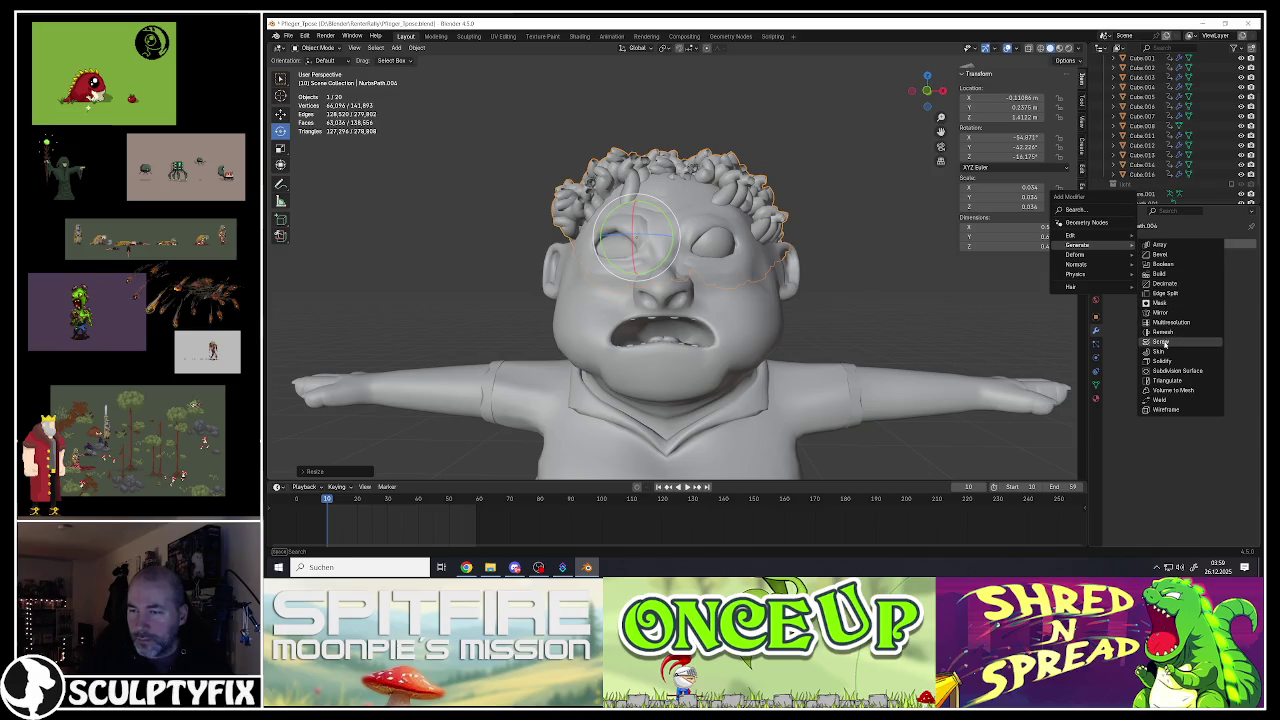
pyautogui.press('Tab')
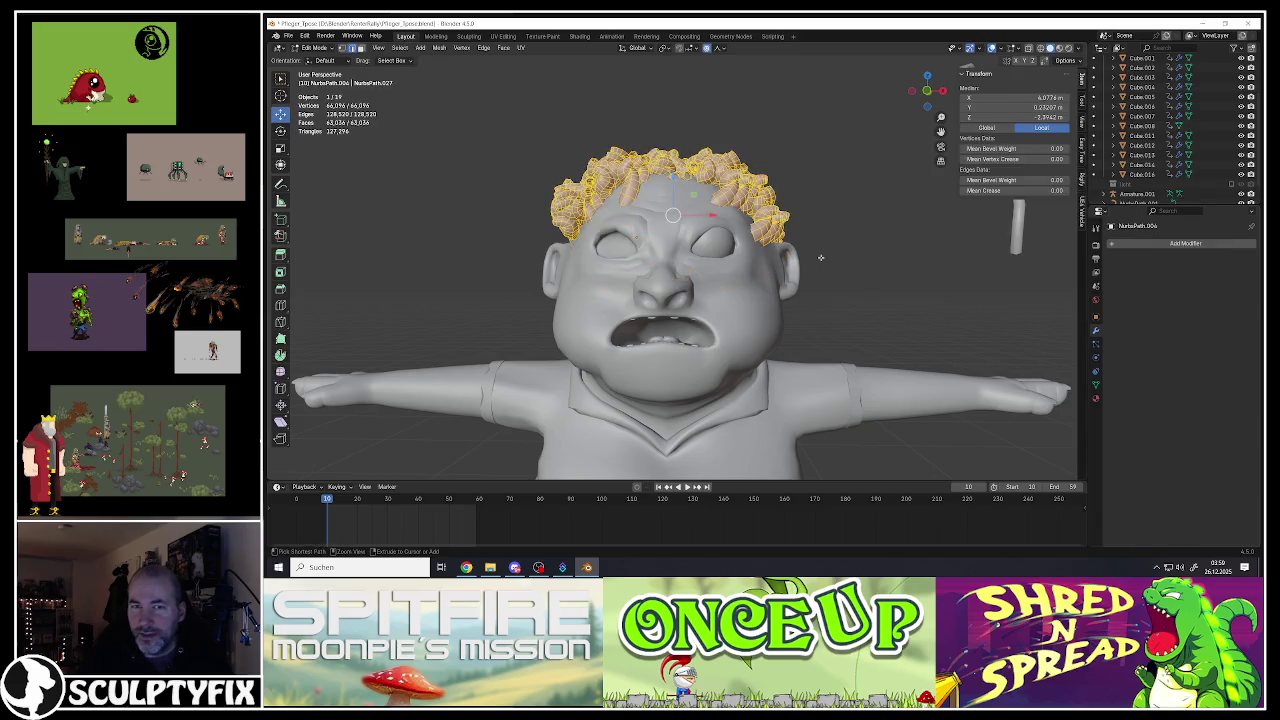
pyautogui.press('Tab')
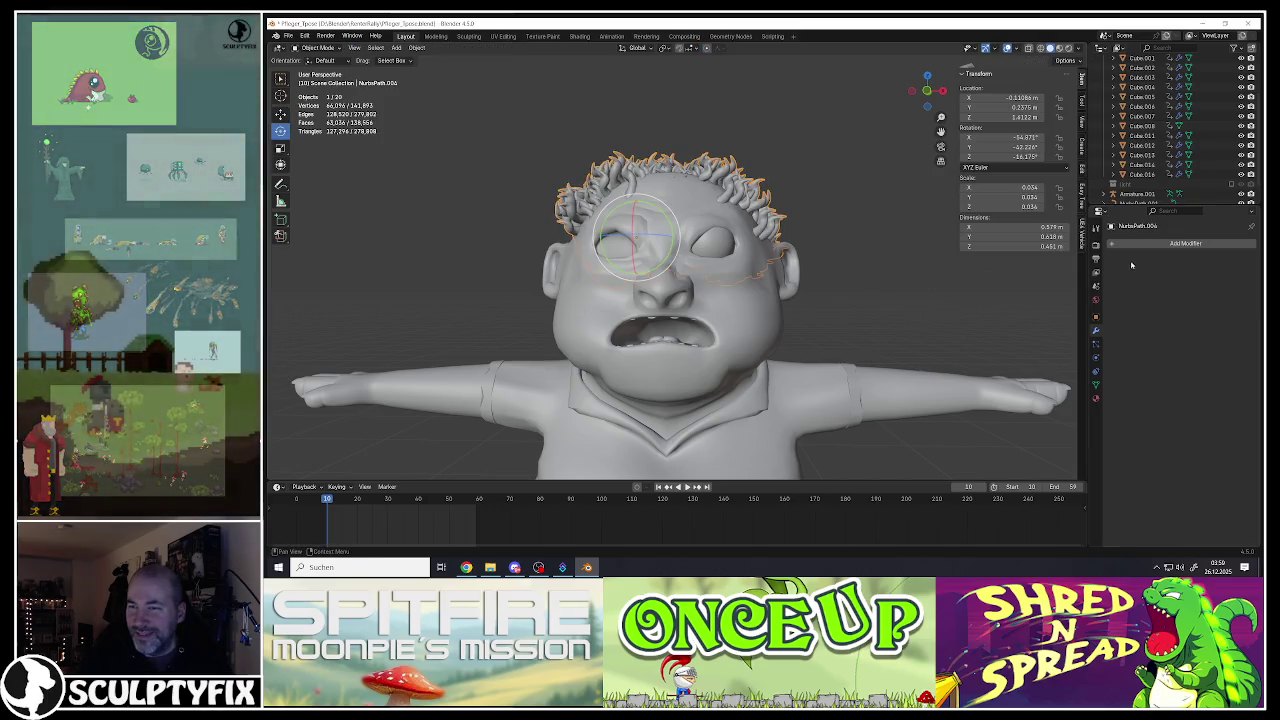
pyautogui.click(1125, 244)
pyautogui.moveTo(1084, 245)
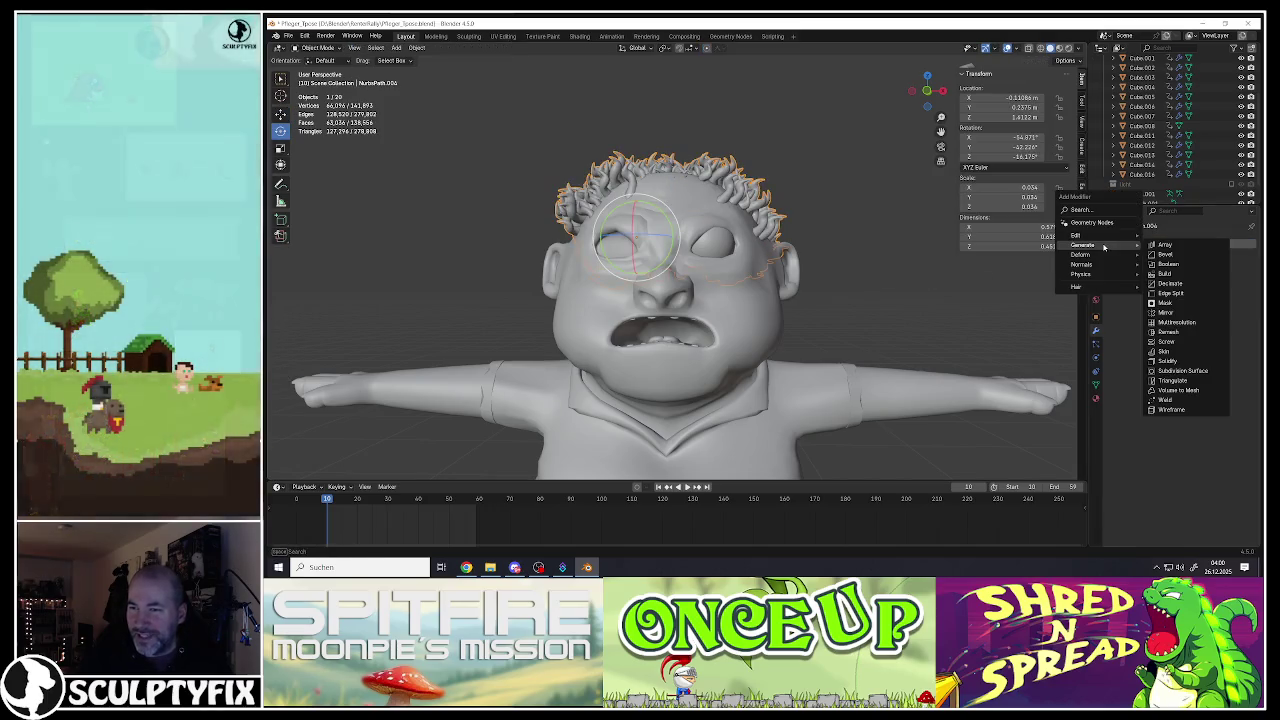
pyautogui.click(1166, 333)
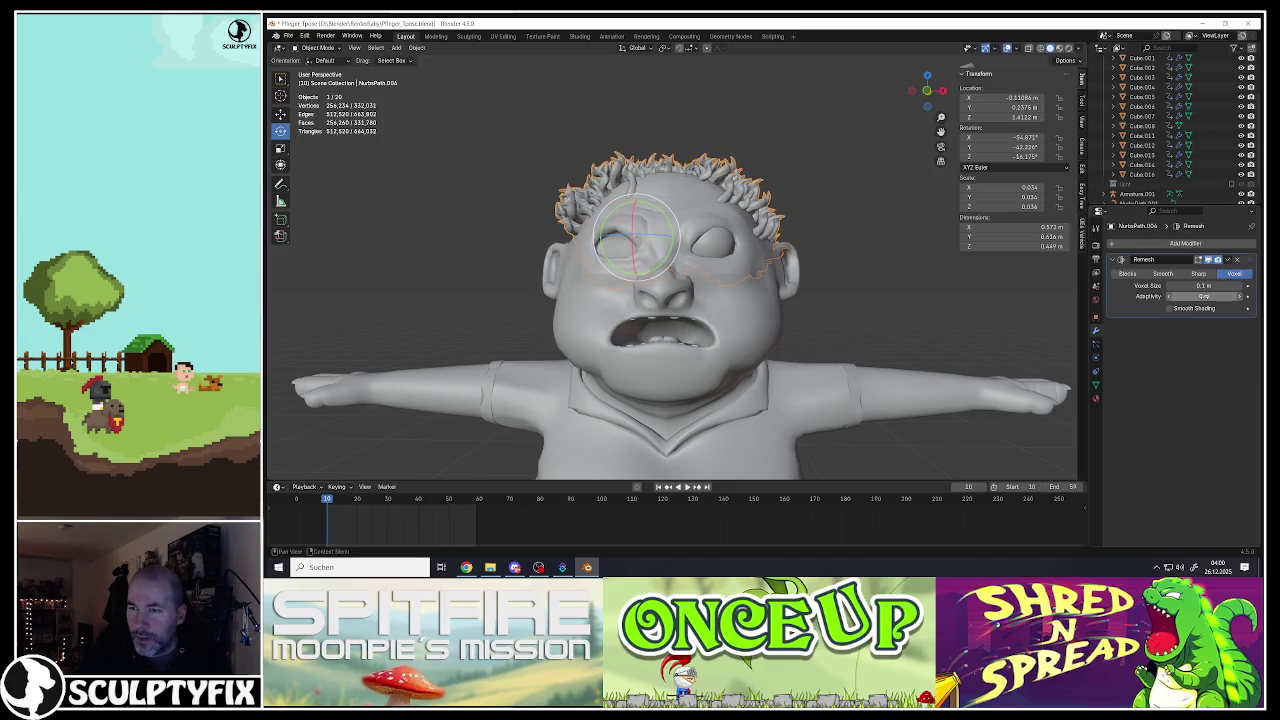
pyautogui.click(1239, 260)
pyautogui.click(1186, 244)
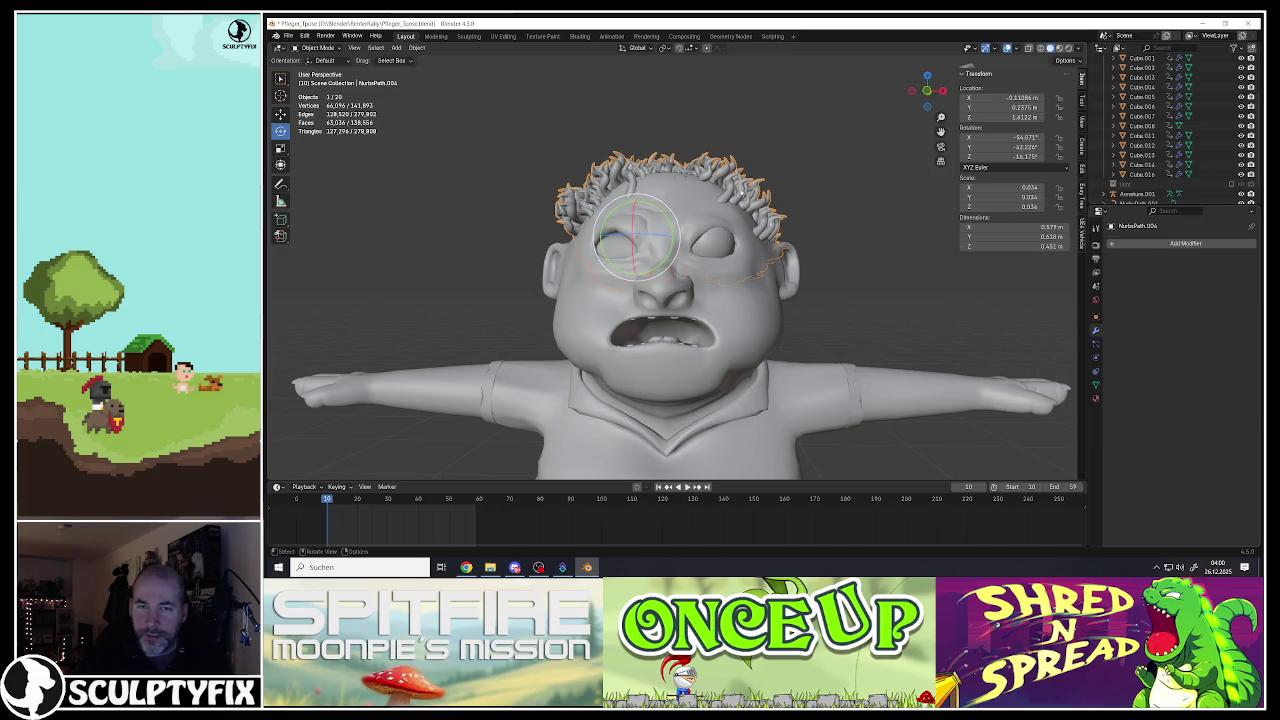
pyautogui.scroll(-4, 741, 189)
pyautogui.hotkey('shift', 'd')
# Step: Move the duplicated hair along X so a spare copy sits left of the character
pyautogui.rightClick(407, 170)
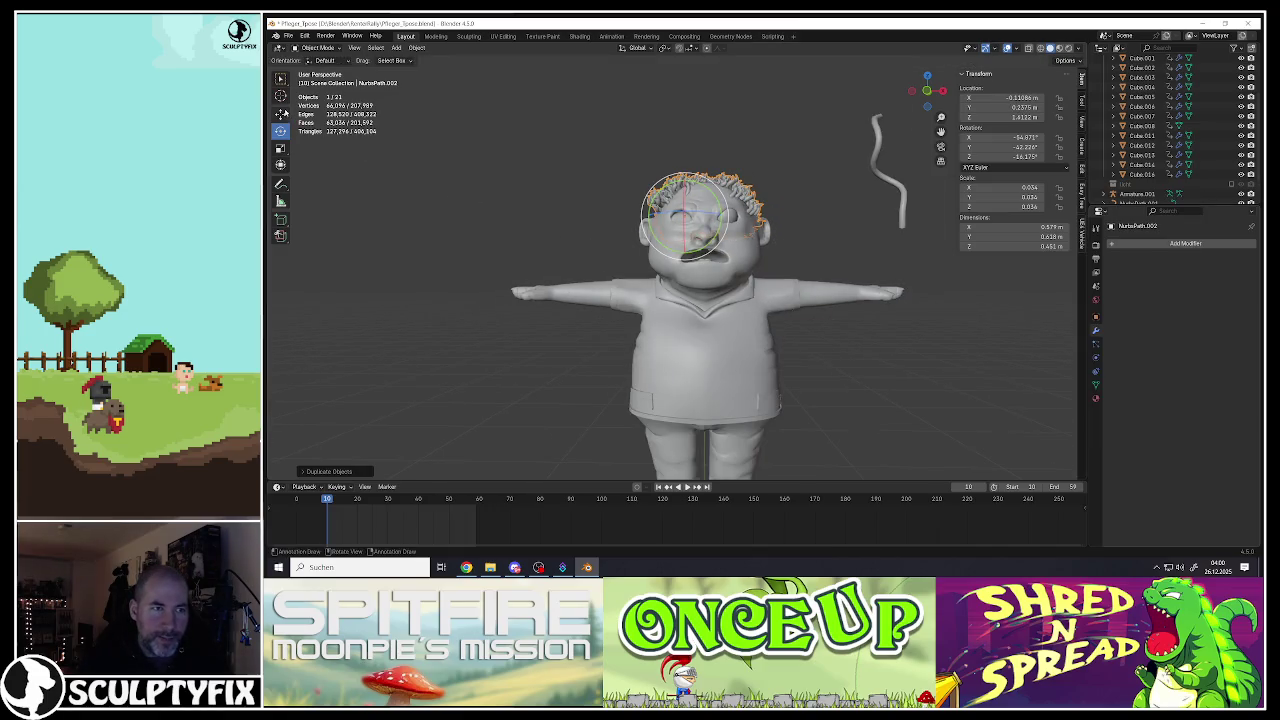
pyautogui.press('g')
pyautogui.press('x')
pyautogui.click(440, 215)
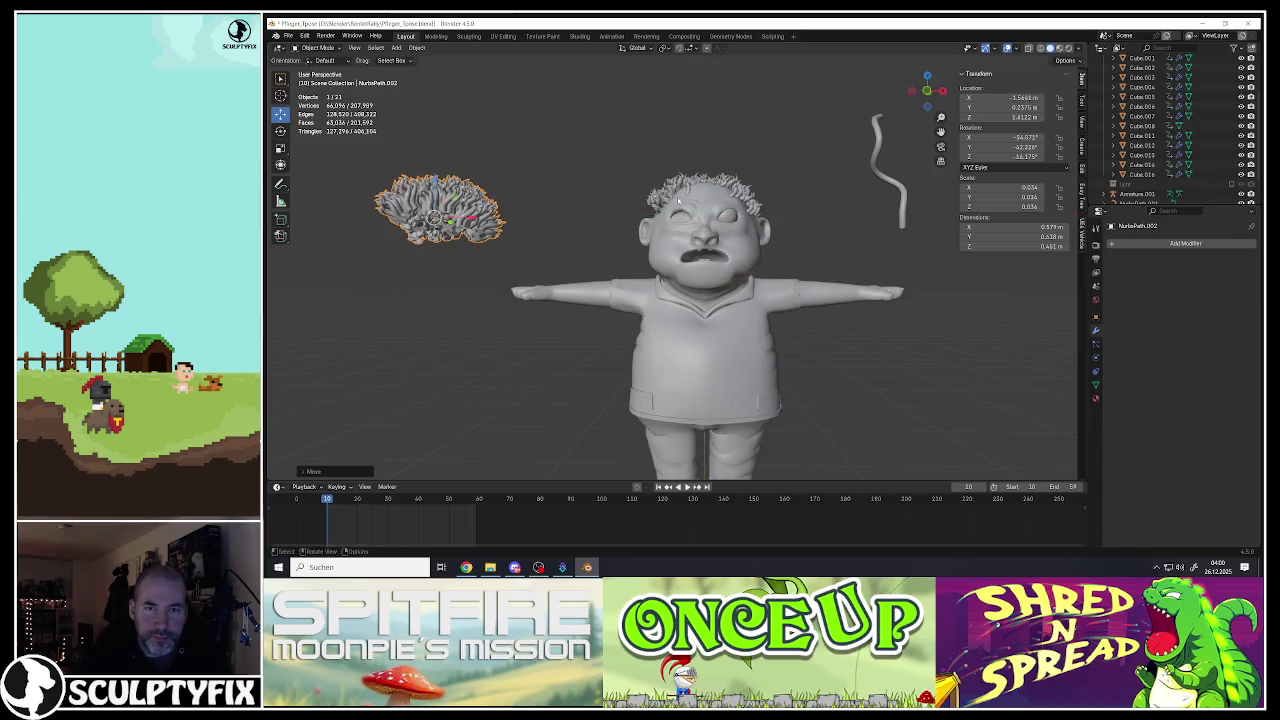
pyautogui.scroll(4, 689, 184)
pyautogui.moveTo(689, 184)
pyautogui.mouseDown(button='middle')
pyautogui.moveTo(684, 206)
pyautogui.moveTo(748, 268)
pyautogui.mouseUp(button='middle')
# Step: Set proportional falloff to Smooth and move selected curl points along Y
pyautogui.click(750, 225)
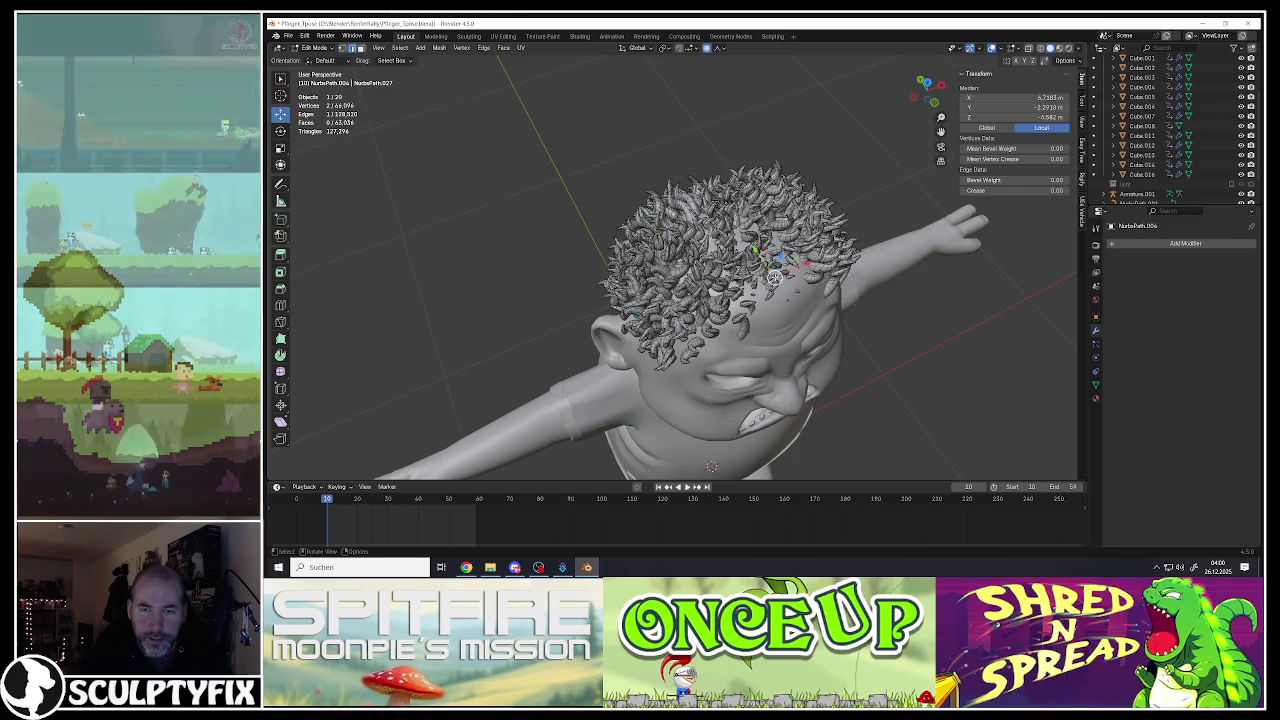
pyautogui.moveTo(750, 225); pyautogui.dragTo(790, 265, button='middle')
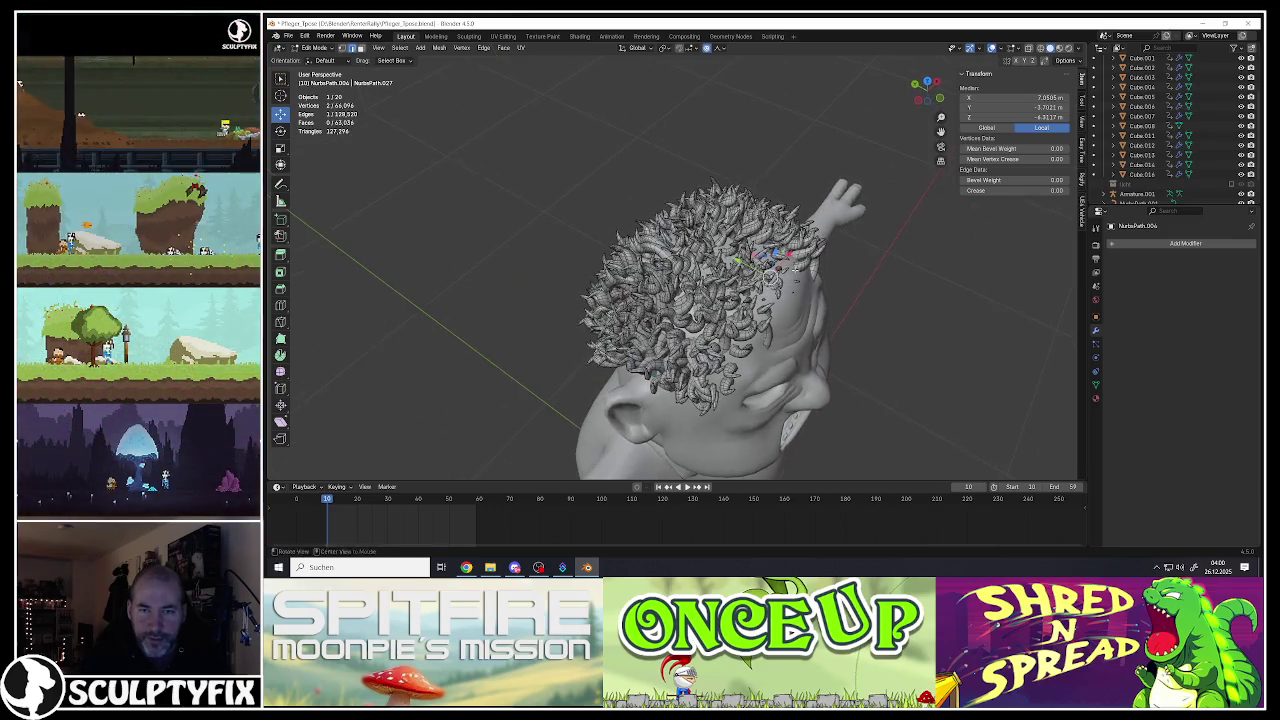
pyautogui.click(706, 48)
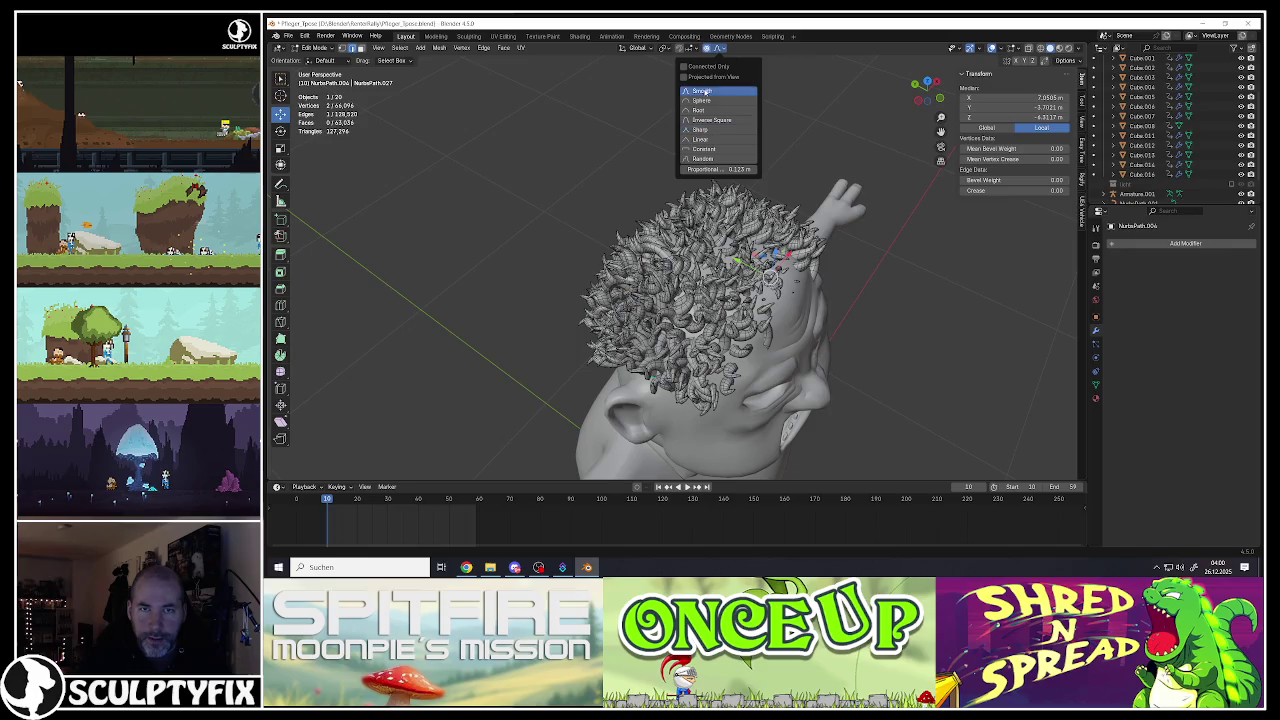
pyautogui.click(704, 91)
pyautogui.press('g')
pyautogui.press('y')
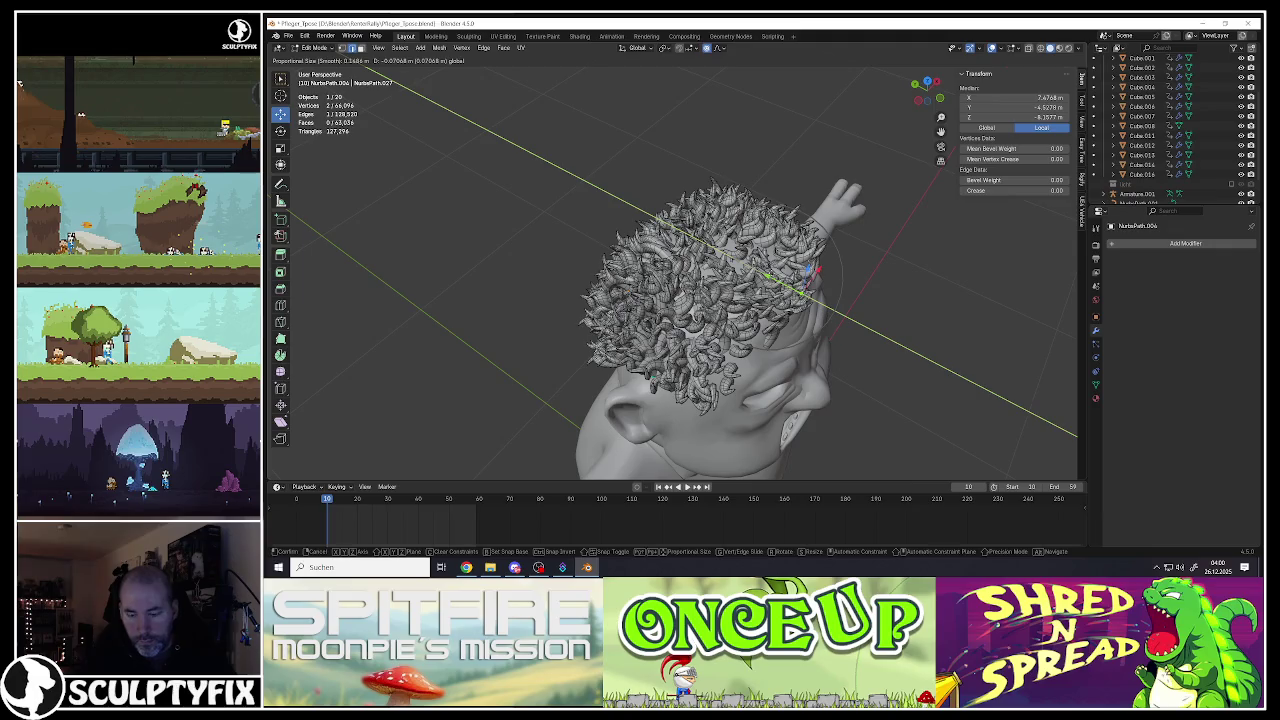
pyautogui.click(805, 285)
pyautogui.moveTo(805, 285)
pyautogui.mouseDown(button='middle')
pyautogui.moveTo(768, 278)
pyautogui.moveTo(783, 302)
pyautogui.moveTo(719, 276)
pyautogui.mouseUp(button='middle')
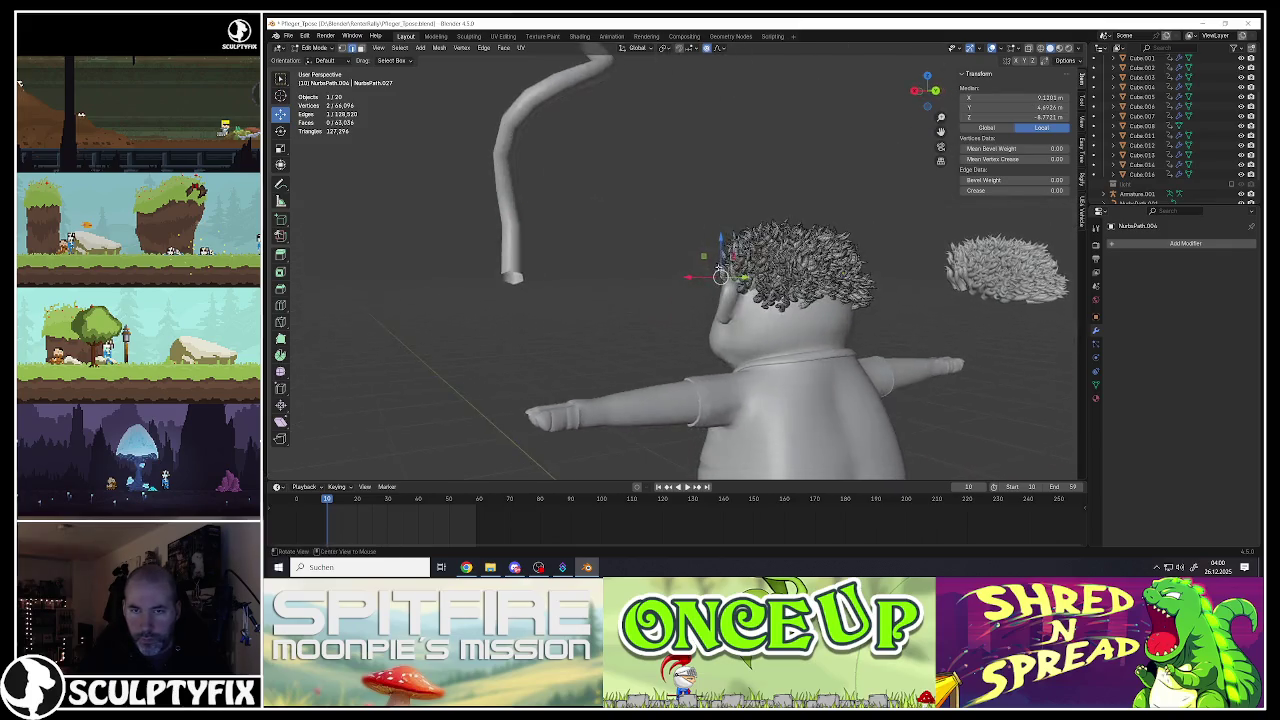
# Step: Nudge individual hair points across the head into better positions with several proportional moves
pyautogui.press('g')
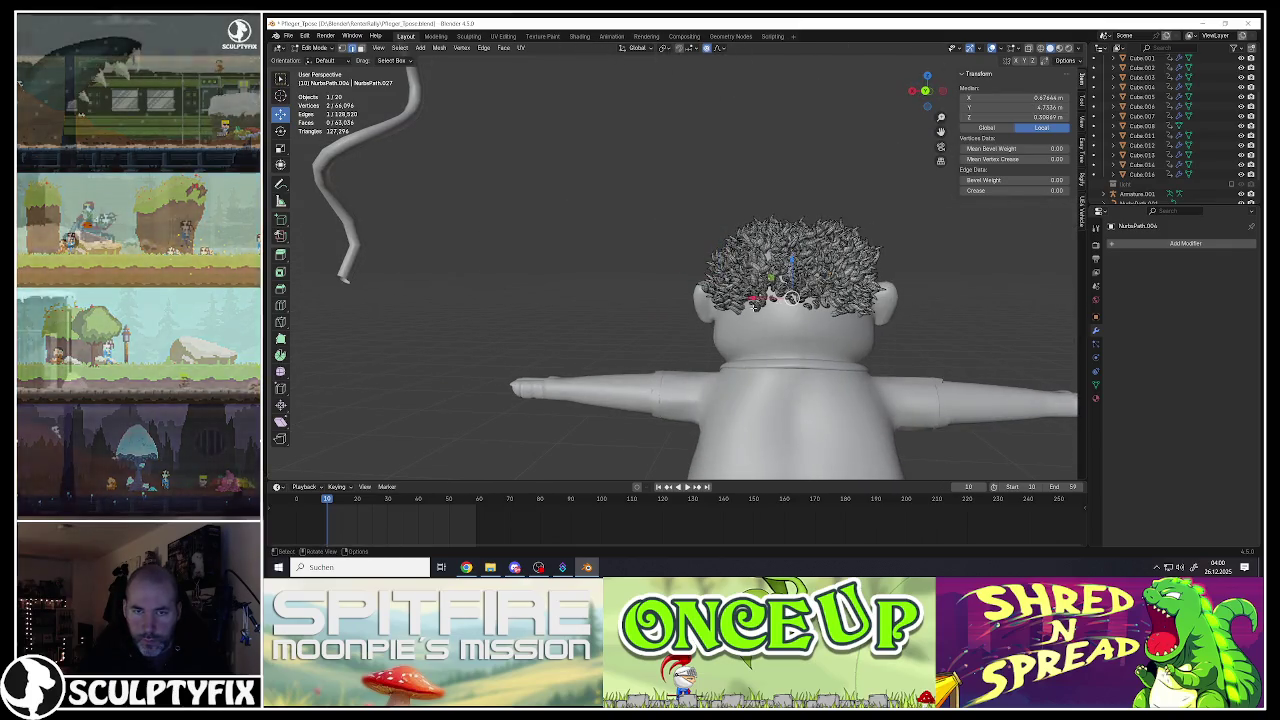
pyautogui.click(755, 314)
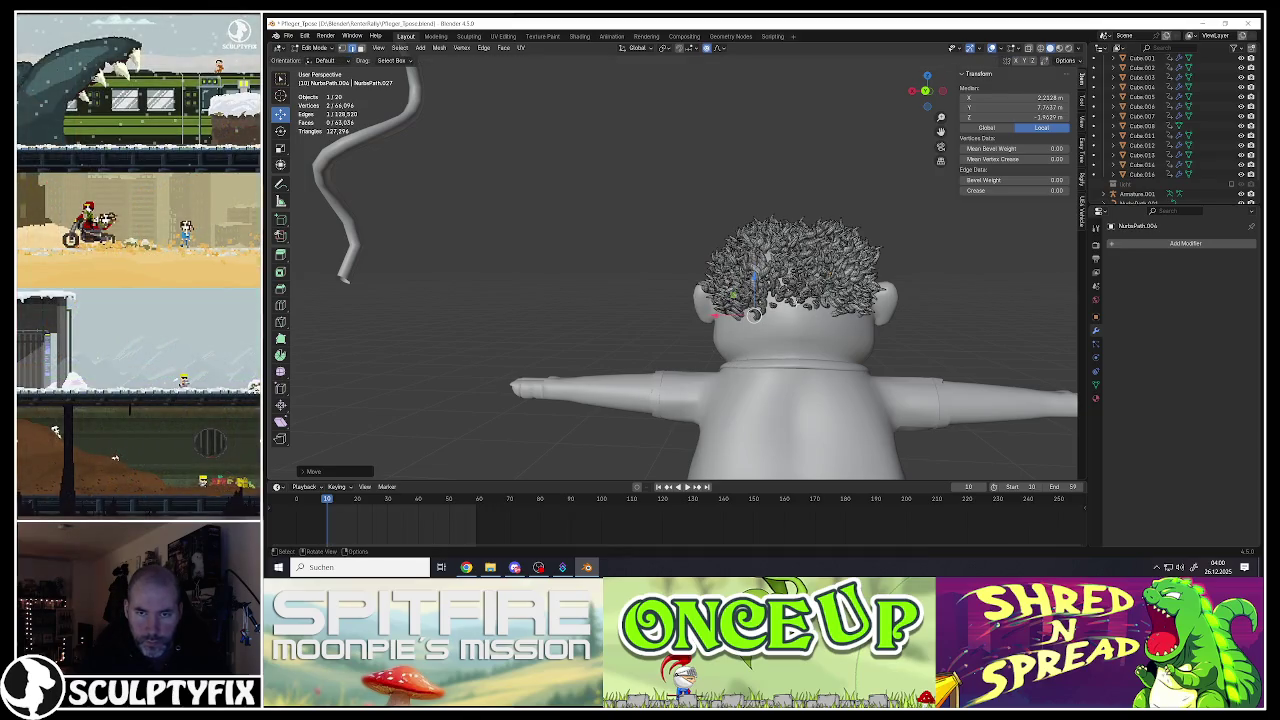
pyautogui.press('g')
pyautogui.click(845, 318)
pyautogui.press('g')
pyautogui.click(851, 319)
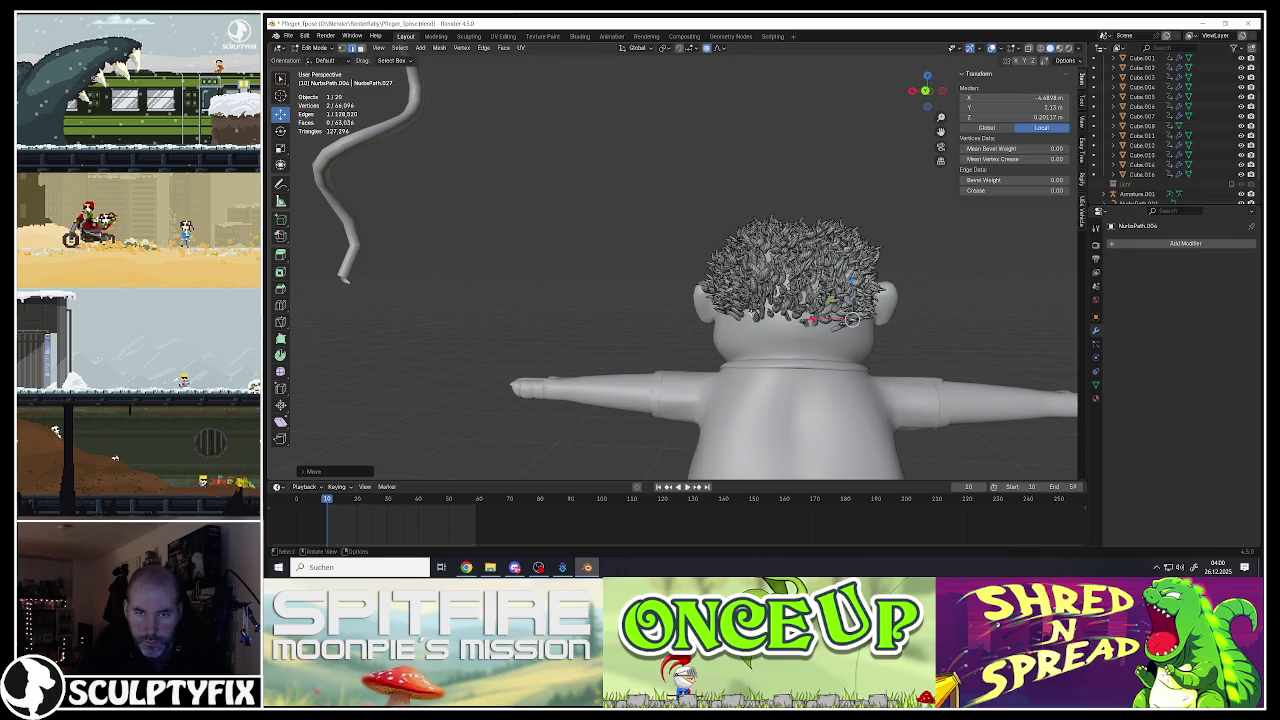
pyautogui.press('g')
pyautogui.click(742, 323)
pyautogui.press('g')
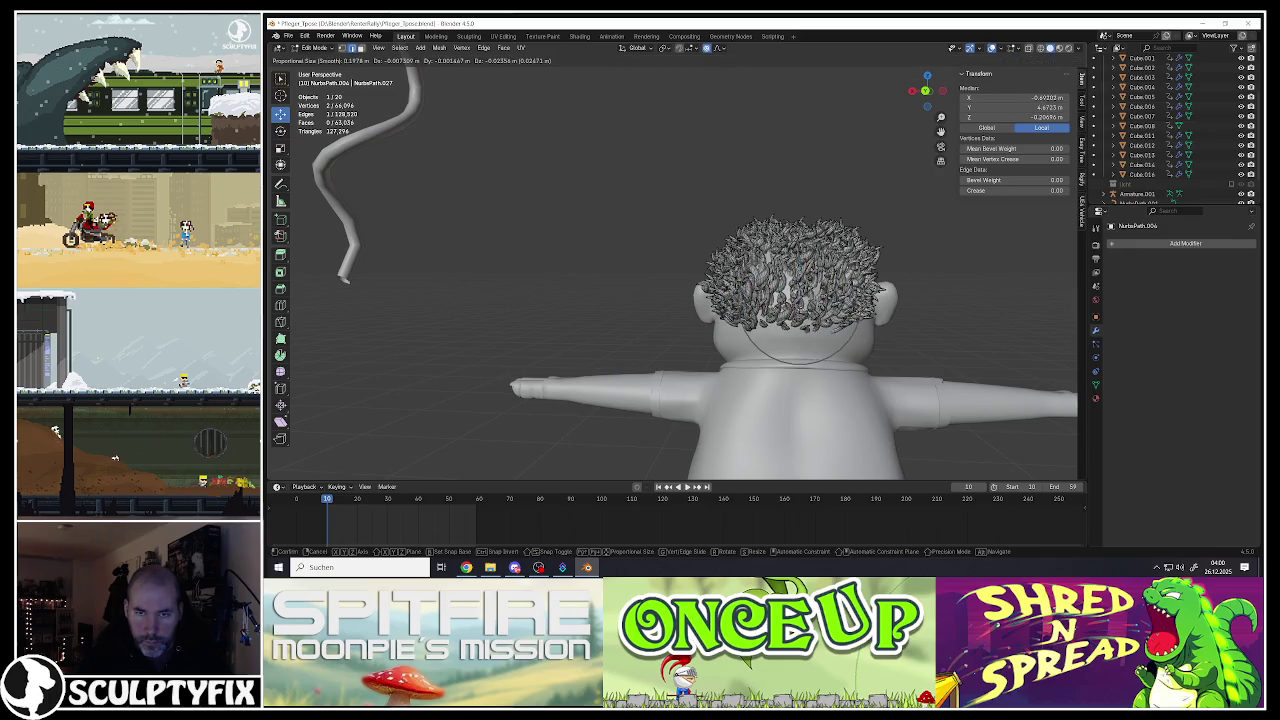
pyautogui.click(805, 290)
pyautogui.moveTo(805, 290)
pyautogui.mouseDown(button='middle')
pyautogui.moveTo(805, 310)
pyautogui.moveTo(784, 236)
pyautogui.moveTo(760, 230)
pyautogui.moveTo(745, 267)
pyautogui.mouseUp(button='middle')
# Step: Select a stray curl with Ctrl+L and delete its vertices
pyautogui.press('Tab')
pyautogui.scroll(-5, 783, 236)
pyautogui.scroll(6, 745, 226)
pyautogui.press('Tab')
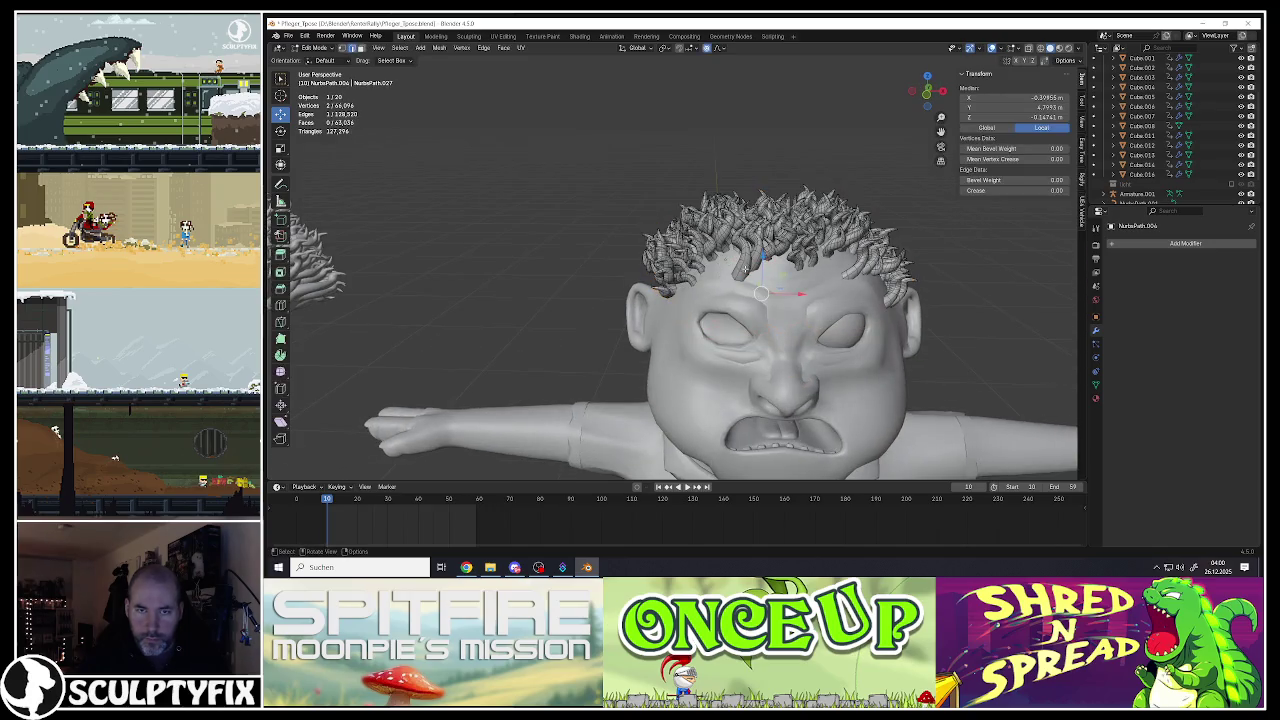
pyautogui.hotkey('ctrl', 'l')
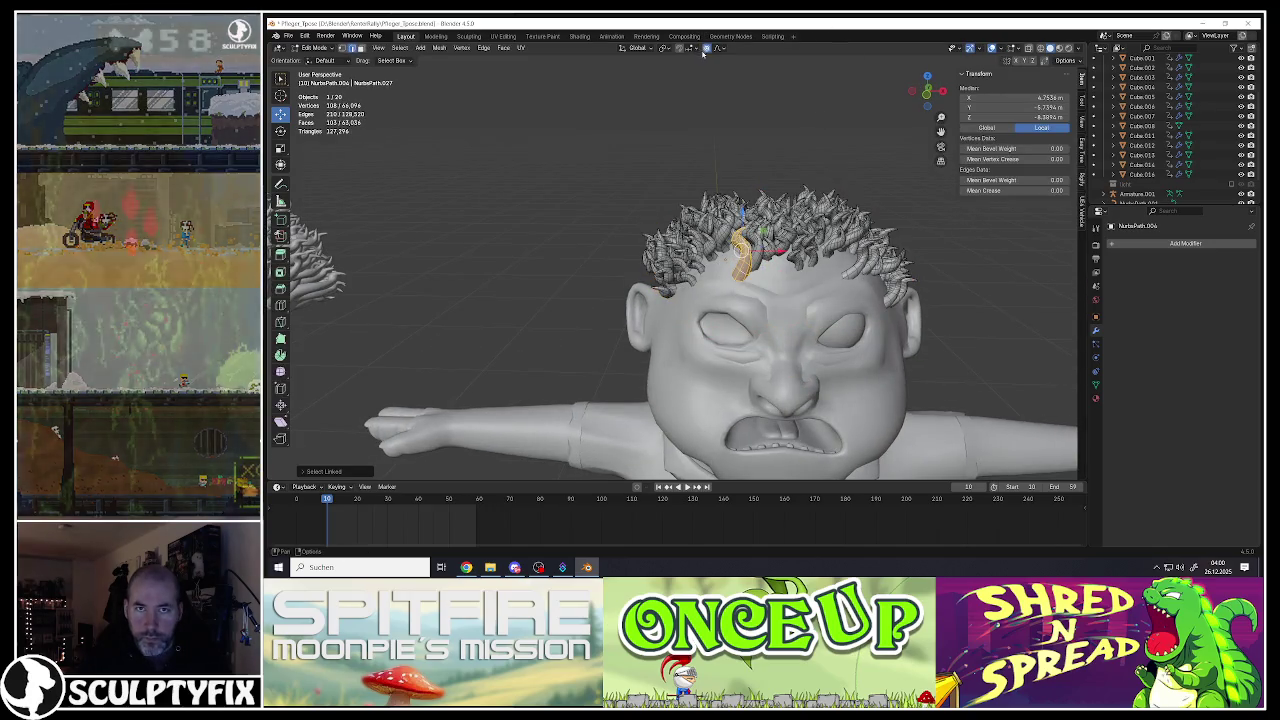
pyautogui.press('x')
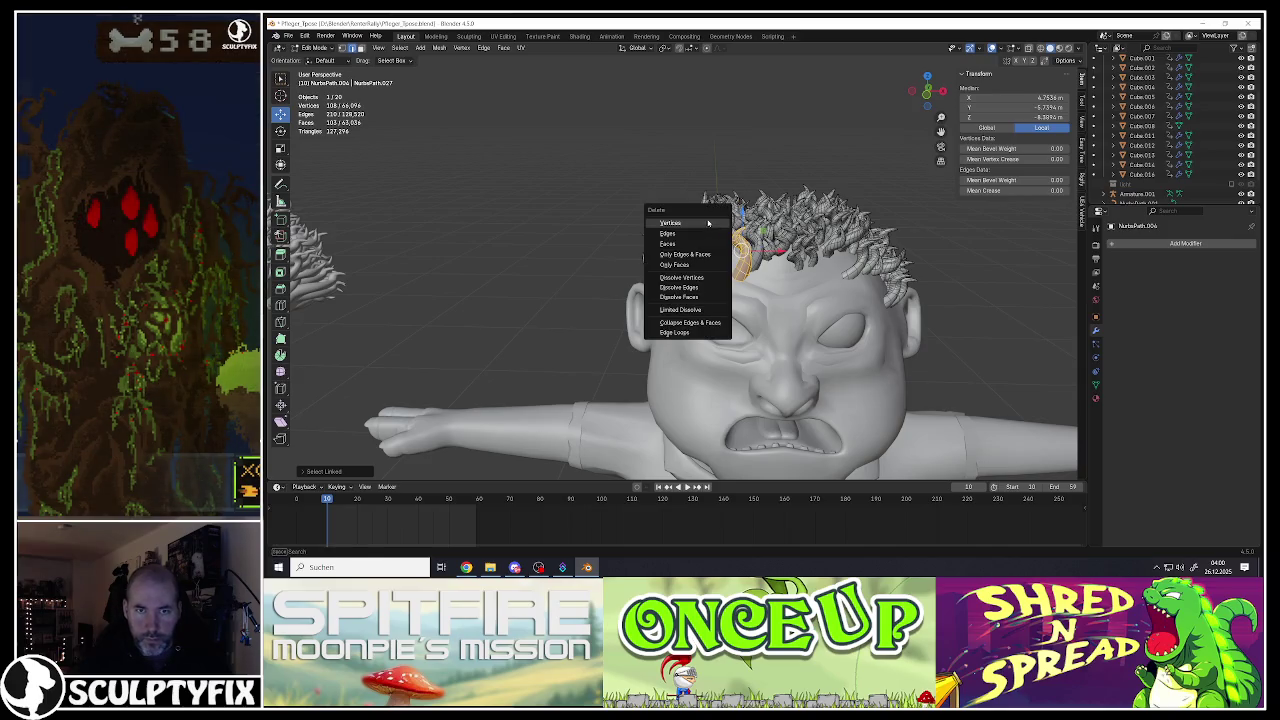
pyautogui.click(708, 222)
pyautogui.scroll(-1, 710, 222)
pyautogui.scroll(-4, 720, 220)
pyautogui.scroll(1, 737, 217)
pyautogui.scroll(2, 737, 217)
pyautogui.scroll(2, 740, 216)
# Step: Select another whole curl and move it to a better spot near the front hairline
pyautogui.click(755, 212)
pyautogui.hotkey('ctrl', 'l')
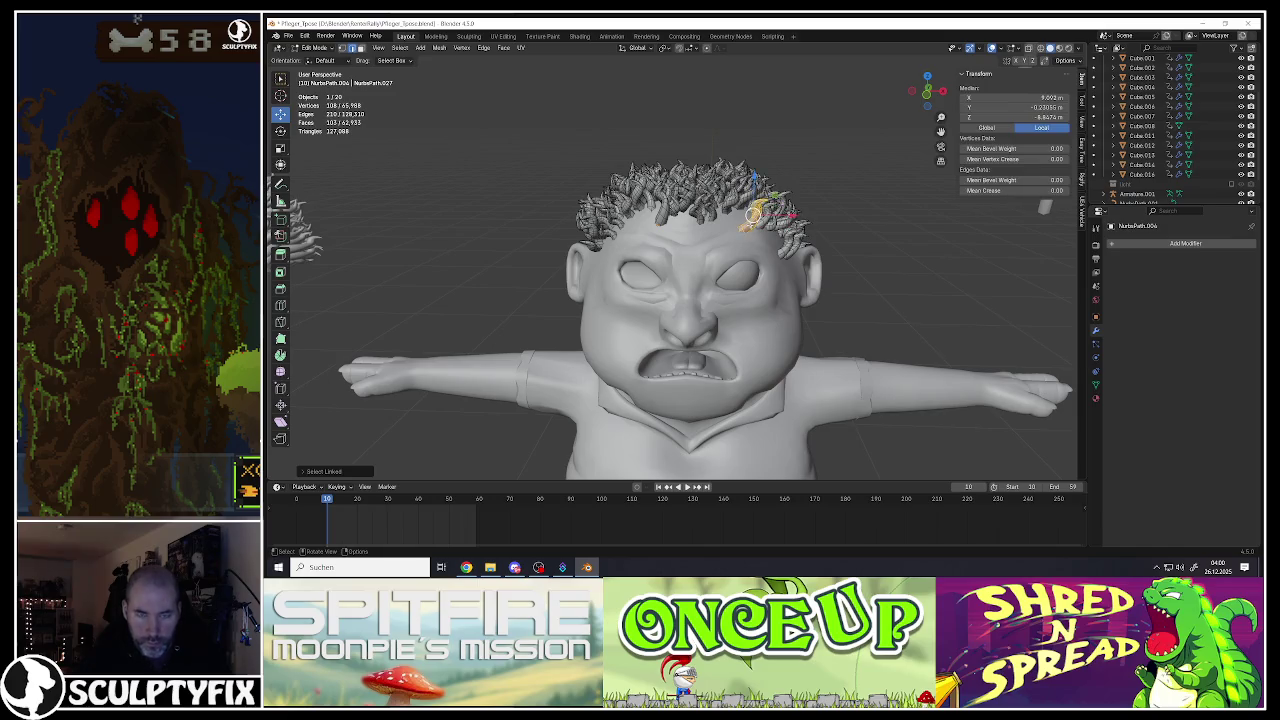
pyautogui.press('g')
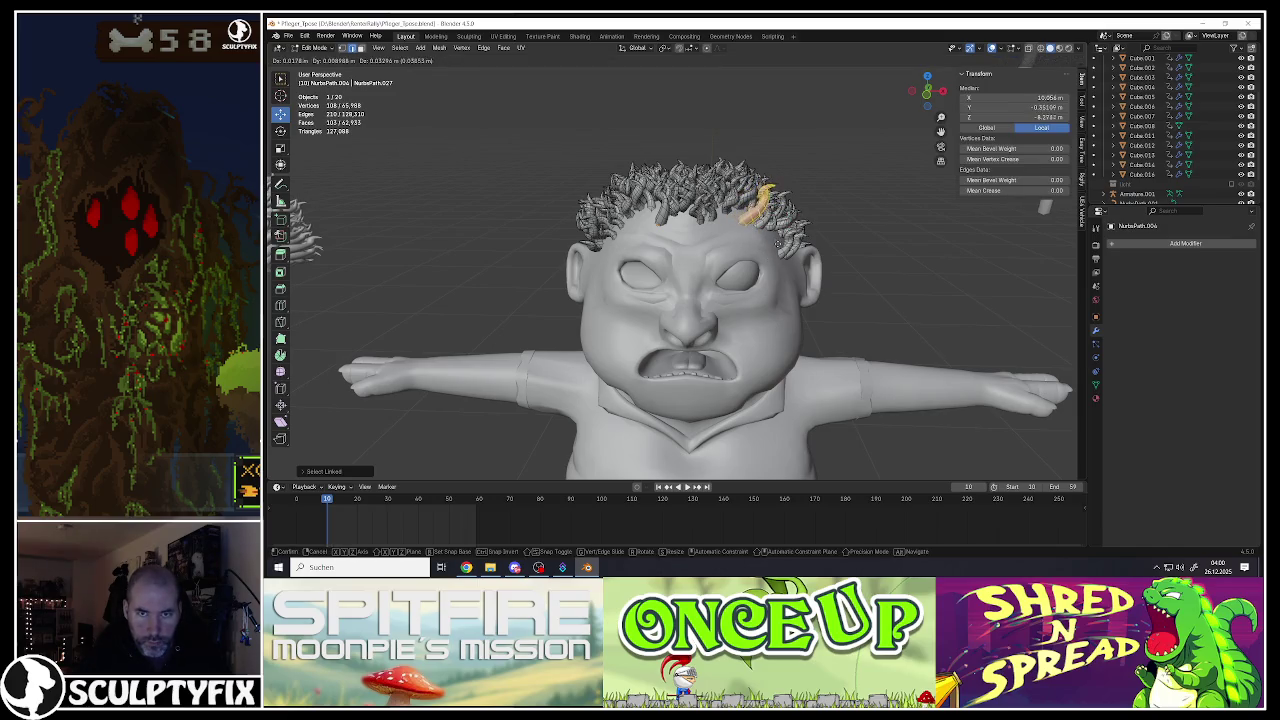
pyautogui.click(772, 247)
pyautogui.moveTo(772, 247)
pyautogui.mouseDown(button='middle')
pyautogui.moveTo(795, 268)
pyautogui.moveTo(700, 270)
pyautogui.mouseUp(button='middle')
pyautogui.press('g')
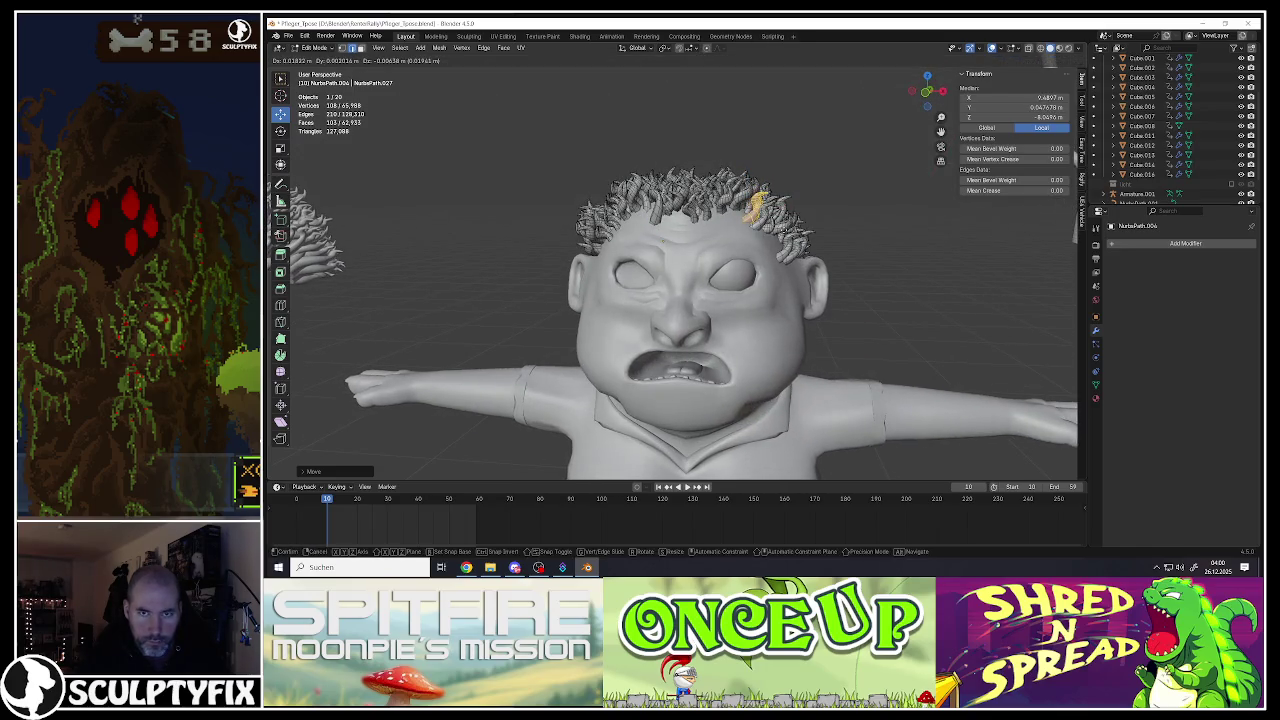
pyautogui.click(700, 265)
pyautogui.scroll(-3, 700, 265)
pyautogui.scroll(-2, 700, 265)
pyautogui.press('Tab')
pyautogui.moveTo(700, 265)
pyautogui.mouseDown(button='middle')
pyautogui.moveTo(663, 237)
pyautogui.moveTo(733, 243)
pyautogui.mouseUp(button='middle')
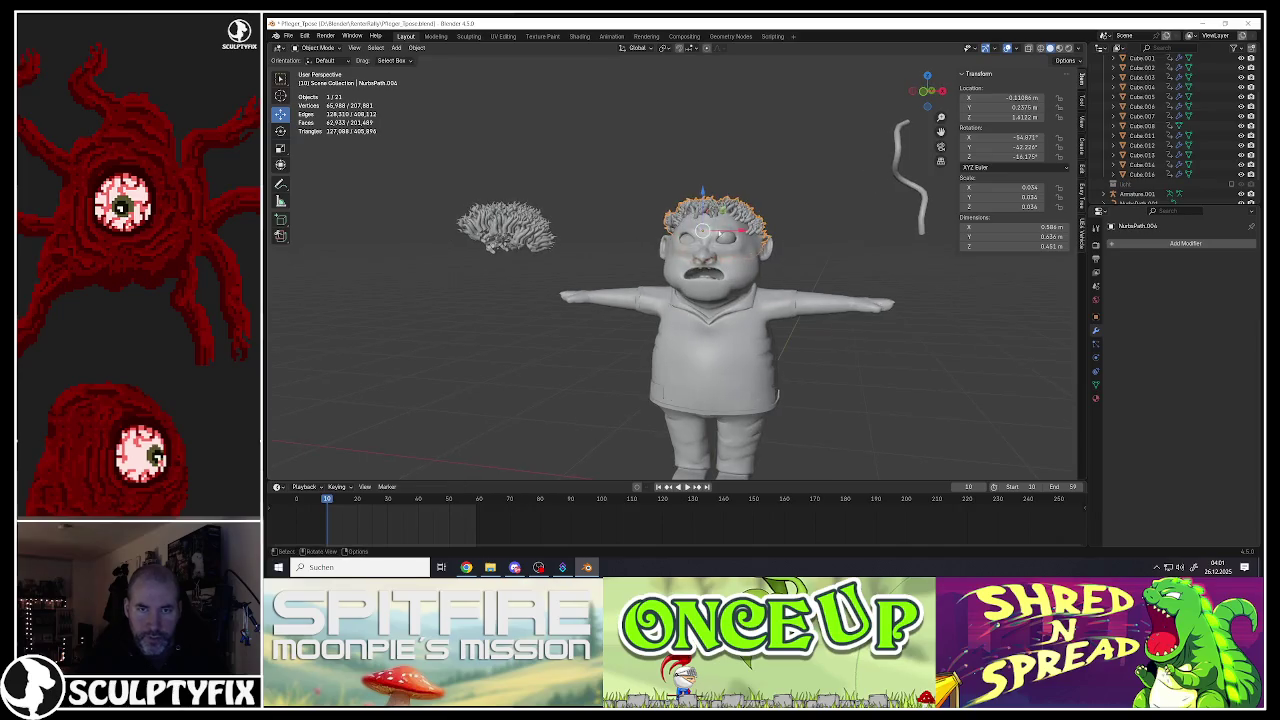
# Step: Delete the old spare hair copy on the left
pyautogui.scroll(3, 749, 222)
pyautogui.scroll(-2, 736, 212)
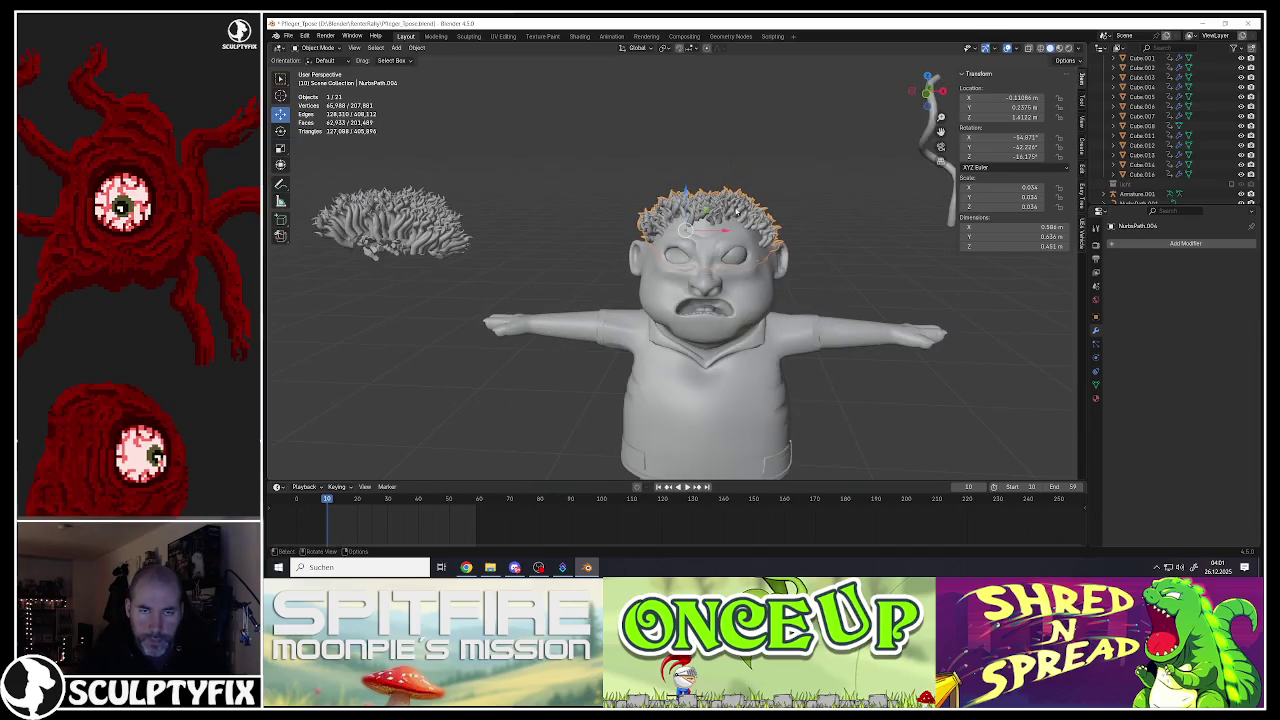
pyautogui.click(405, 253)
pyautogui.press('Delete')
# Step: Duplicate the edited head hair, move the fresh copy far left, and reselect the head hair
pyautogui.click(719, 211)
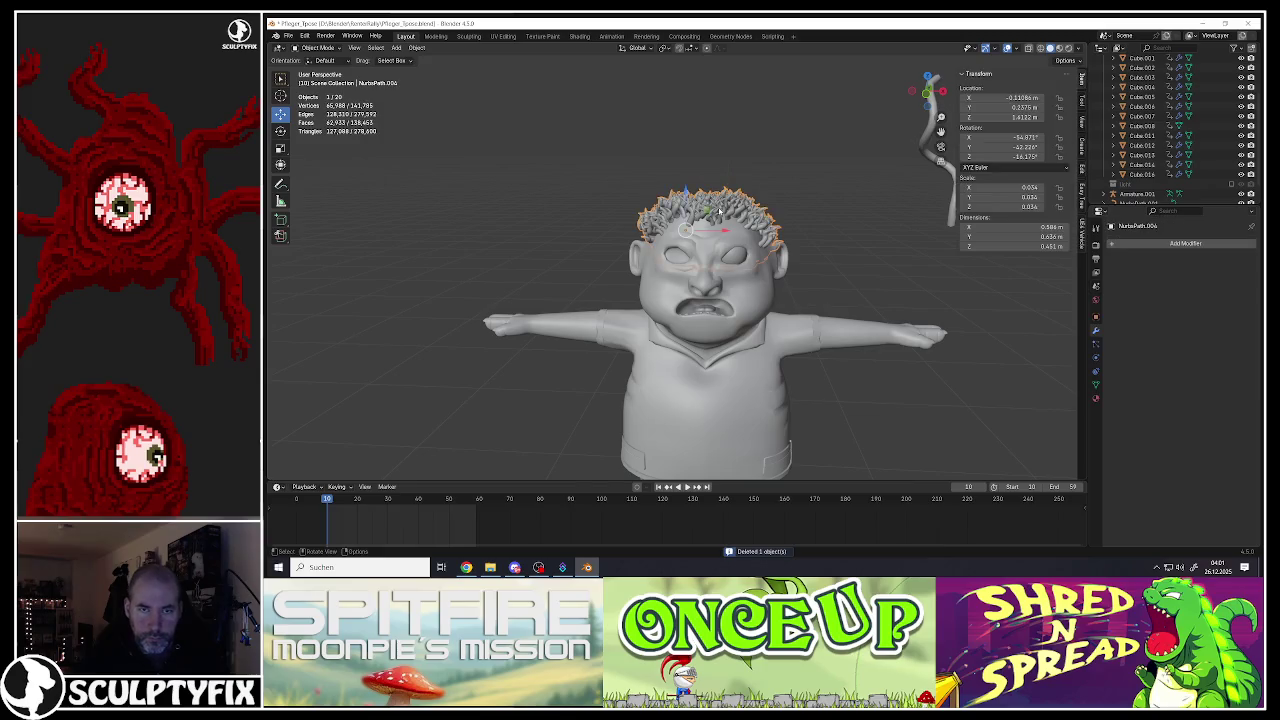
pyautogui.hotkey('shift', 'd')
pyautogui.press('Escape')
pyautogui.moveTo(729, 233); pyautogui.dragTo(379, 233)
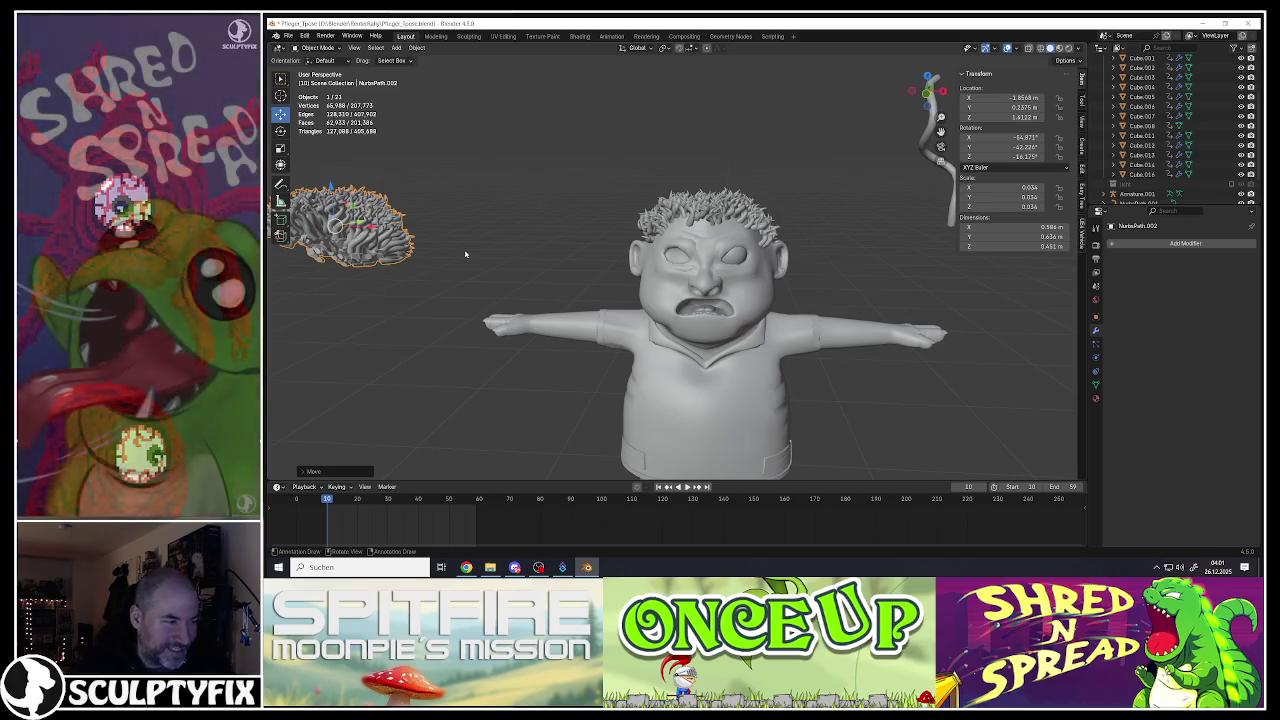
pyautogui.click(655, 216)
pyautogui.moveTo(655, 216); pyautogui.dragTo(723, 195, button='middle')
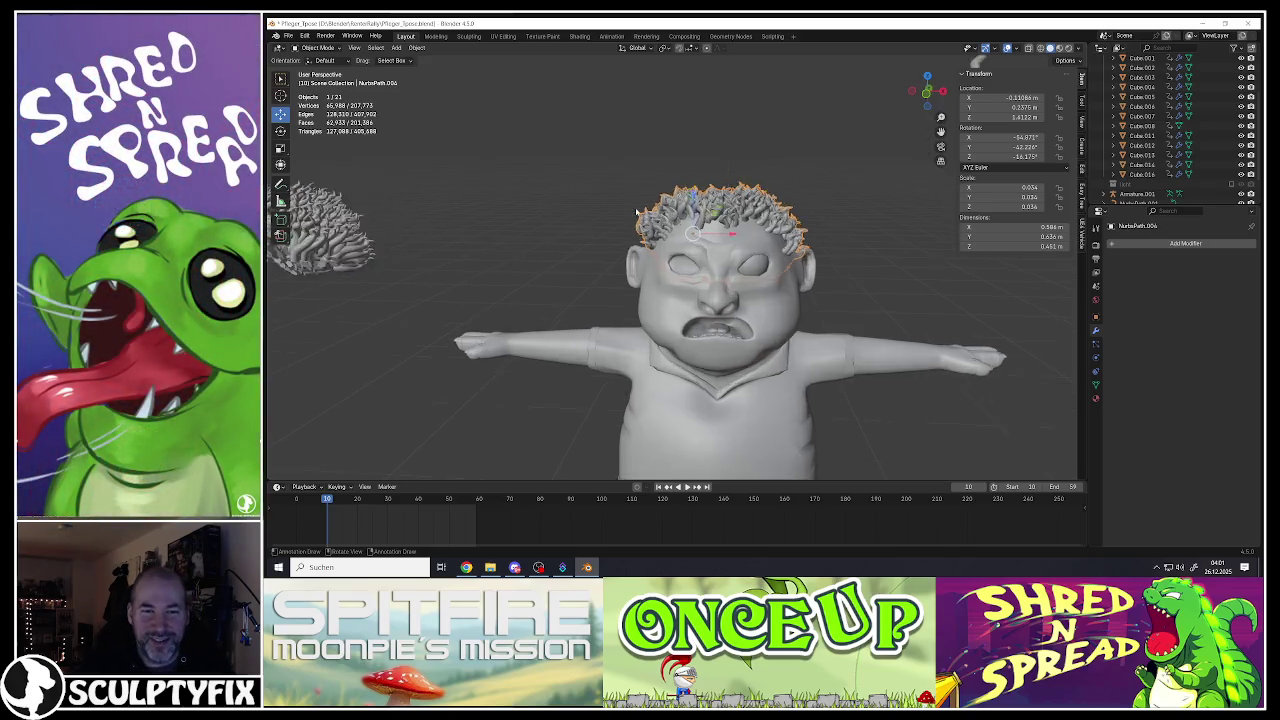
pyautogui.keyDown('shift'); pyautogui.moveTo(1092, 260); pyautogui.dragTo(1078, 246, button='middle'); pyautogui.keyUp('shift')
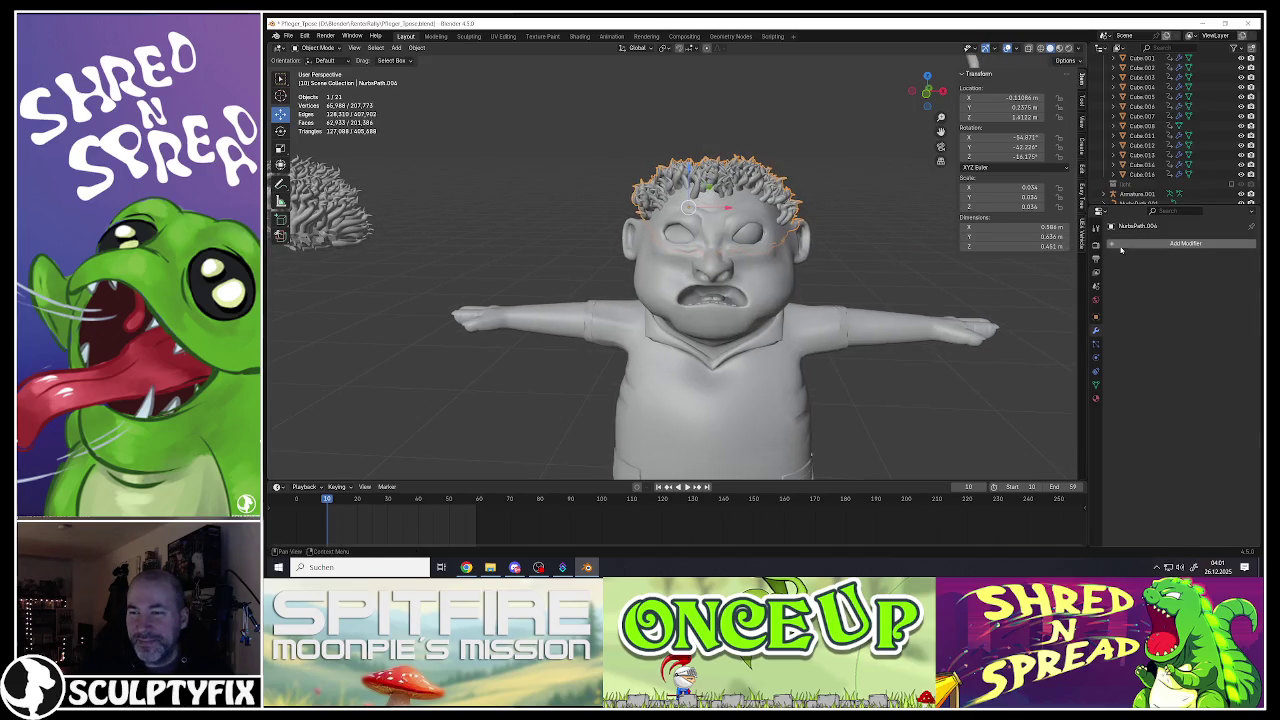
# Step: Add a Decimate modifier to the hair and lower its ratio to about 0.19
pyautogui.click(1121, 245)
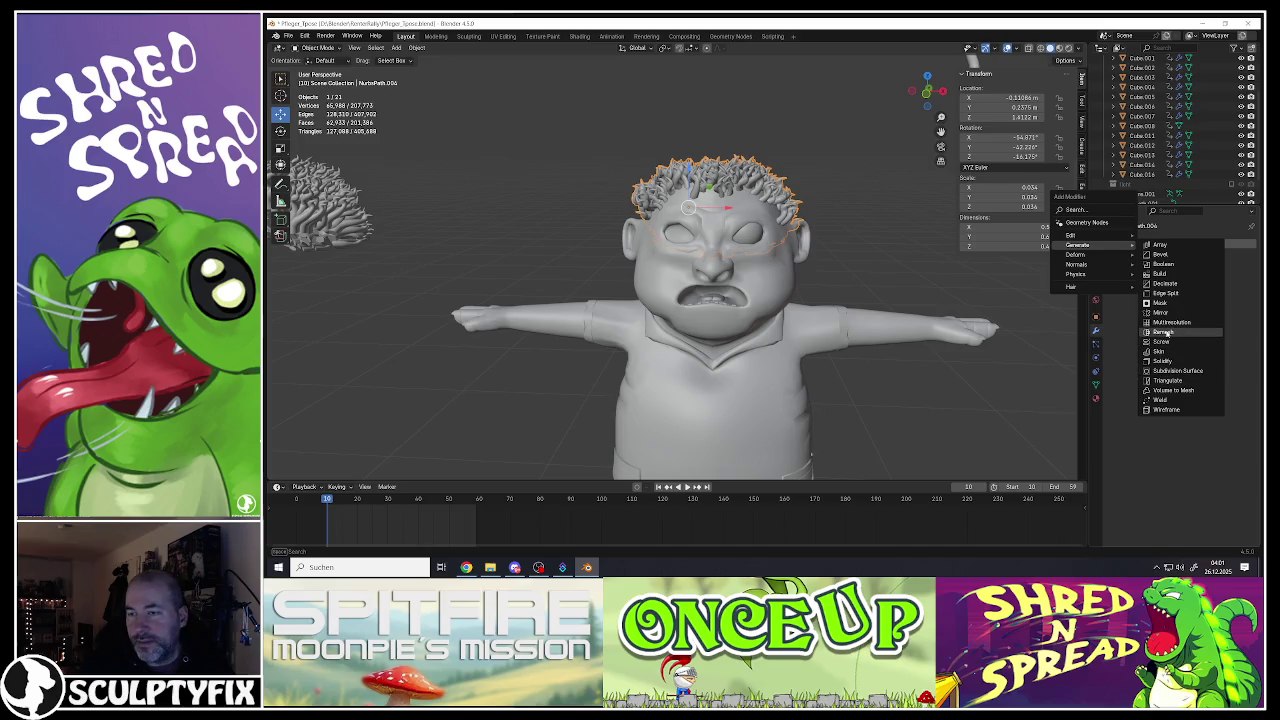
pyautogui.click(1166, 285)
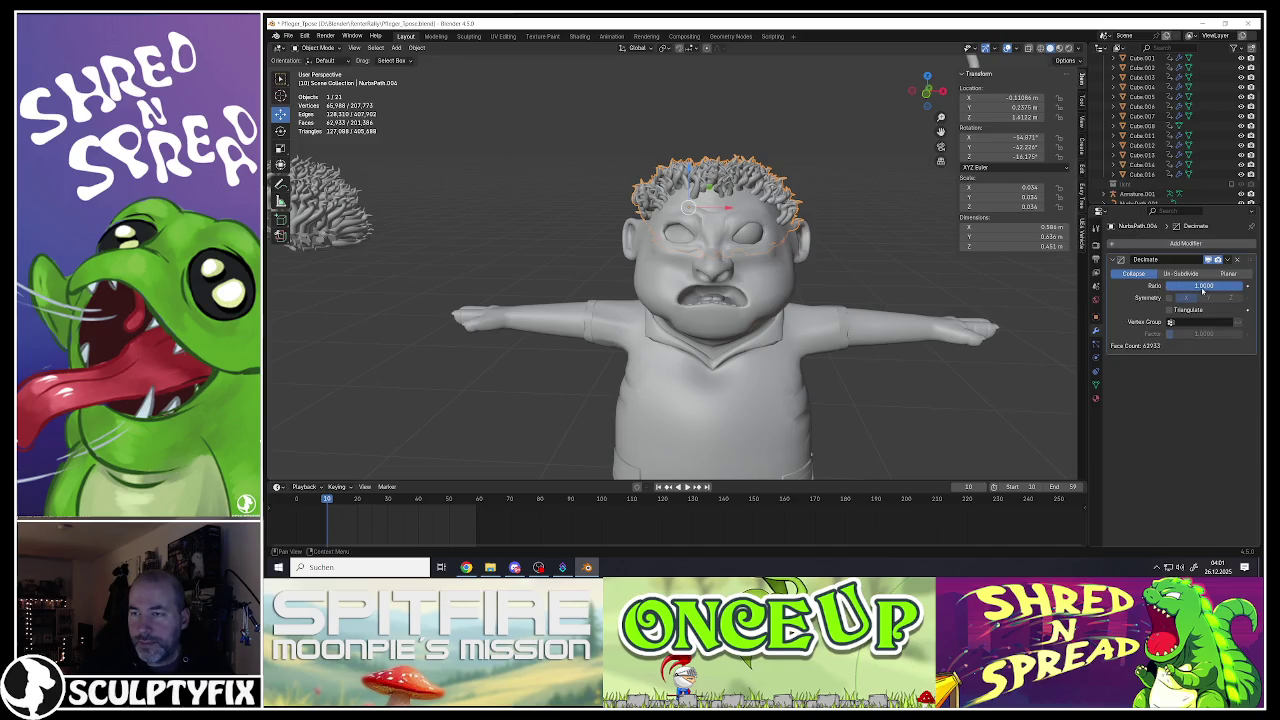
pyautogui.moveTo(1199, 285); pyautogui.dragTo(1099, 287)
pyautogui.scroll(3, 786, 210)
pyautogui.moveTo(786, 210)
pyautogui.mouseDown(button='middle')
pyautogui.moveTo(752, 258)
pyautogui.moveTo(720, 253)
pyautogui.moveTo(721, 214)
pyautogui.mouseUp(button='middle')
pyautogui.scroll(3, 720, 253)
pyautogui.scroll(-2, 720, 253)
pyautogui.scroll(-1, 720, 253)
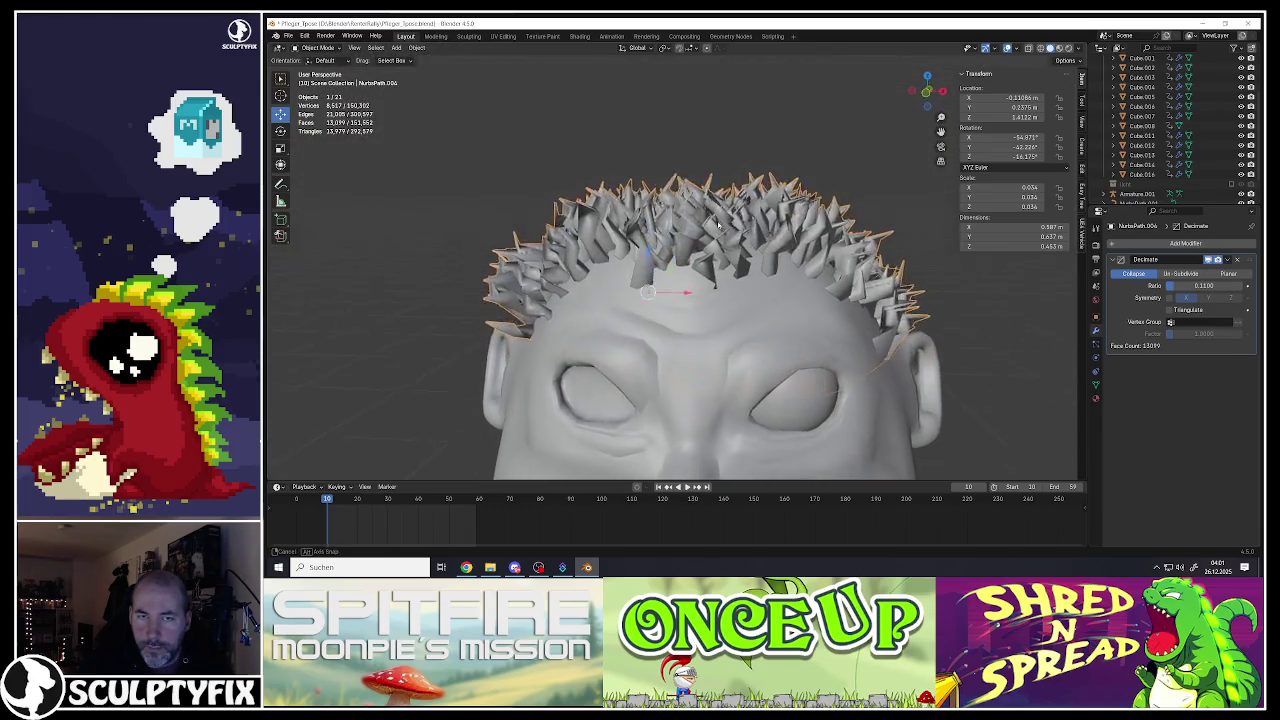
# Step: Adjust the Decimate ratio to about 0.17 and apply the modifier
pyautogui.moveTo(800, 253); pyautogui.dragTo(810, 252, button='middle')
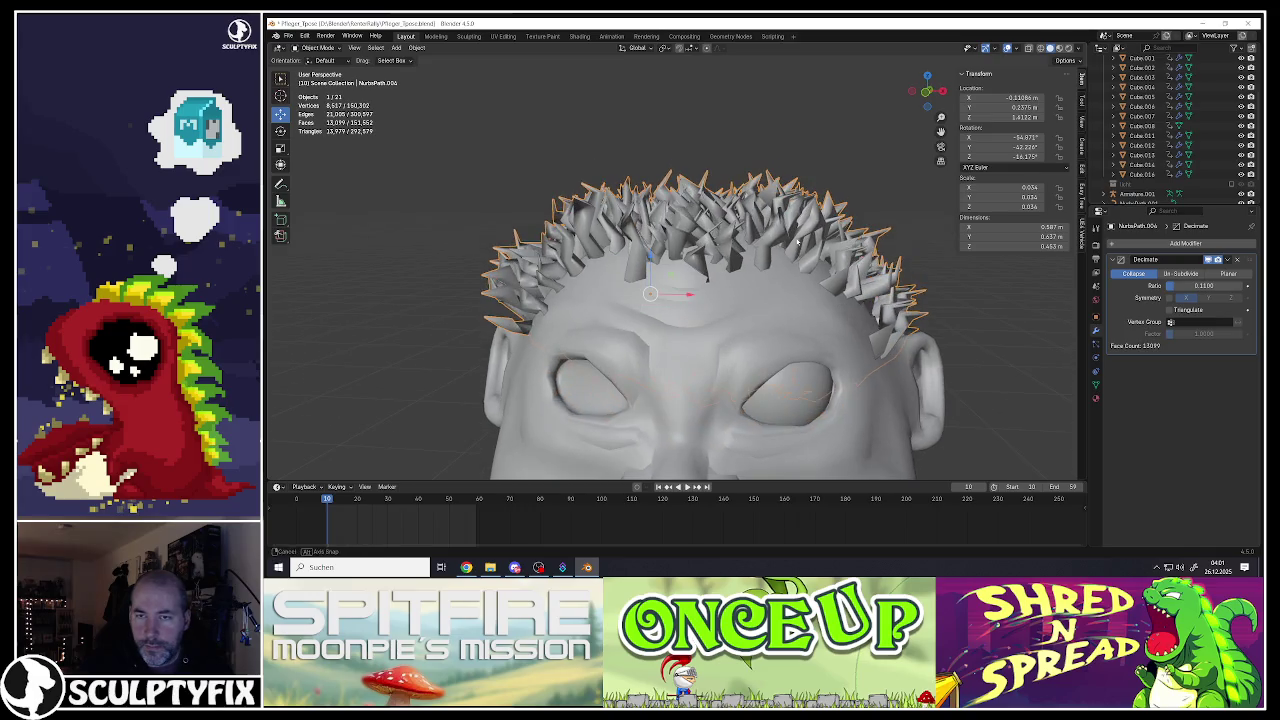
pyautogui.scroll(-3, 810, 252)
pyautogui.scroll(3, 823, 251)
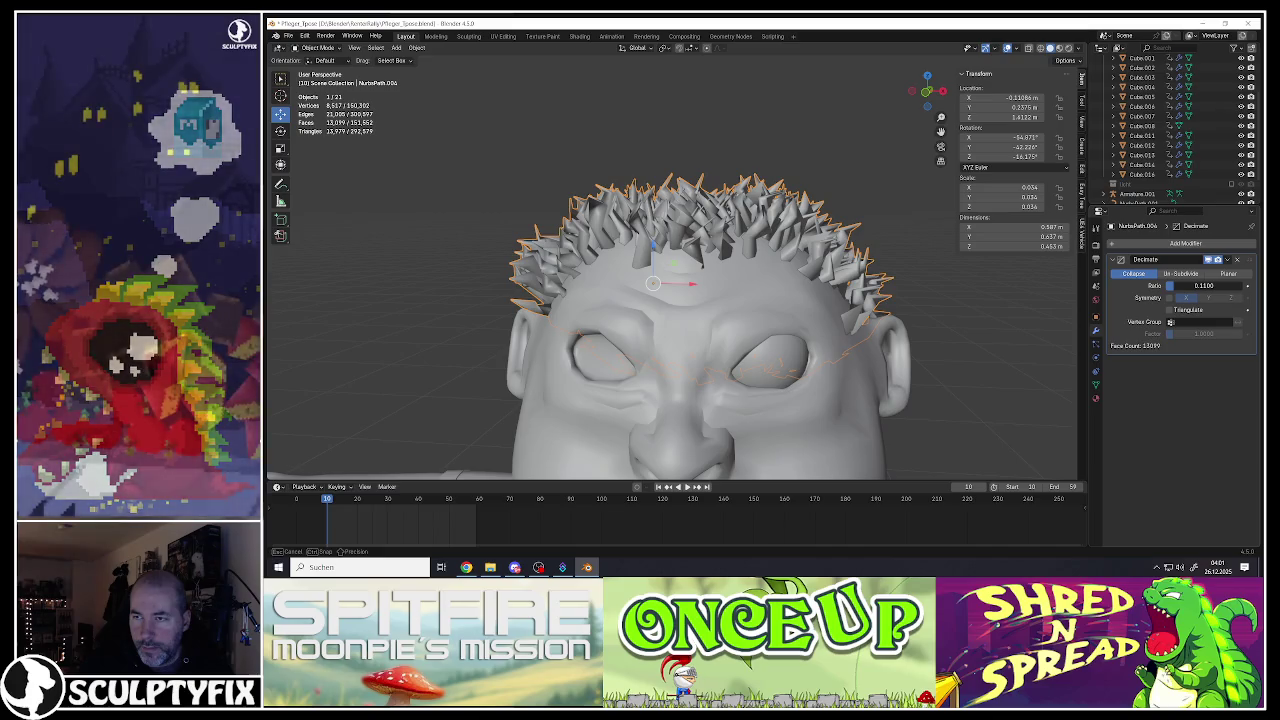
pyautogui.moveTo(1175, 288); pyautogui.dragTo(1184, 291)
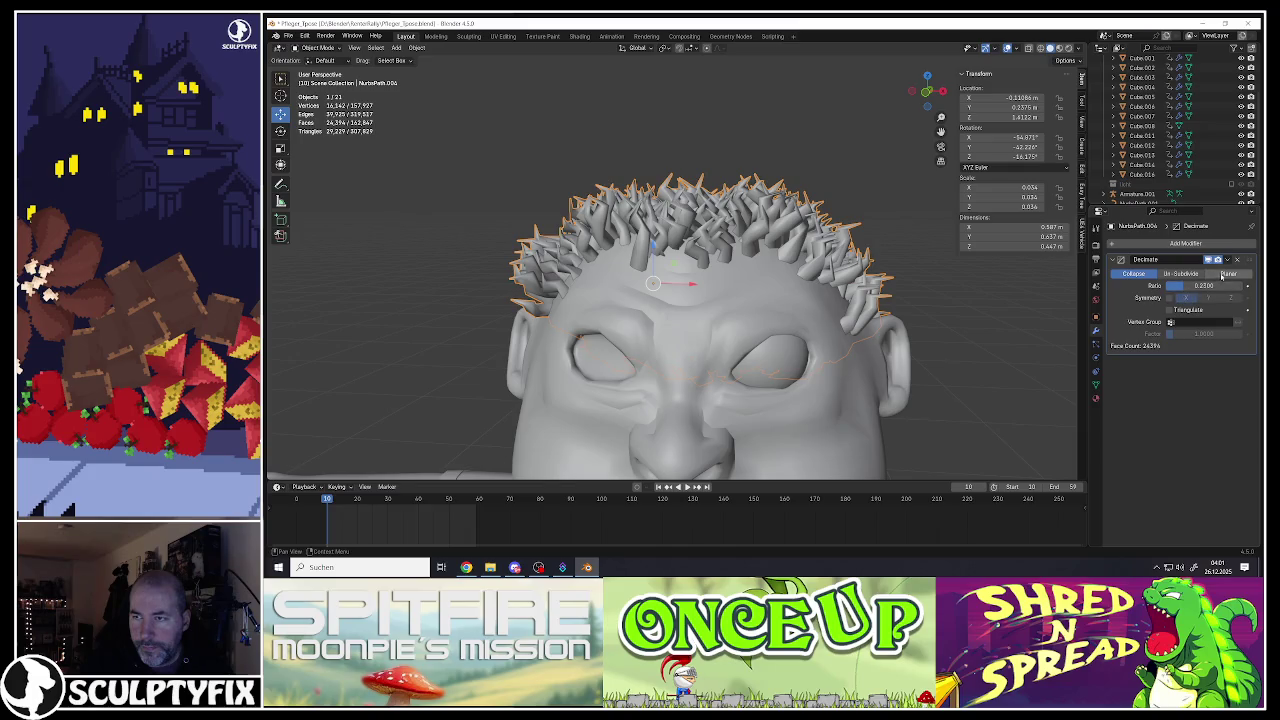
pyautogui.click(1228, 261)
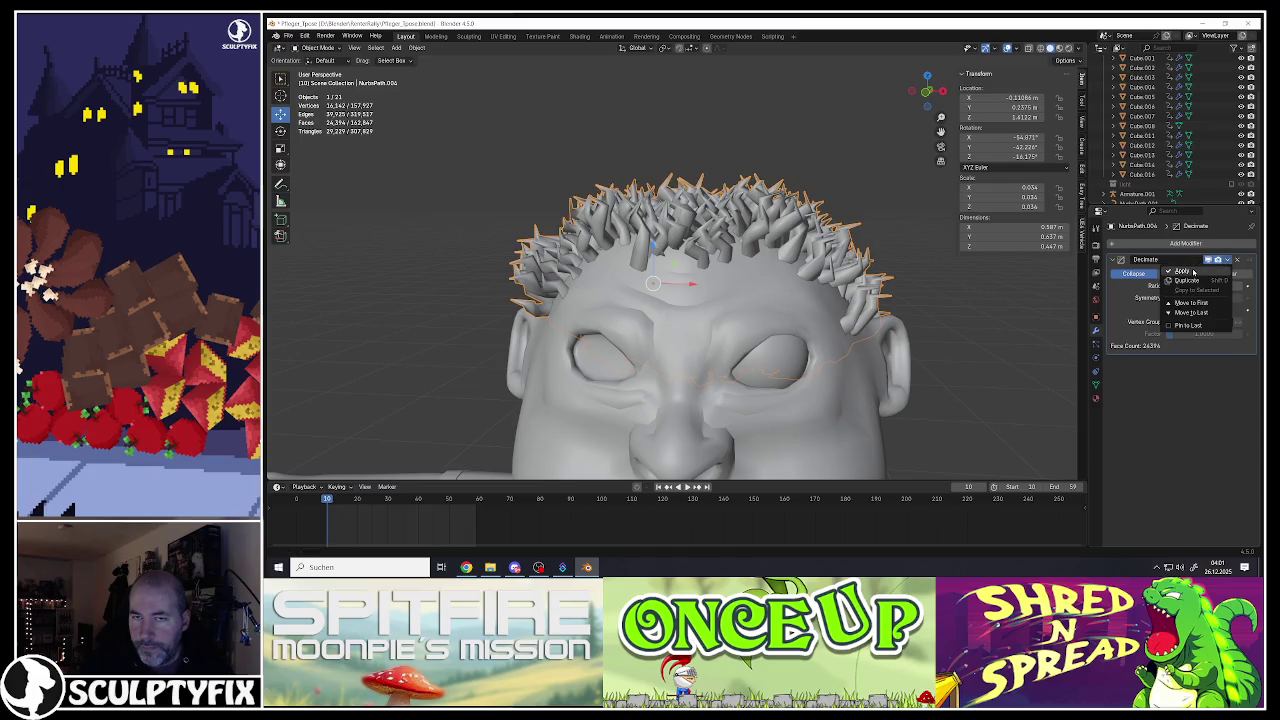
pyautogui.click(1193, 272)
# Step: Inspect the decimated hair and the body Cube.008 in Edit Mode with all geometry selected
pyautogui.press('Tab')
pyautogui.press('a')
pyautogui.scroll(-4, 806, 256)
pyautogui.moveTo(800, 258); pyautogui.dragTo(806, 256, button='middle')
pyautogui.press('Tab')
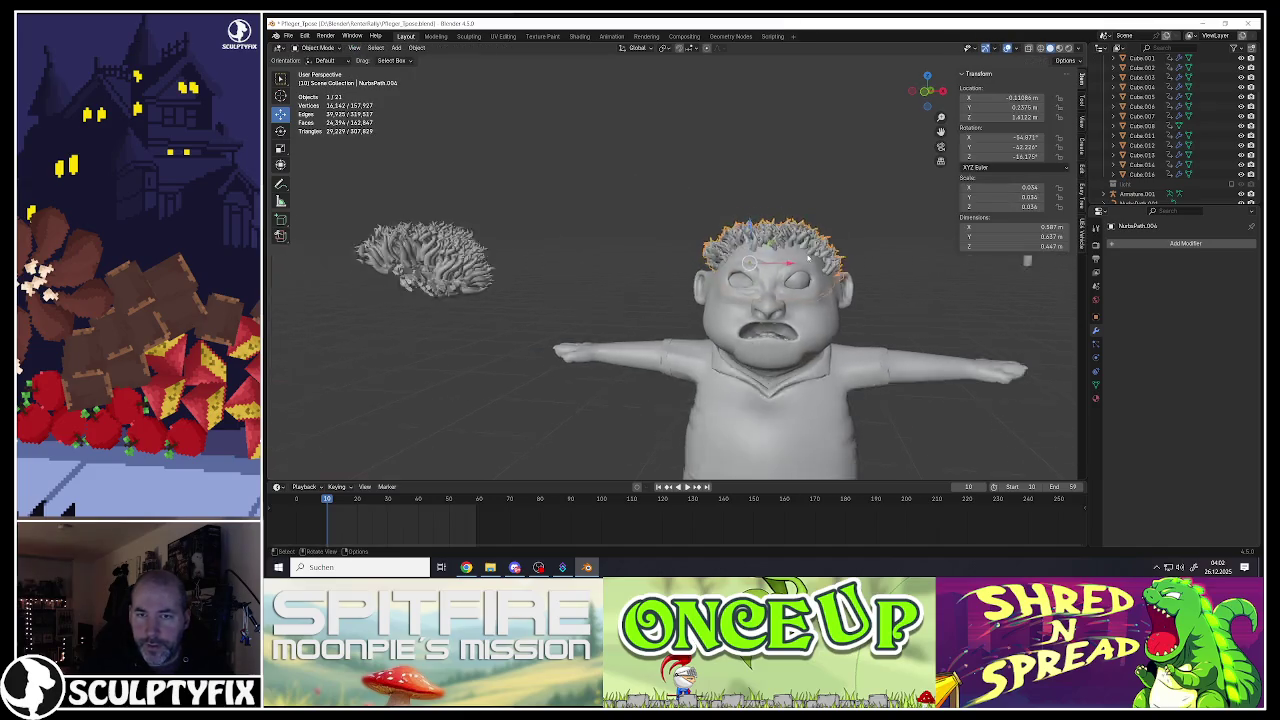
pyautogui.scroll(-2, 810, 300)
pyautogui.scroll(1, 810, 300)
pyautogui.click(820, 338)
pyautogui.press('Tab')
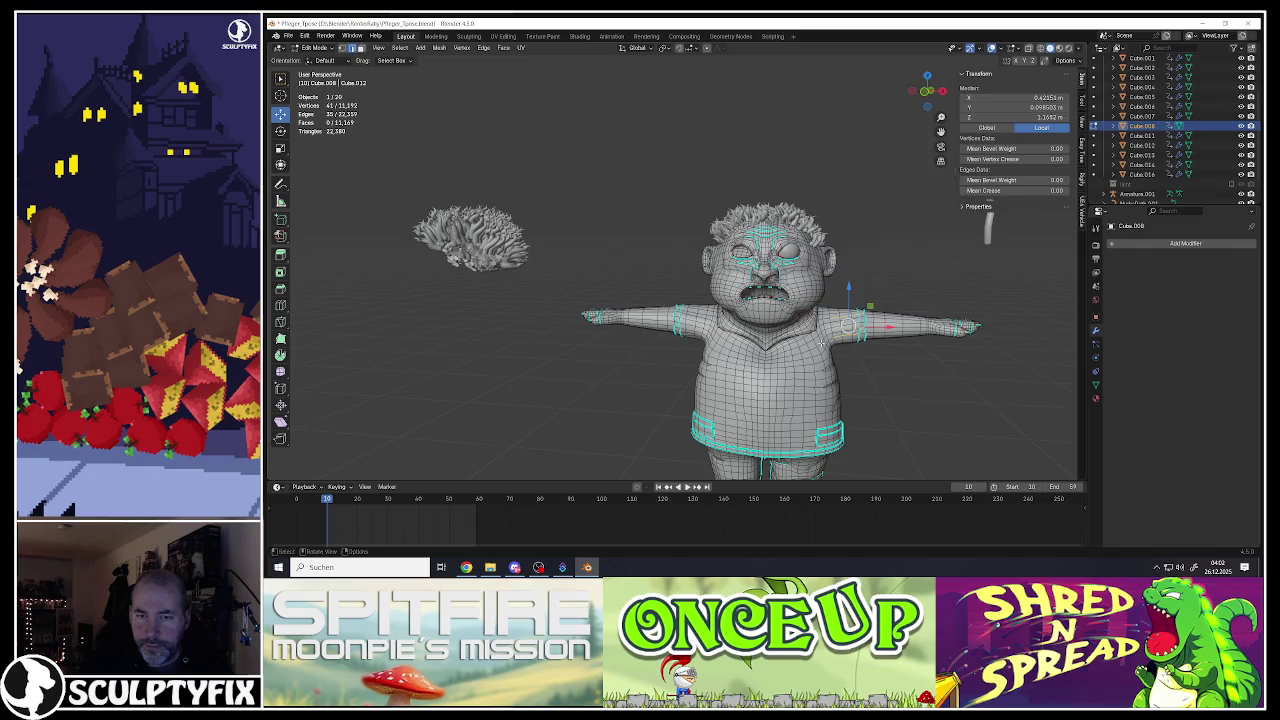
pyautogui.press('a')
pyautogui.press('Tab')
pyautogui.scroll(3, 820, 343)
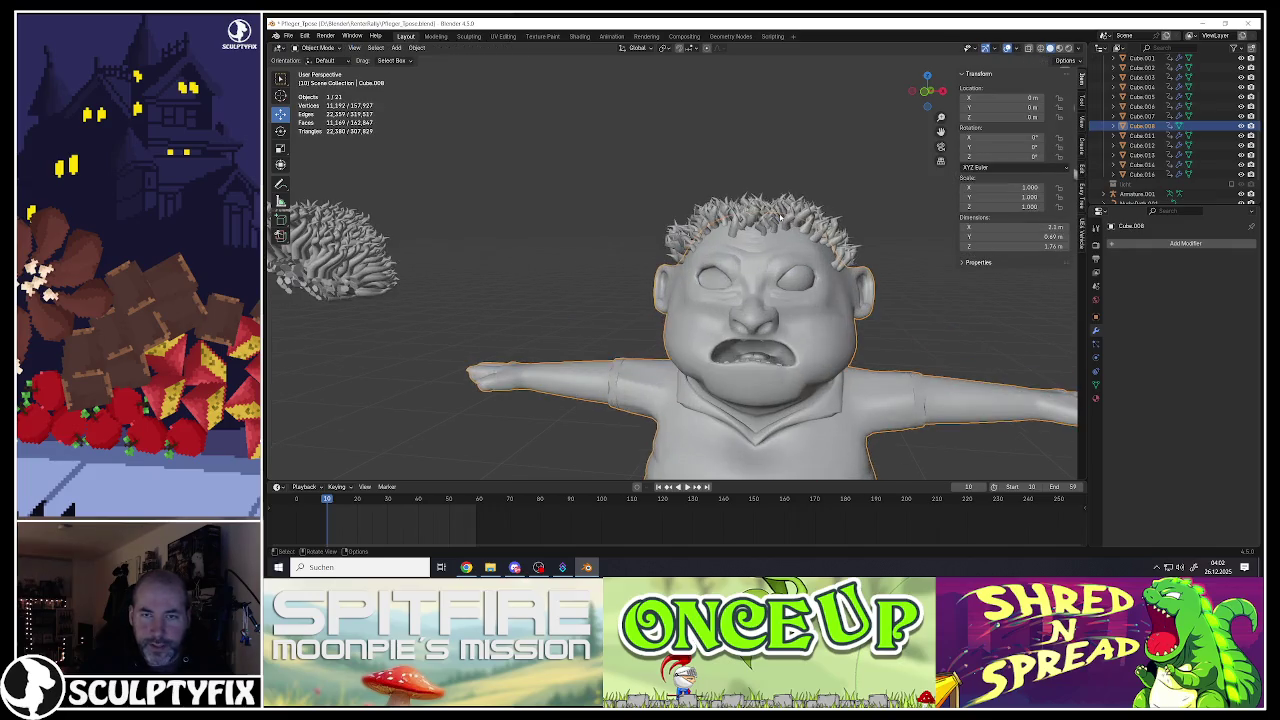
# Step: Re-check the hair and Cube.008 in Edit Mode, then reselect the hair in Object Mode
pyautogui.click(764, 215)
pyautogui.press('Tab')
pyautogui.press('Tab')
pyautogui.scroll(-3, 763, 246)
pyautogui.scroll(2, 765, 280)
pyautogui.click(765, 300)
pyautogui.press('Tab')
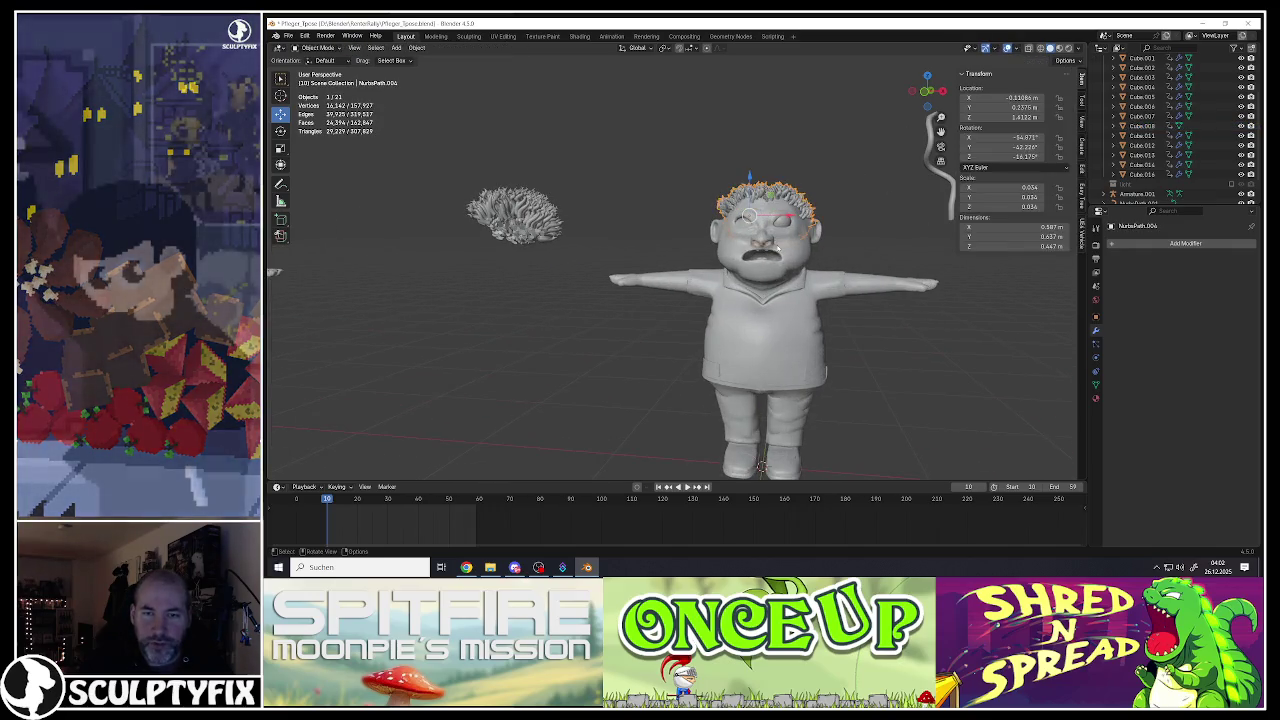
pyautogui.press('a')
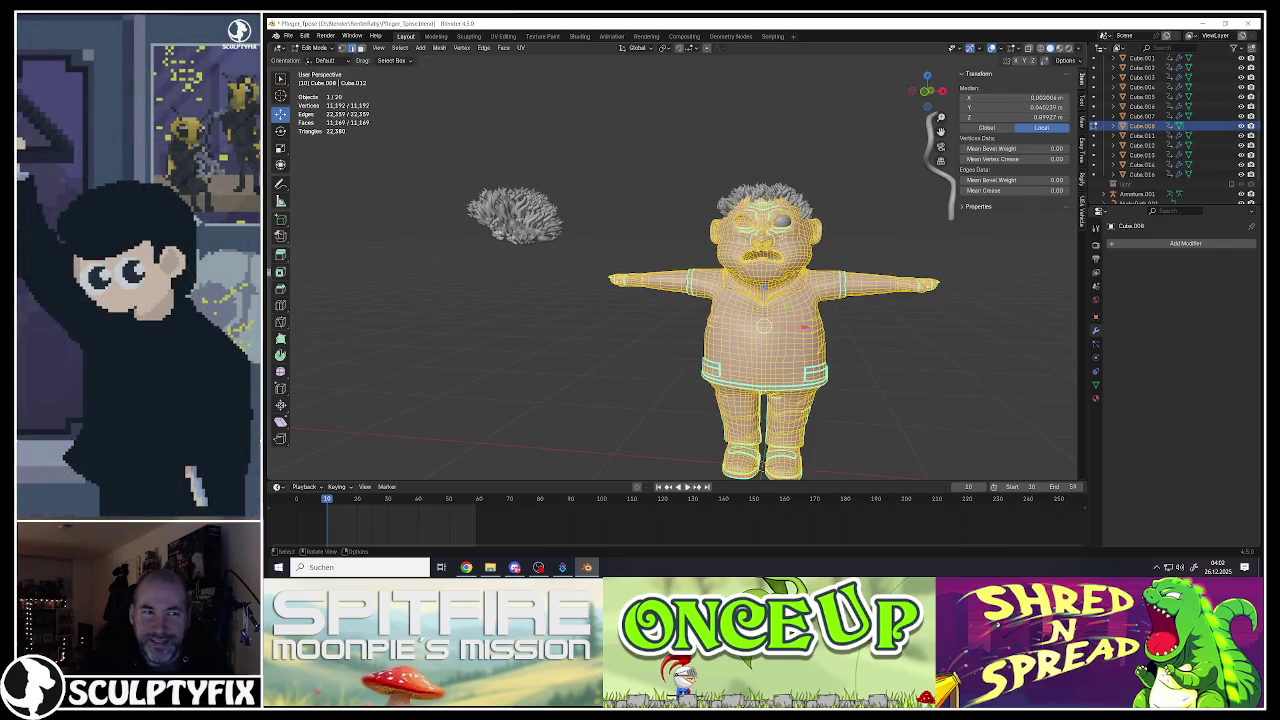
pyautogui.press('Tab')
pyautogui.scroll(4, 763, 250)
pyautogui.click(760, 165)
pyautogui.press('Tab')
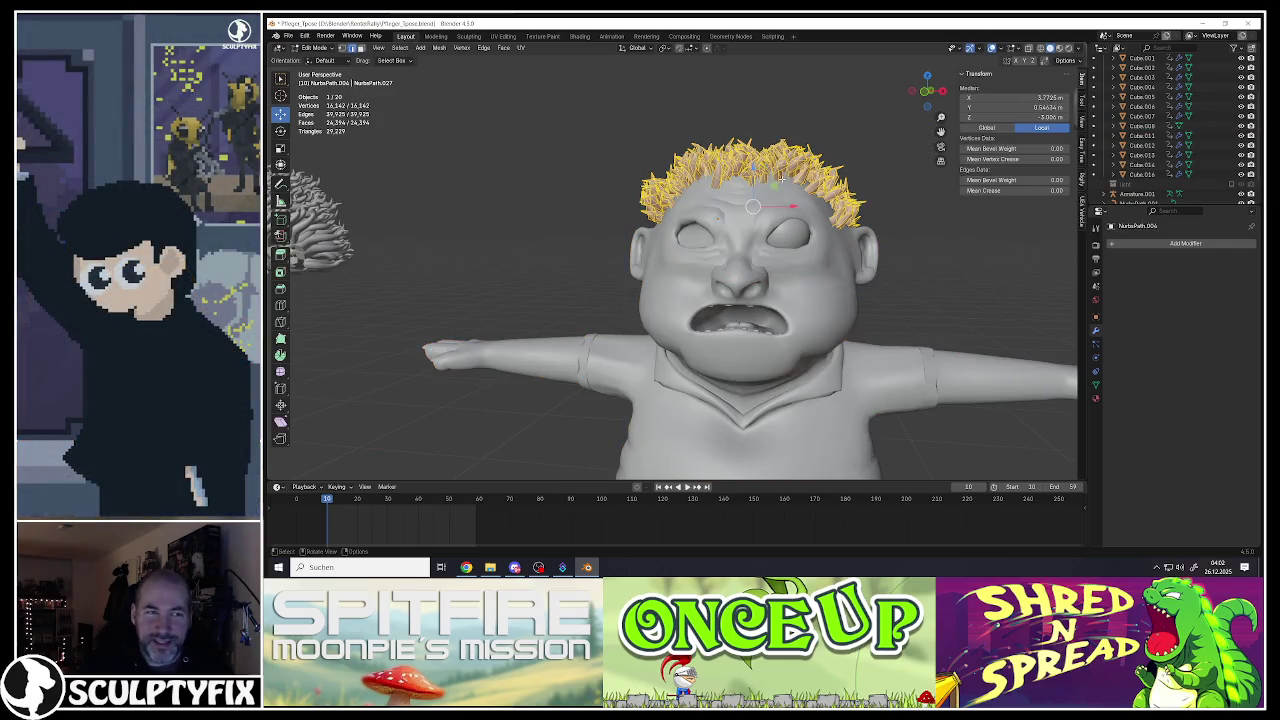
pyautogui.press('Tab')
pyautogui.scroll(2, 781, 180)
pyautogui.moveTo(781, 180); pyautogui.dragTo(776, 183, button='middle')
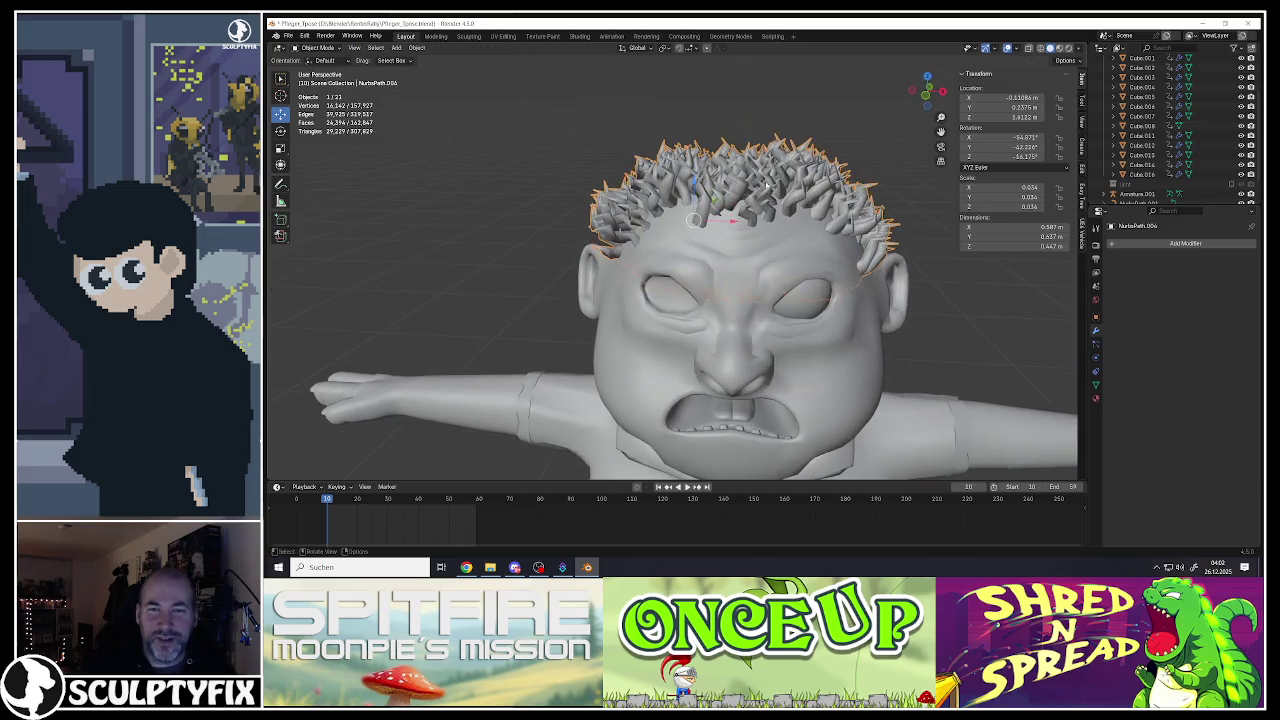
pyautogui.click(776, 183)
pyautogui.click(1185, 243)
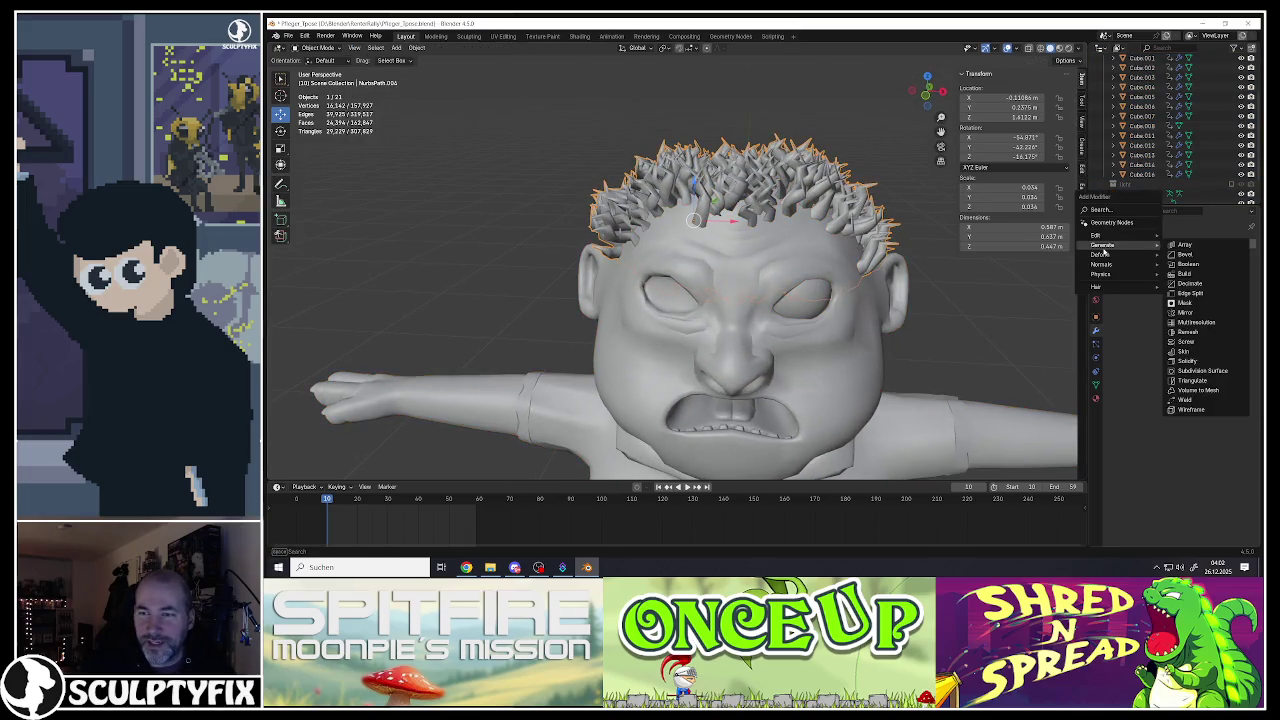
pyautogui.click(1190, 332)
pyautogui.moveTo(780, 190); pyautogui.dragTo(790, 186, button='middle')
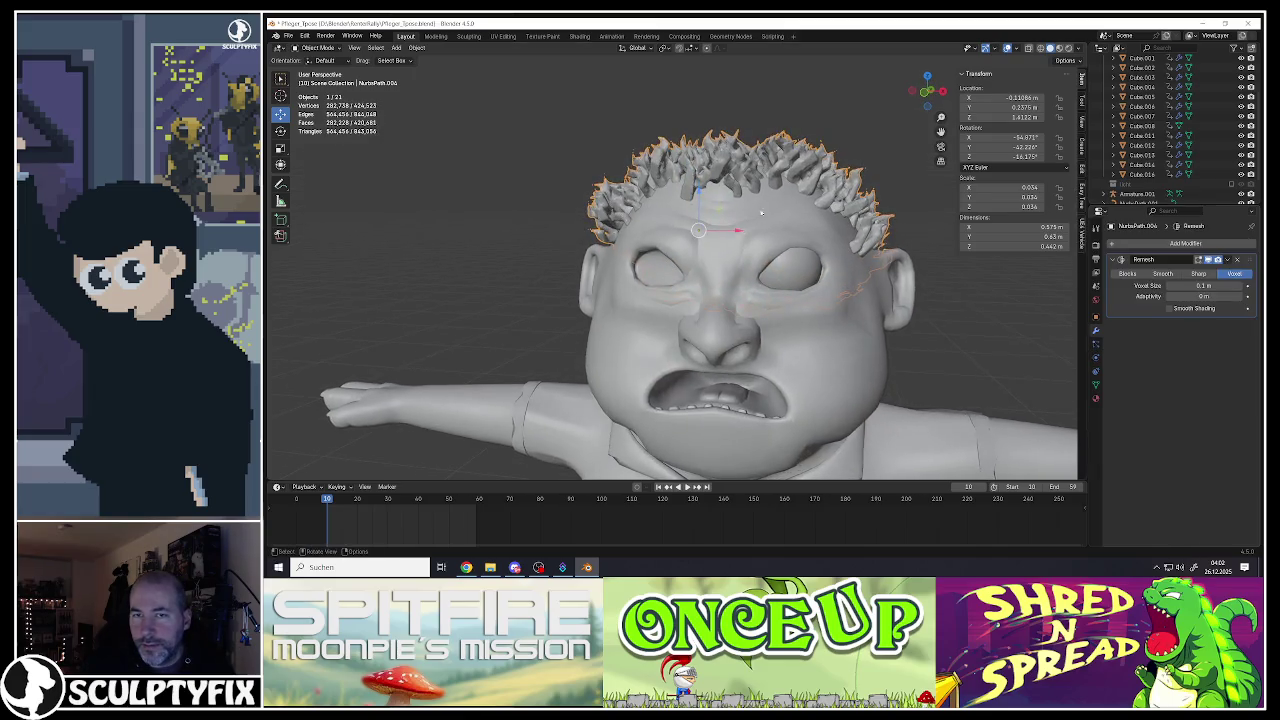
pyautogui.scroll(2, 790, 186)
pyautogui.scroll(2, 790, 186)
pyautogui.scroll(-2, 790, 186)
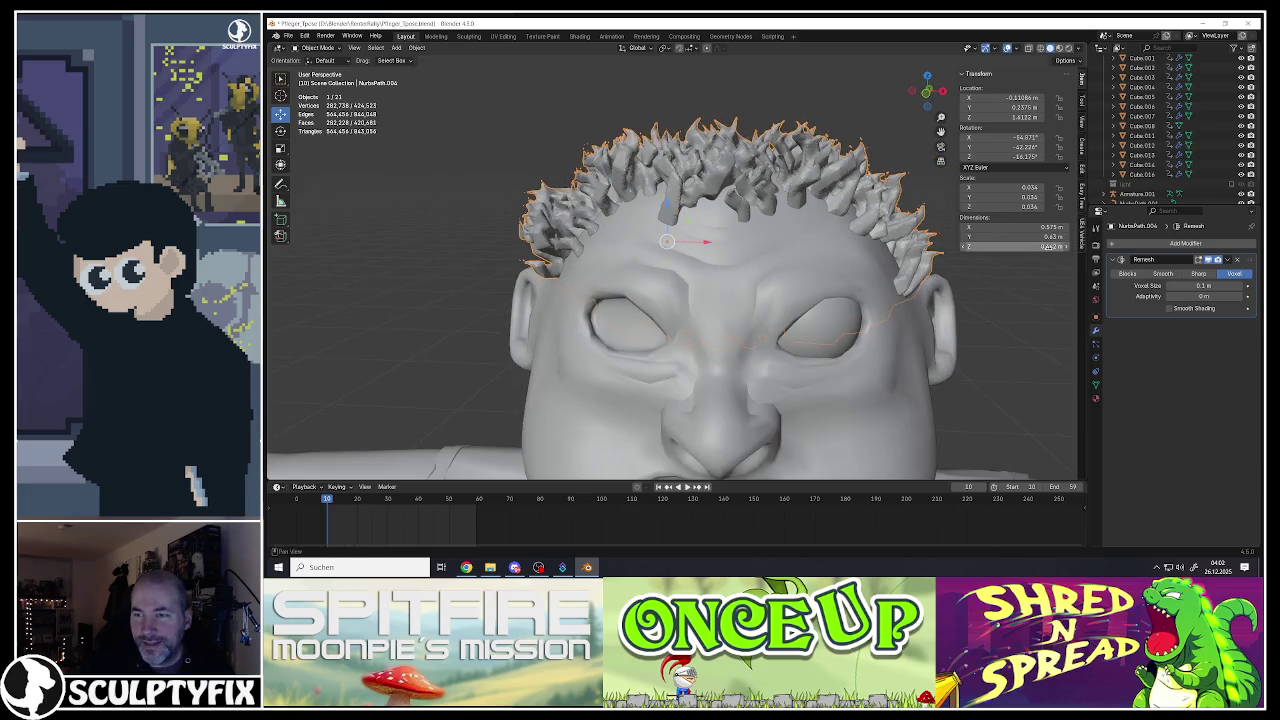
pyautogui.click(1163, 274)
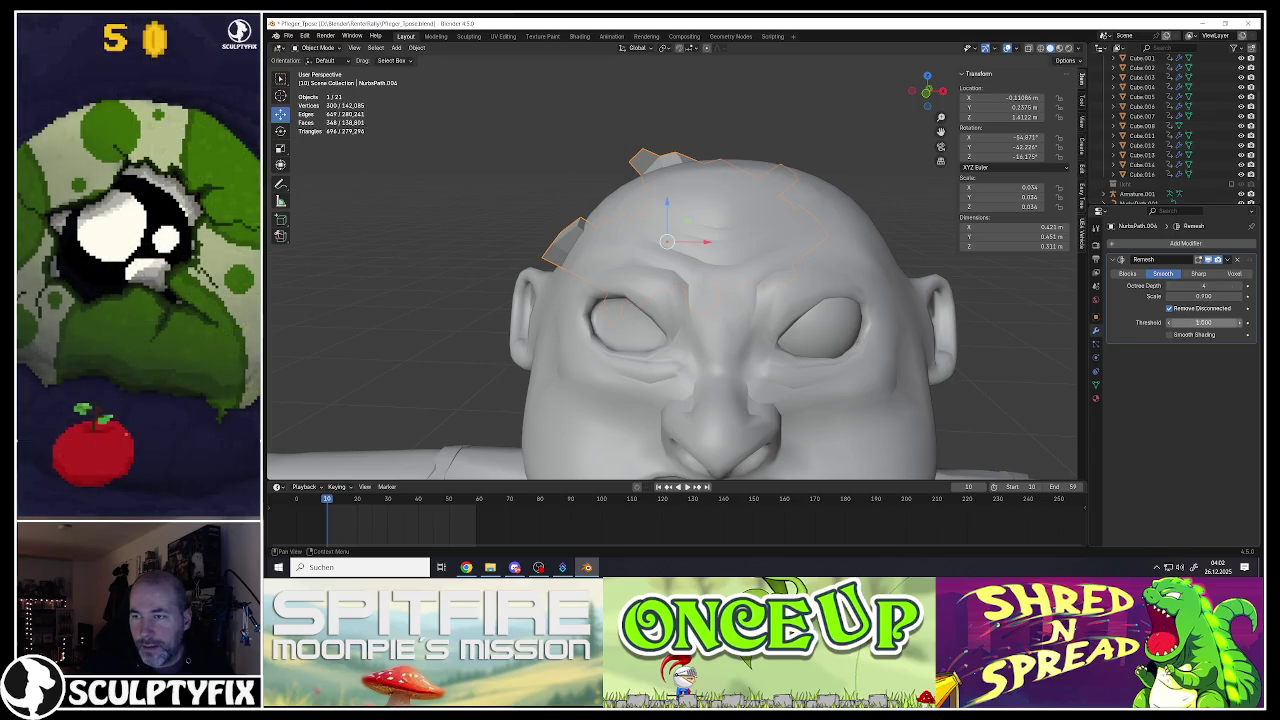
pyautogui.moveTo(1203, 296)
pyautogui.mouseDown()
pyautogui.moveTo(1240, 296)
pyautogui.moveTo(1155, 286)
pyautogui.mouseUp()
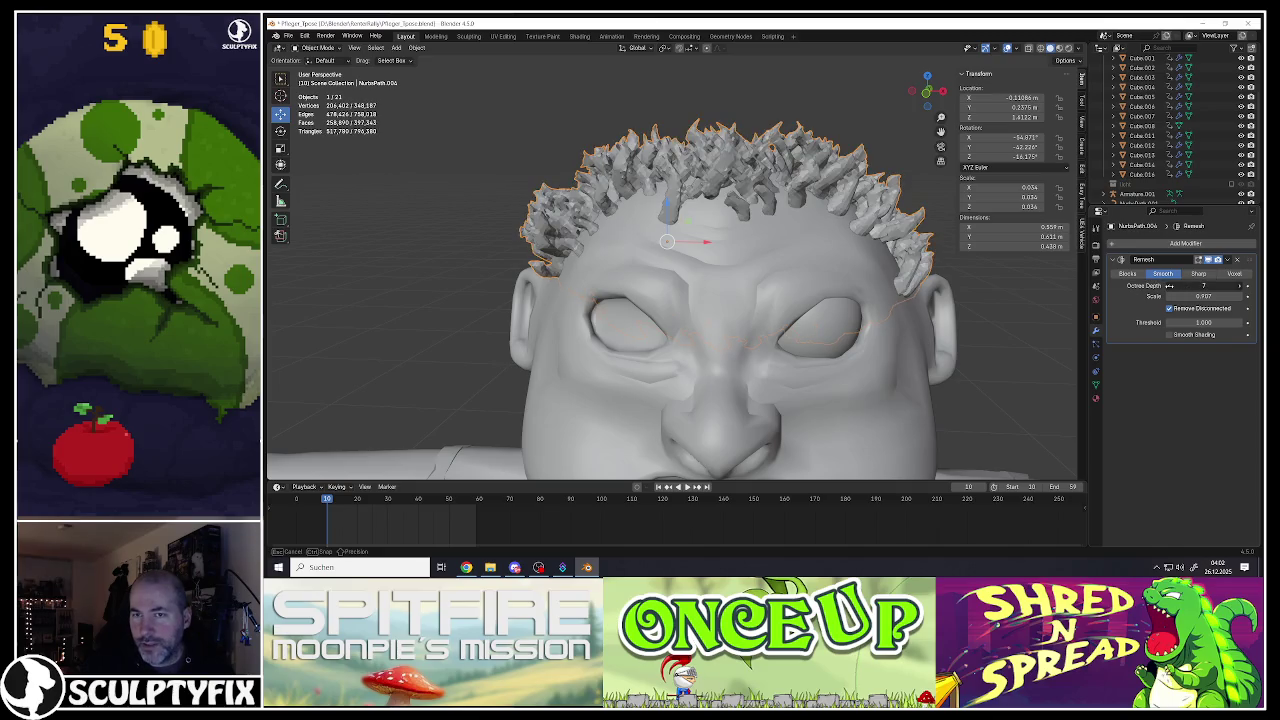
pyautogui.moveTo(1185, 284); pyautogui.dragTo(1200, 285)
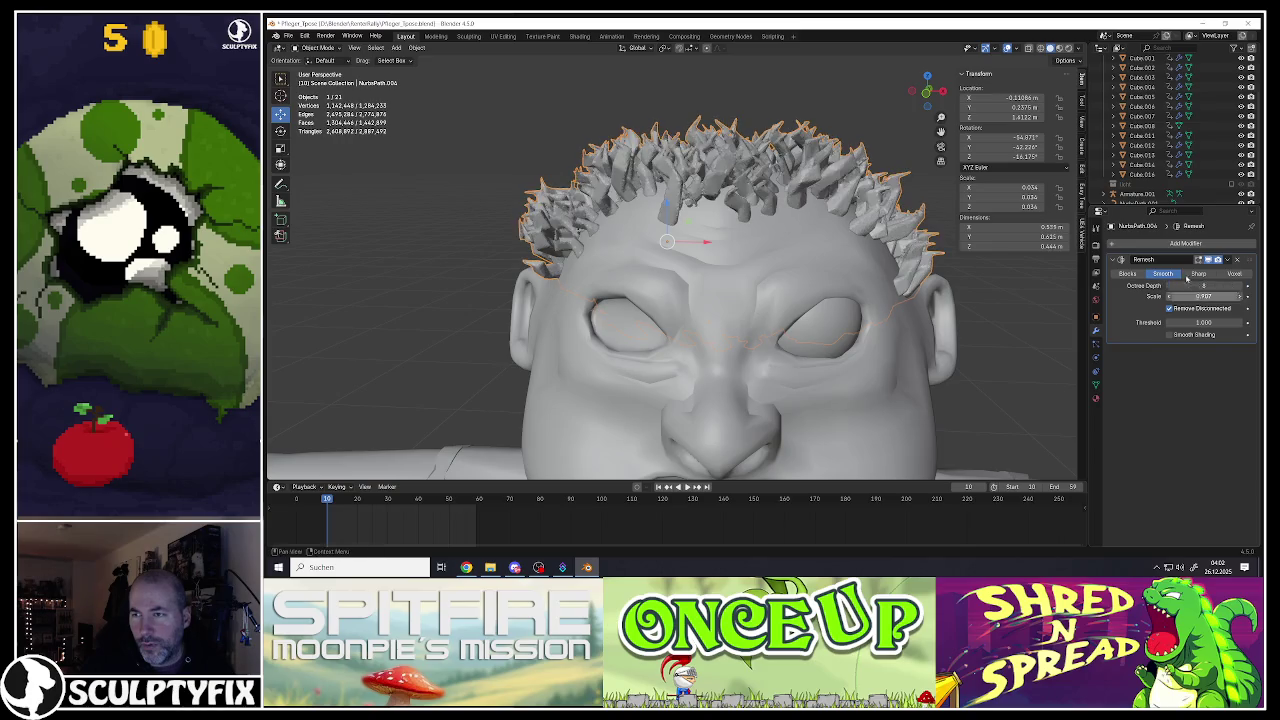
pyautogui.click(1236, 260)
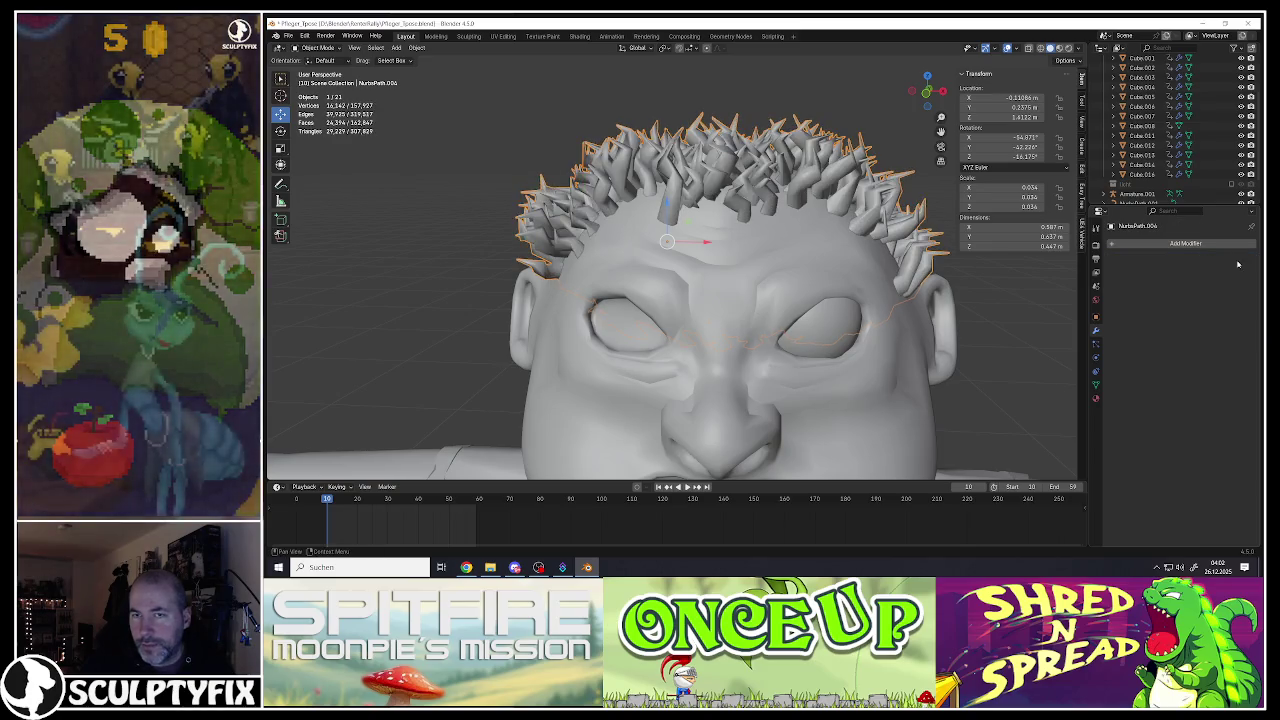
pyautogui.click(1185, 243)
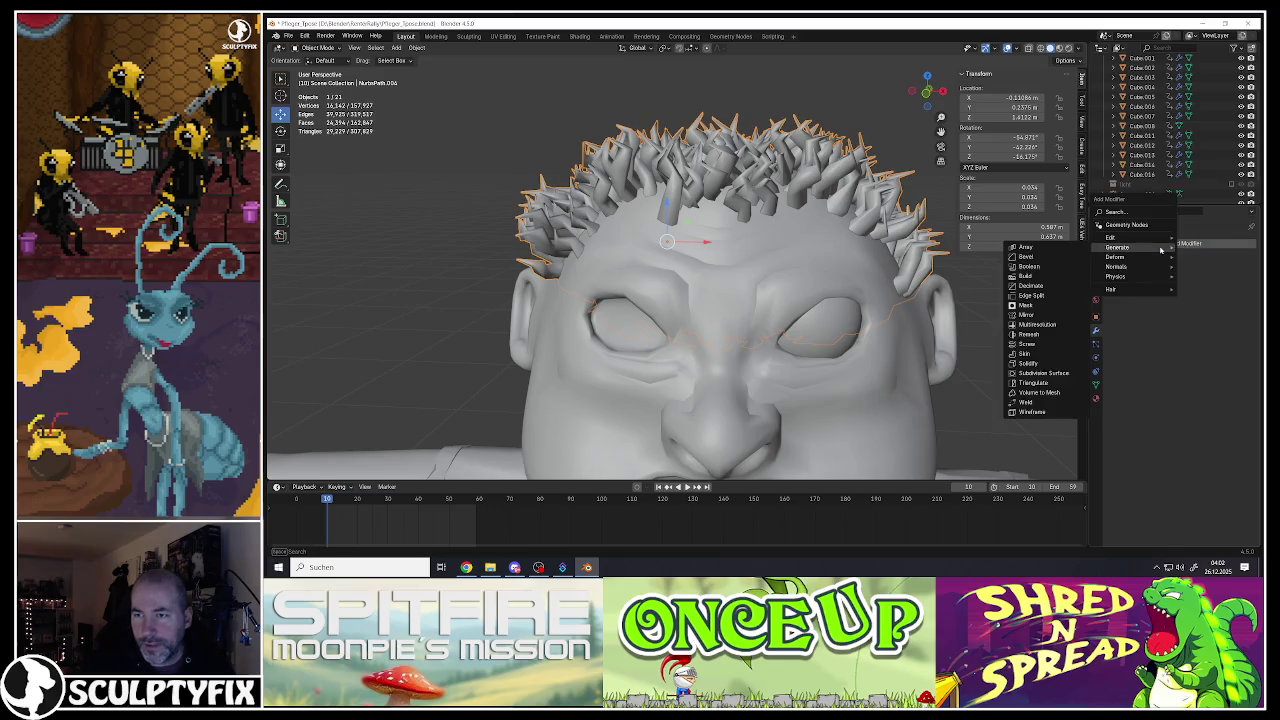
# Step: Save the file, then add a Smooth-mode Remesh modifier to the hair and raise its octree depth
pyautogui.click(289, 37)
pyautogui.click(305, 102)
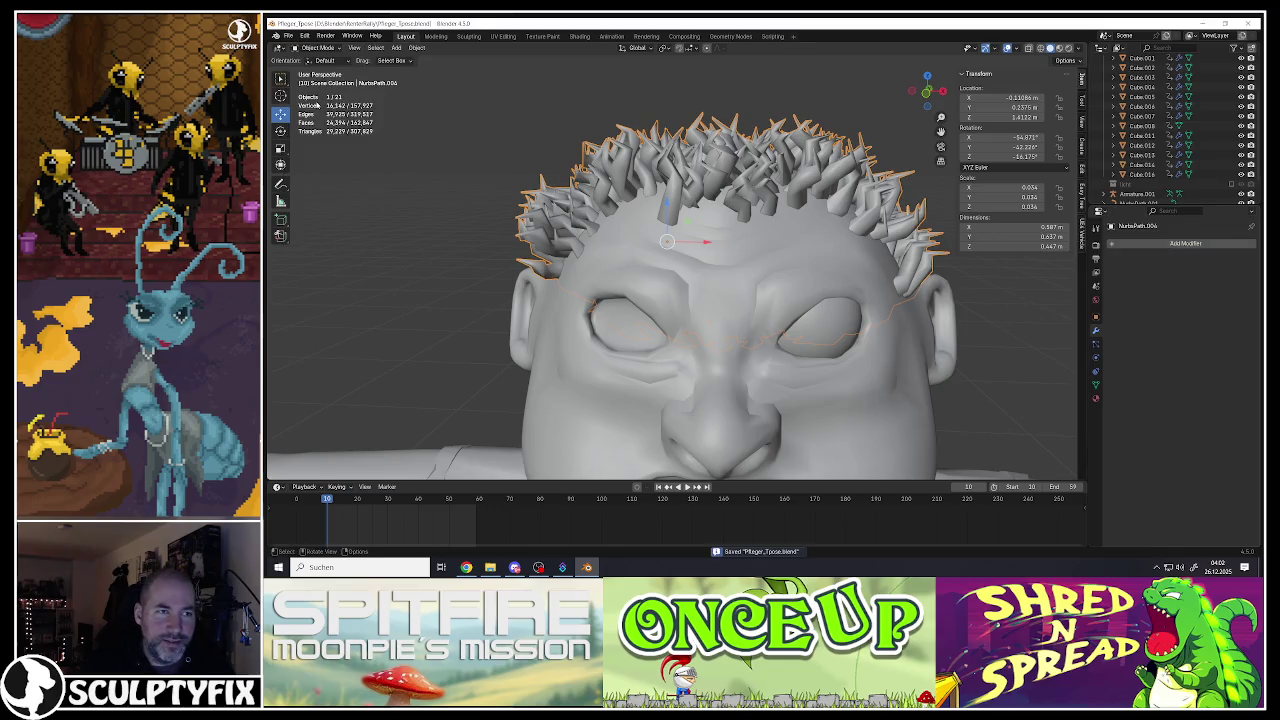
pyautogui.click(1165, 243)
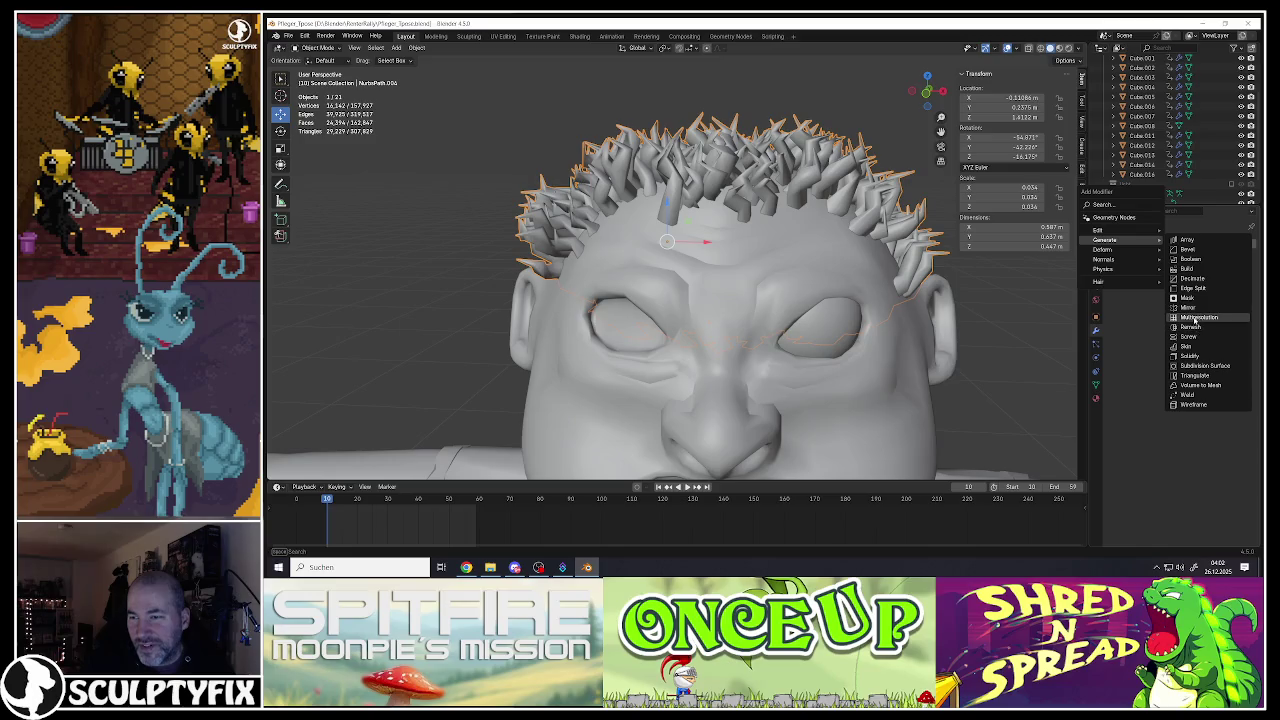
pyautogui.click(1191, 326)
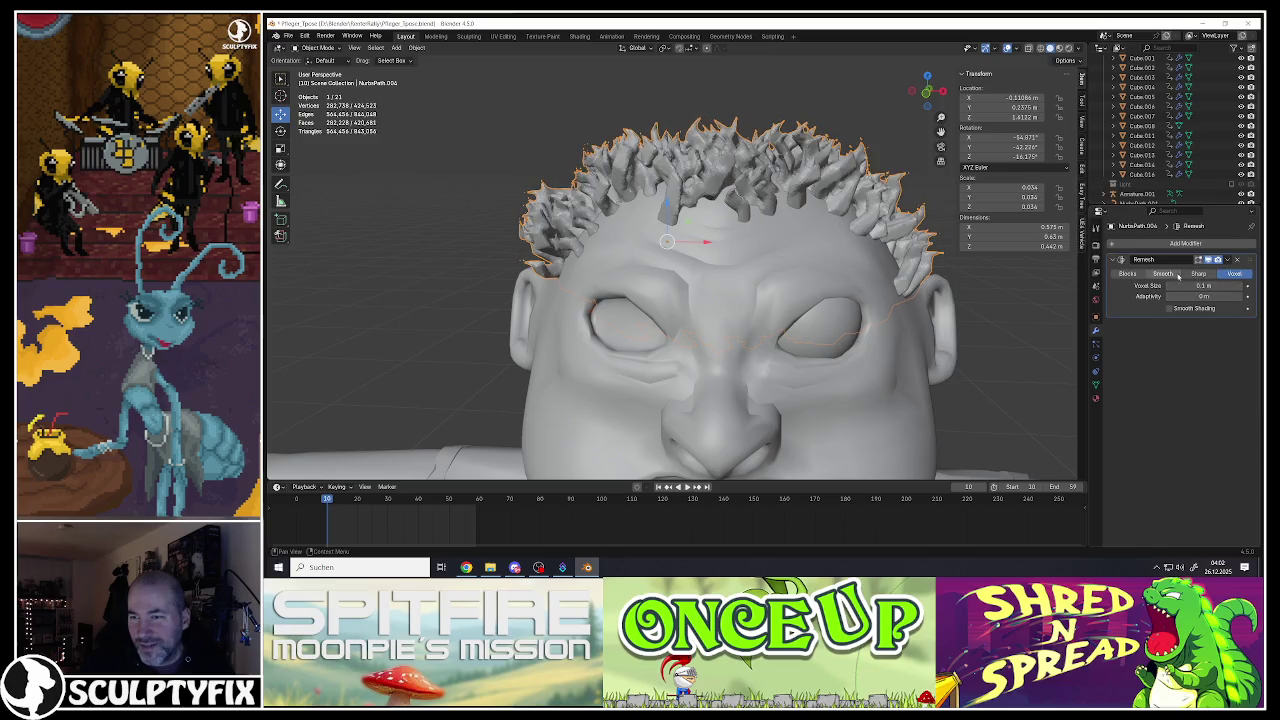
pyautogui.click(1165, 274)
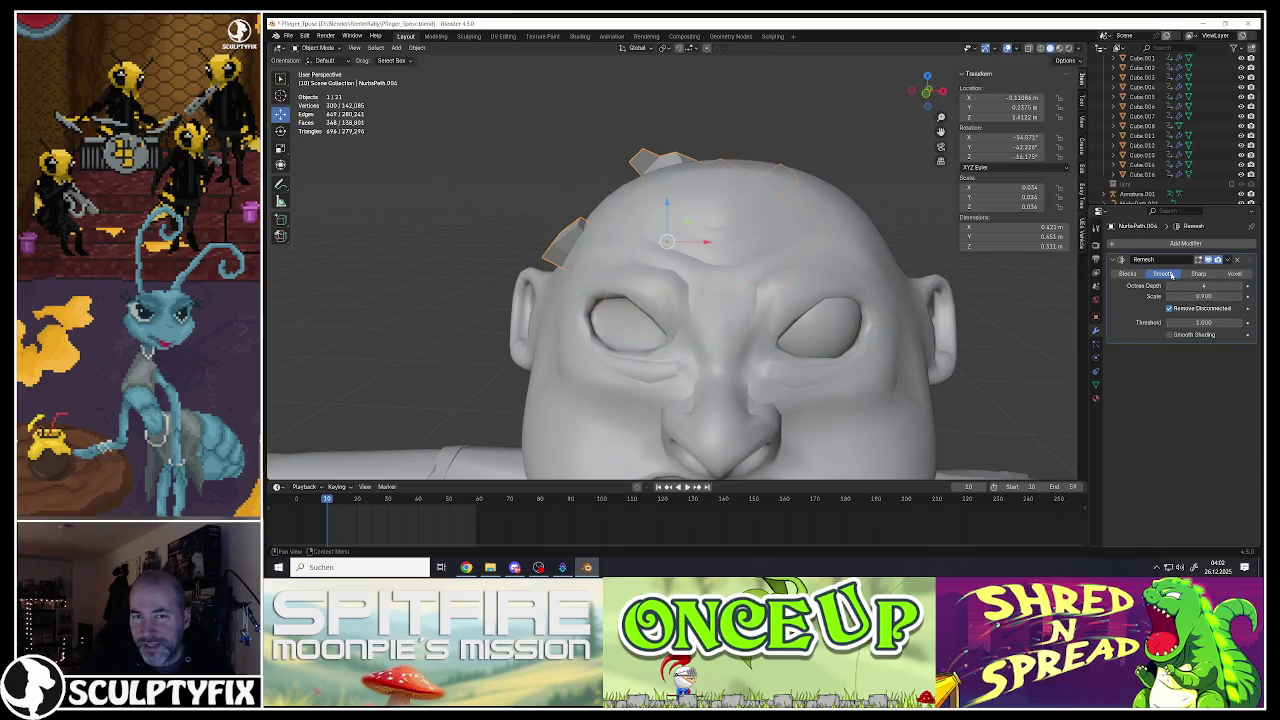
pyautogui.click(1240, 287)
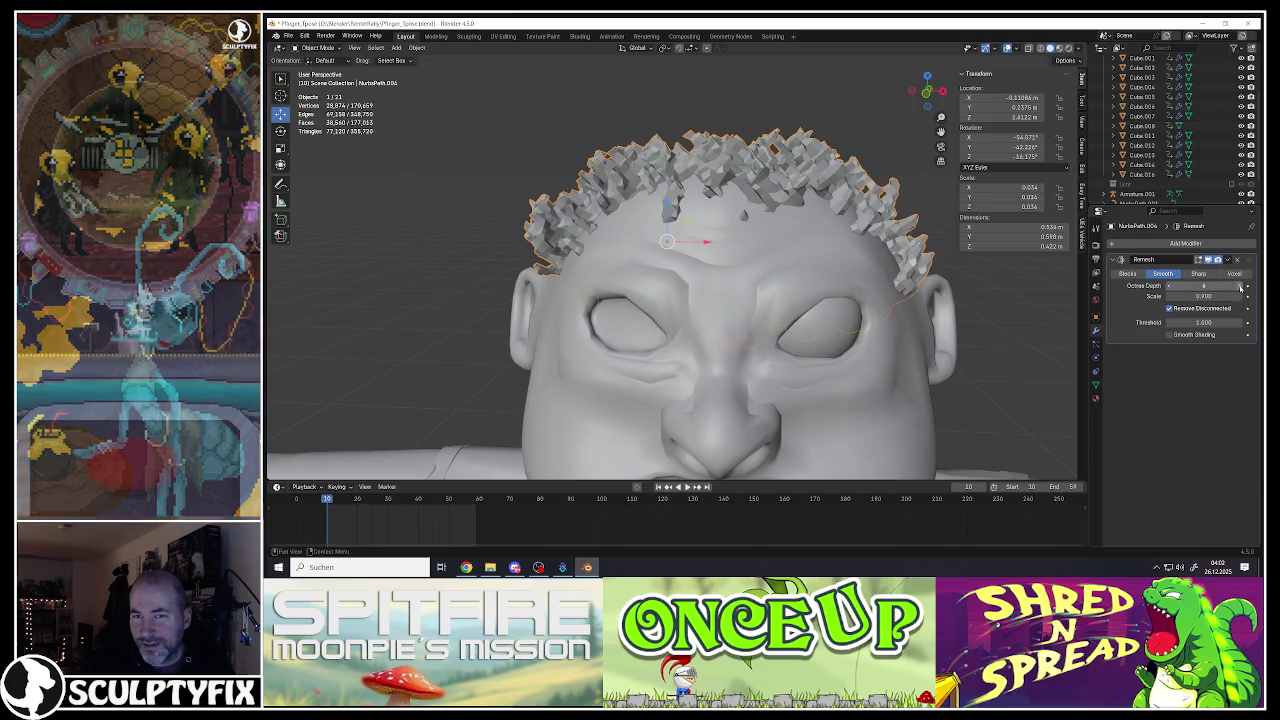
pyautogui.moveTo(640, 250)
pyautogui.mouseDown(button='middle')
pyautogui.moveTo(760, 245)
pyautogui.moveTo(700, 245)
pyautogui.moveTo(633, 205)
pyautogui.moveTo(643, 199)
pyautogui.mouseUp(button='middle')
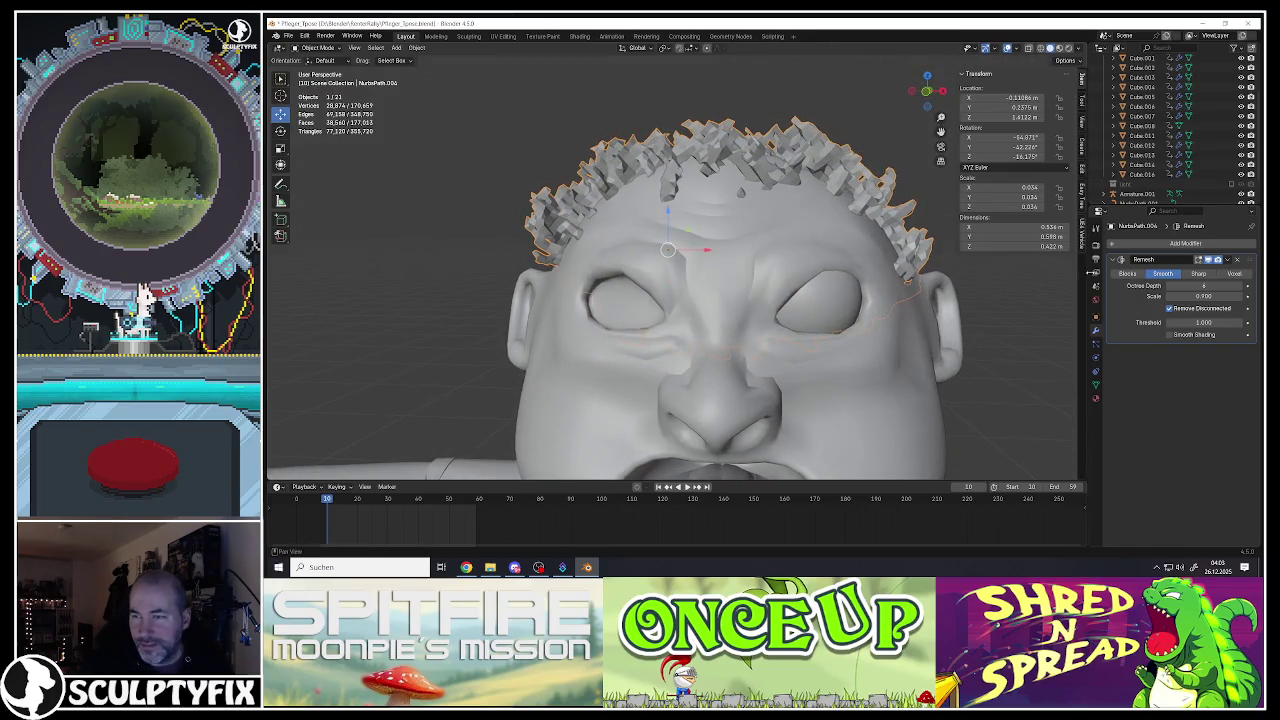
# Step: Lower the Remesh scale slightly and fatten the hair mesh with Alt+S in Edit Mode
pyautogui.moveTo(1203, 296); pyautogui.dragTo(1199, 296)
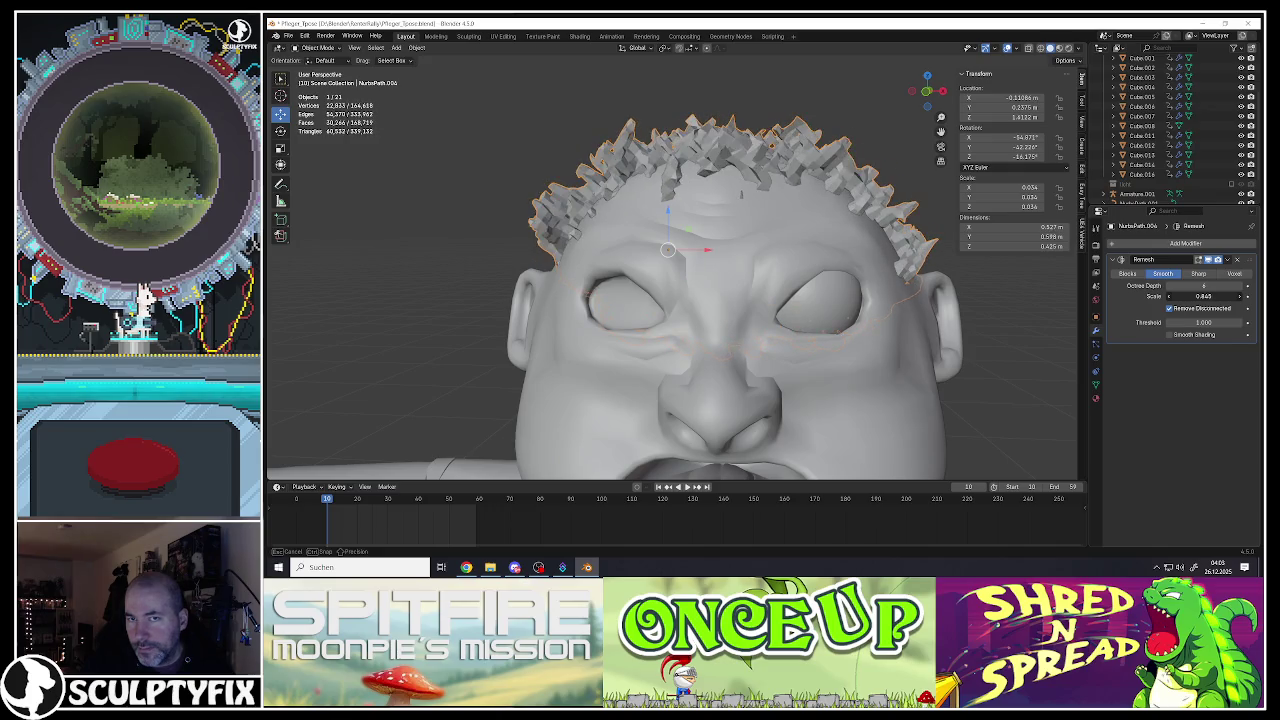
pyautogui.moveTo(880, 320)
pyautogui.mouseDown(button='middle')
pyautogui.moveTo(938, 335)
pyautogui.moveTo(777, 267)
pyautogui.mouseUp(button='middle')
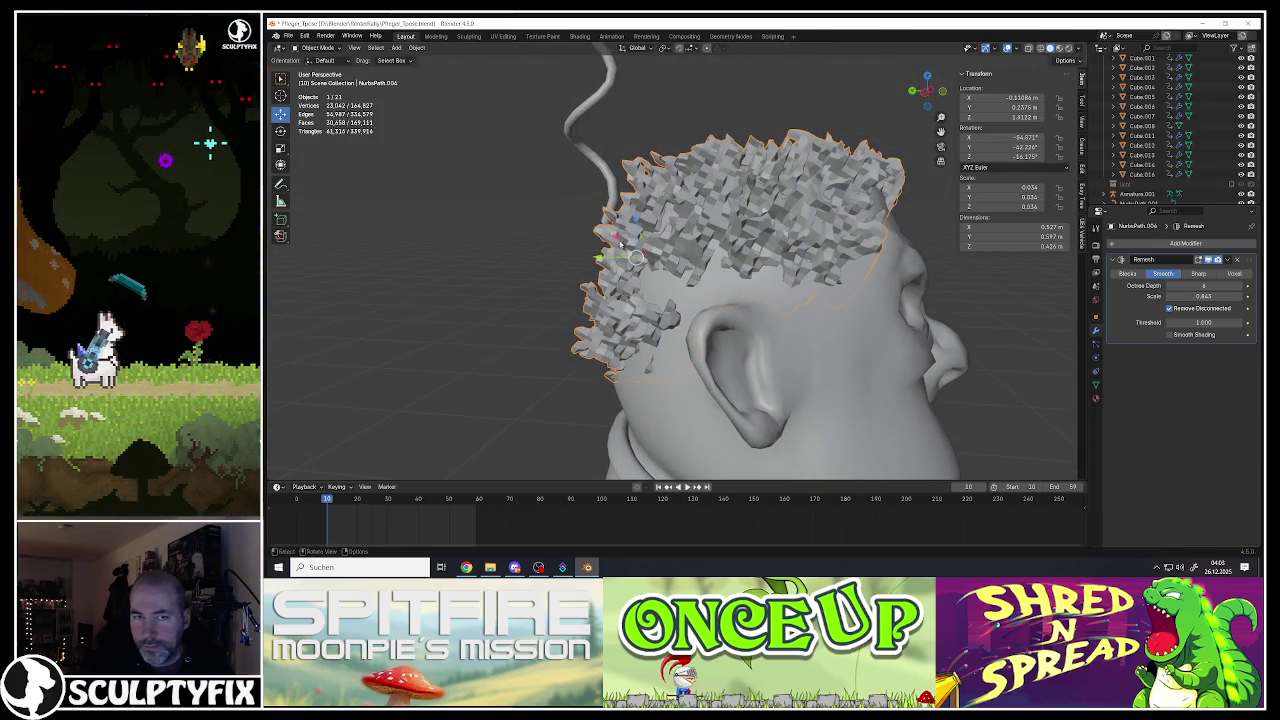
pyautogui.press('Tab')
pyautogui.hotkey('alt', 's')
pyautogui.click(909, 268)
pyautogui.press('Tab')
pyautogui.moveTo(909, 268)
pyautogui.mouseDown(button='middle')
pyautogui.moveTo(805, 252)
pyautogui.moveTo(846, 281)
pyautogui.moveTo(797, 196)
pyautogui.moveTo(728, 186)
pyautogui.moveTo(772, 230)
pyautogui.moveTo(688, 232)
pyautogui.mouseUp(button='middle')
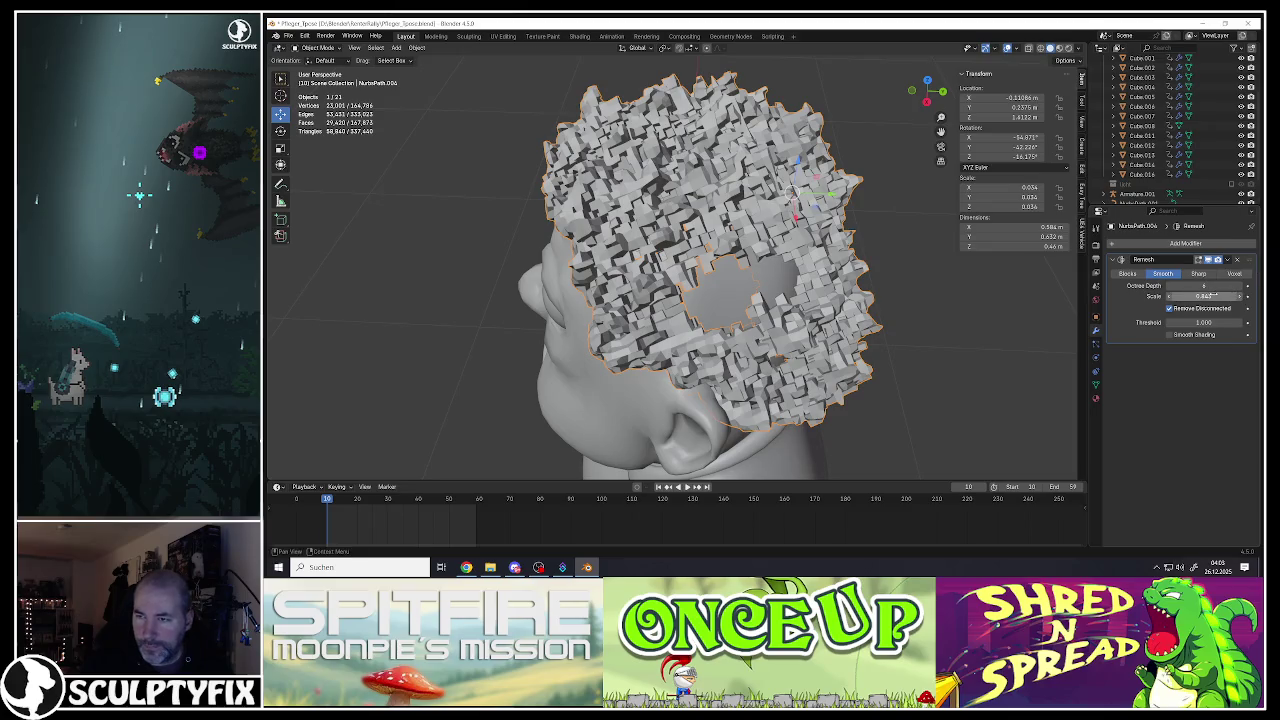
# Step: Raise the Remesh scale to about 0.853 so the back of the head has no holes
pyautogui.moveTo(1203, 296); pyautogui.dragTo(1210, 296)
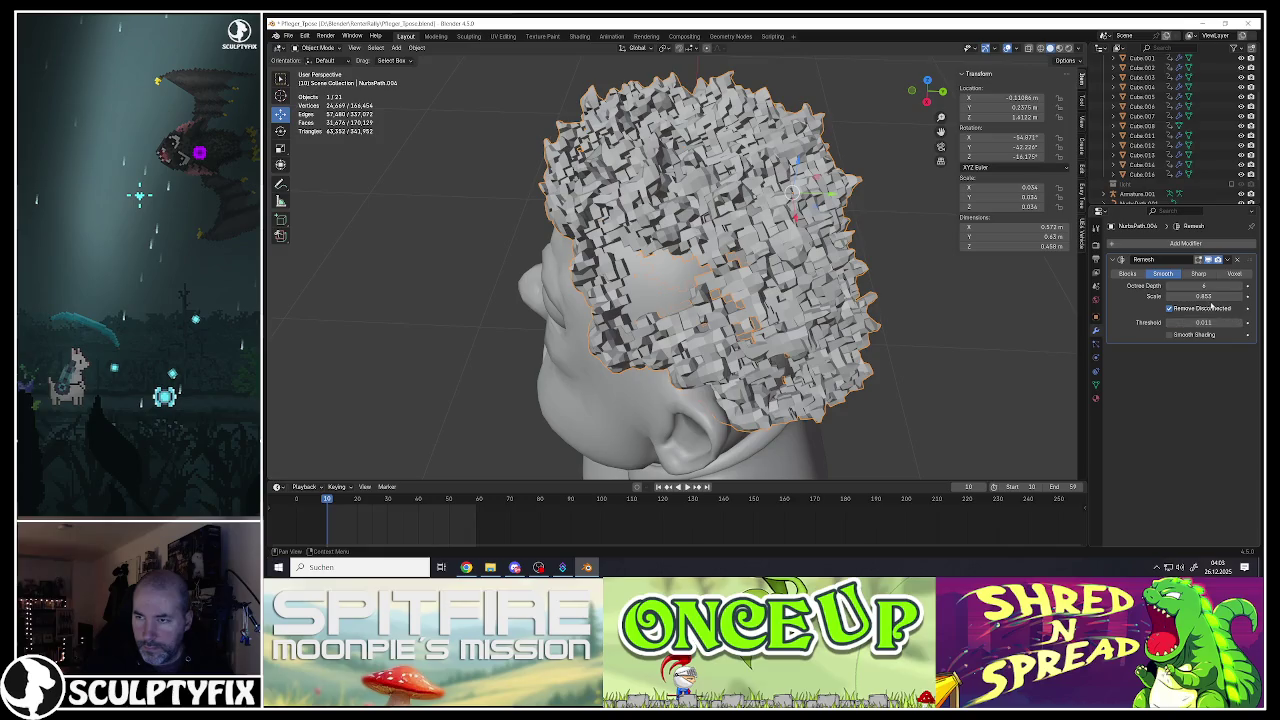
pyautogui.moveTo(1200, 296); pyautogui.dragTo(1206, 296)
pyautogui.moveTo(700, 260)
pyautogui.mouseDown(button='middle')
pyautogui.moveTo(658, 261)
pyautogui.moveTo(811, 273)
pyautogui.moveTo(763, 241)
pyautogui.moveTo(756, 213)
pyautogui.mouseUp(button='middle')
pyautogui.scroll(-5, 811, 273)
pyautogui.scroll(3, 756, 213)
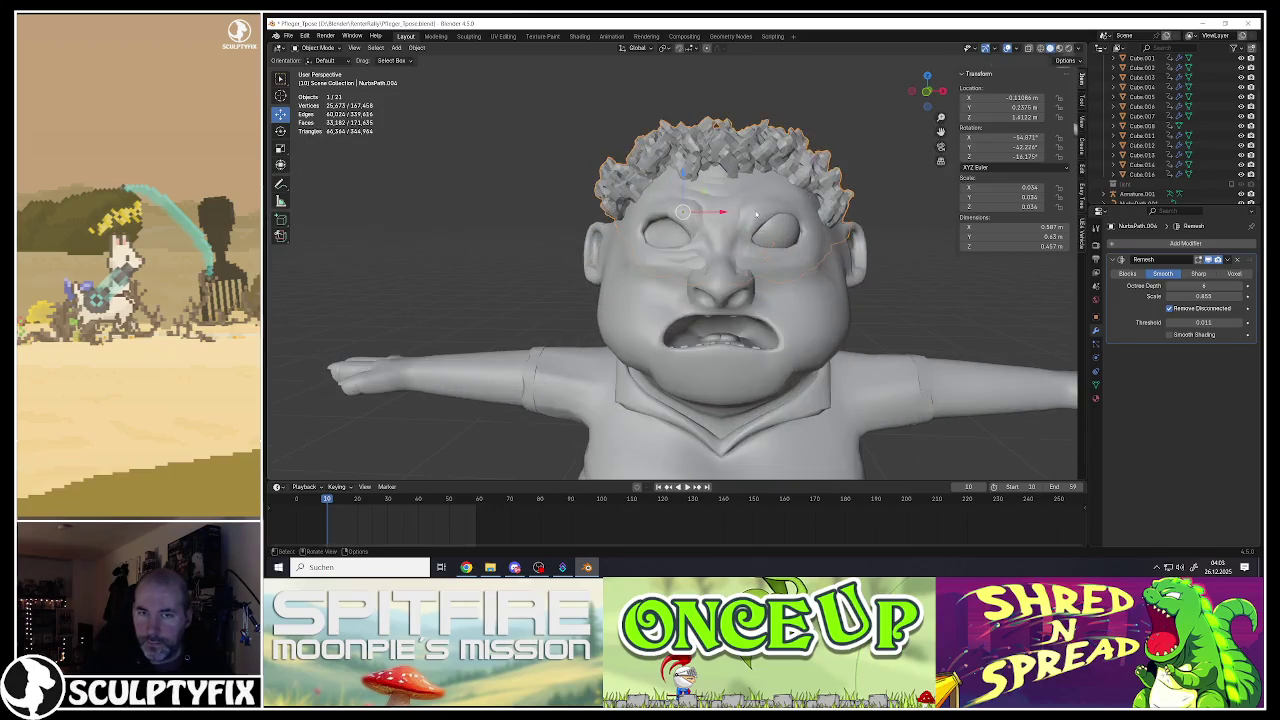
pyautogui.moveTo(756, 213); pyautogui.dragTo(745, 215, button='middle')
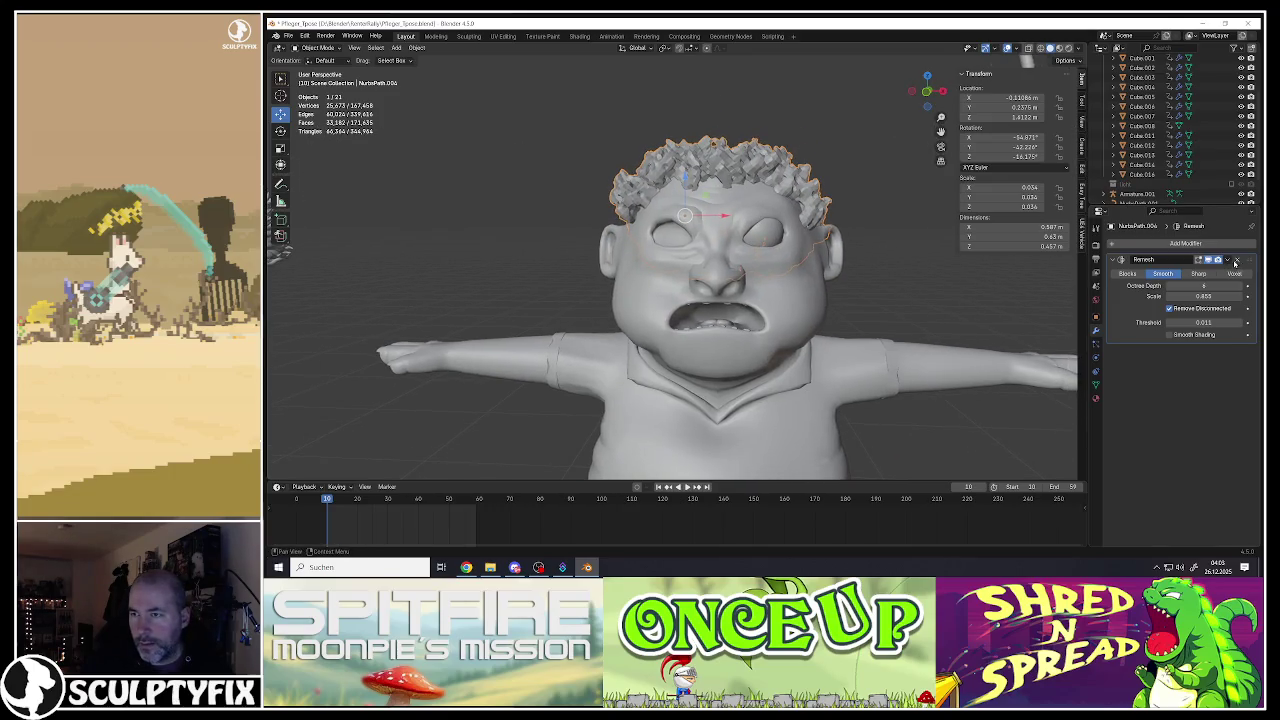
pyautogui.click(1229, 262)
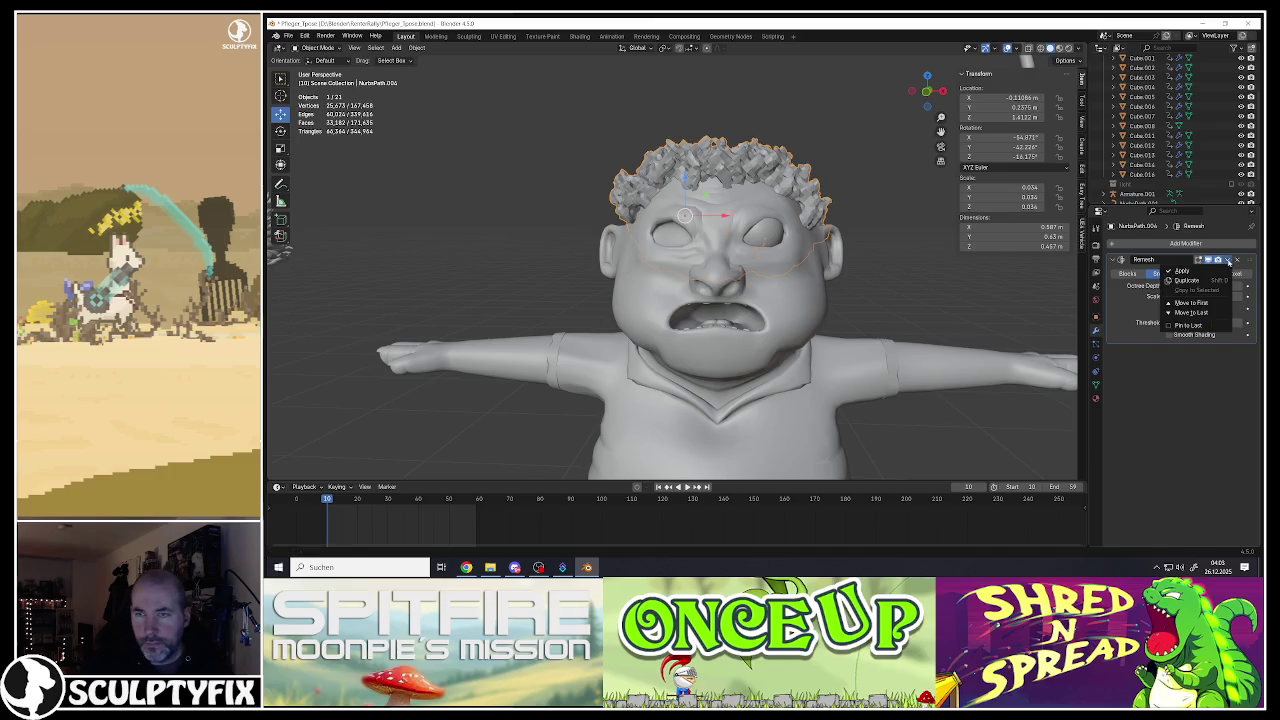
# Step: Apply the Remesh modifier, then slightly fatten the whole hair mesh in Edit Mode
pyautogui.click(1186, 273)
pyautogui.press('Tab')
pyautogui.press('a')
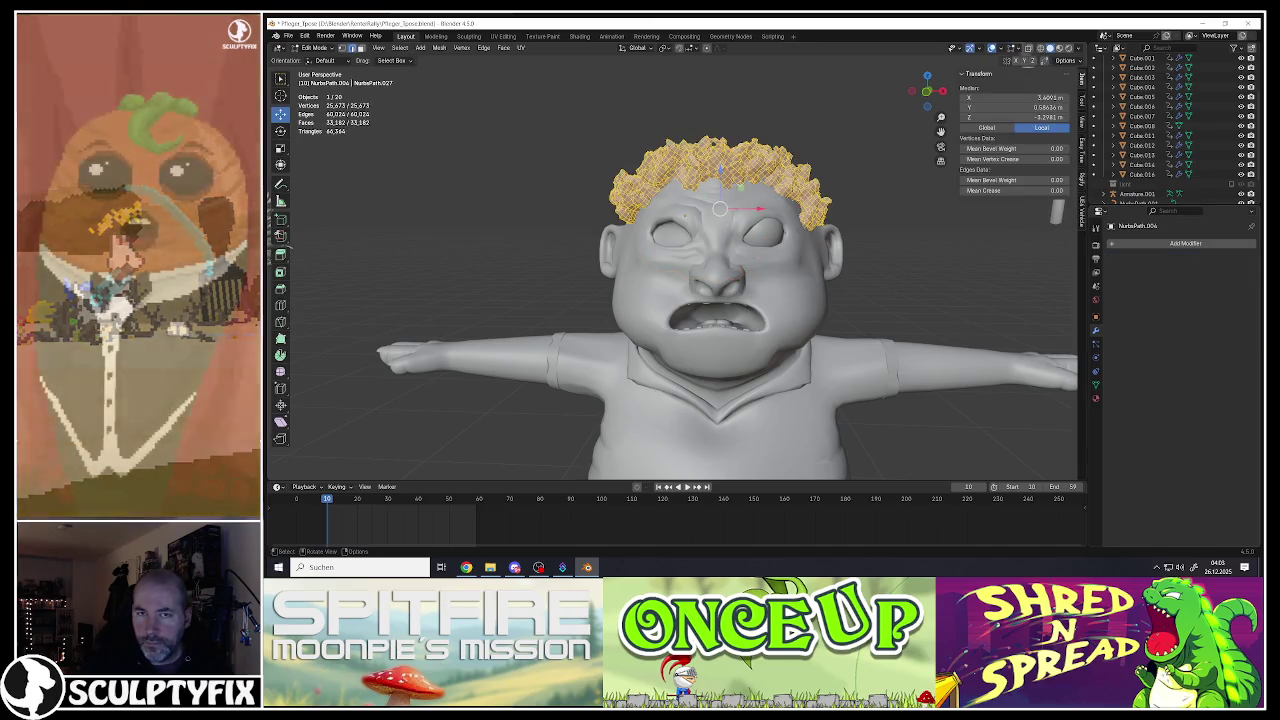
pyautogui.press('KP_Decimal')
pyautogui.scroll(-2, 733, 176)
pyautogui.scroll(-3, 740, 190)
pyautogui.scroll(-2, 760, 220)
pyautogui.hotkey('alt', 's')
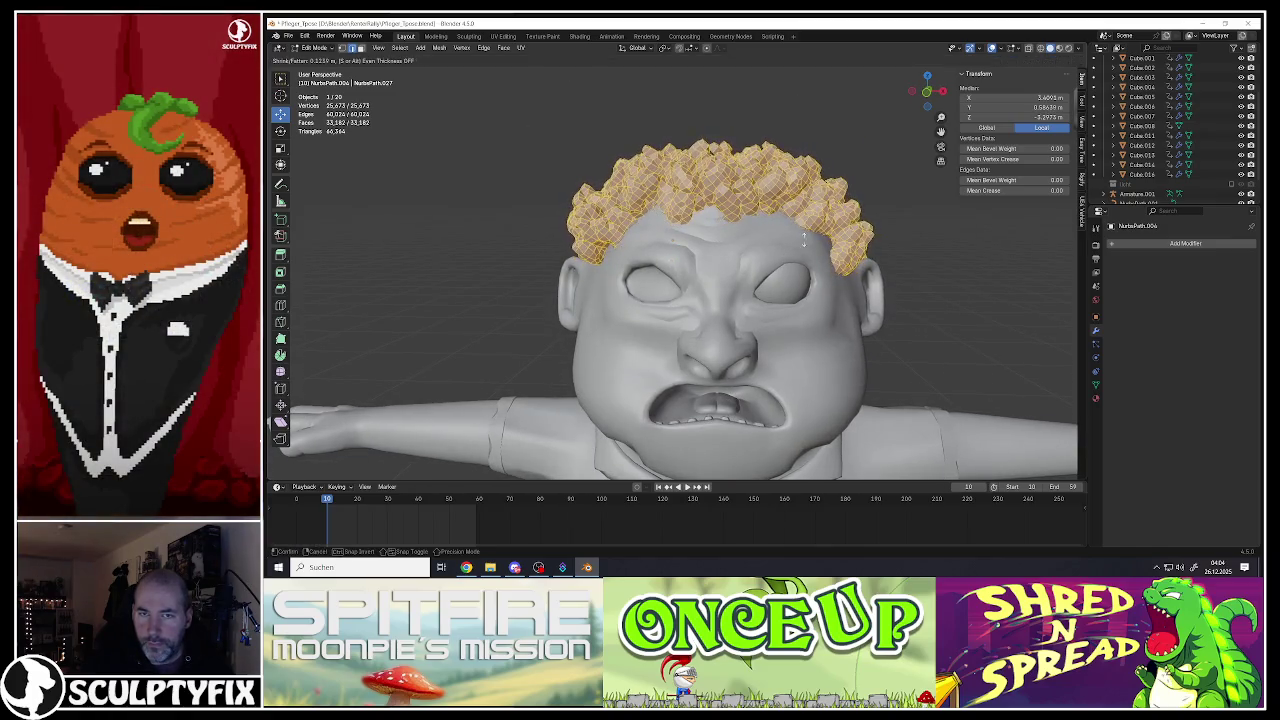
pyautogui.click(810, 240)
pyautogui.press('Tab')
# Step: Reselect the hair object and add a Decimate modifier to it
pyautogui.moveTo(810, 240); pyautogui.dragTo(705, 233, button='middle')
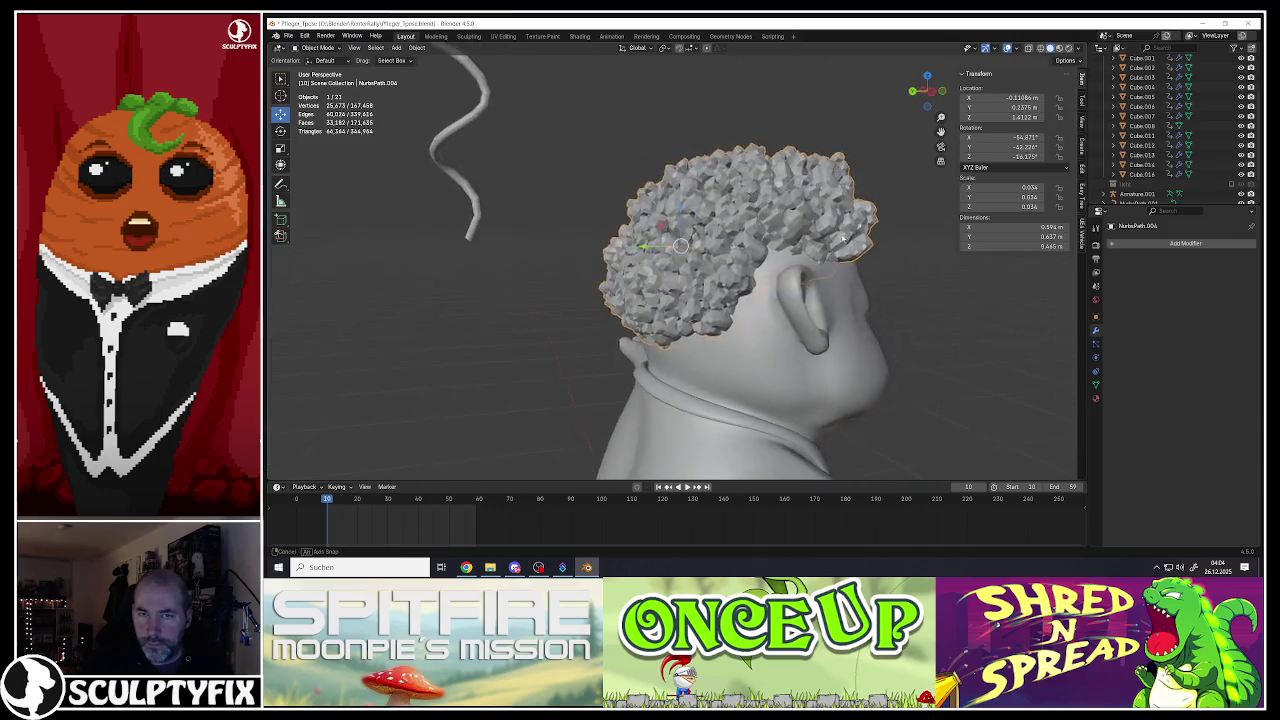
pyautogui.scroll(-5, 705, 233)
pyautogui.scroll(-1, 715, 250)
pyautogui.hotkey('alt', 'a')
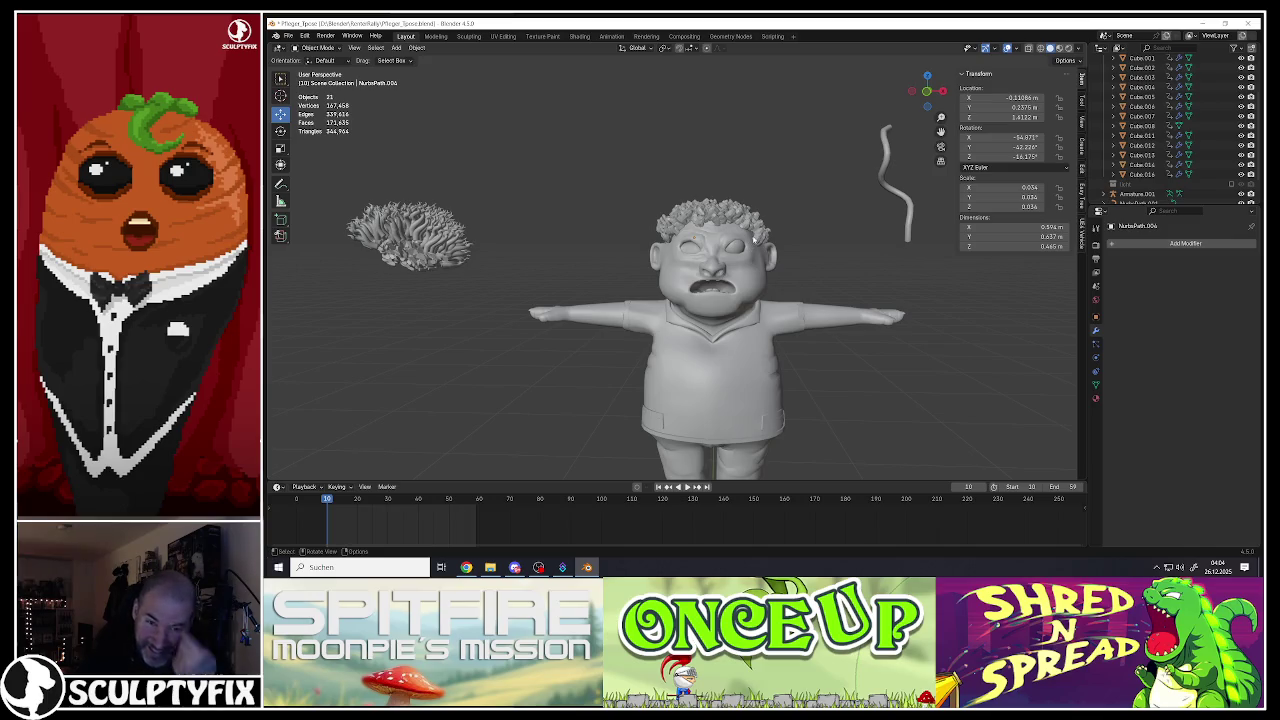
pyautogui.scroll(2, 755, 238)
pyautogui.scroll(3, 740, 250)
pyautogui.scroll(3, 720, 265)
pyautogui.click(692, 262)
pyautogui.press('Tab')
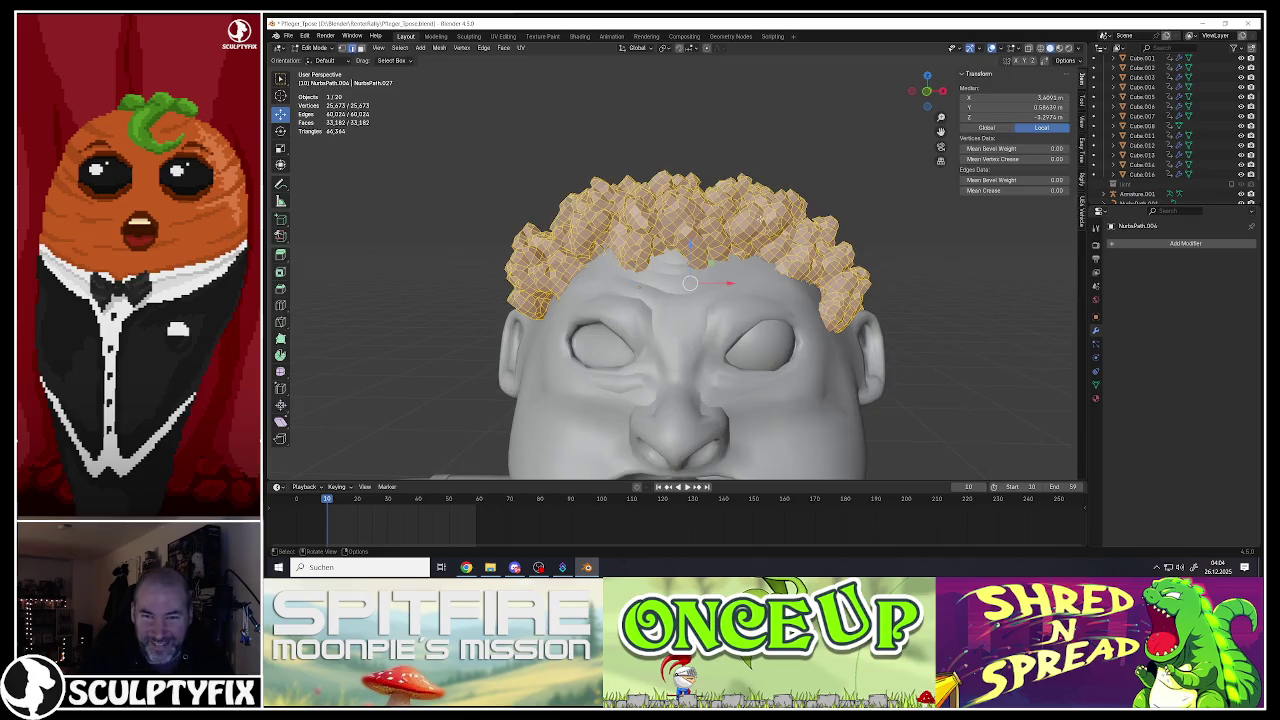
pyautogui.scroll(-2, 690, 290)
pyautogui.scroll(-2, 690, 290)
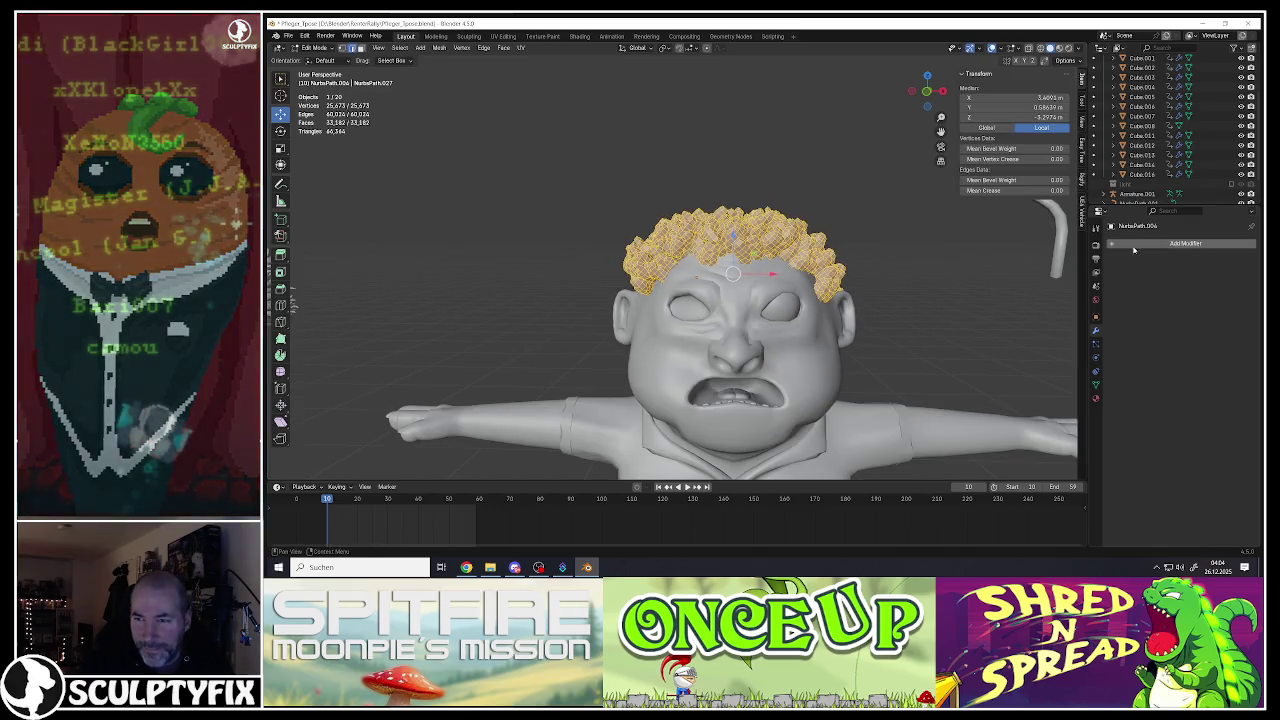
pyautogui.press('Tab')
pyautogui.click(730, 235)
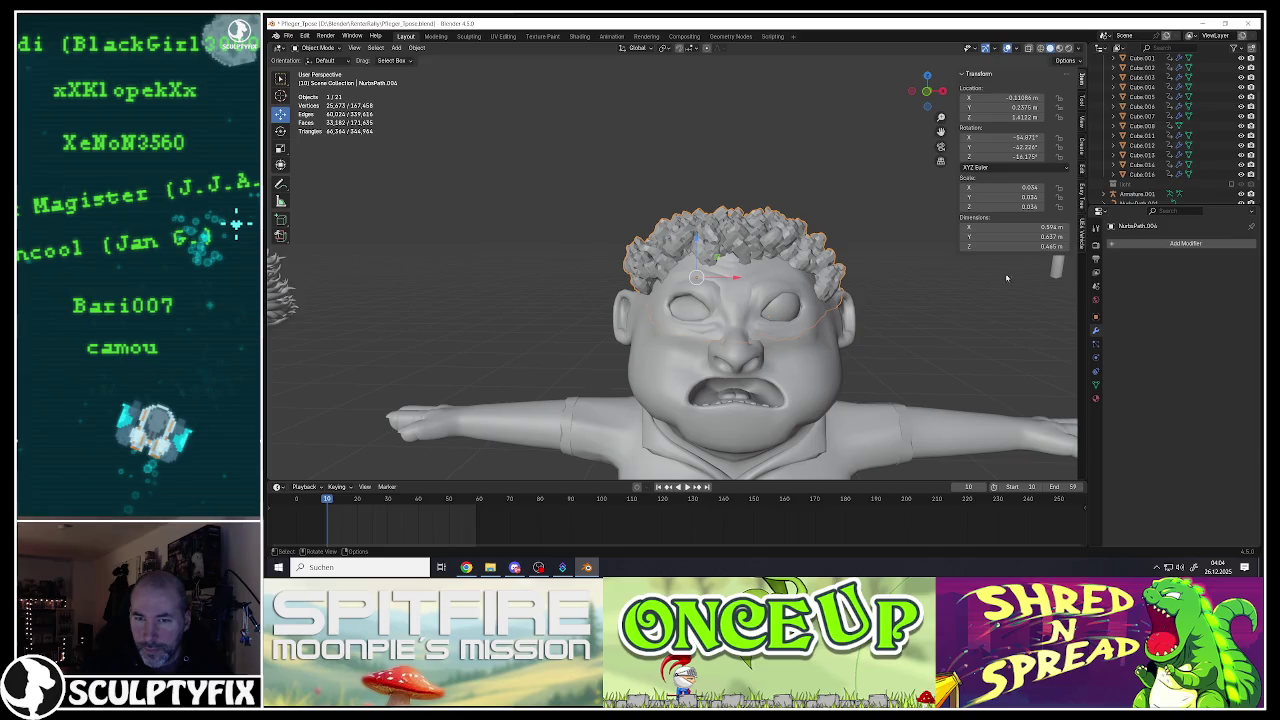
pyautogui.click(1145, 243)
pyautogui.moveTo(1090, 240)
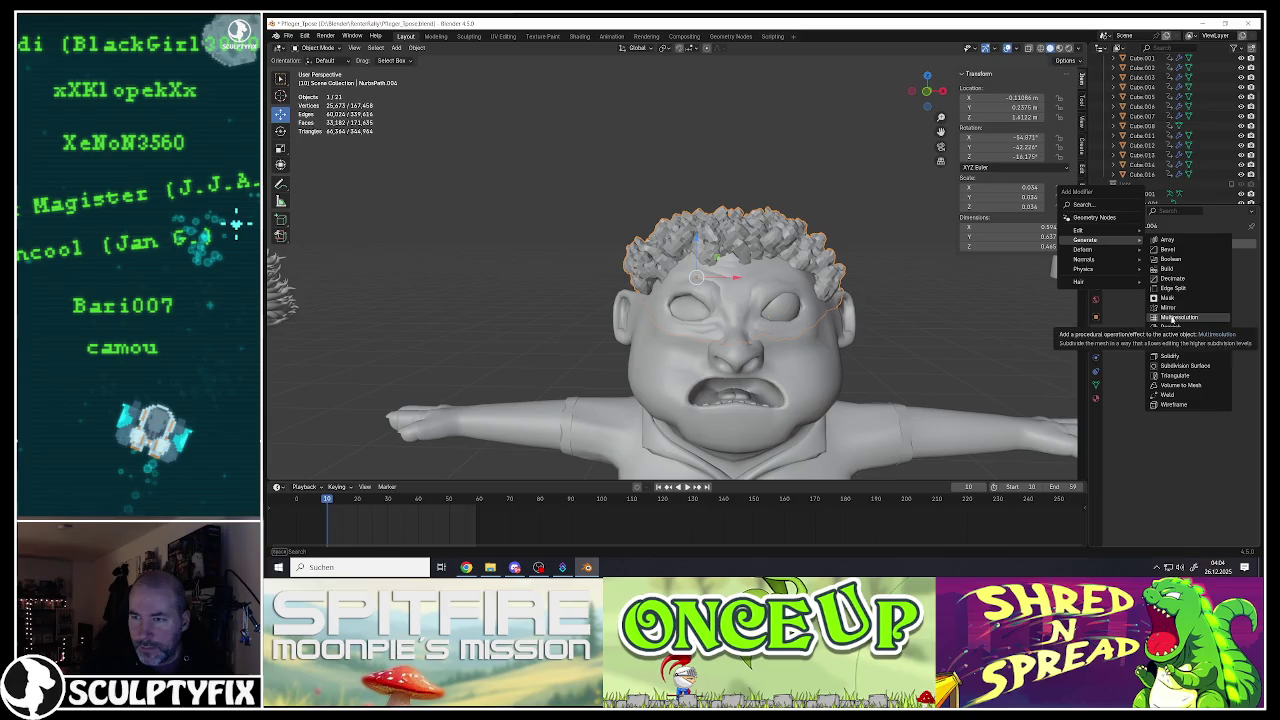
pyautogui.click(1173, 279)
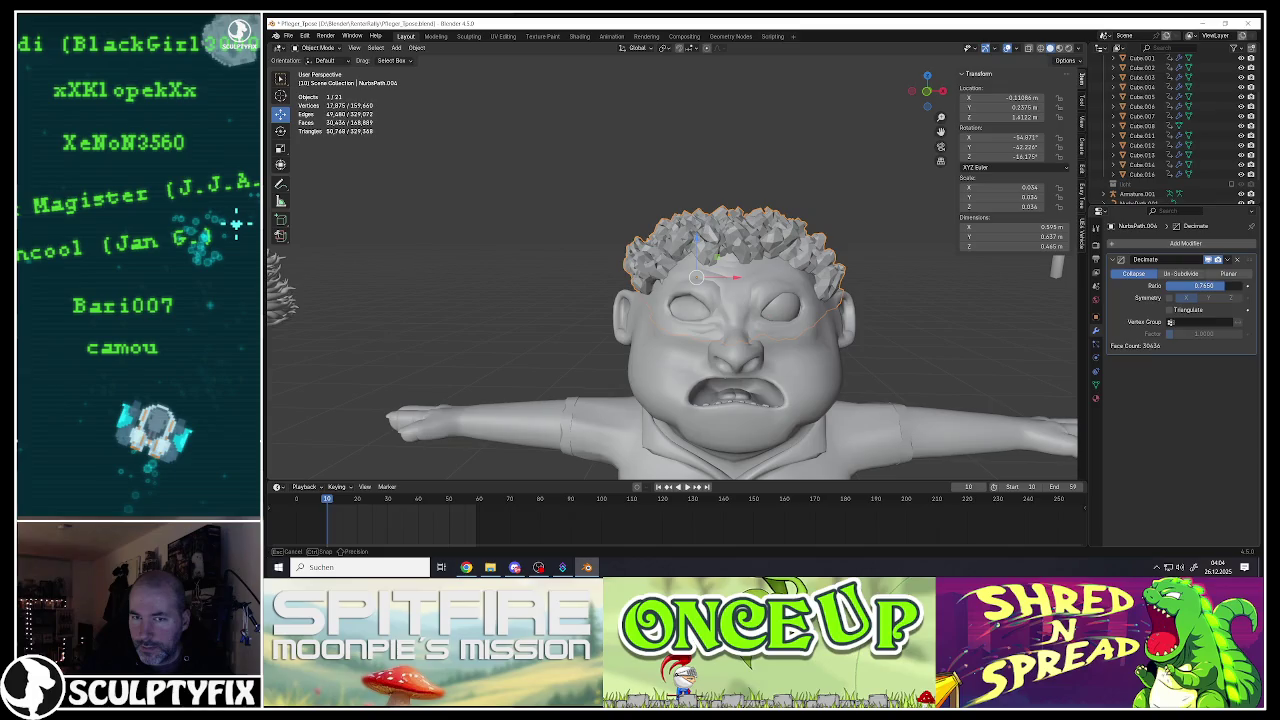
# Step: Shade the hair smooth and lower it along Z on the head
pyautogui.moveTo(900, 280)
pyautogui.mouseDown(button='middle')
pyautogui.moveTo(724, 229)
pyautogui.moveTo(788, 258)
pyautogui.mouseUp(button='middle')
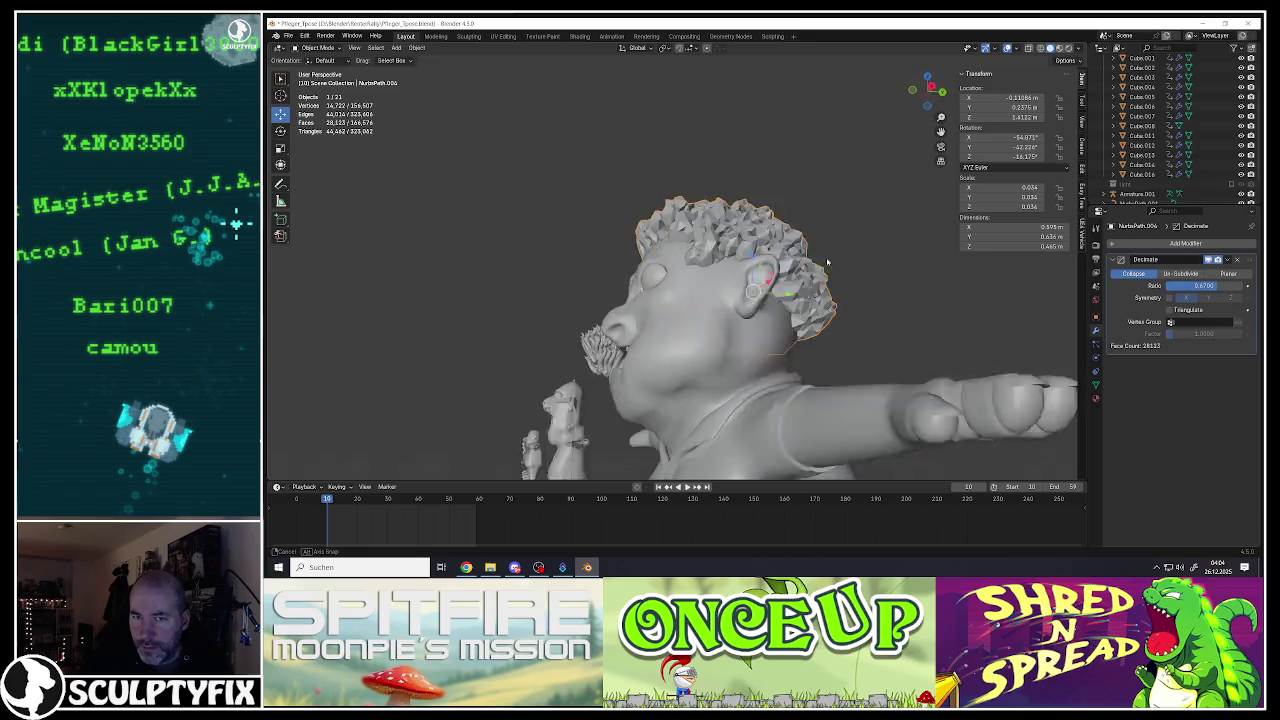
pyautogui.rightClick(788, 256)
pyautogui.click(788, 256)
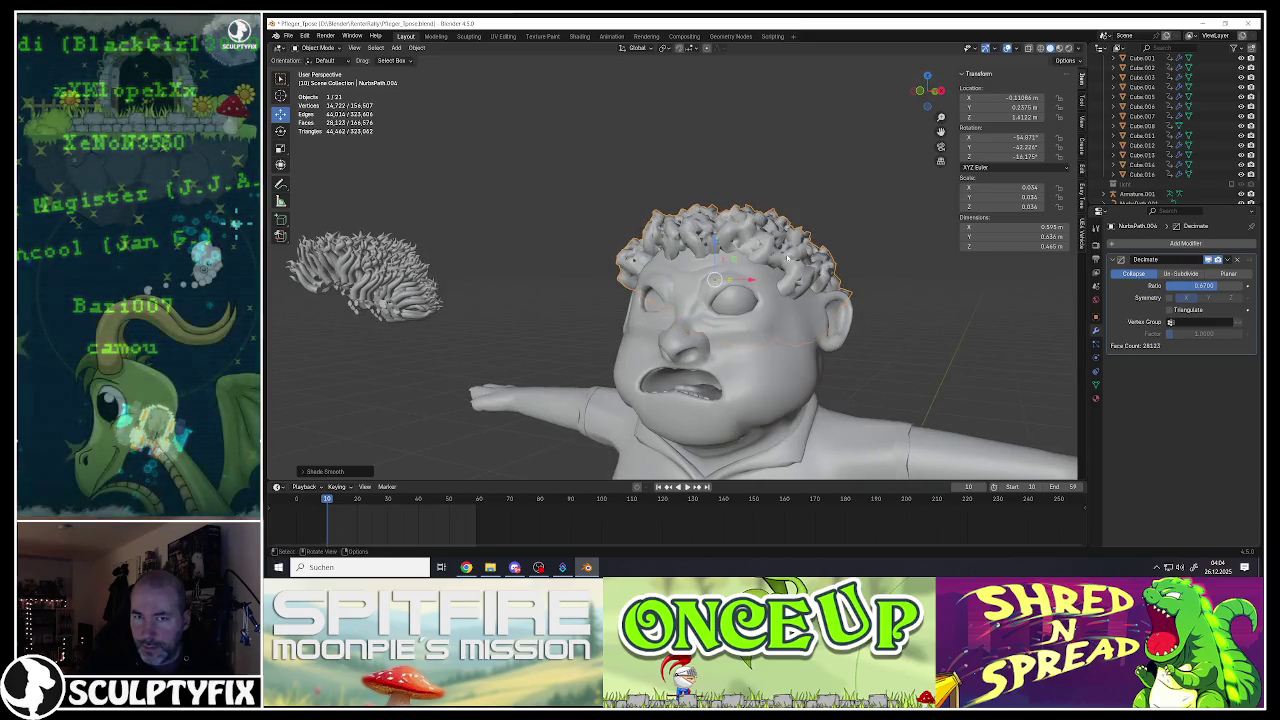
pyautogui.moveTo(788, 258); pyautogui.dragTo(738, 245, button='middle')
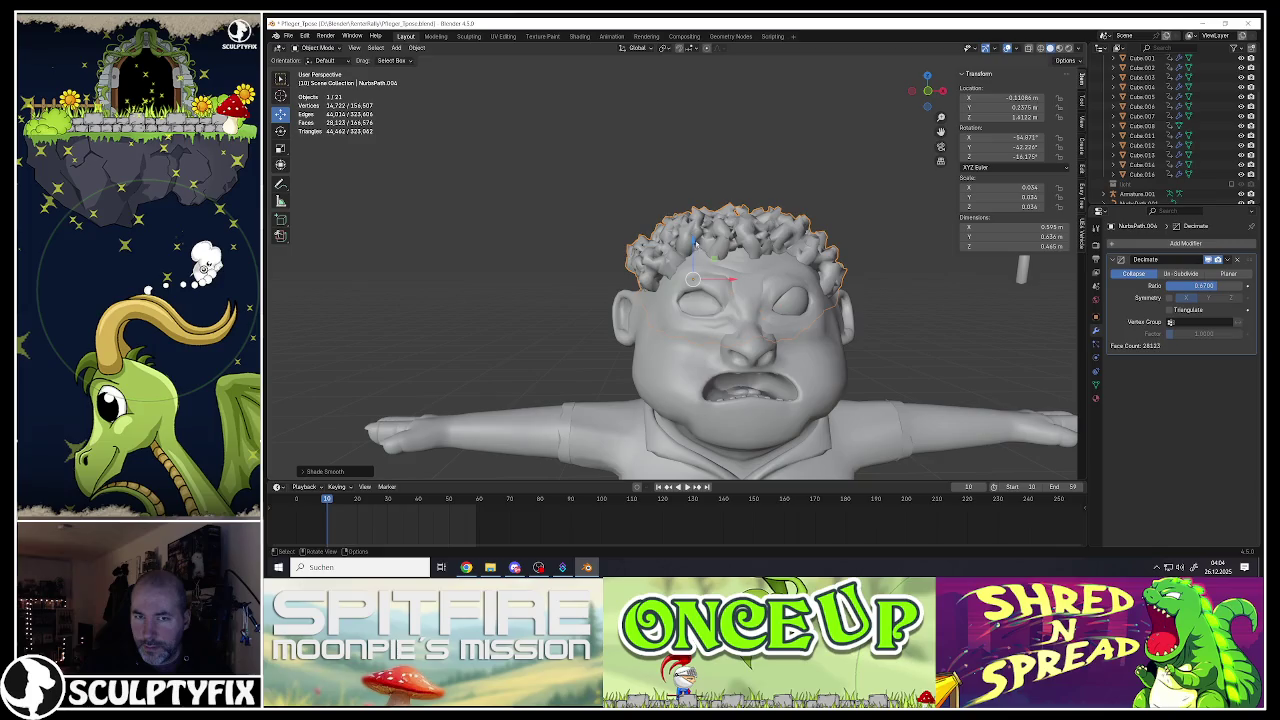
pyautogui.press('g')
pyautogui.press('z')
pyautogui.click(720, 258)
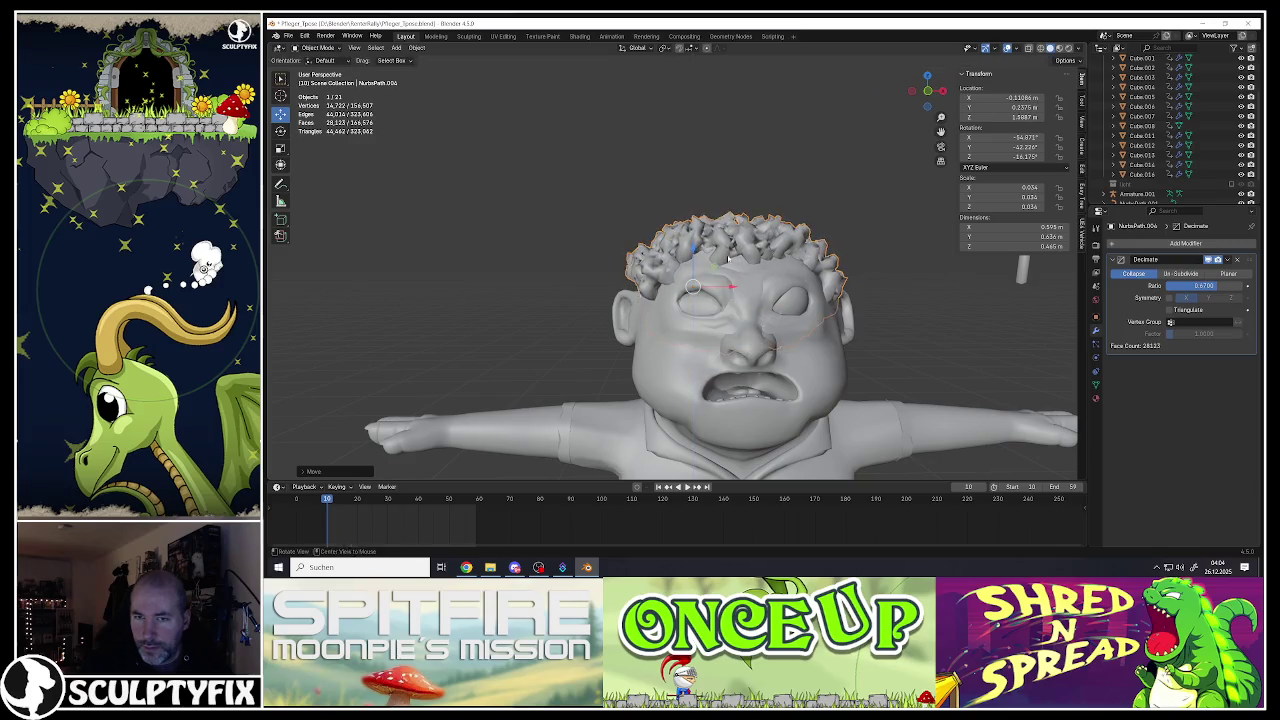
# Step: Reselect only the hair object and switch it into Edit Mode
pyautogui.scroll(-3, 720, 258)
pyautogui.scroll(-3, 720, 258)
pyautogui.hotkey('alt', 'a')
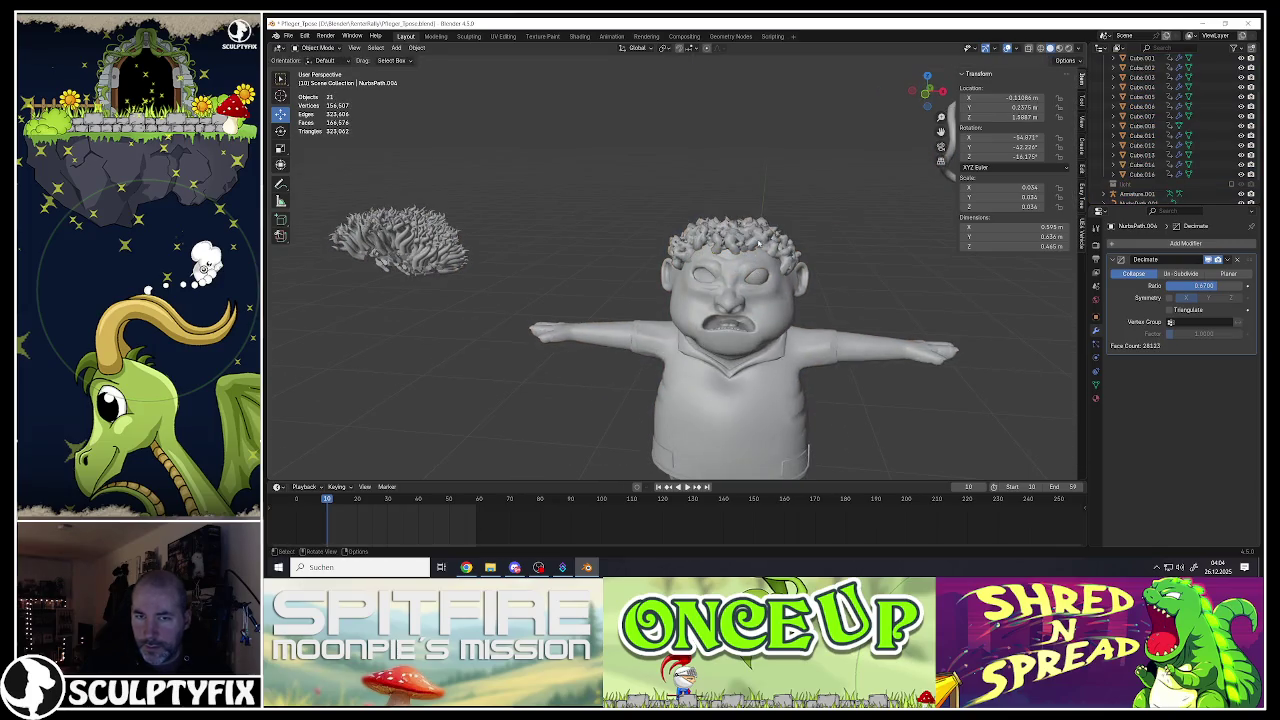
pyautogui.scroll(3, 730, 250)
pyautogui.click(714, 262)
pyautogui.scroll(4, 714, 262)
pyautogui.press('Tab')
pyautogui.moveTo(640, 270)
pyautogui.mouseDown(button='middle')
pyautogui.moveTo(610, 260)
pyautogui.moveTo(732, 270)
pyautogui.mouseUp(button='middle')
pyautogui.scroll(-4, 625, 280)
pyautogui.moveTo(675, 438); pyautogui.dragTo(678, 427, button='middle')
pyautogui.press('Tab')
pyautogui.moveTo(688, 279); pyautogui.dragTo(698, 257, button='middle')
pyautogui.click(698, 257)
pyautogui.press('a')
pyautogui.click(711, 263)
pyautogui.press('Tab')
# Step: Undo the trial inflation and lower the hair along Z onto the head
pyautogui.scroll(2, 700, 280)
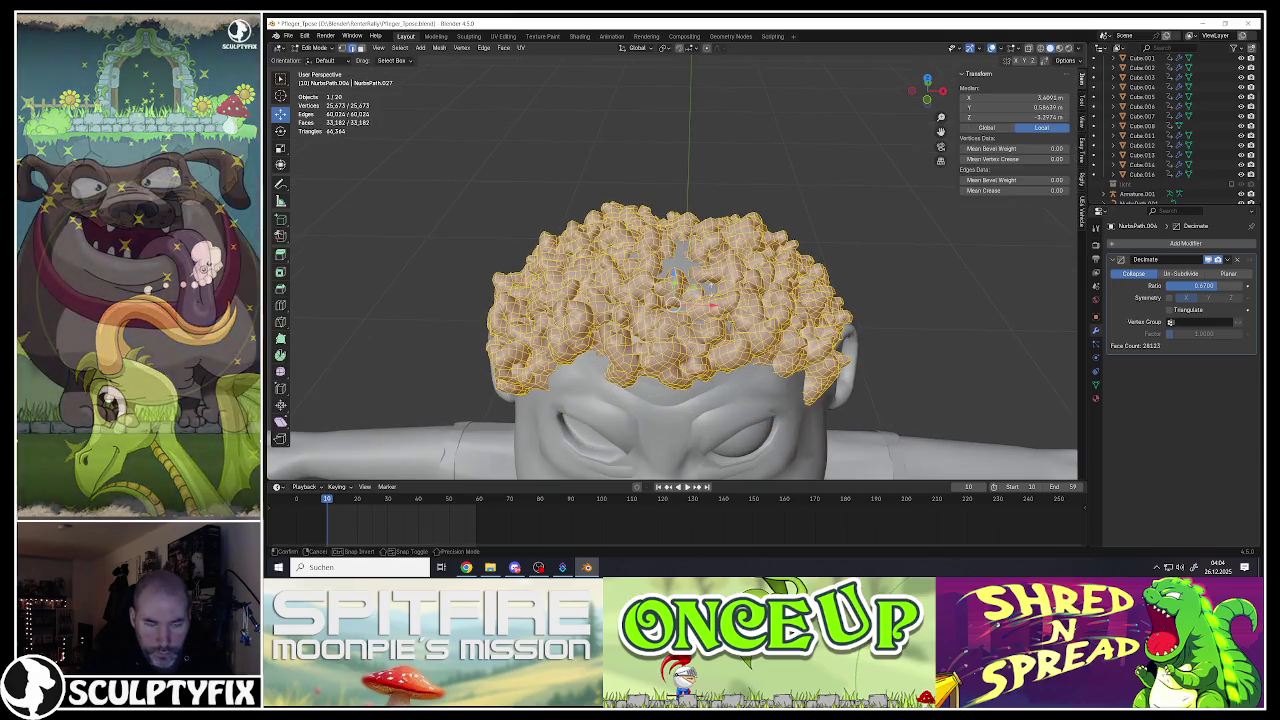
pyautogui.click(727, 183)
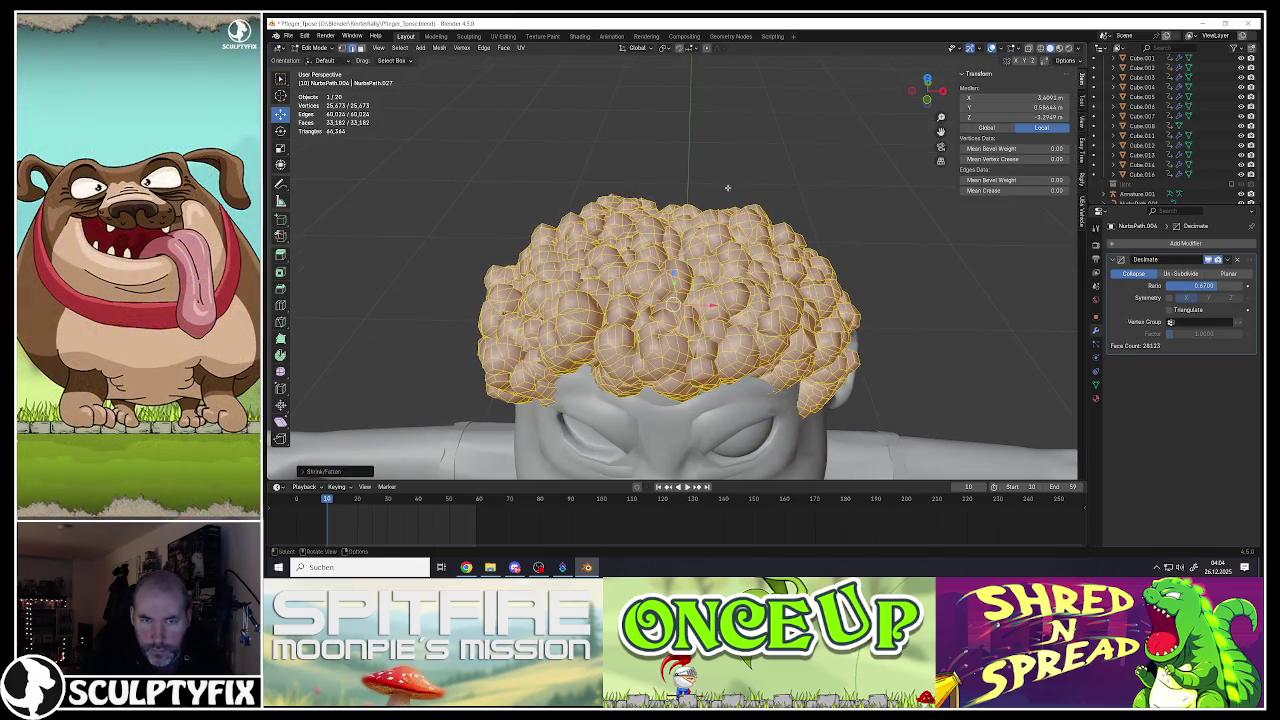
pyautogui.scroll(-4, 727, 183)
pyautogui.hotkey('ctrl', 'z')
pyautogui.hotkey('ctrl', 'z')
pyautogui.moveTo(727, 190); pyautogui.dragTo(713, 225, button='middle')
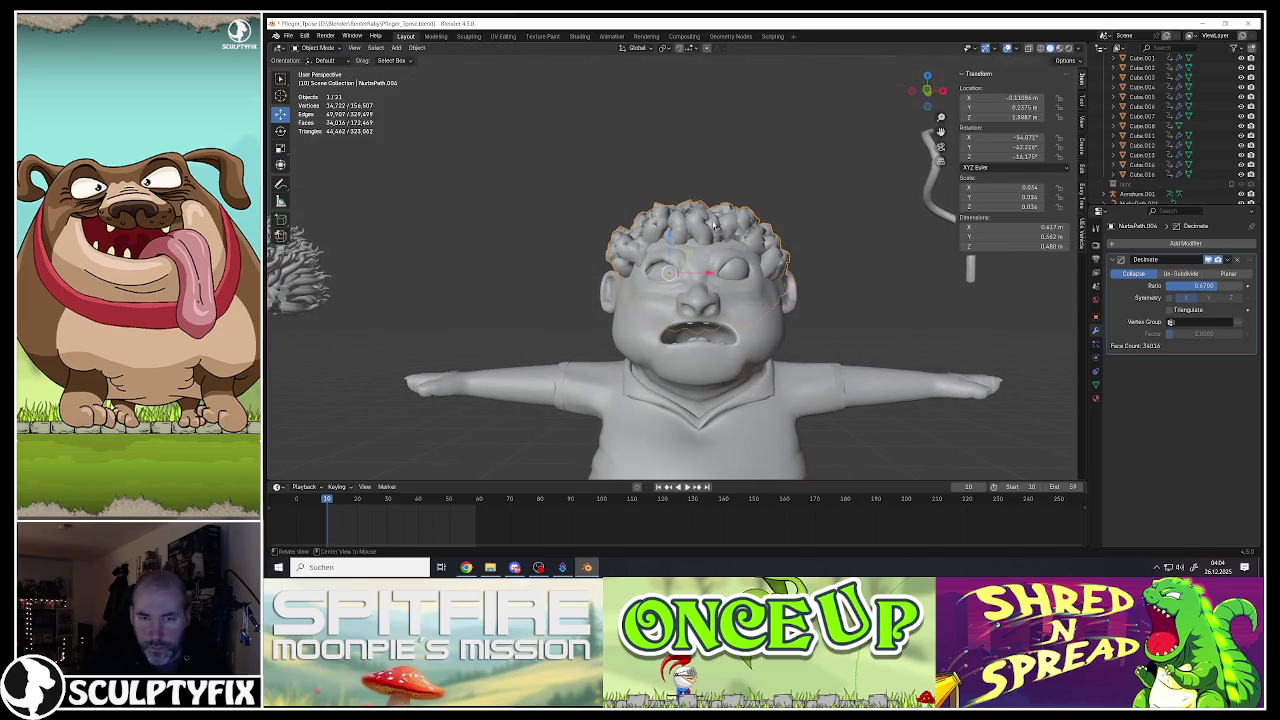
pyautogui.press('g')
pyautogui.press('z')
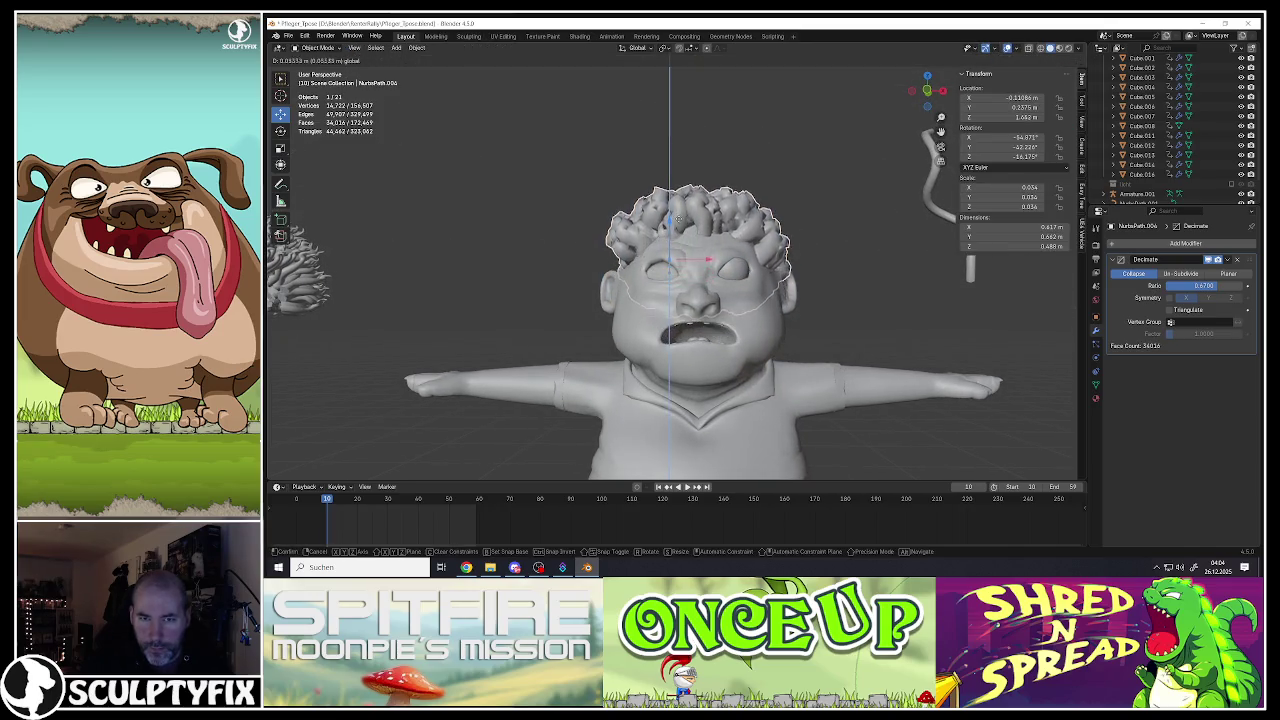
pyautogui.click(703, 232)
# Step: Tilt the hair, lower it again and scale it slightly smaller
pyautogui.moveTo(703, 232); pyautogui.dragTo(760, 270, button='middle')
pyautogui.press('r')
pyautogui.click(812, 274)
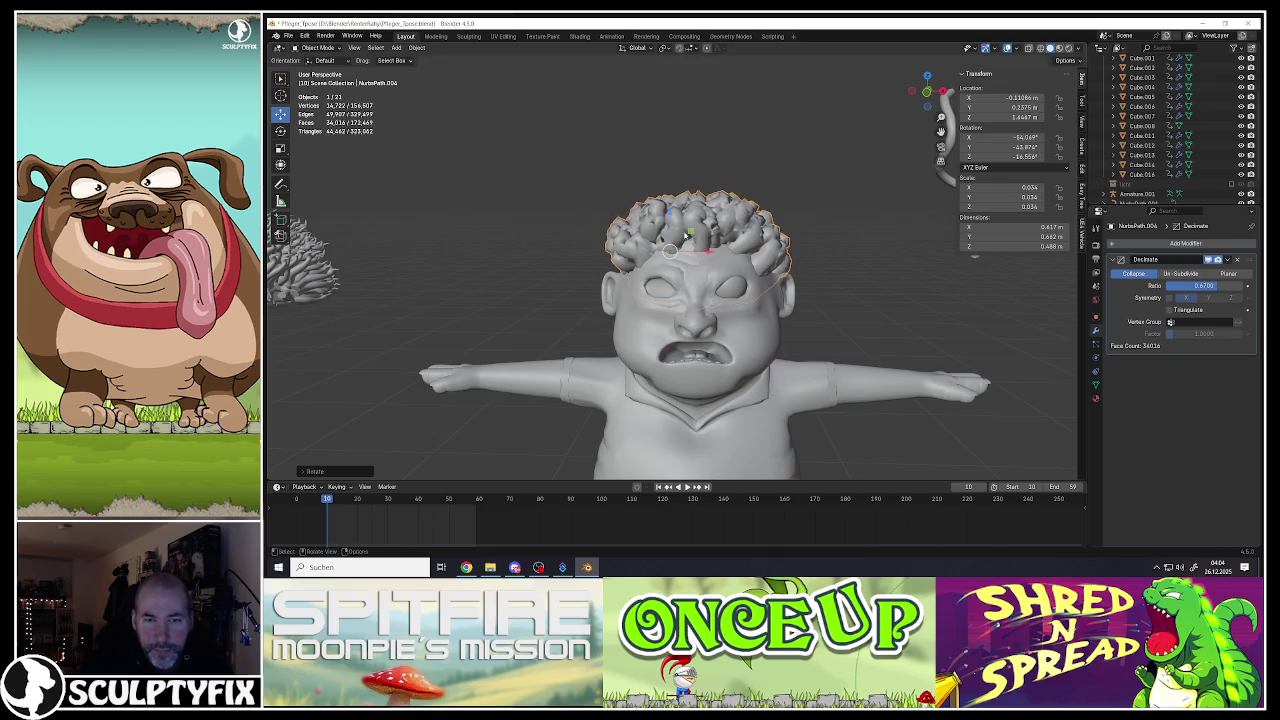
pyautogui.press('g')
pyautogui.press('z')
pyautogui.click(708, 262)
pyautogui.moveTo(708, 262)
pyautogui.mouseDown(button='middle')
pyautogui.moveTo(835, 311)
pyautogui.moveTo(672, 228)
pyautogui.mouseUp(button='middle')
pyautogui.press('s')
pyautogui.click(835, 311)
# Step: Fine-tune the hair's height along Z and its front-to-back position along Y
pyautogui.press('g')
pyautogui.press('z')
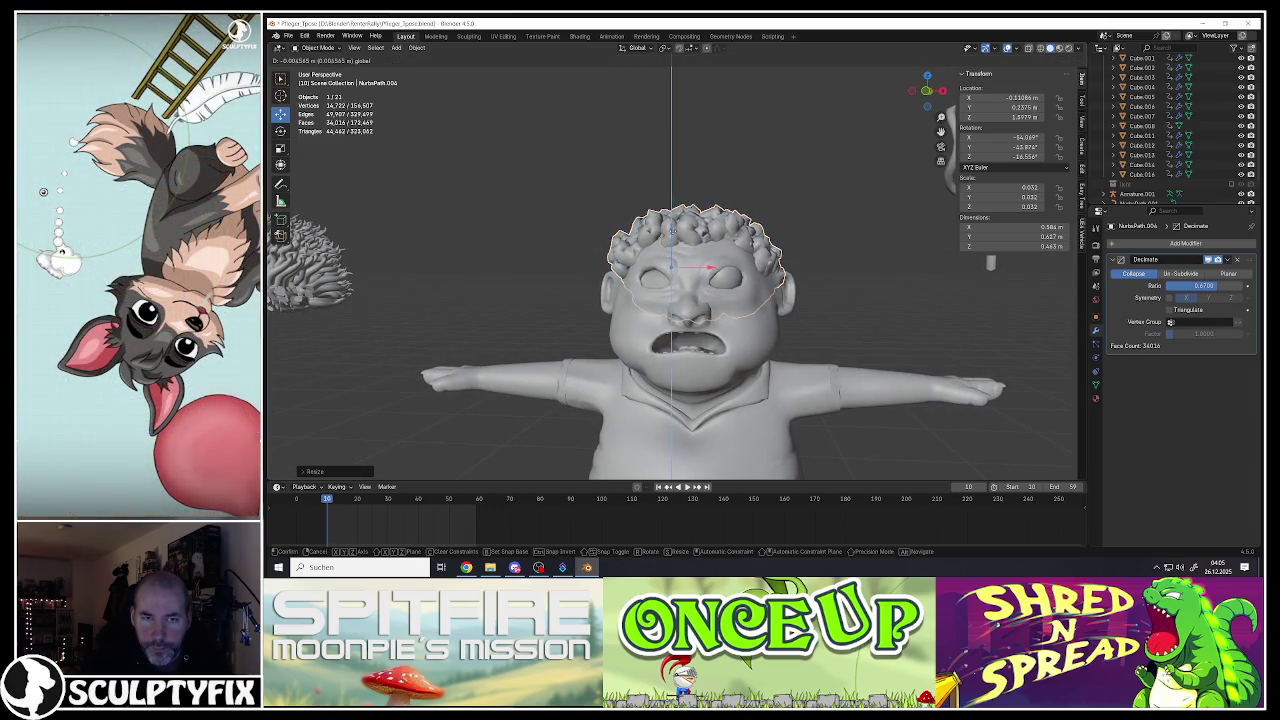
pyautogui.click(674, 230)
pyautogui.moveTo(674, 230)
pyautogui.mouseDown(button='middle')
pyautogui.moveTo(722, 292)
pyautogui.moveTo(667, 267)
pyautogui.moveTo(700, 300)
pyautogui.moveTo(716, 260)
pyautogui.mouseUp(button='middle')
pyautogui.scroll(3, 667, 267)
pyautogui.scroll(-3, 700, 300)
pyautogui.press('g')
pyautogui.press('y')
pyautogui.click(708, 287)
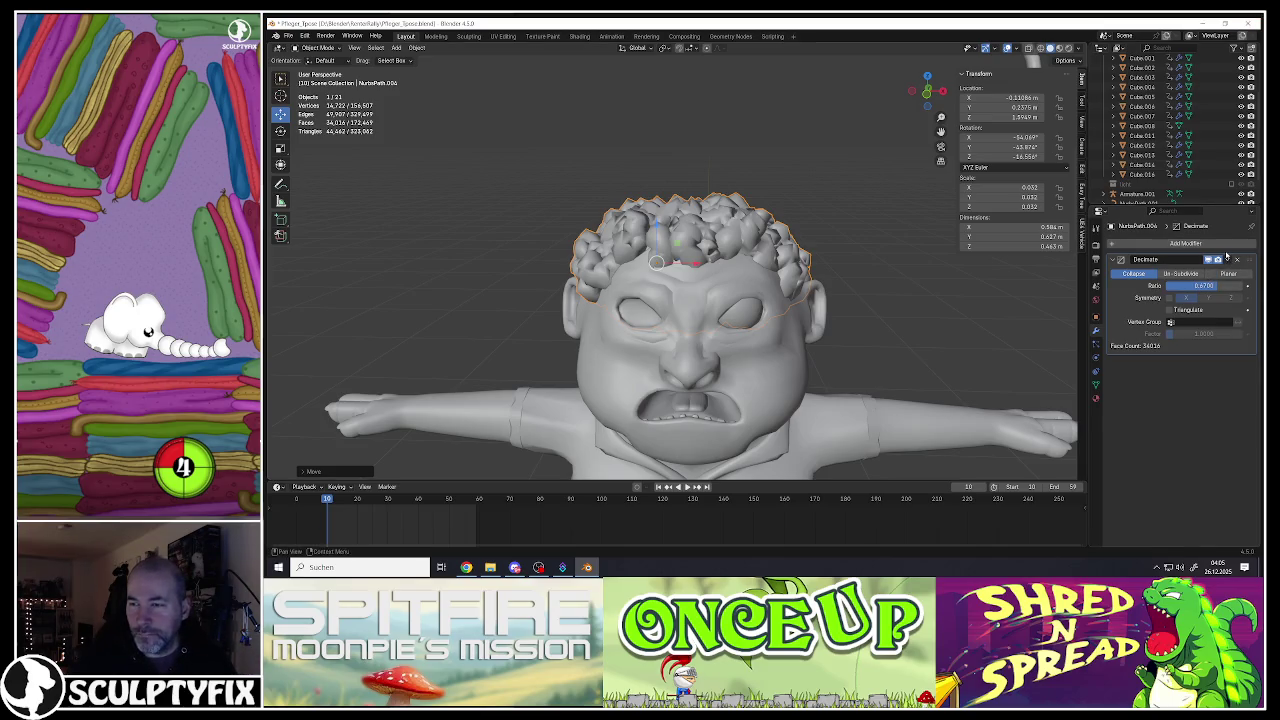
# Step: Open the Decimate modifier's dropdown menu
pyautogui.click(1227, 261)
# Step: Delete the Decimate modifier and inspect the hair mesh in Edit Mode
pyautogui.click(1188, 274)
pyautogui.press('Tab')
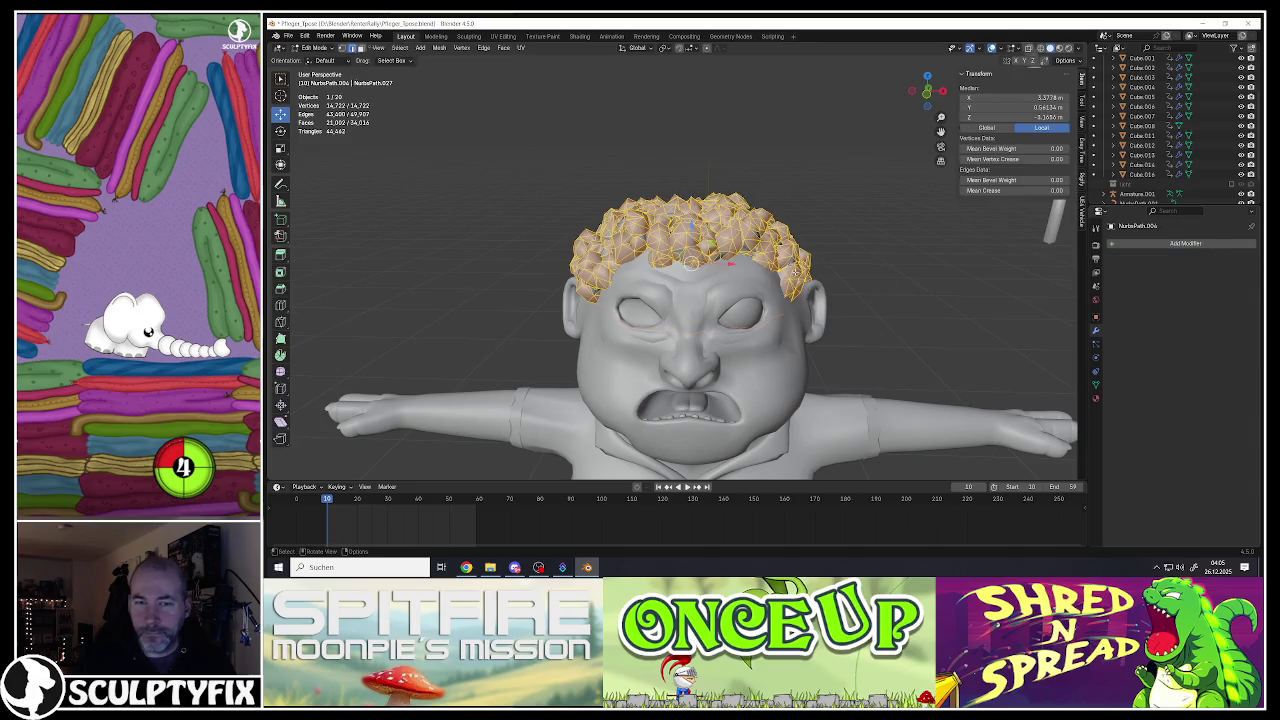
pyautogui.moveTo(690, 300)
pyautogui.mouseDown(button='middle')
pyautogui.moveTo(660, 280)
pyautogui.moveTo(1073, 258)
pyautogui.moveTo(731, 295)
pyautogui.mouseUp(button='middle')
pyautogui.scroll(5, 660, 280)
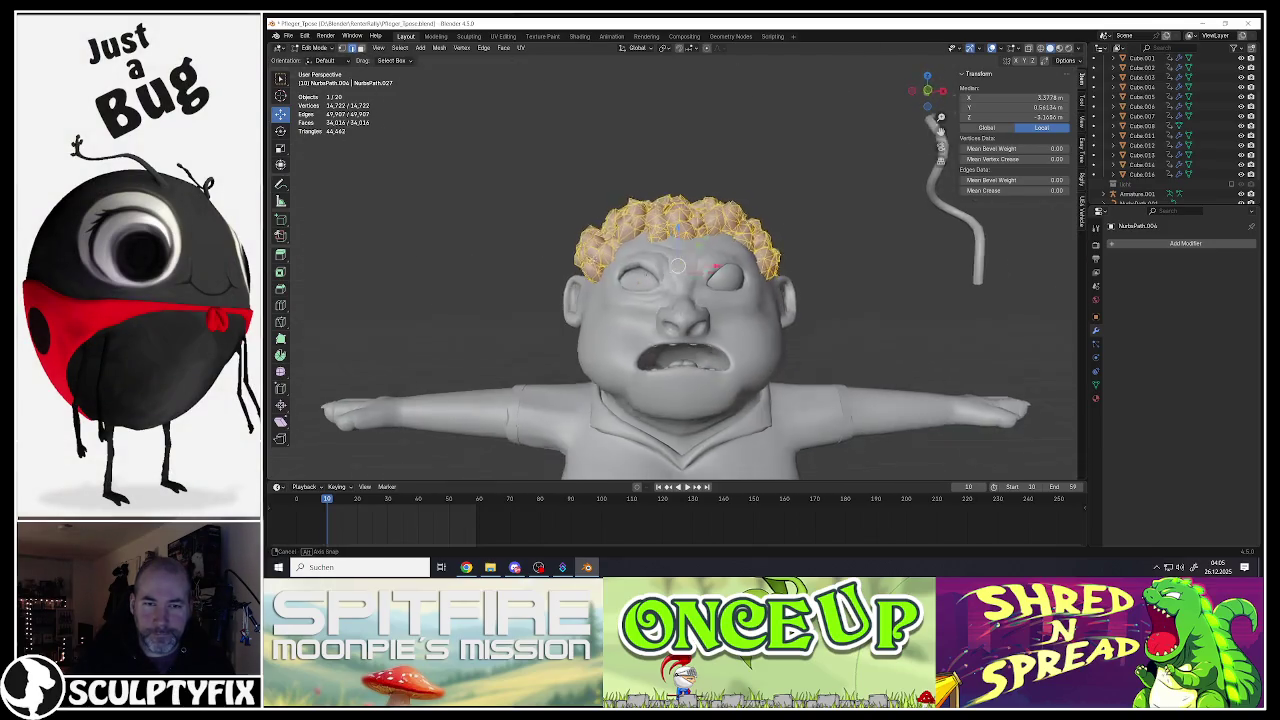
pyautogui.press('Tab')
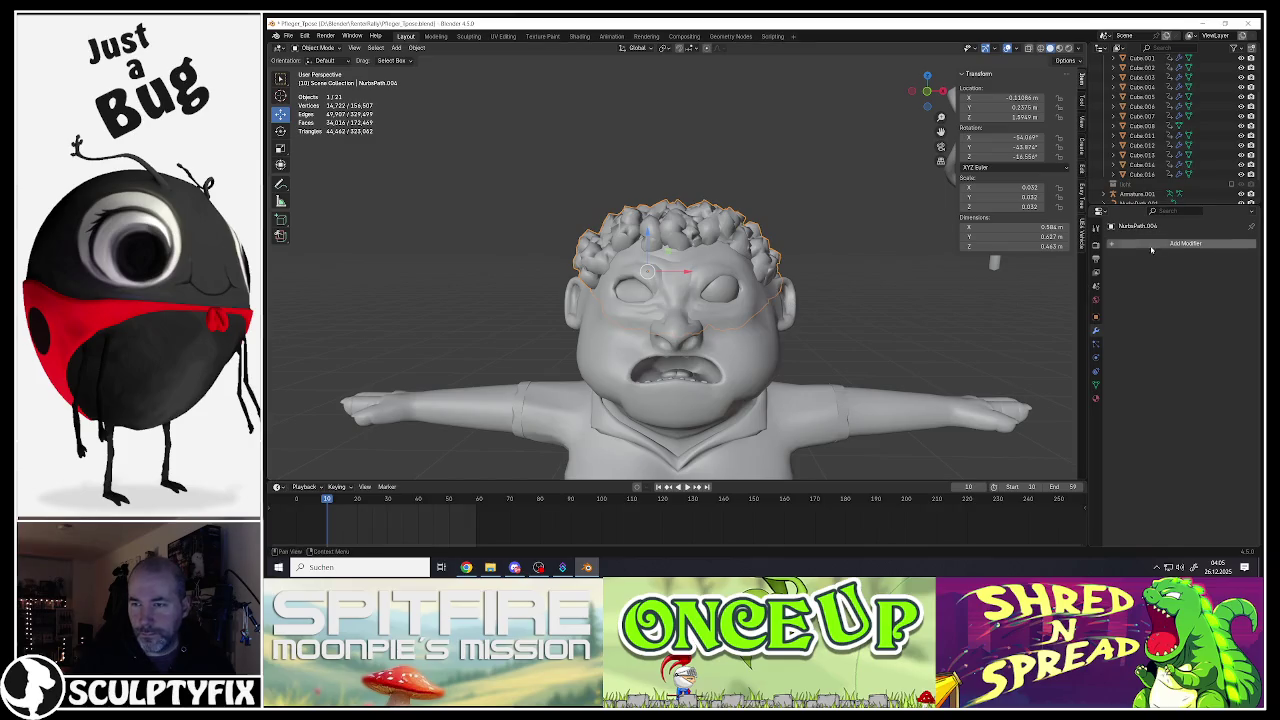
# Step: Re-add Decimate, test ratios 0.78 and 0.16, reset to 1.0, then remove it
pyautogui.click(1151, 246)
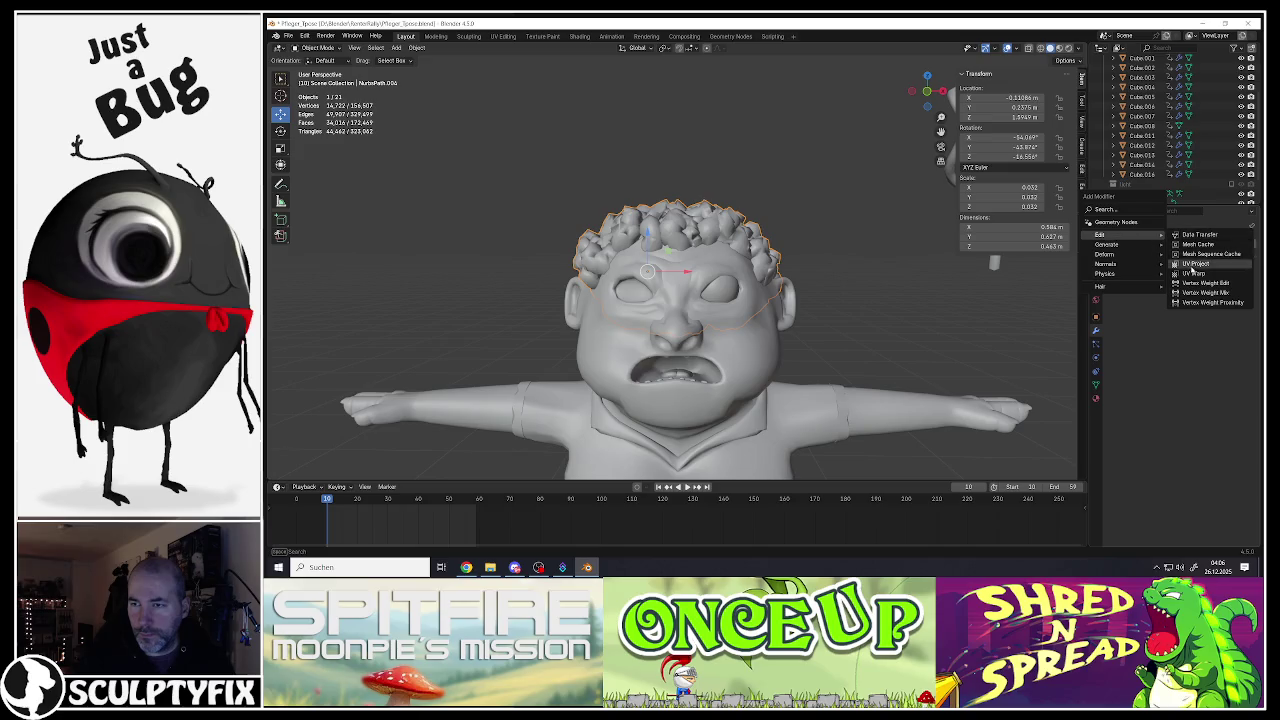
pyautogui.moveTo(1107, 244)
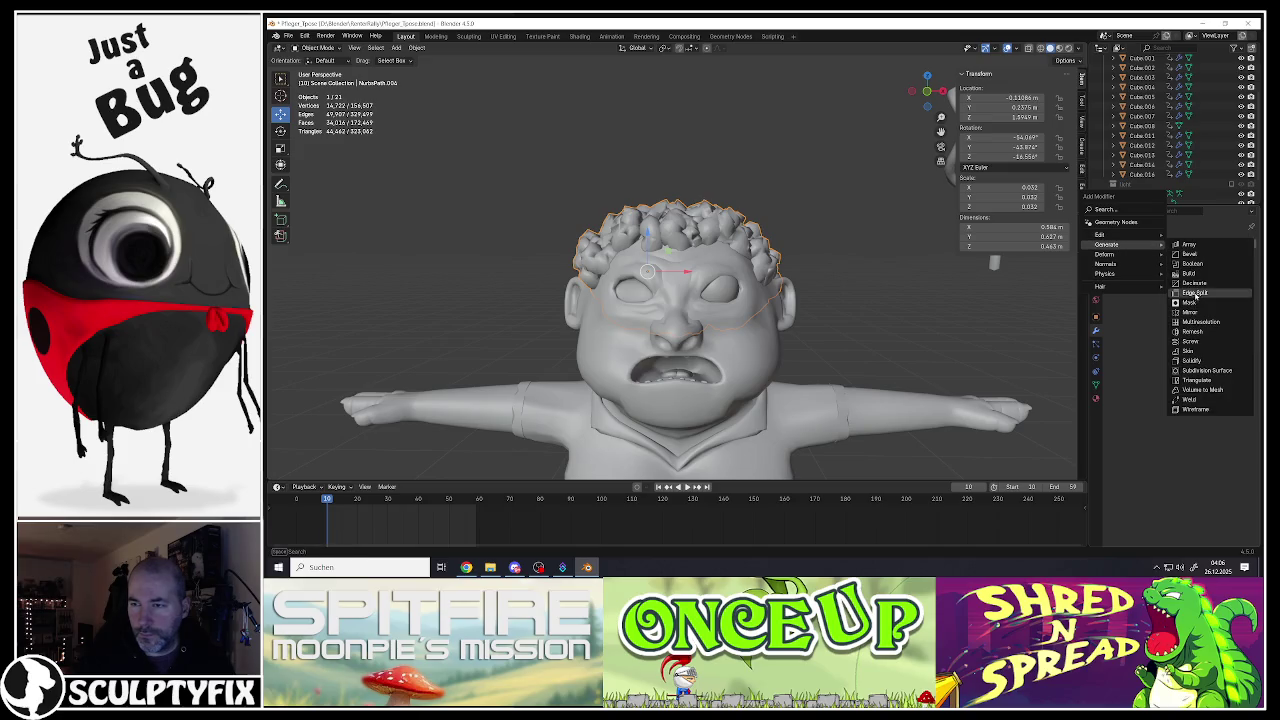
pyautogui.click(1194, 283)
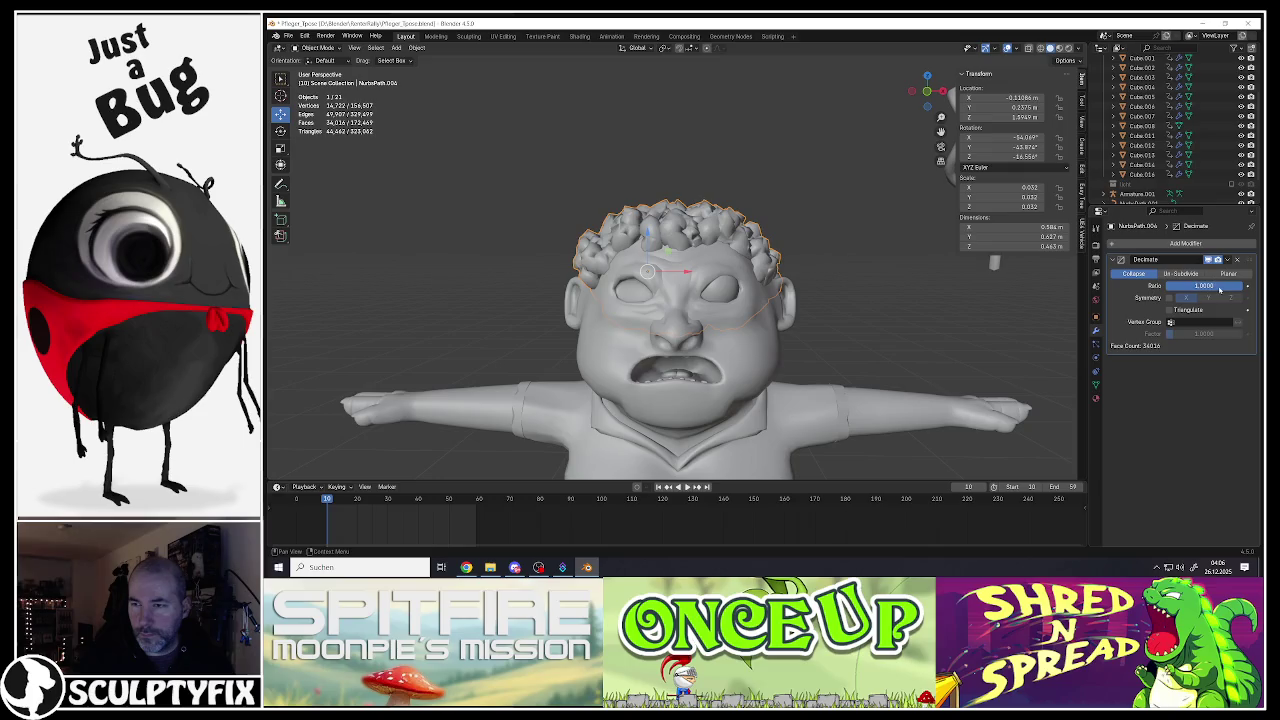
pyautogui.moveTo(1204, 285)
pyautogui.mouseDown()
pyautogui.moveTo(1225, 285)
pyautogui.moveTo(1212, 285)
pyautogui.mouseUp()
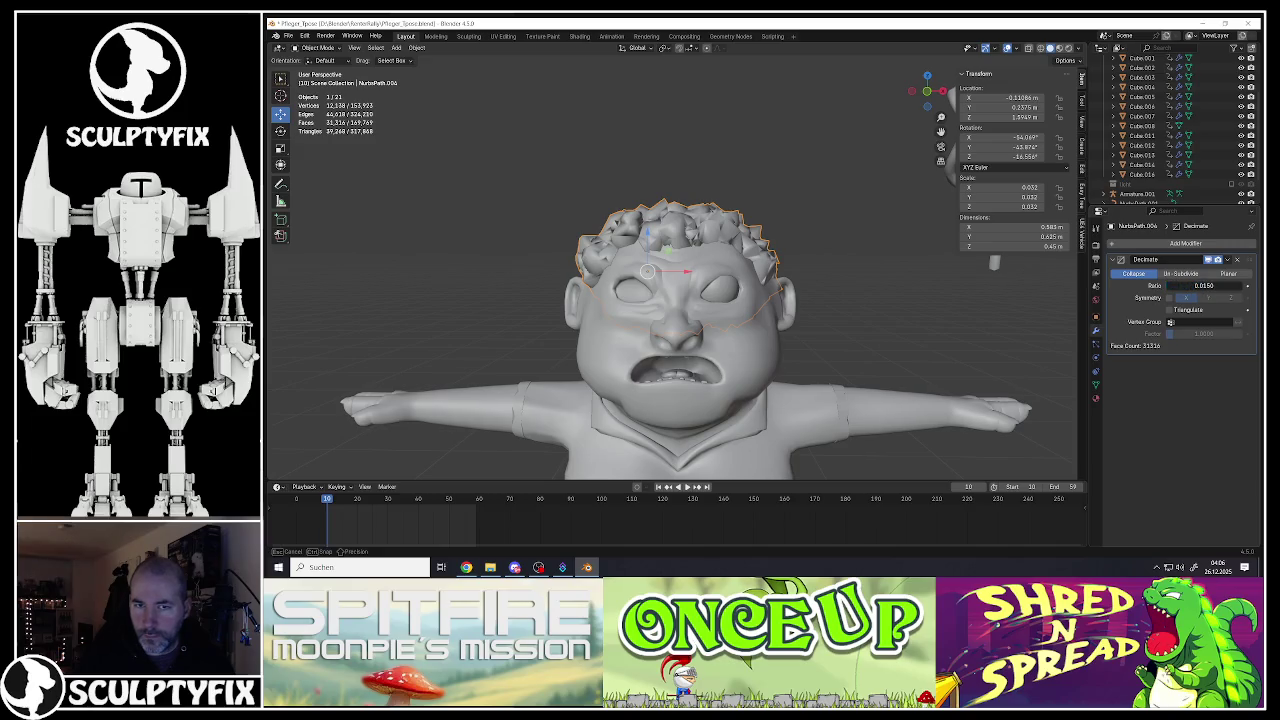
pyautogui.moveTo(1204, 285); pyautogui.dragTo(1210, 285)
pyautogui.moveTo(690, 300)
pyautogui.mouseDown(button='middle')
pyautogui.moveTo(720, 261)
pyautogui.moveTo(873, 284)
pyautogui.mouseUp(button='middle')
pyautogui.scroll(-2, 873, 284)
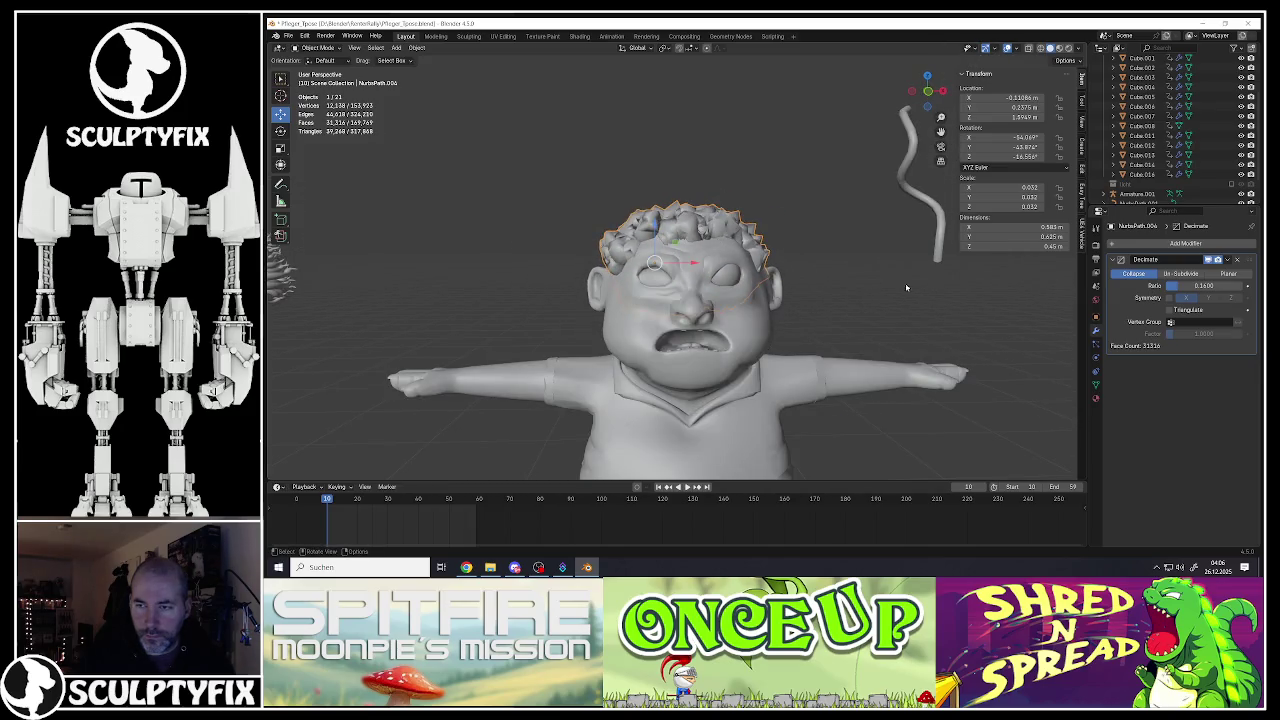
pyautogui.moveTo(1180, 286); pyautogui.dragTo(1245, 286)
pyautogui.click(1237, 259)
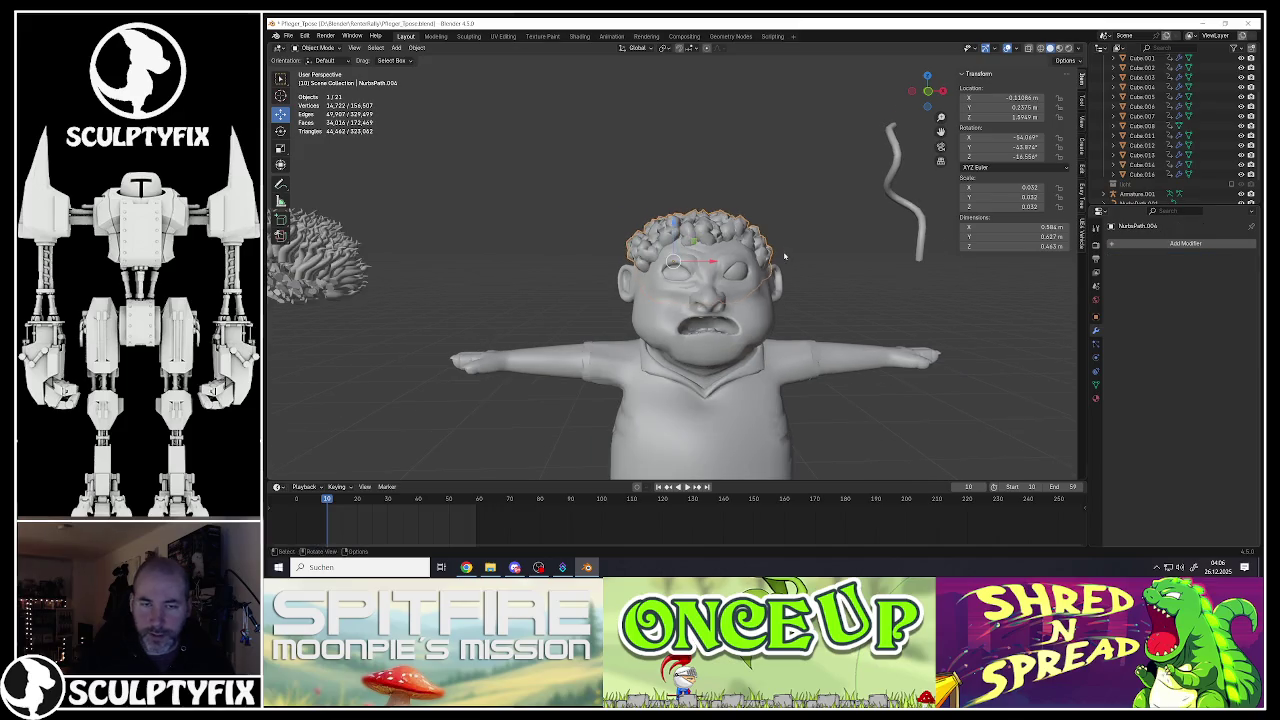
pyautogui.moveTo(690, 250); pyautogui.dragTo(702, 244, button='middle')
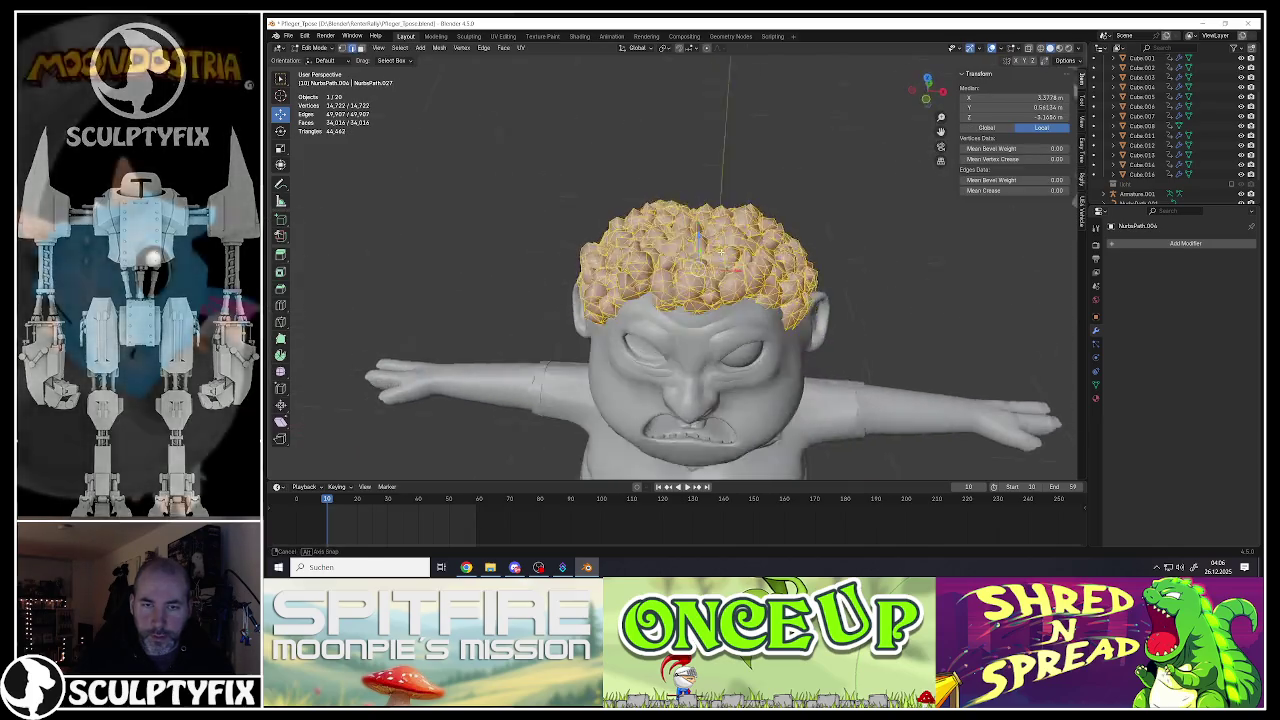
# Step: Try lifting the hair mesh in Edit Mode, then undo it and return to Object Mode
pyautogui.press('Tab')
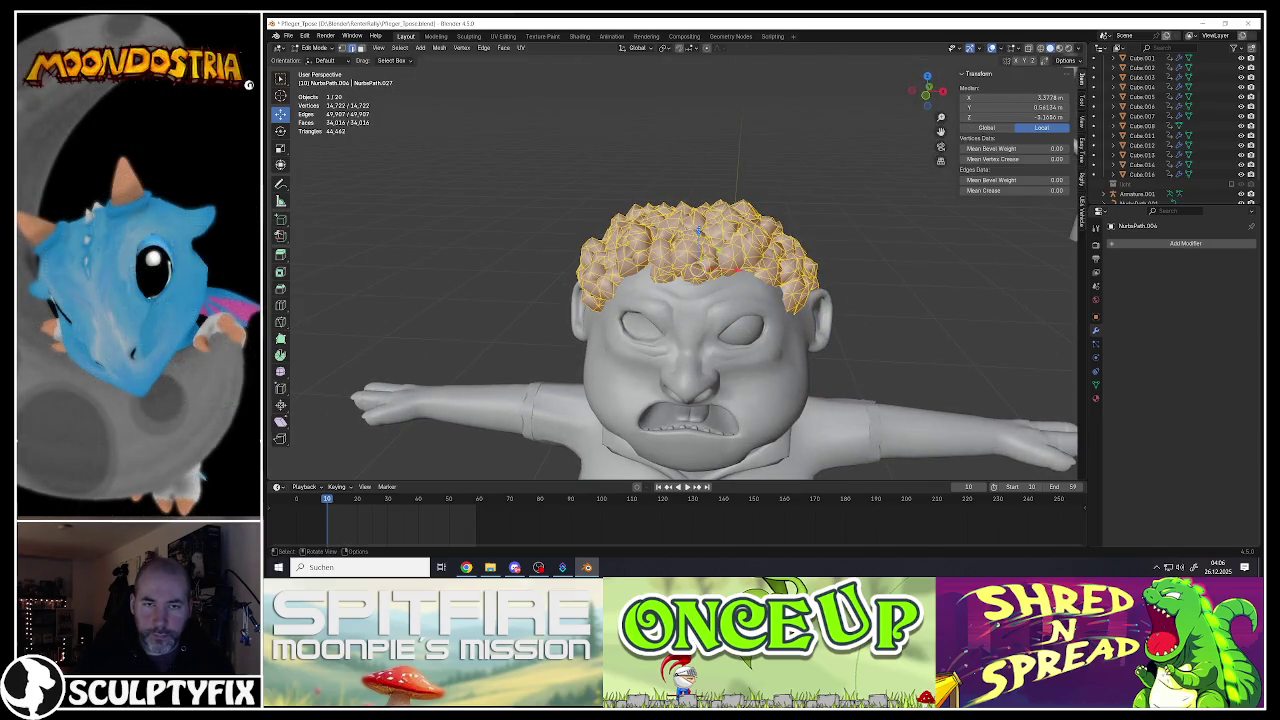
pyautogui.press('g')
pyautogui.click(701, 107)
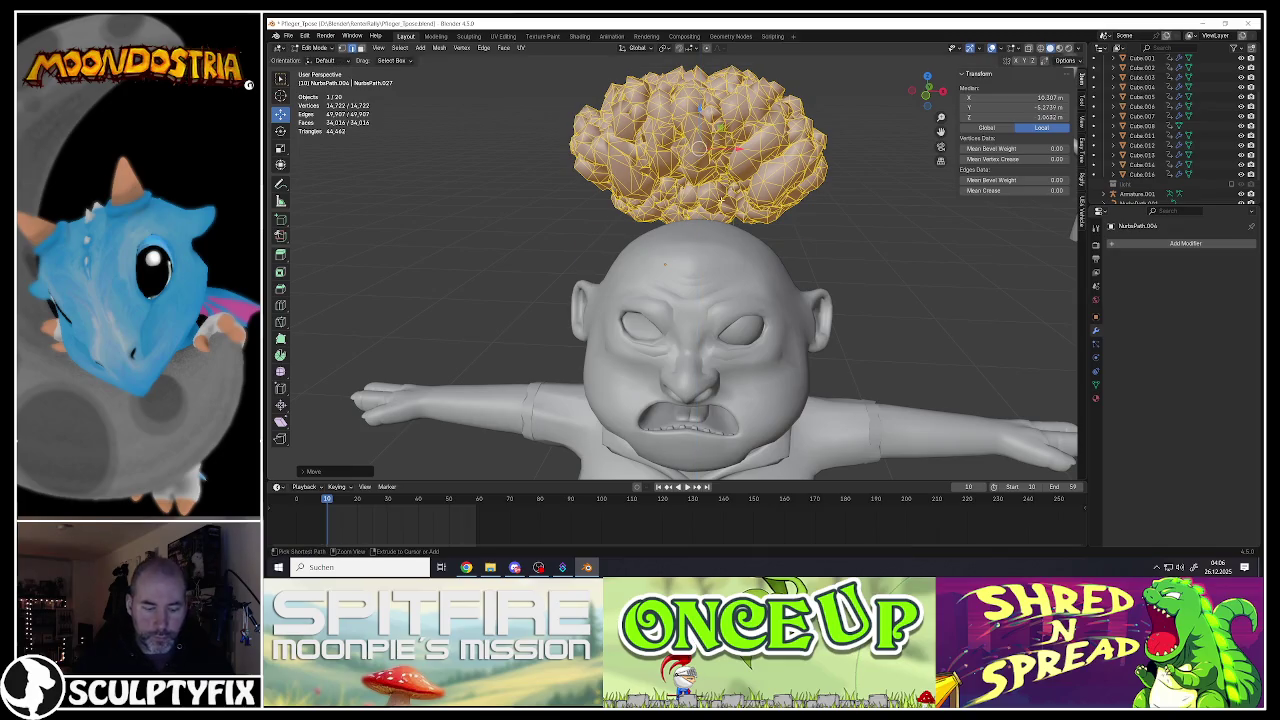
pyautogui.hotkey('ctrl', 'z')
pyautogui.scroll(-5, 753, 248)
pyautogui.press('Tab')
pyautogui.scroll(6, 753, 248)
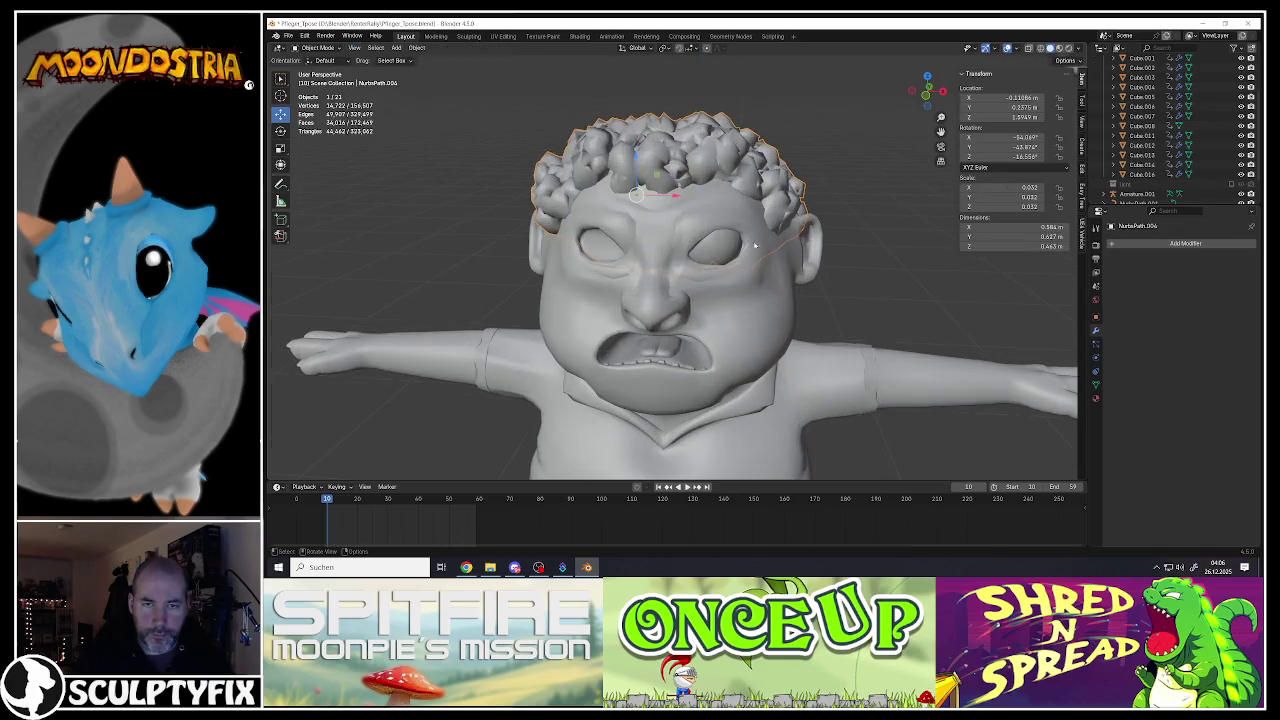
# Step: Duplicate the body in place and add a Boolean Difference cutting it from the hair
pyautogui.click(754, 248)
pyautogui.scroll(-4, 754, 248)
pyautogui.hotkey('shift', 'd')
pyautogui.rightClick(756, 236)
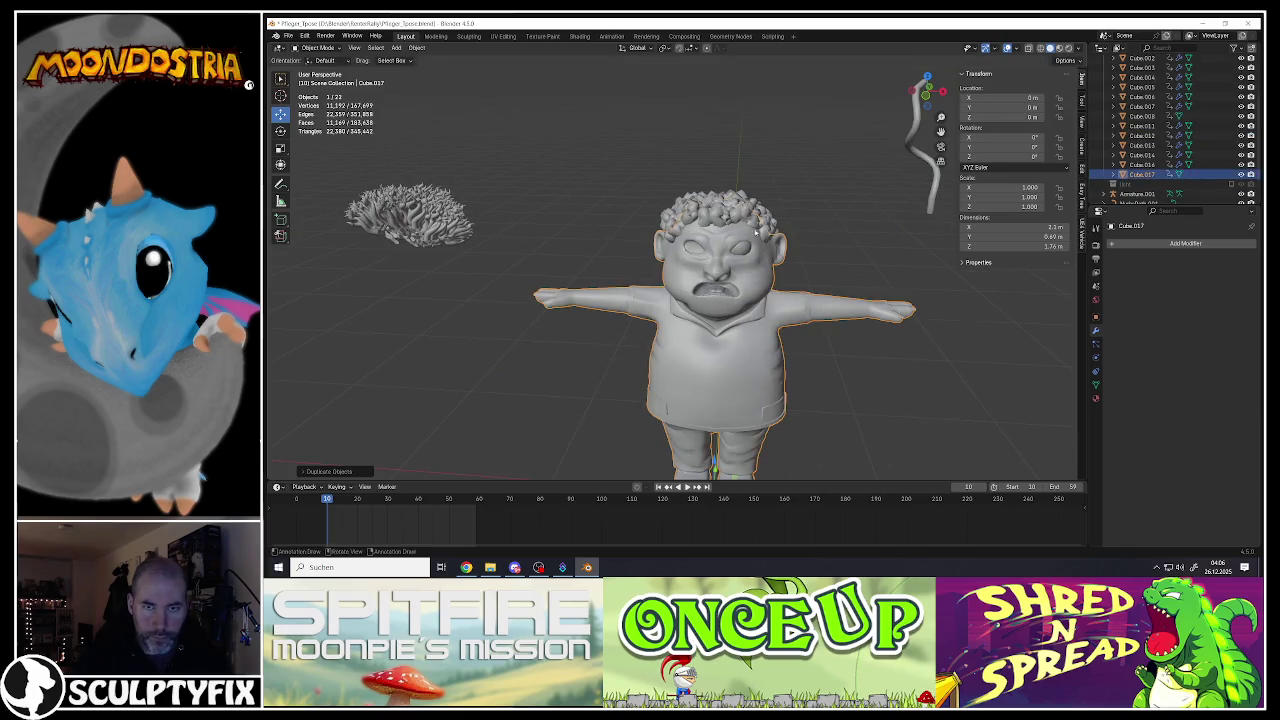
pyautogui.keyDown('shift'); pyautogui.click(752, 211); pyautogui.keyUp('shift')
pyautogui.press('ctrl+KP_Subtract')
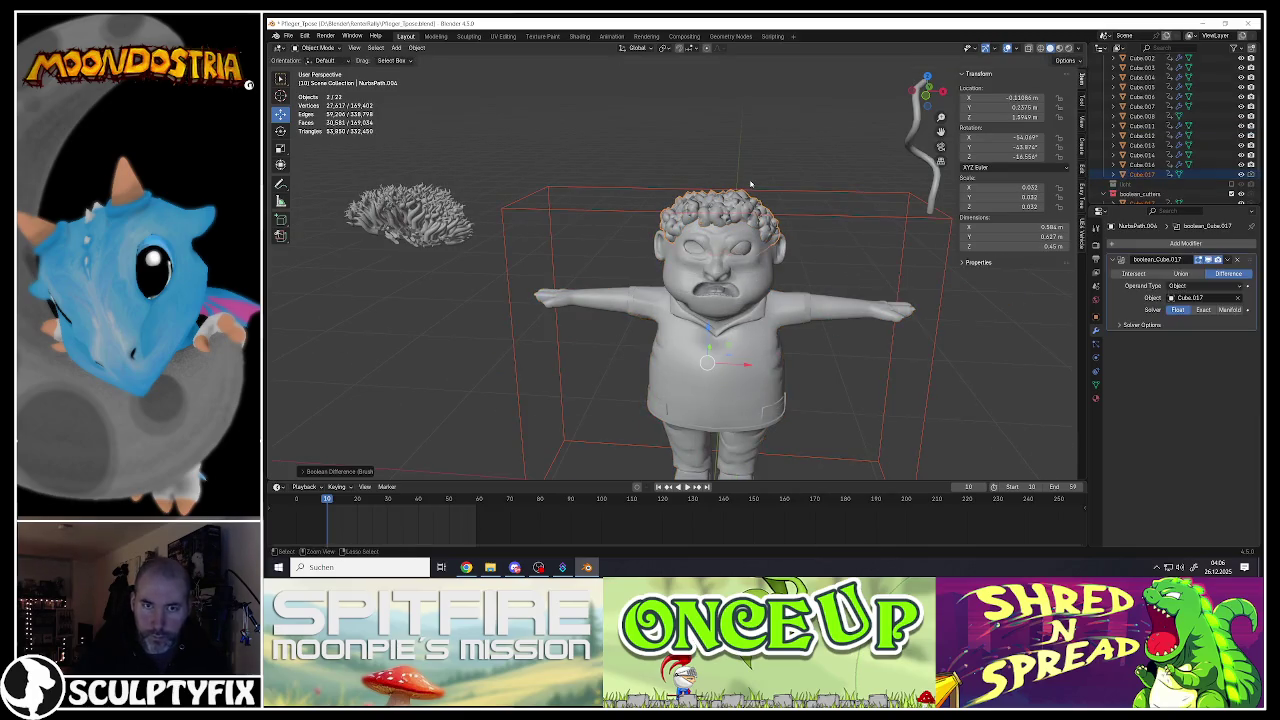
# Step: Apply the Boolean cut to the hair and delete the body-copy cutter
pyautogui.click(1228, 261)
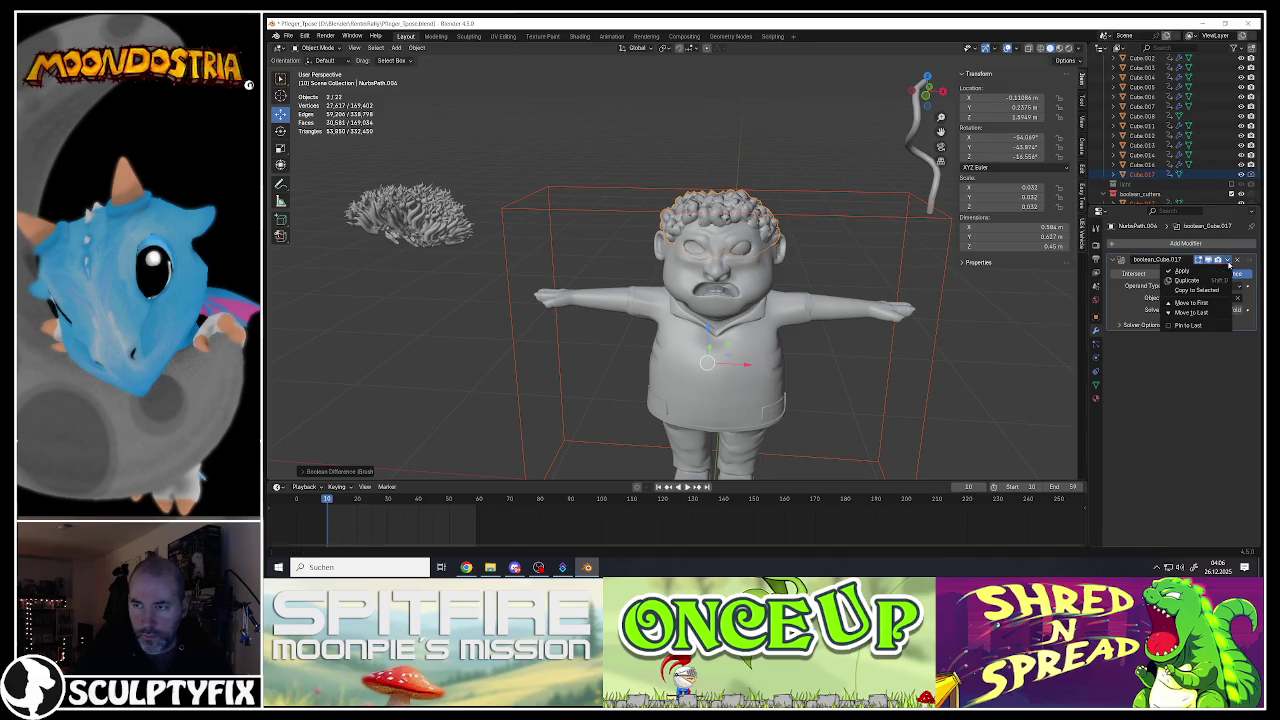
pyautogui.click(1183, 271)
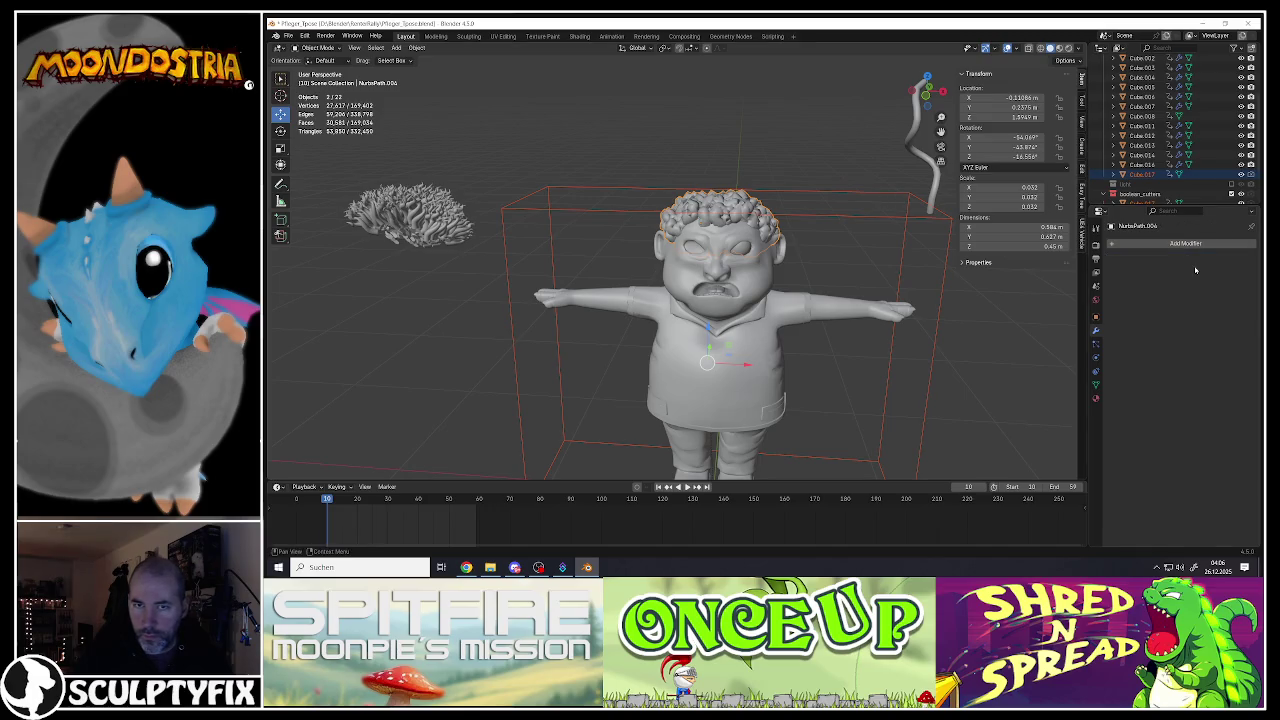
pyautogui.click(772, 223)
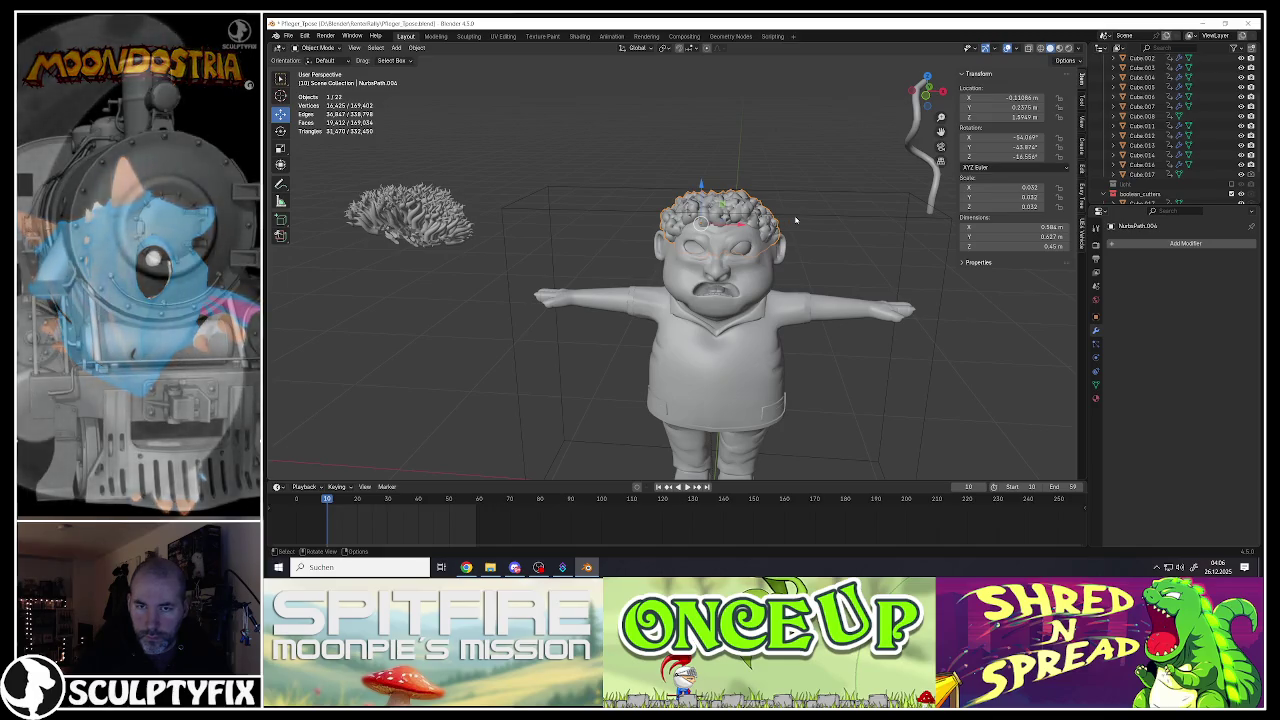
pyautogui.press('Delete')
pyautogui.click(765, 227)
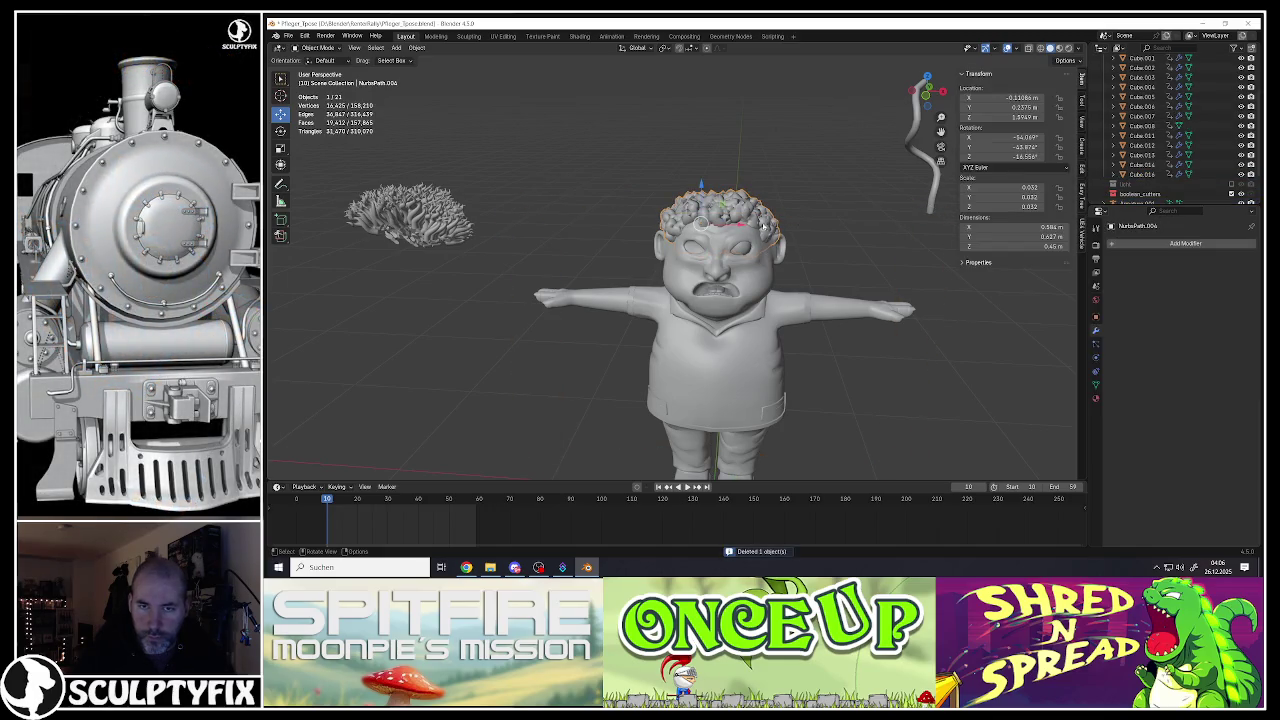
# Step: Lift the hair above the head and orbit beneath it to inspect its cut underside
pyautogui.press('g')
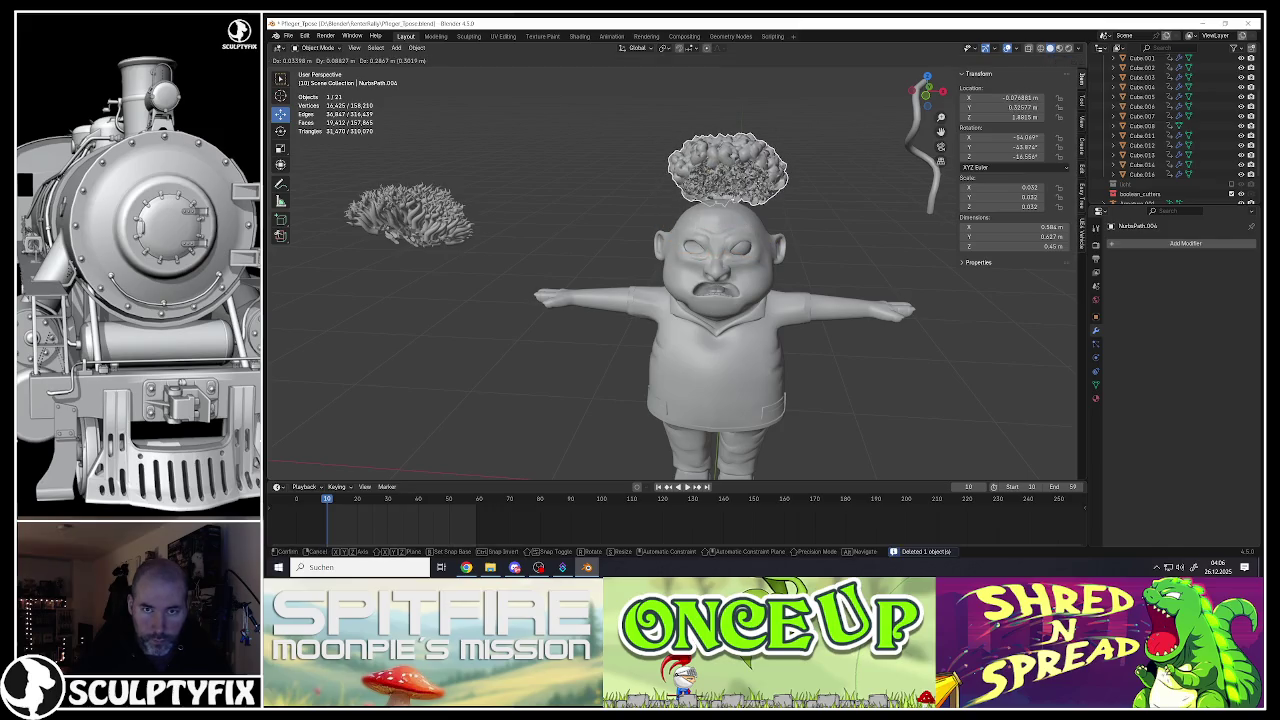
pyautogui.click(740, 172)
pyautogui.scroll(2, 740, 170)
pyautogui.scroll(5, 737, 168)
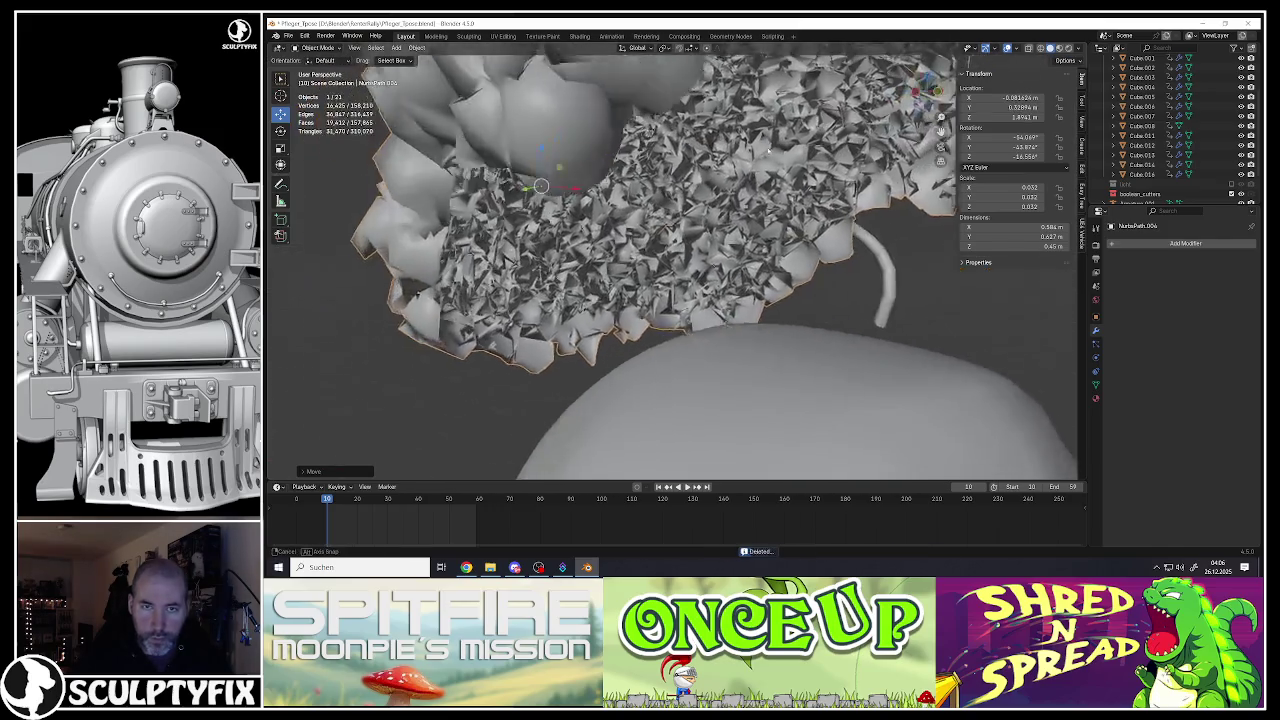
pyautogui.moveTo(737, 168); pyautogui.dragTo(686, 178, button='middle')
pyautogui.scroll(-4, 686, 180)
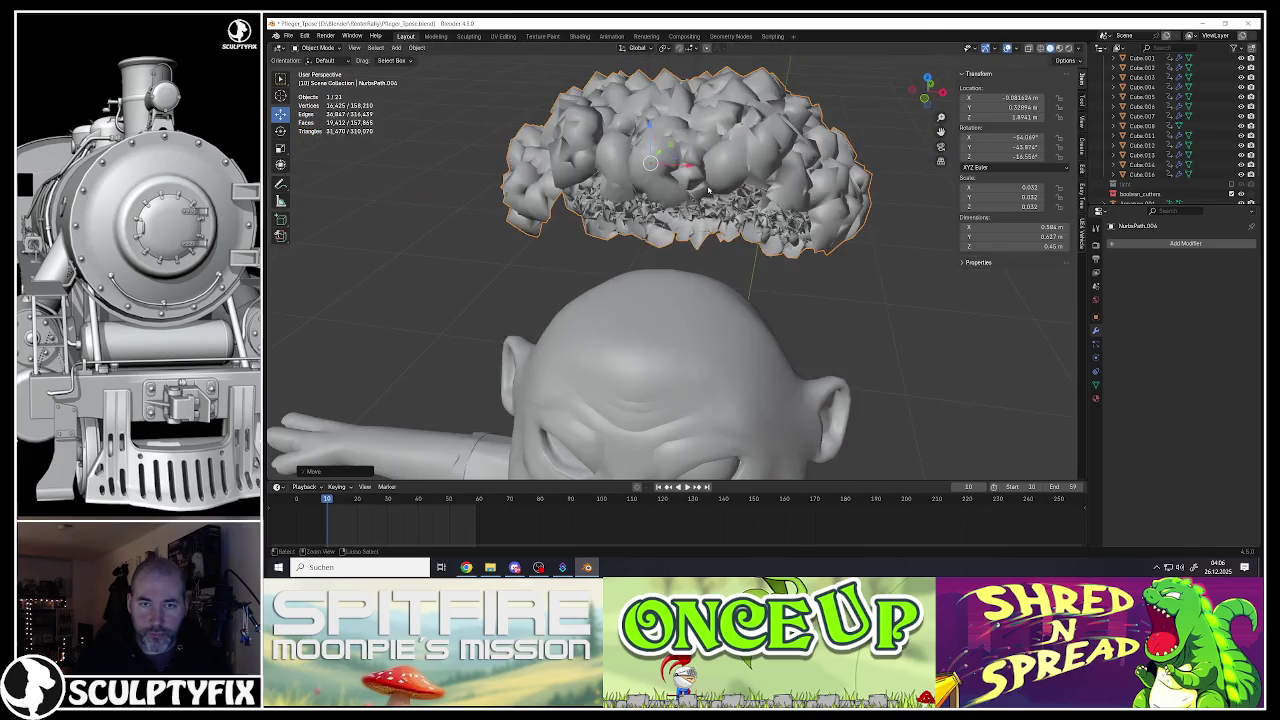
# Step: Lower the hair back onto the head, frame it, and check it briefly in Edit Mode
pyautogui.press('g')
pyautogui.click(703, 213)
pyautogui.scroll(-2, 703, 213)
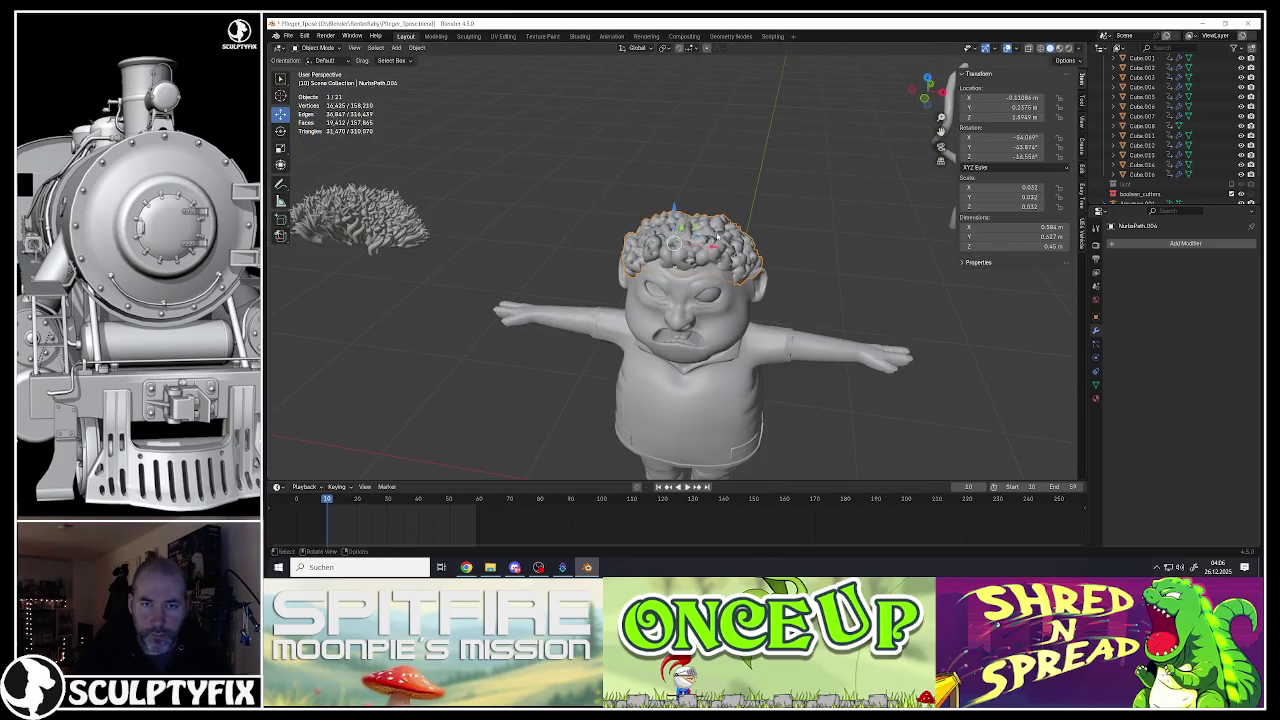
pyautogui.press('KP_Decimal')
pyautogui.press('Tab')
pyautogui.moveTo(674, 244); pyautogui.dragTo(664, 266, button='middle')
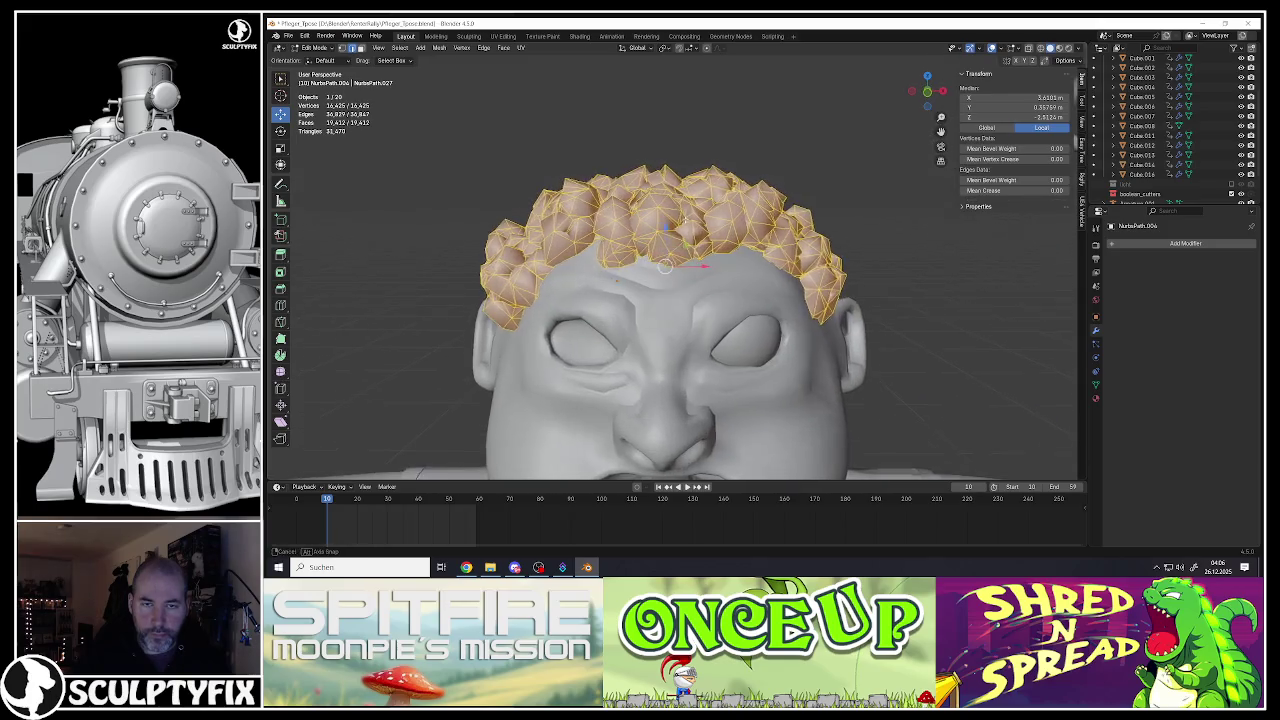
pyautogui.press('Tab')
# Step: Apply the hair's rotation and scale (0° and 1.000), then bring up the Generate modifiers
pyautogui.click(1185, 243)
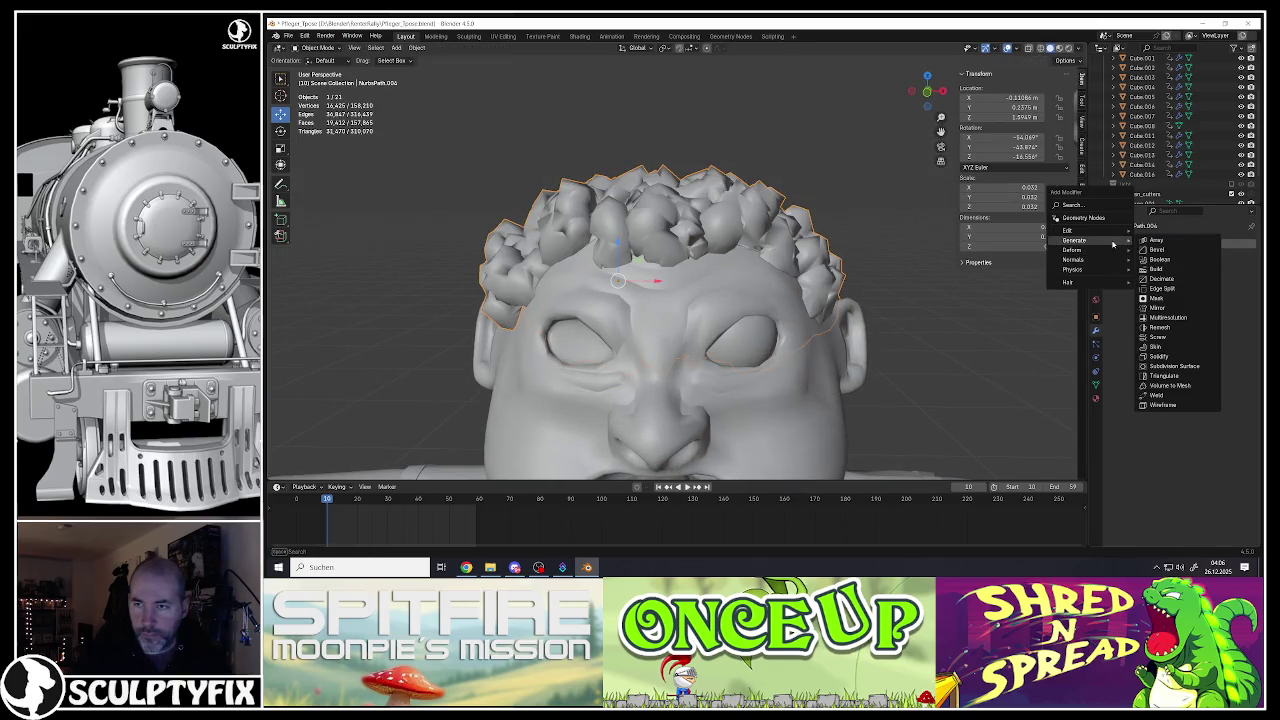
pyautogui.hotkey('ctrl', 'a')
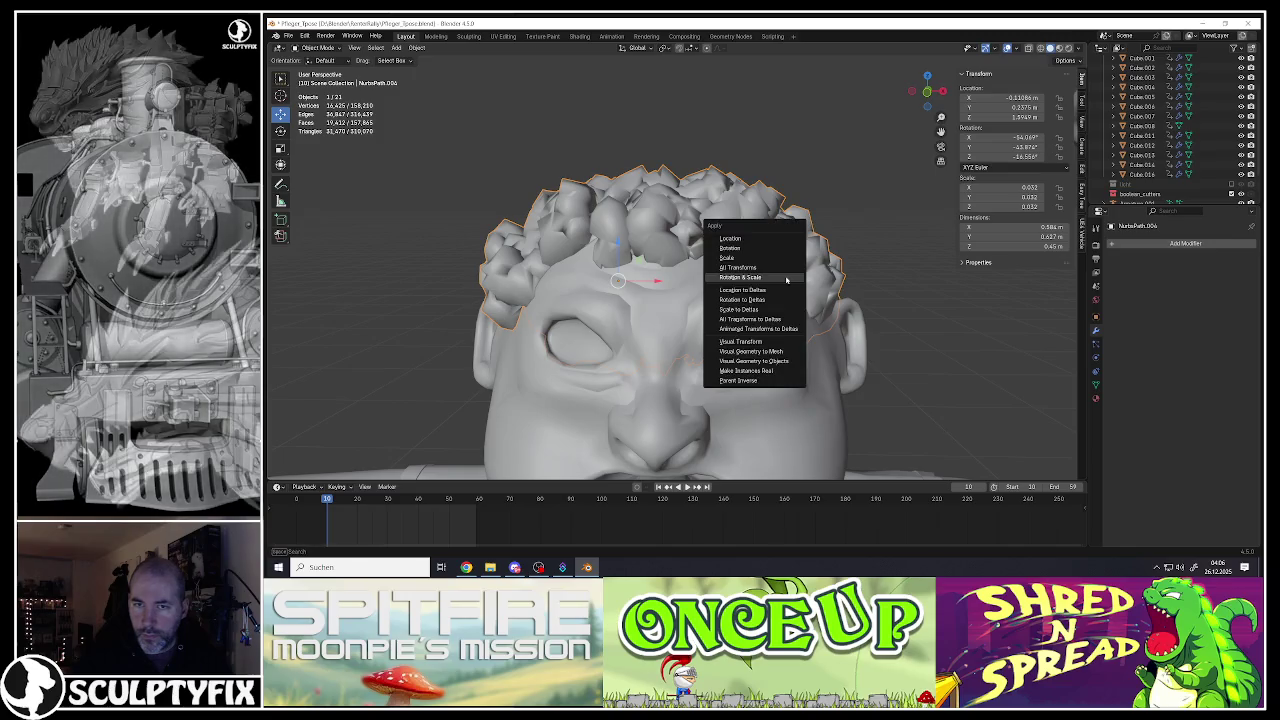
pyautogui.click(770, 287)
pyautogui.click(1110, 245)
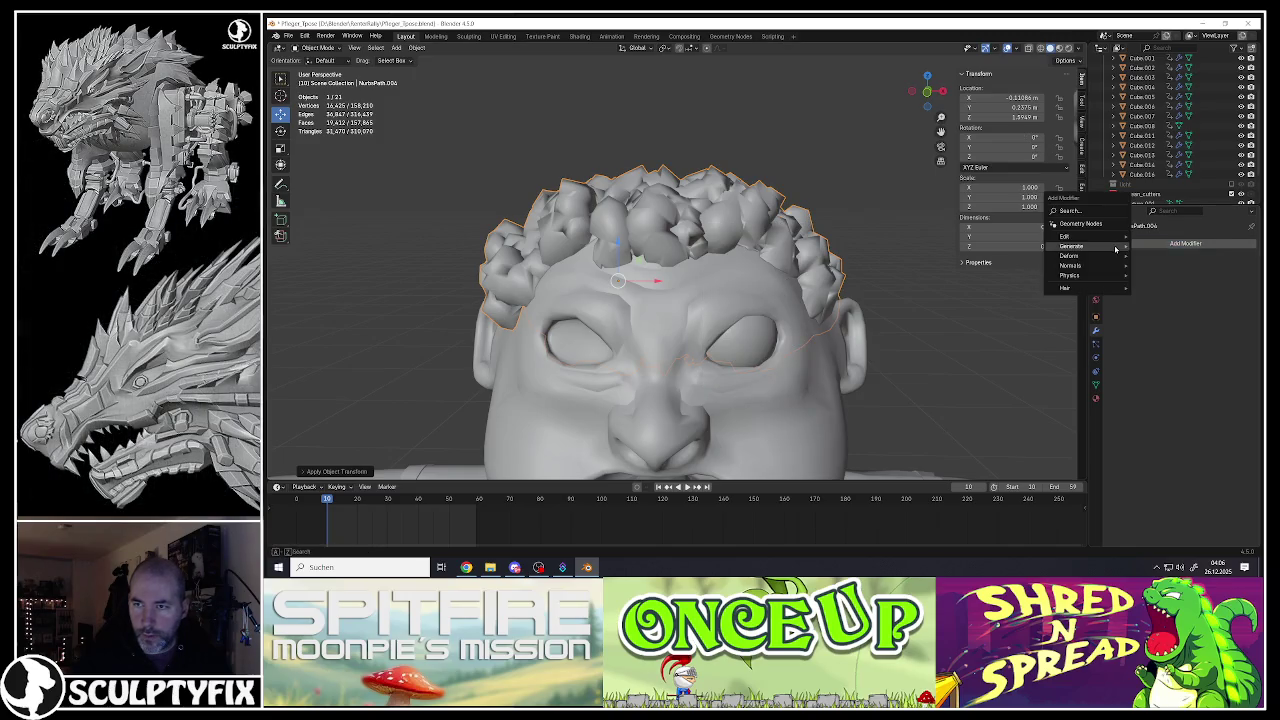